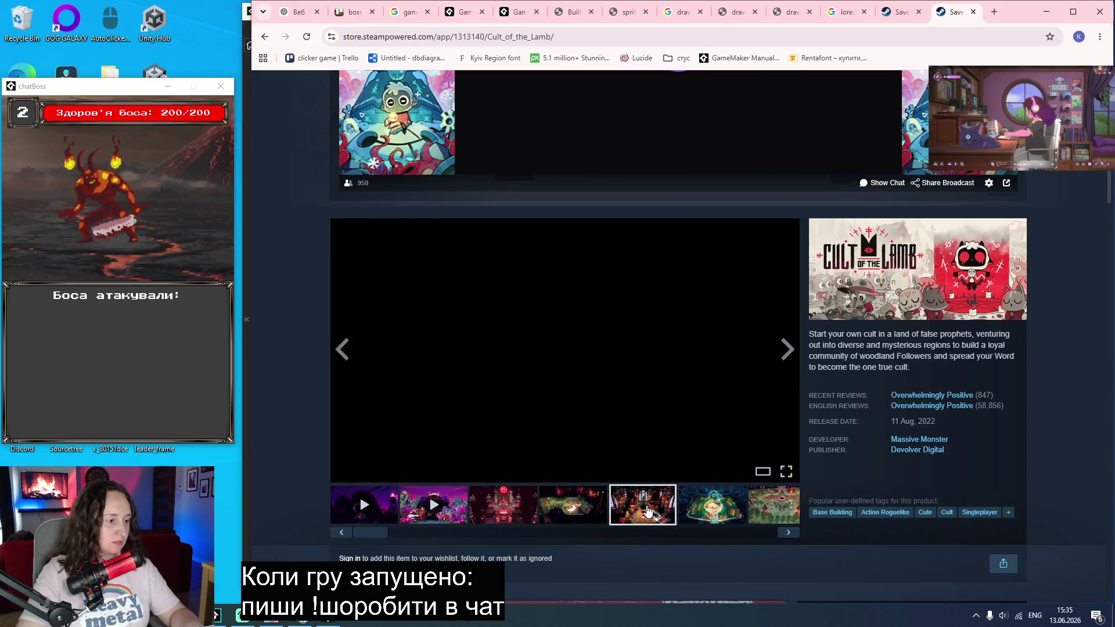
Step: Look over the Ball x Pit and Cult of the Lamb store pages, then close both tabs
click(899, 13)
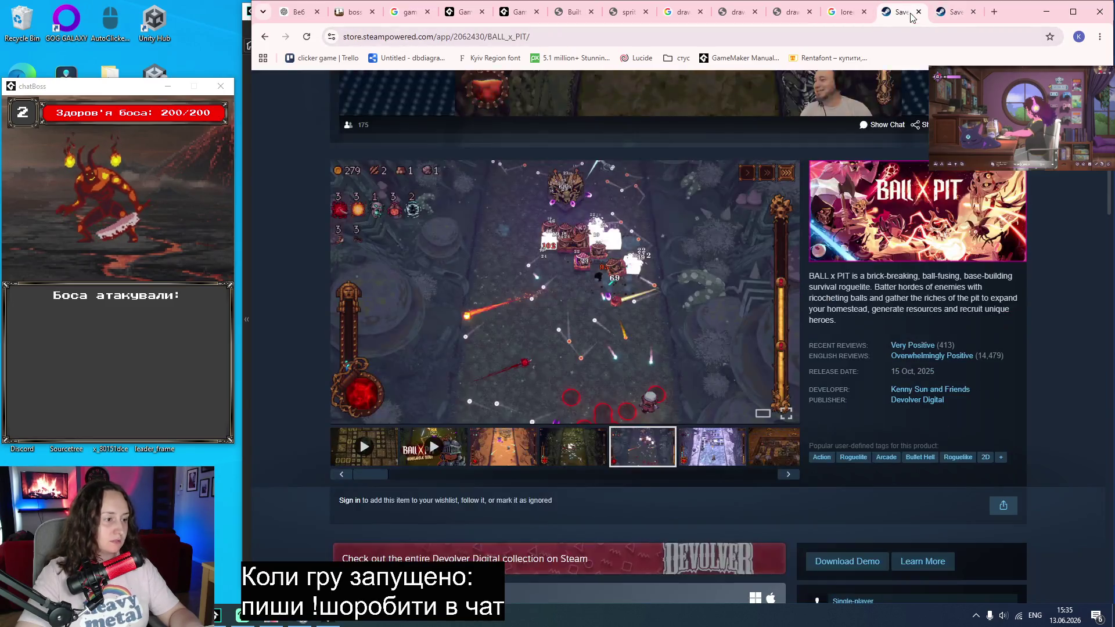
click(965, 14)
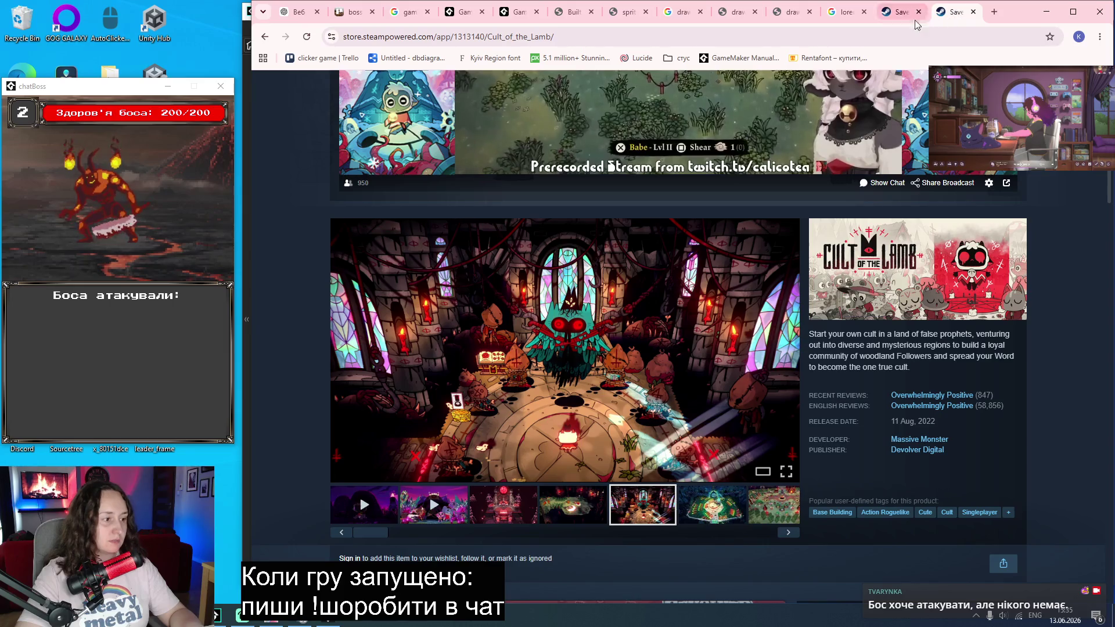
click(899, 12)
click(952, 13)
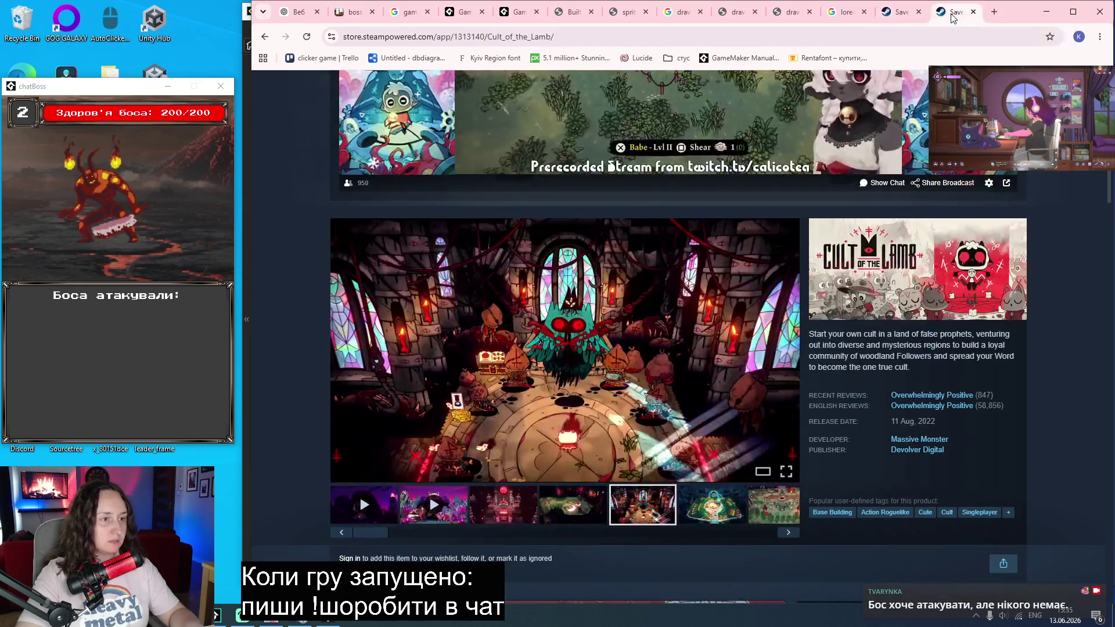
click(973, 12)
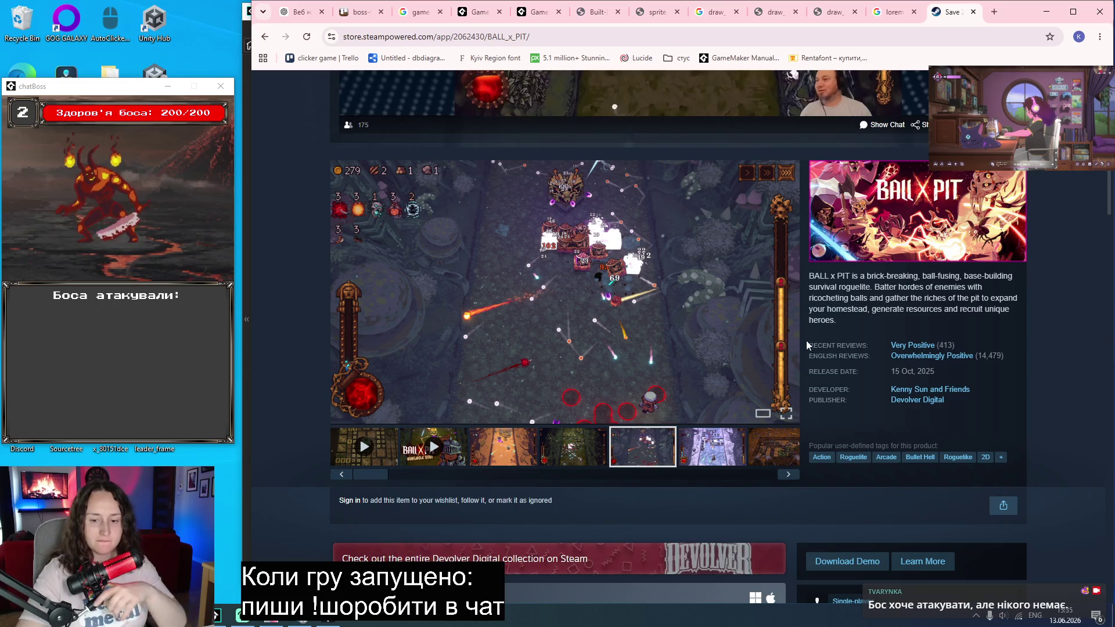
click(768, 452)
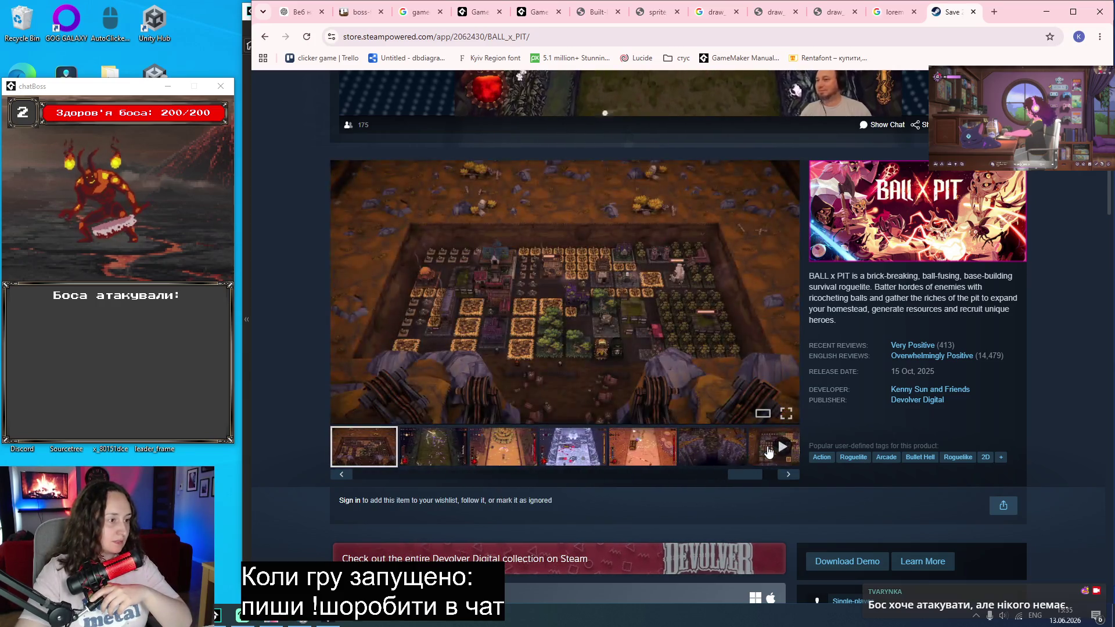
scroll(681, 433, down, 4)
scroll(682, 434, down, 1)
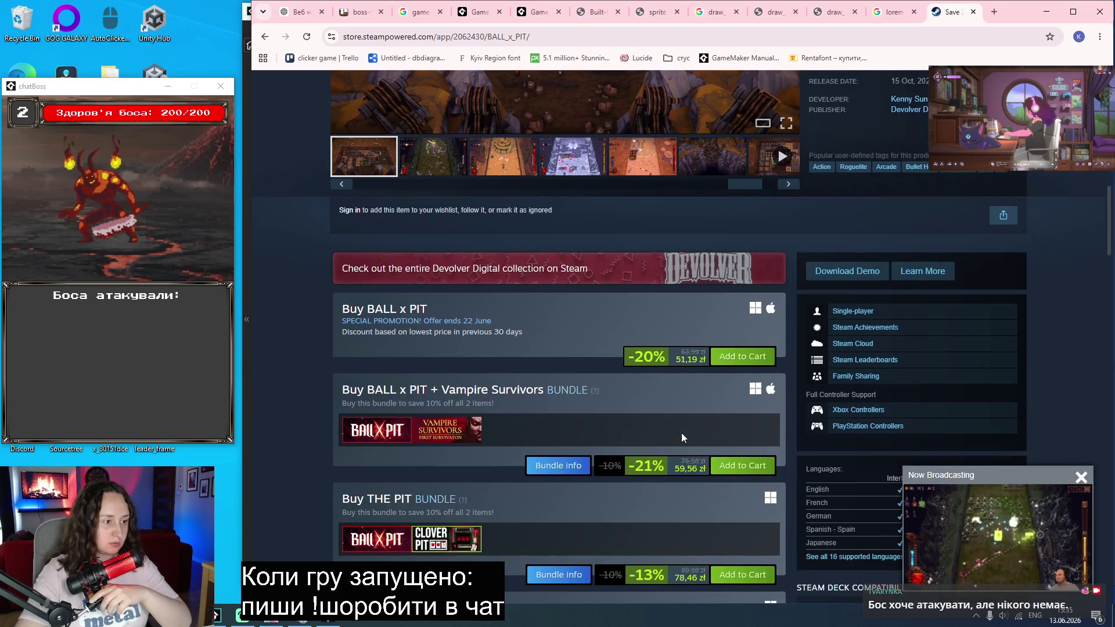
scroll(681, 433, up, 5)
click(974, 12)
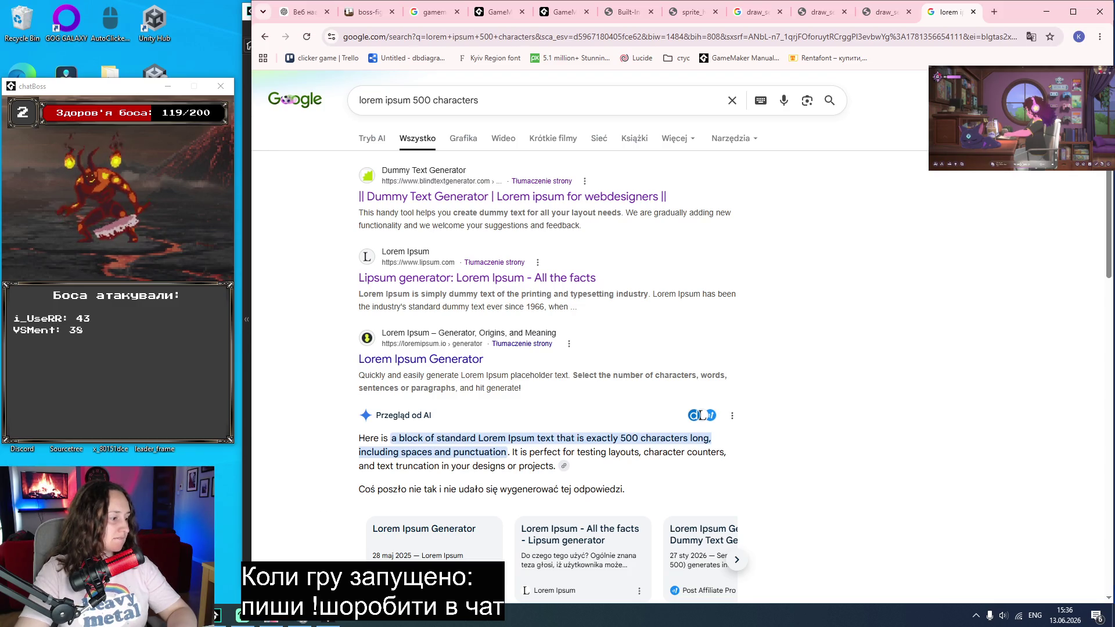
Step: Bring the running chatBoss game forward, then return to the GameMaker project
click(331, 623)
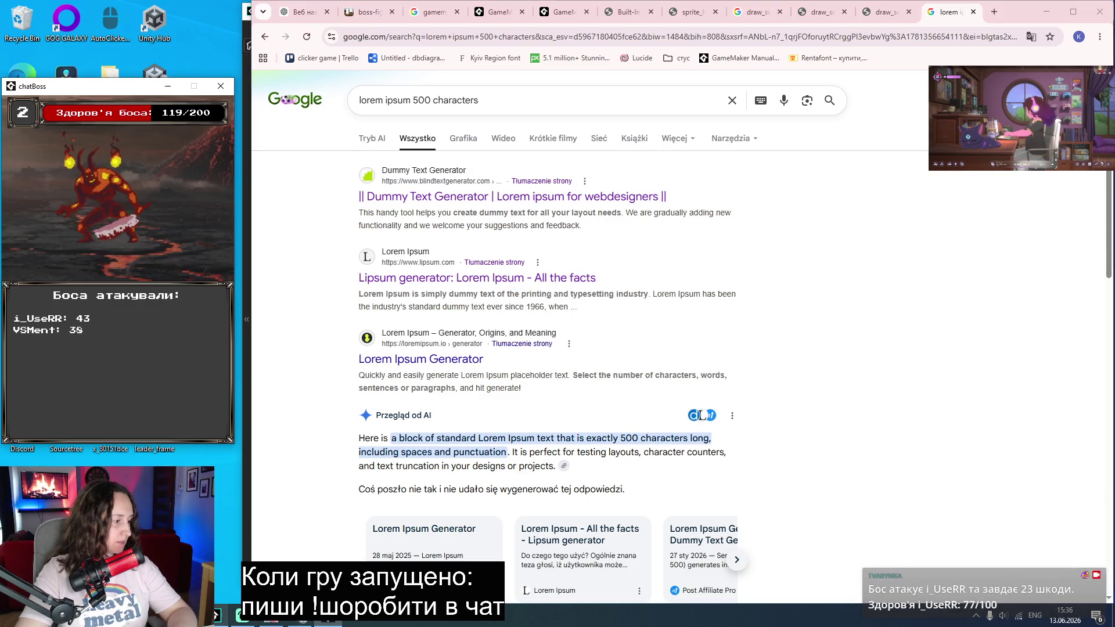
click(221, 616)
scroll(521, 176, up, 12)
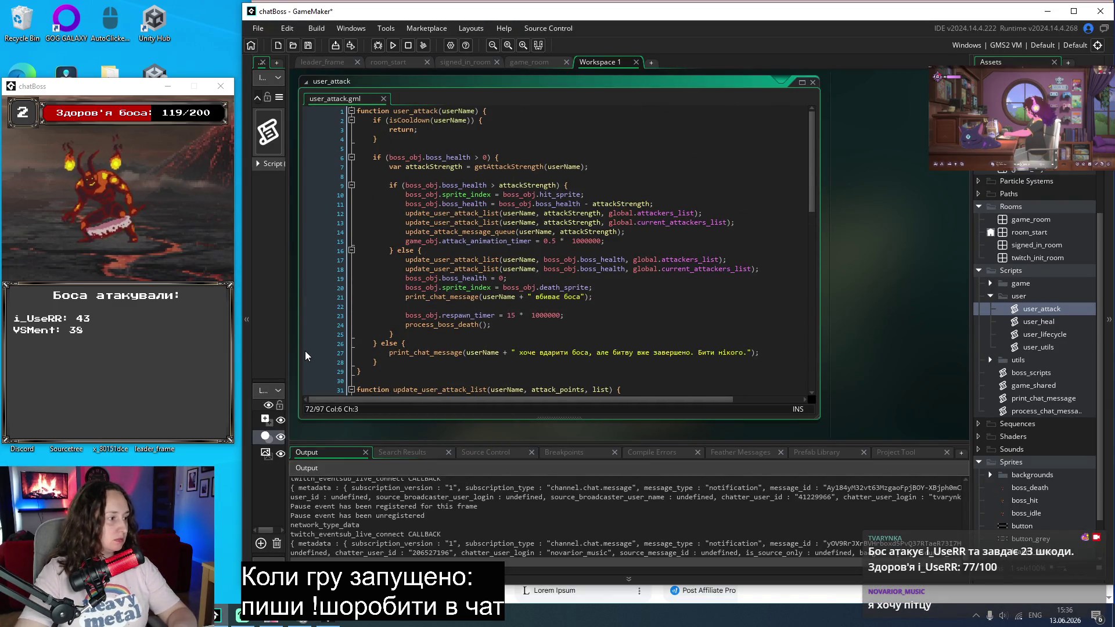
Step: Widen the Inspector, close the room_start, signed_in_room and leader_frame tabs, and select game_obj in game_room
scroll(1031, 312, up, 4)
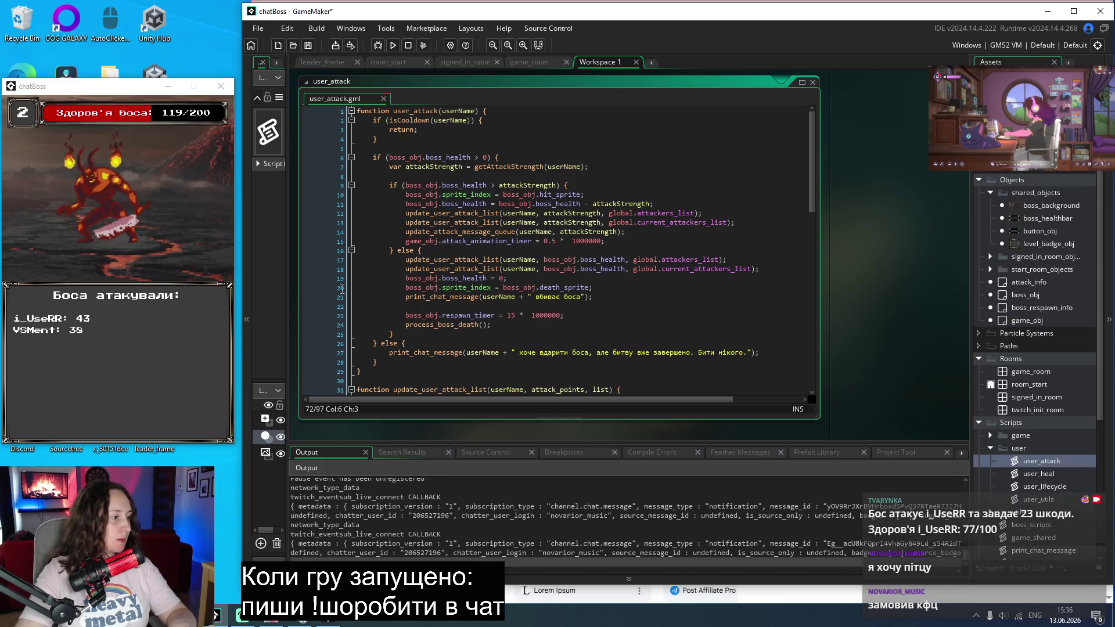
drag(288, 300, 370, 304)
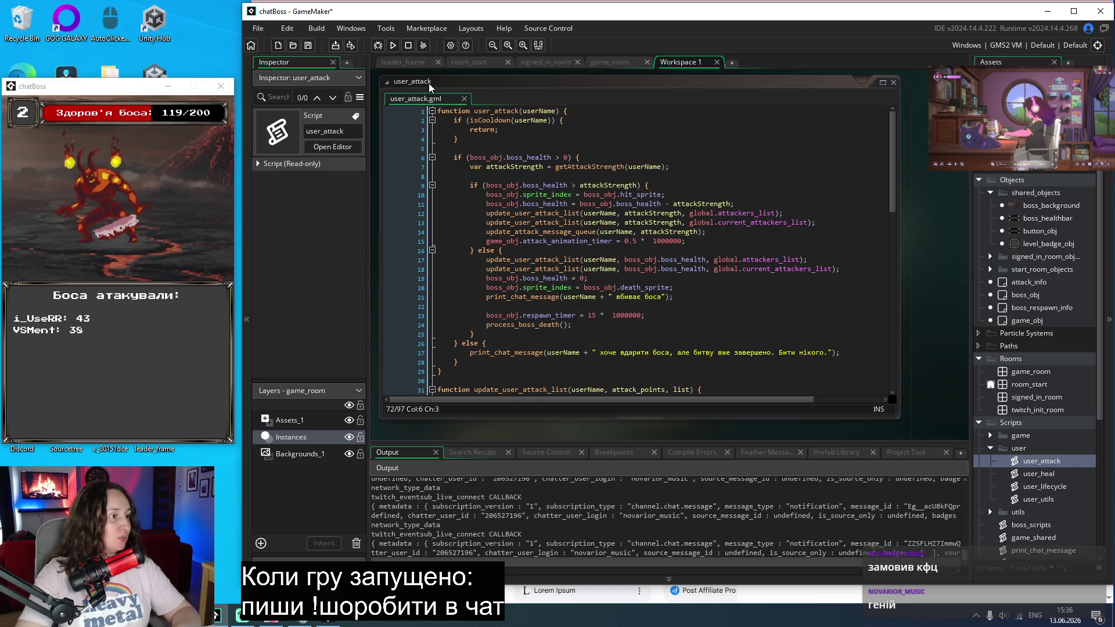
click(456, 59)
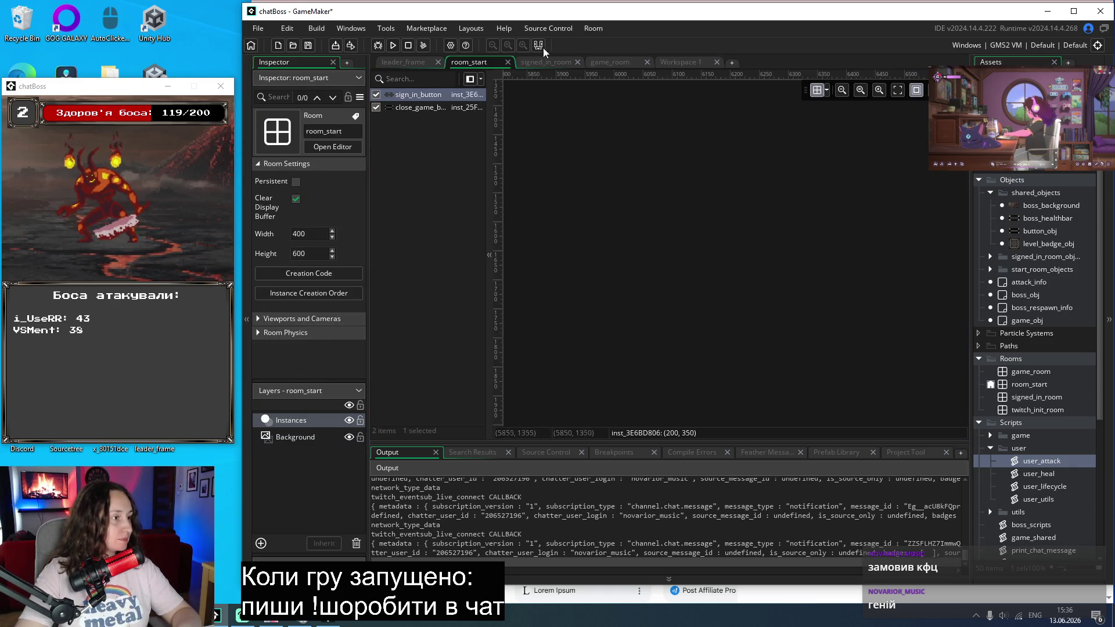
middle_click(473, 62)
middle_click(459, 67)
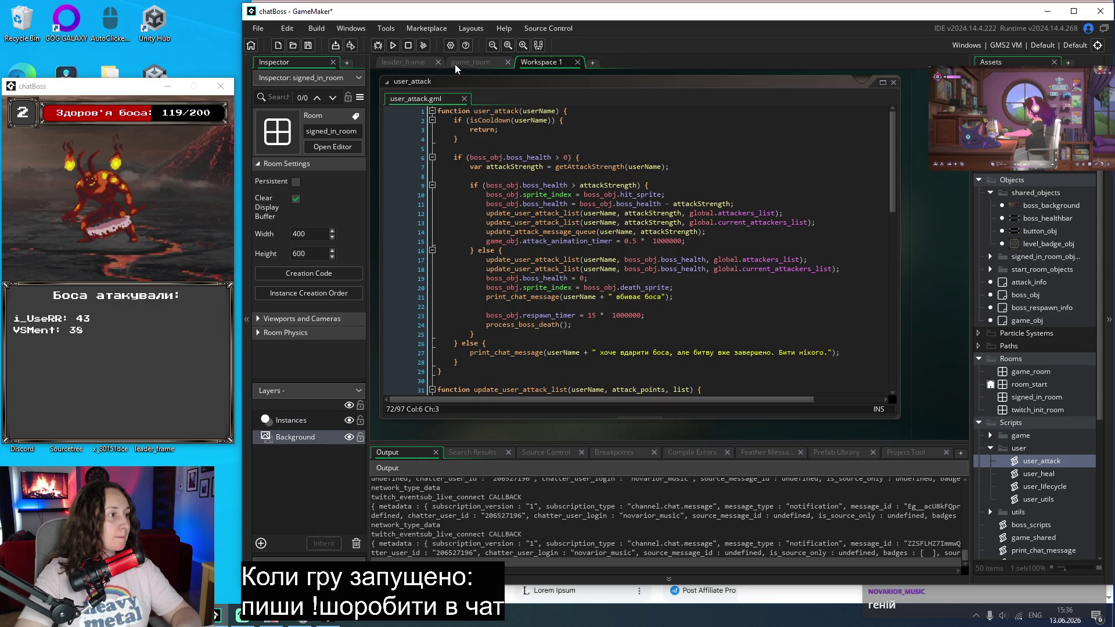
middle_click(417, 65)
click(417, 64)
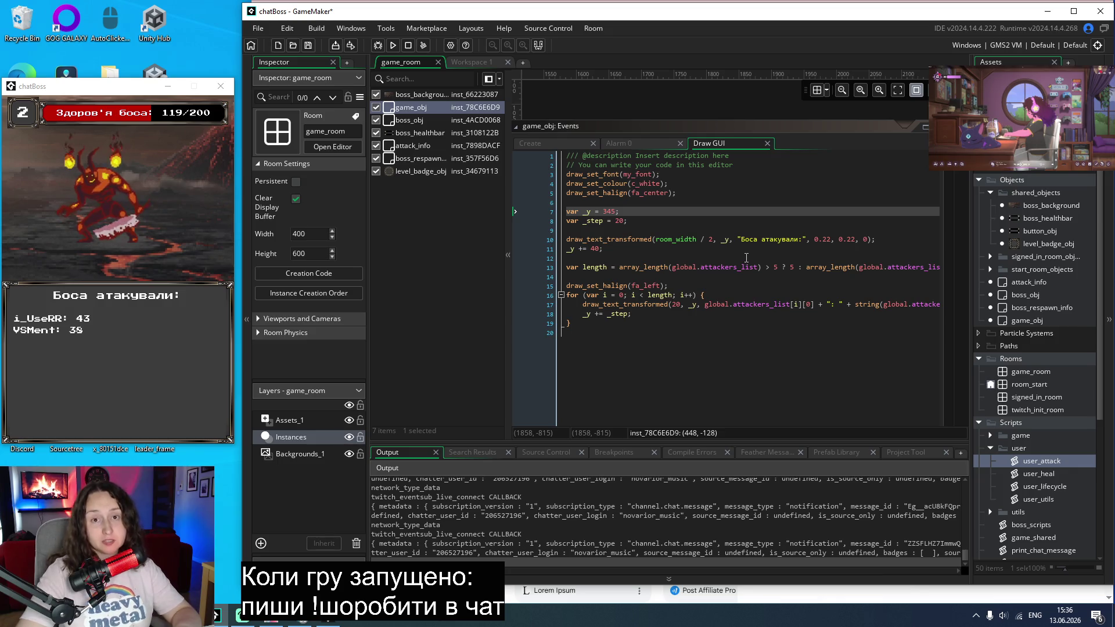
click(419, 109)
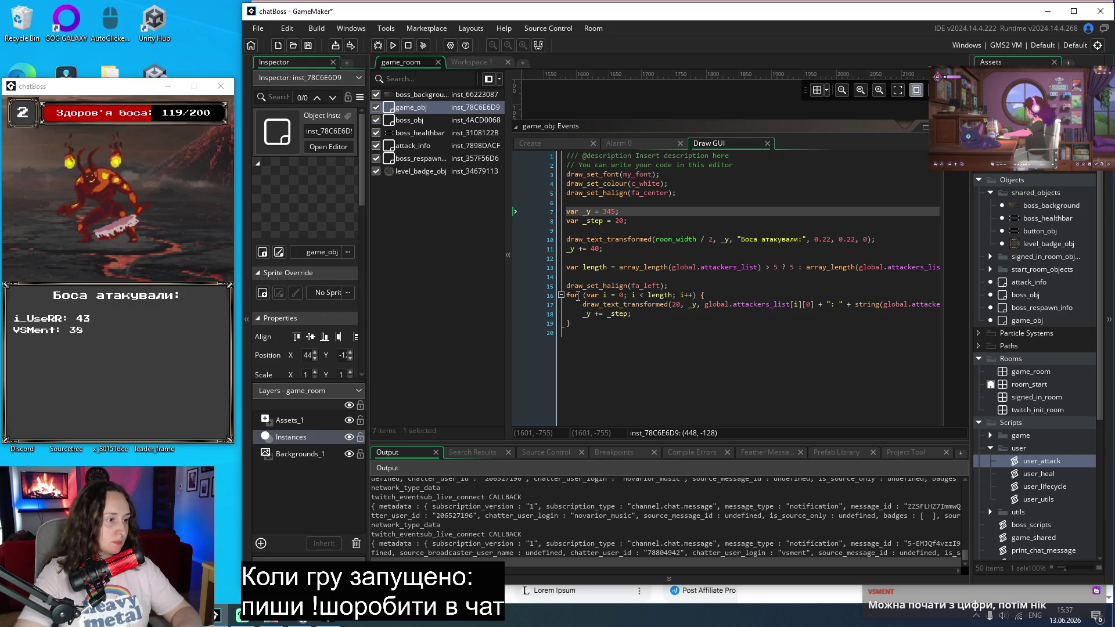
Step: Paste a copy of the lines 15–19 attackers loop below and change its fa_left alignment to right
drag(573, 327, 559, 287)
key(ctrl+c)
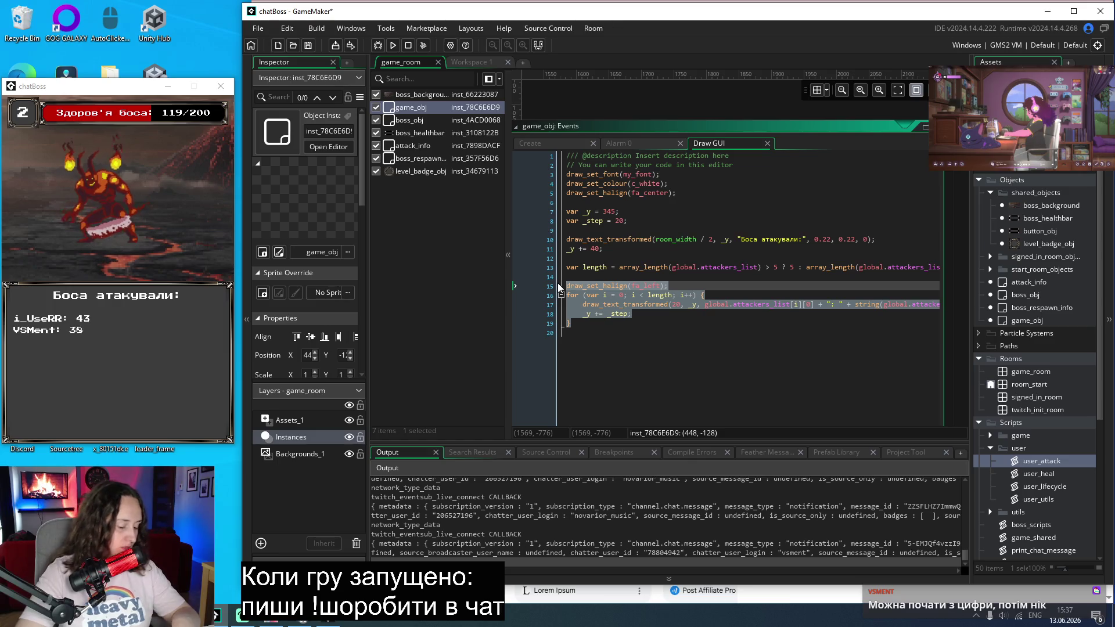
click(597, 319)
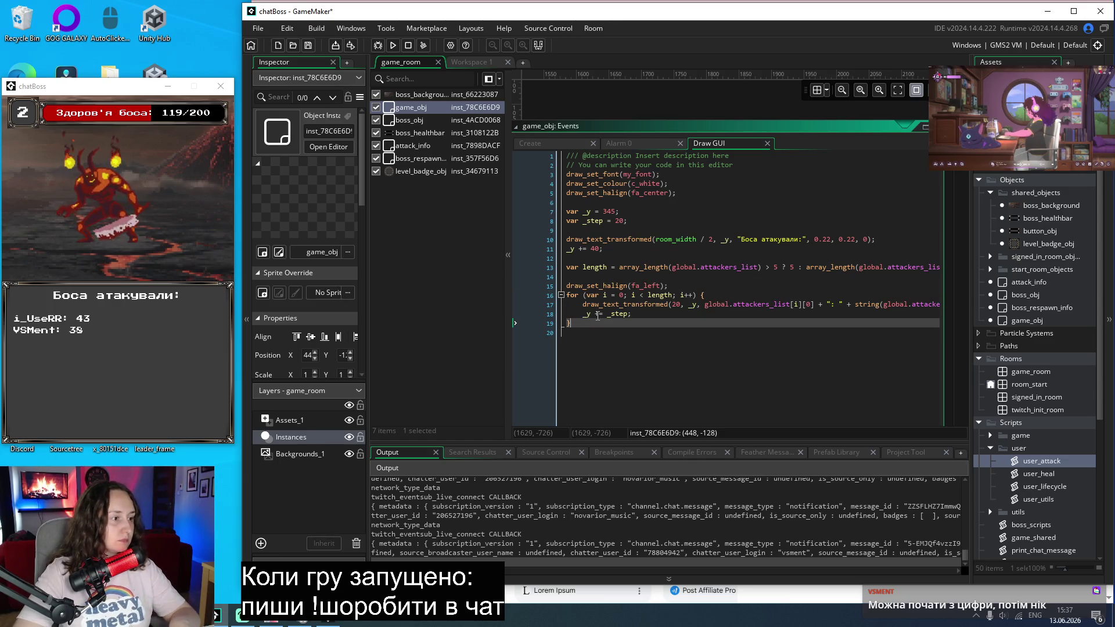
key(Return)
key(Return)
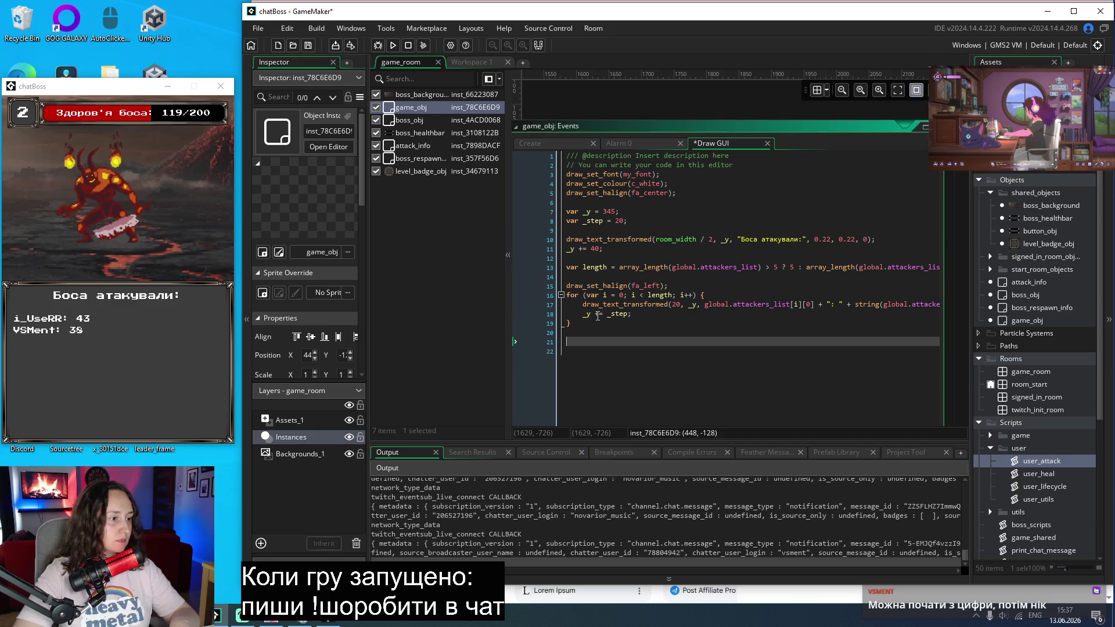
key(ctrl+v)
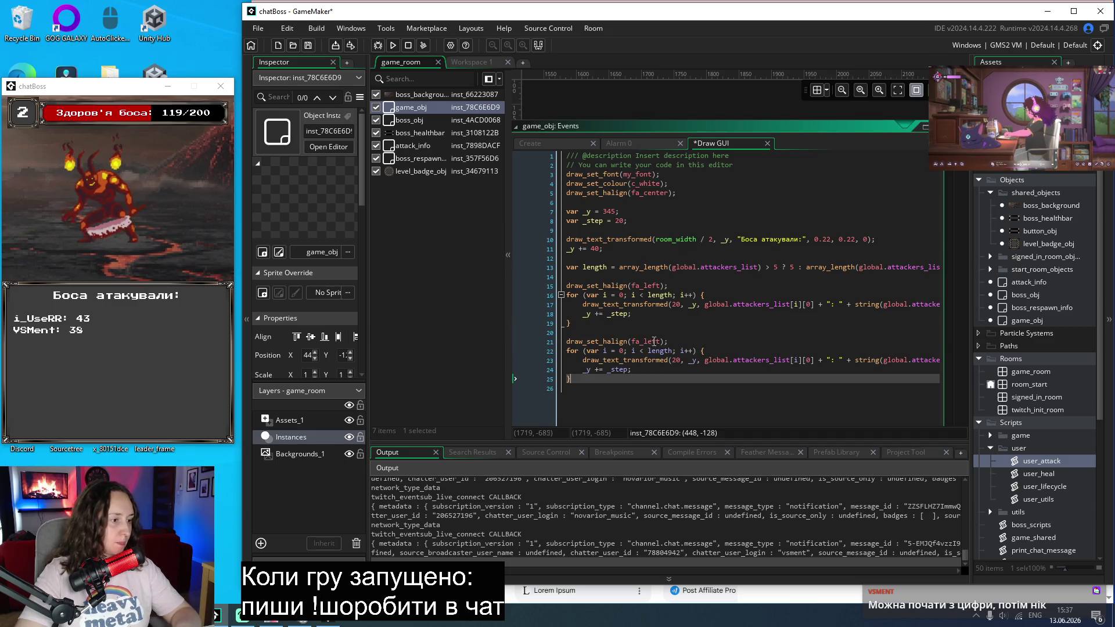
double_click(654, 341)
text(right)
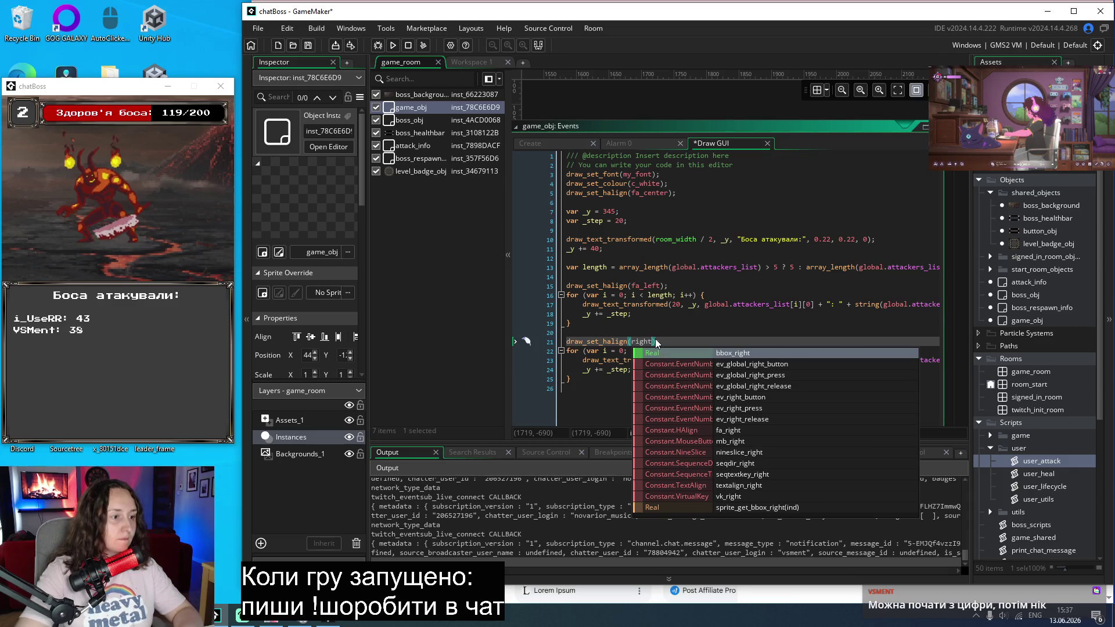
text();)
Step: Strip the colon and score from line 17 so the first loop draws only names
click(827, 296)
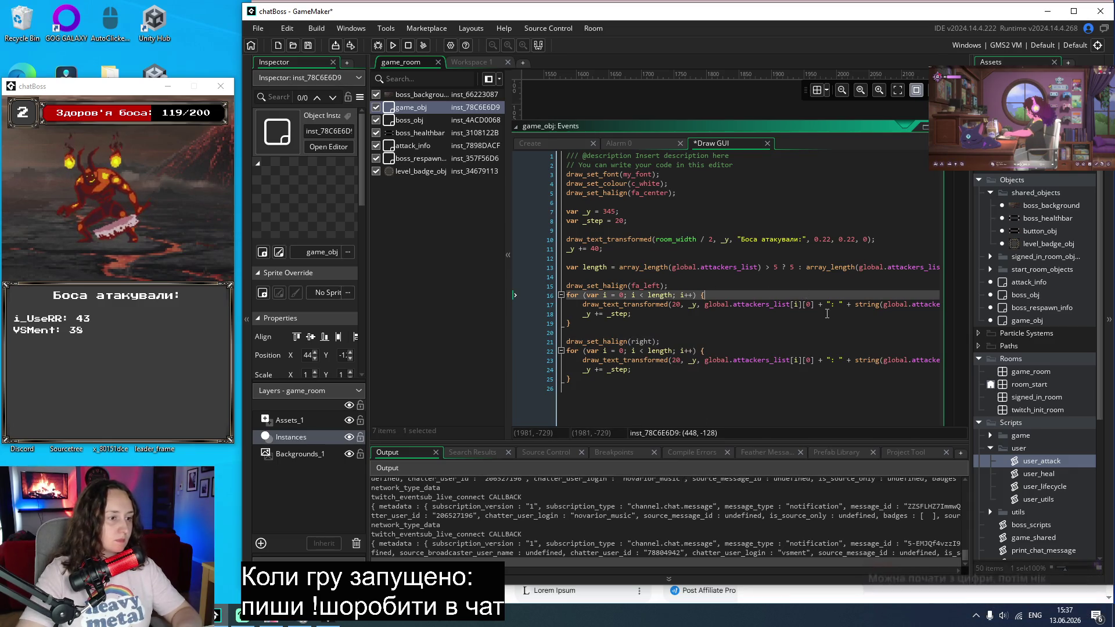
mouse_move(819, 304)
mouse_down()
mouse_move(930, 308)
mouse_move(870, 314)
mouse_up()
click(813, 313)
key(Up)
key(Up)
key(Up)
click(794, 306)
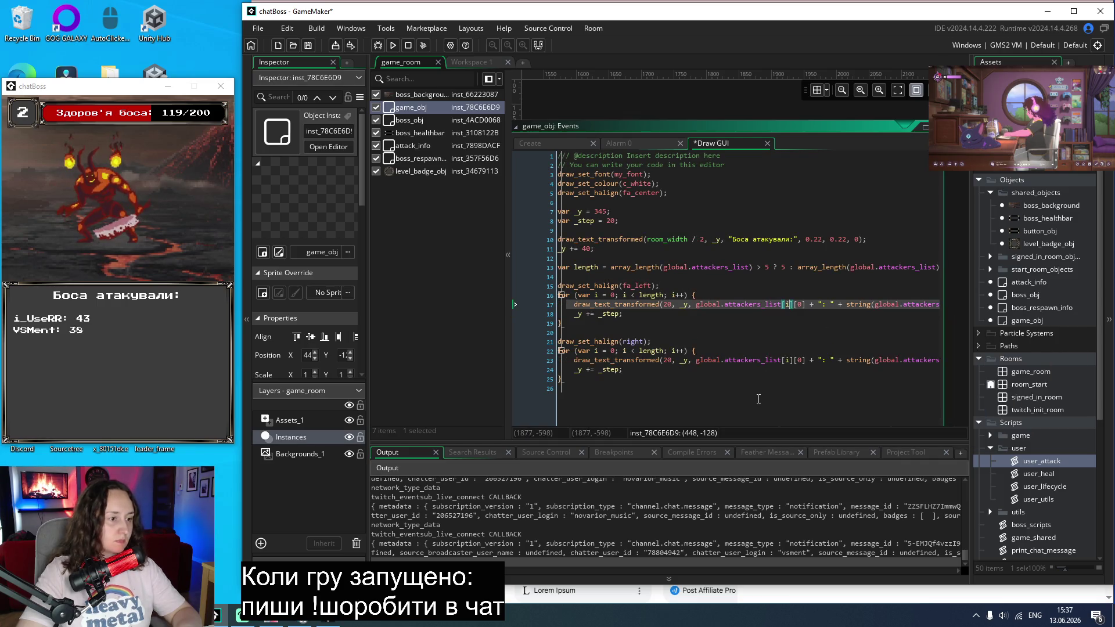
click(835, 313)
click(821, 305)
key(BackSpace)
key(BackSpace)
key(BackSpace)
key(Delete)
key(Delete)
key(Delete)
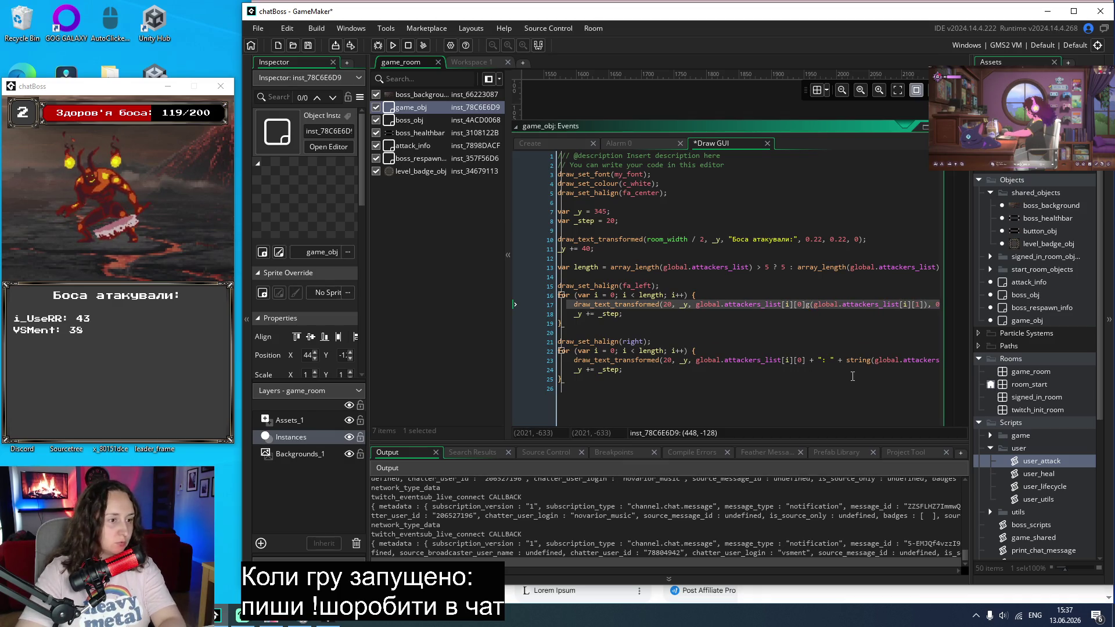
key(Delete)
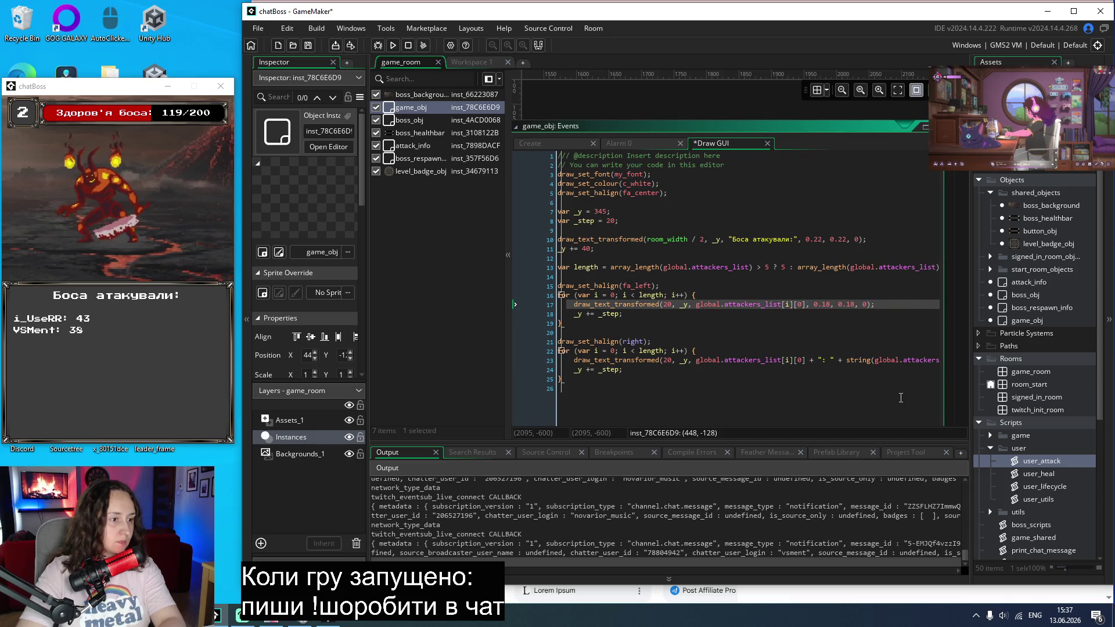
click(703, 381)
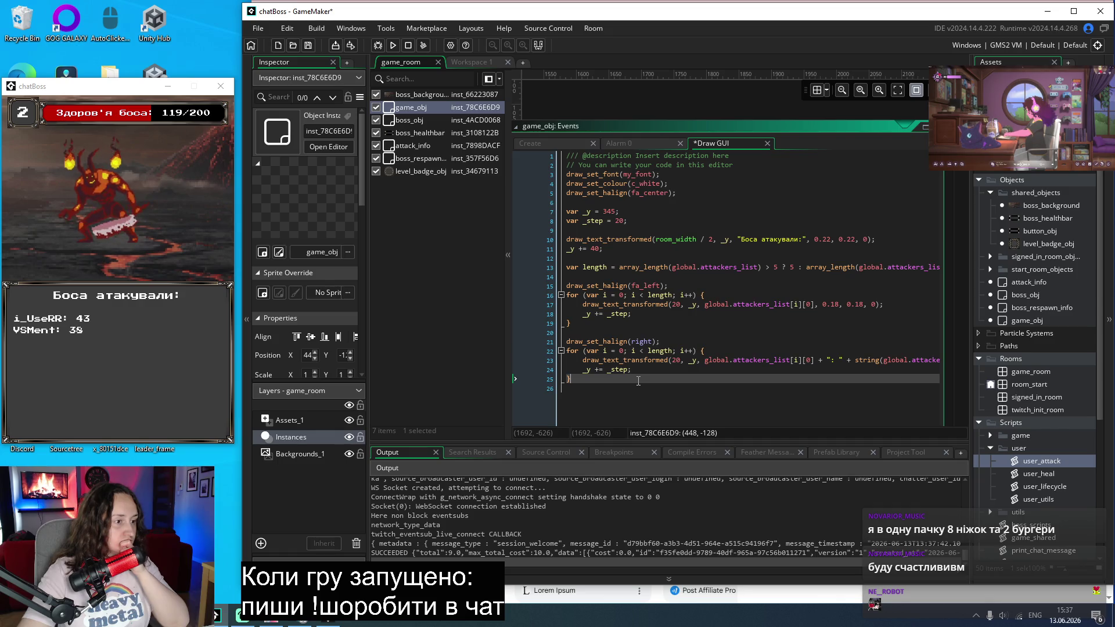
Step: Set the copied loop's alignment to fa_right and its x offset to 280
double_click(637, 343)
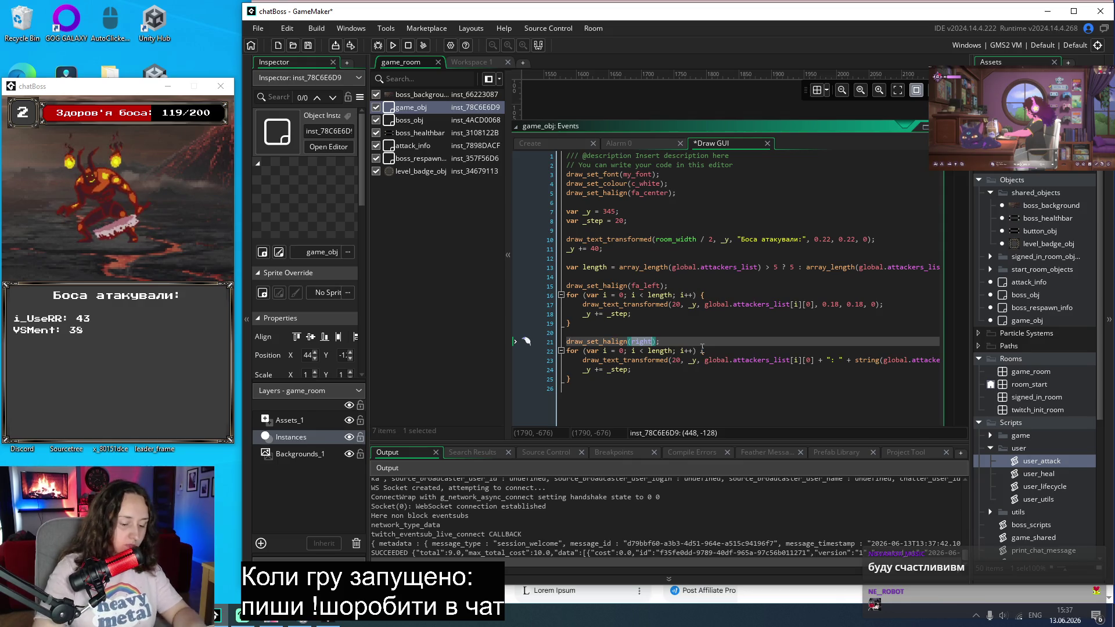
text(fa)
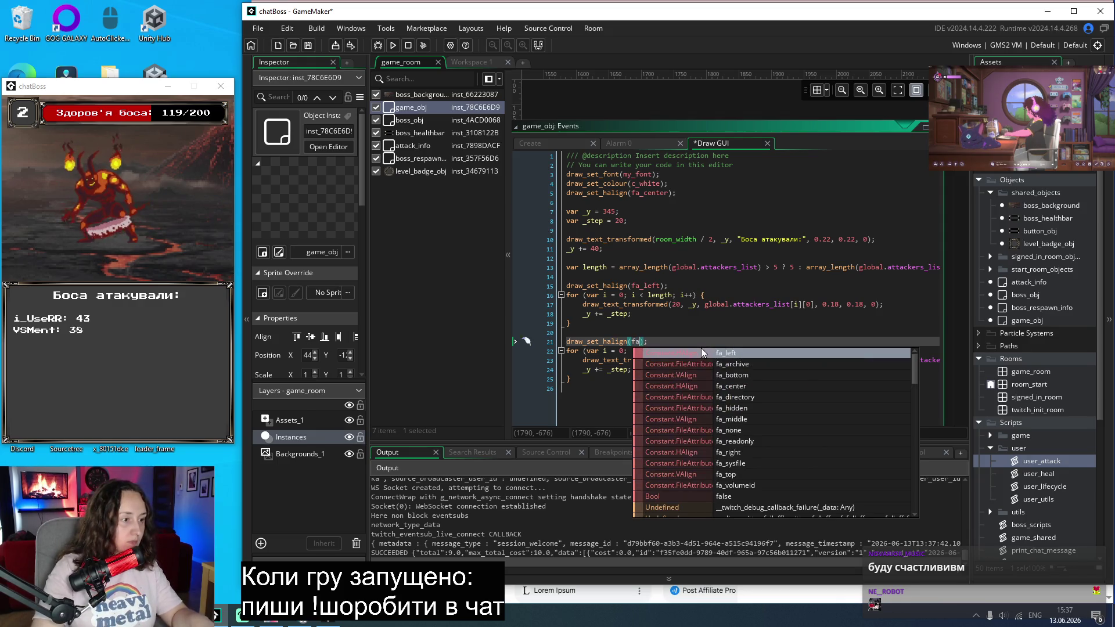
text(_)
key(Down)
key(Down)
key(Down)
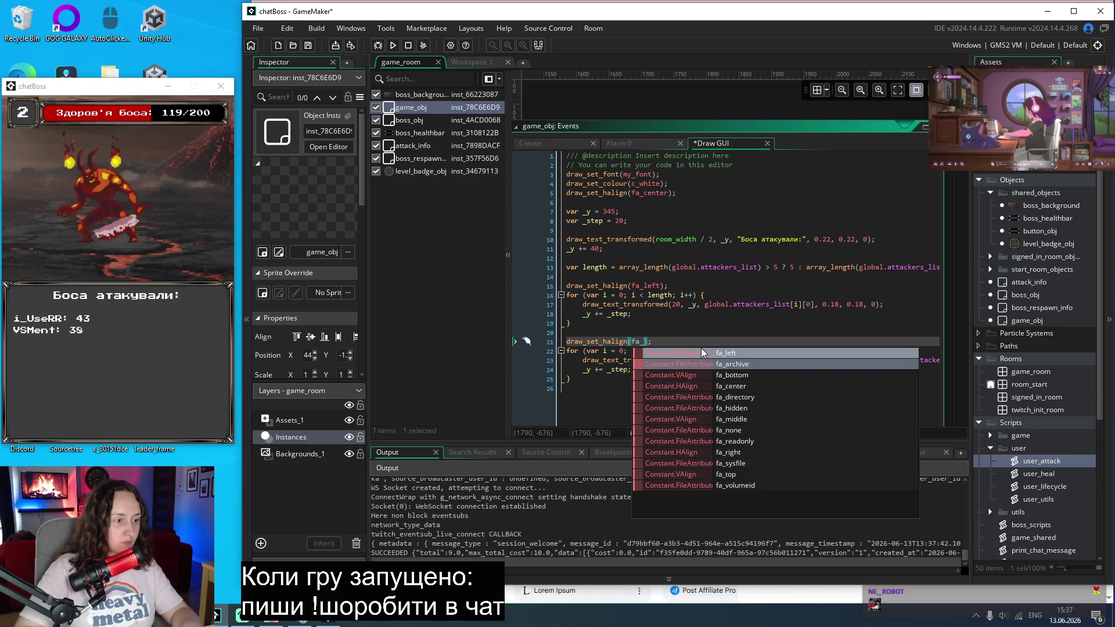
key(Down)
key(Return)
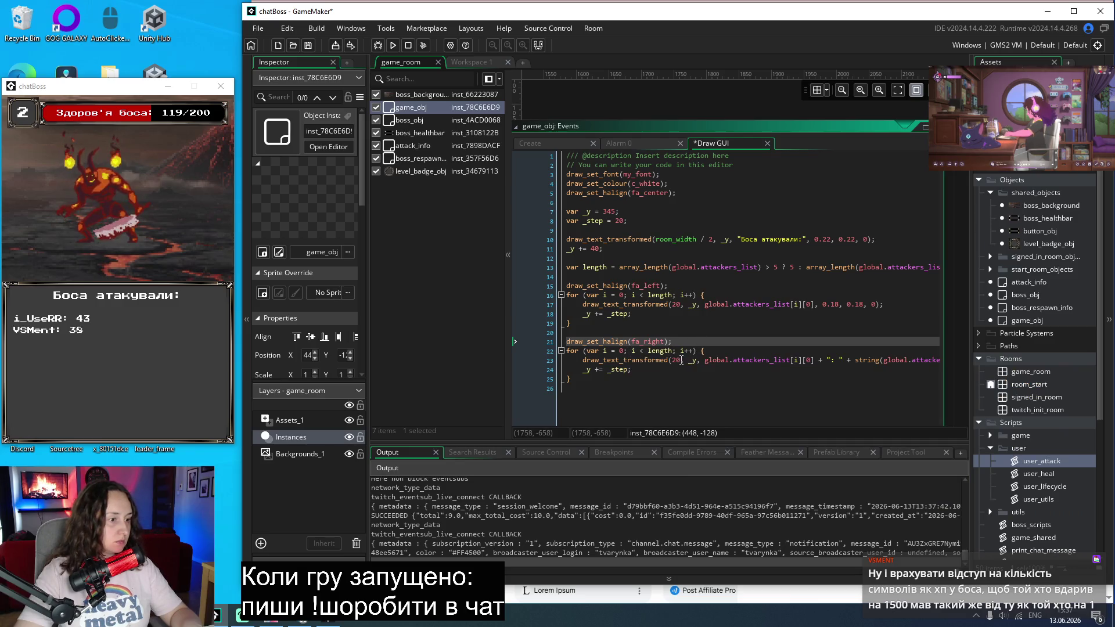
double_click(676, 360)
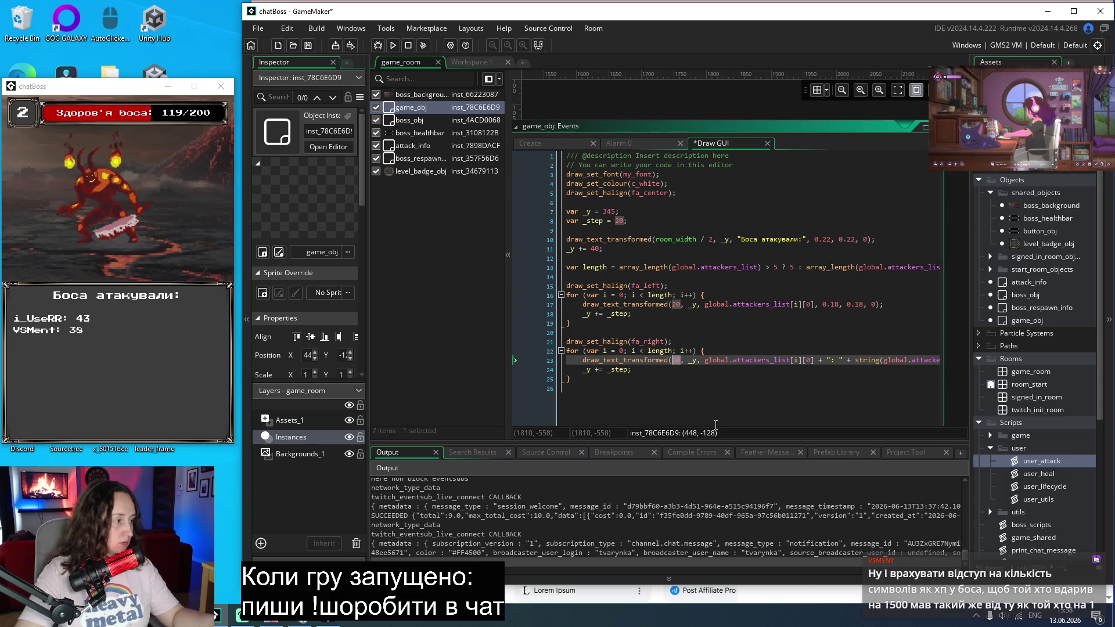
text(280)
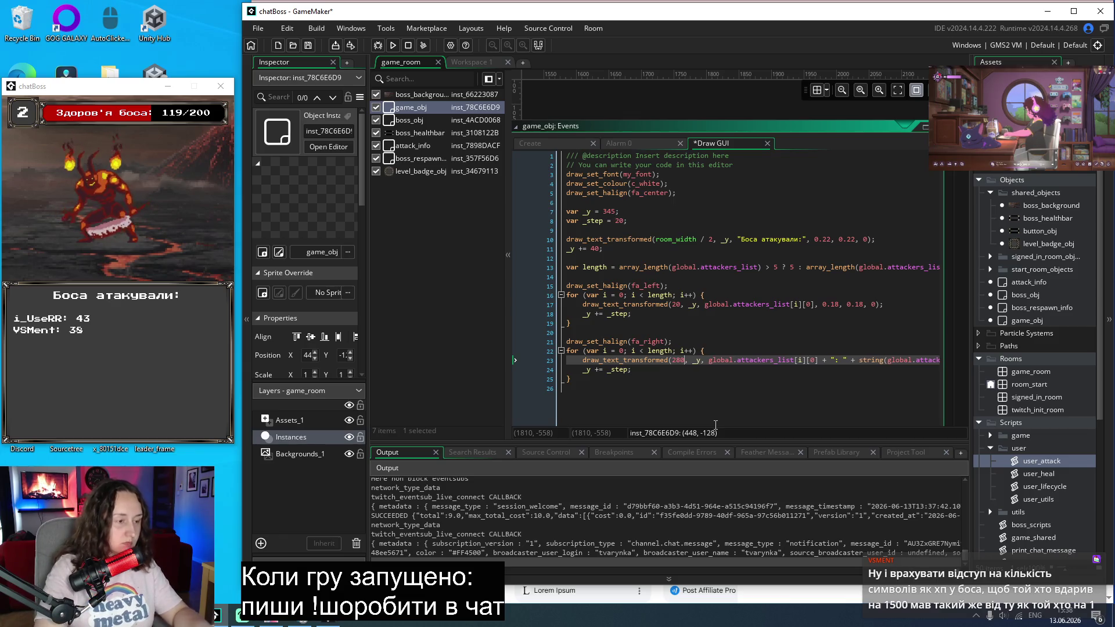
Step: Add a '_y = 385' line, remove the name part so only the score draws, and save
click(758, 340)
click(606, 332)
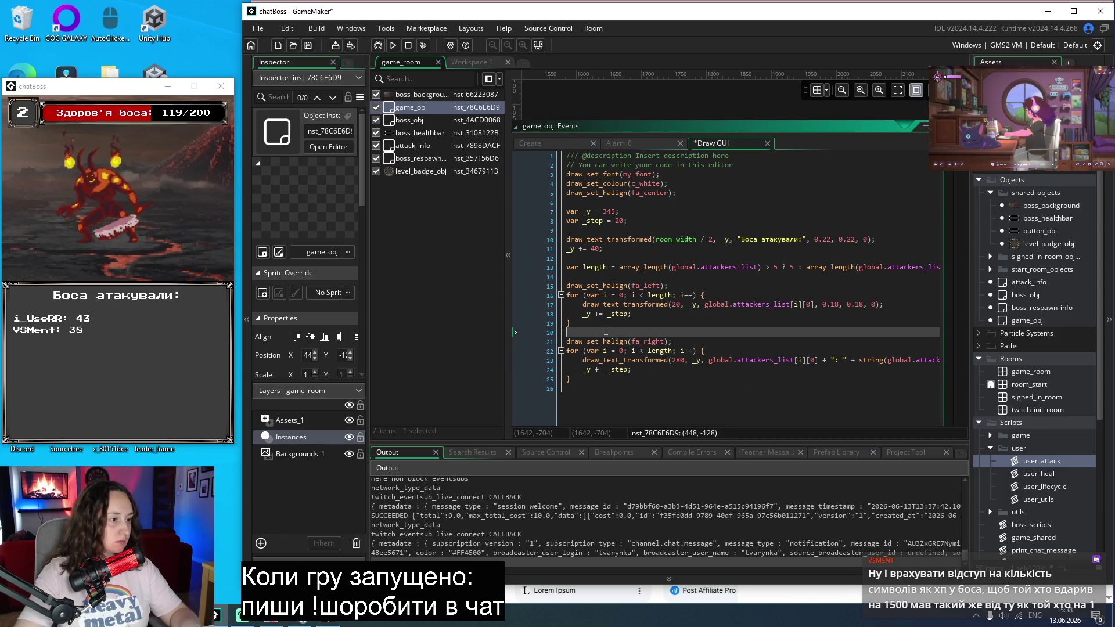
key(Return)
text(_y = )
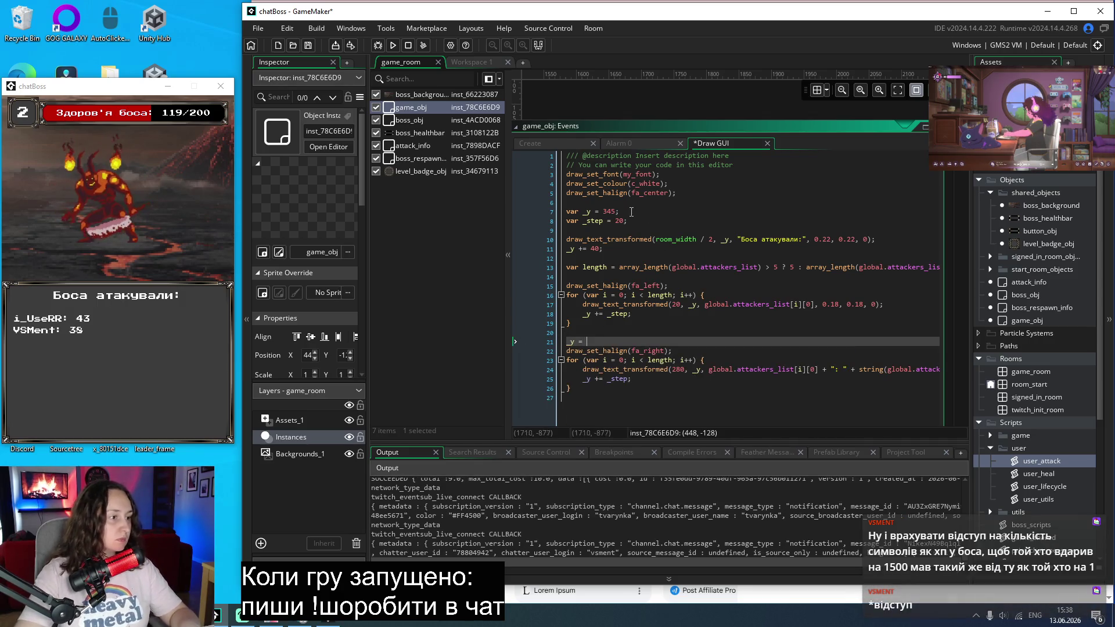
text(38)
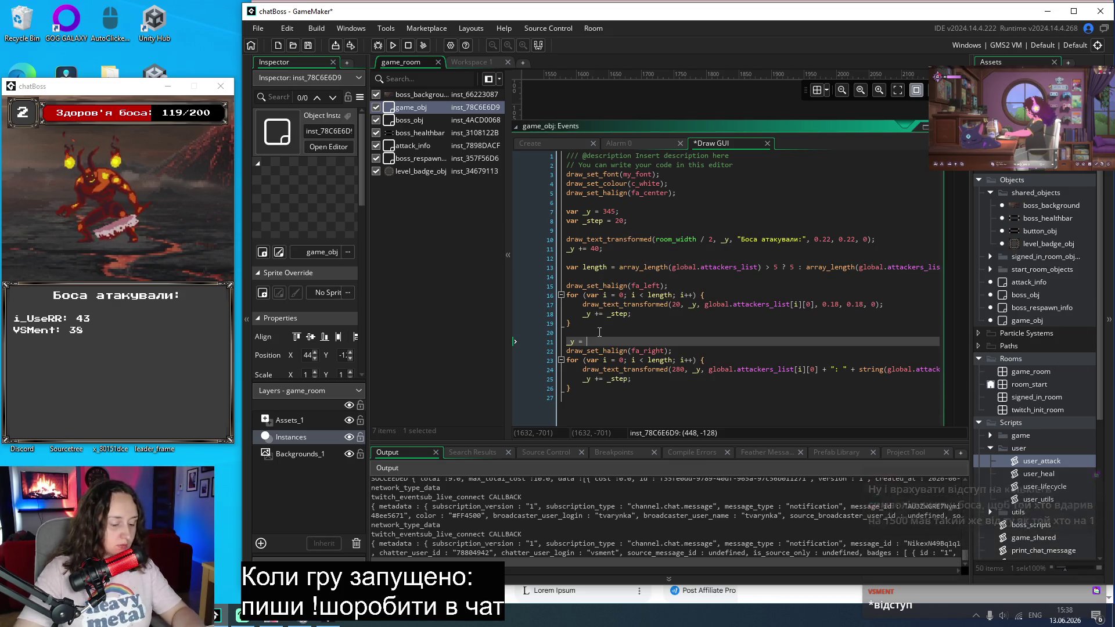
text(5)
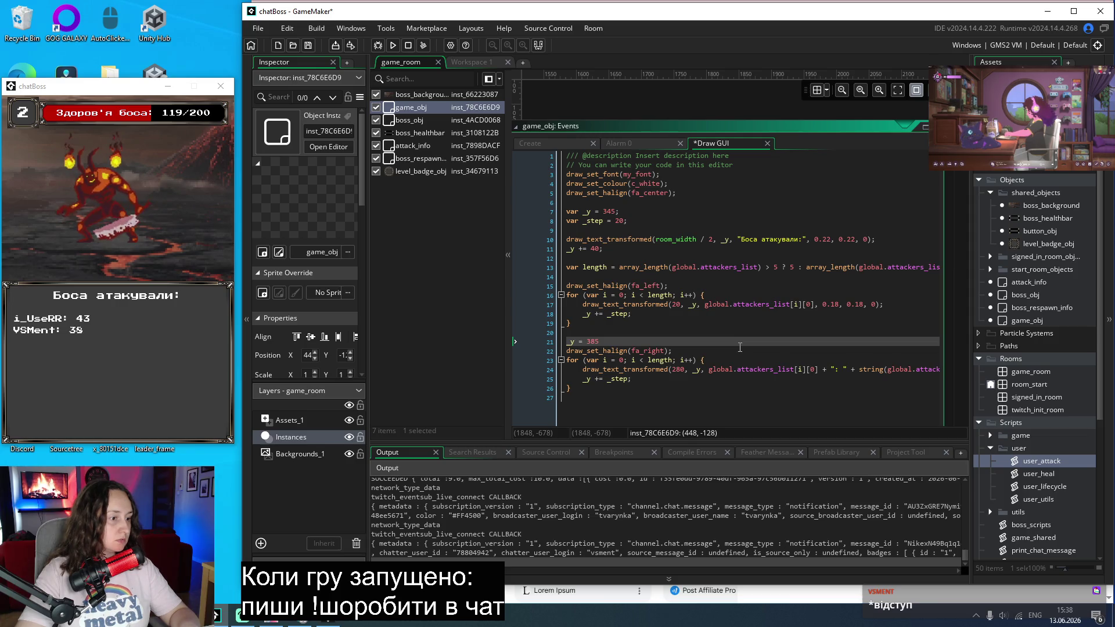
mouse_move(860, 370)
drag(860, 371, 718, 368)
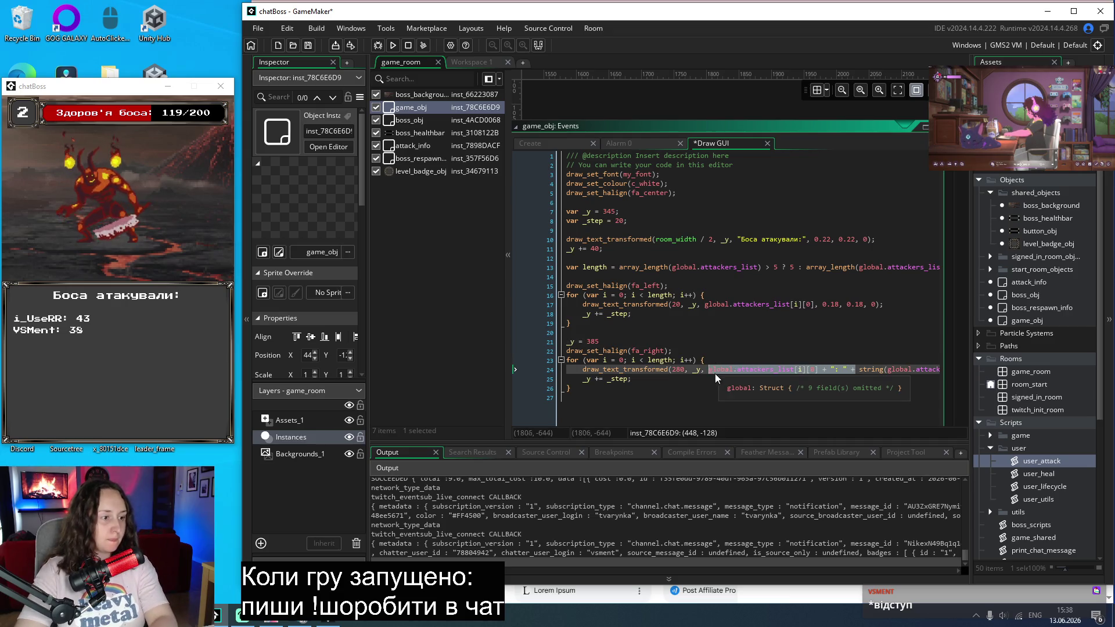
key(BackSpace)
key(BackSpace)
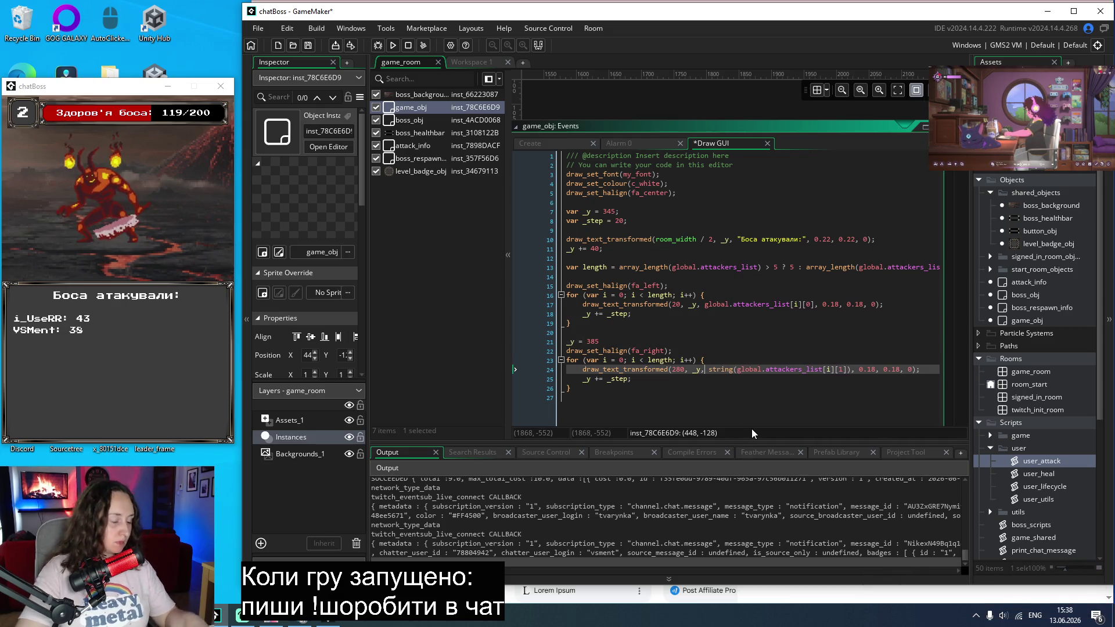
key(ctrl+s)
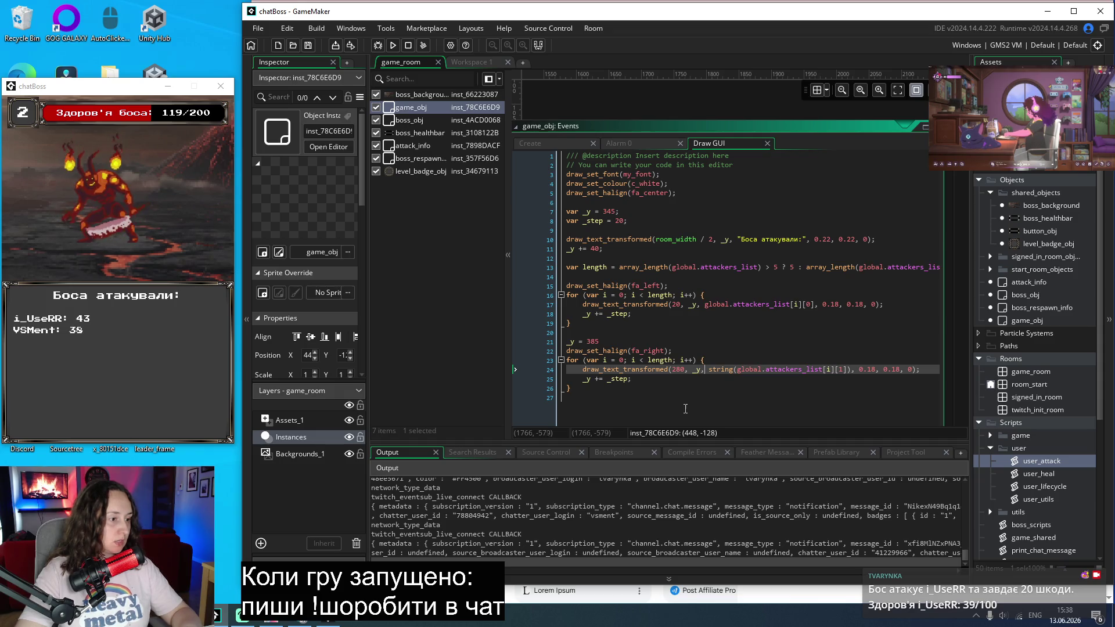
Step: Move the score draw line into the first loop and delete the second loop
mouse_move(923, 369)
mouse_down()
mouse_move(584, 370)
mouse_move(566, 342)
mouse_up()
key(BackSpace)
key(BackSpace)
click(895, 304)
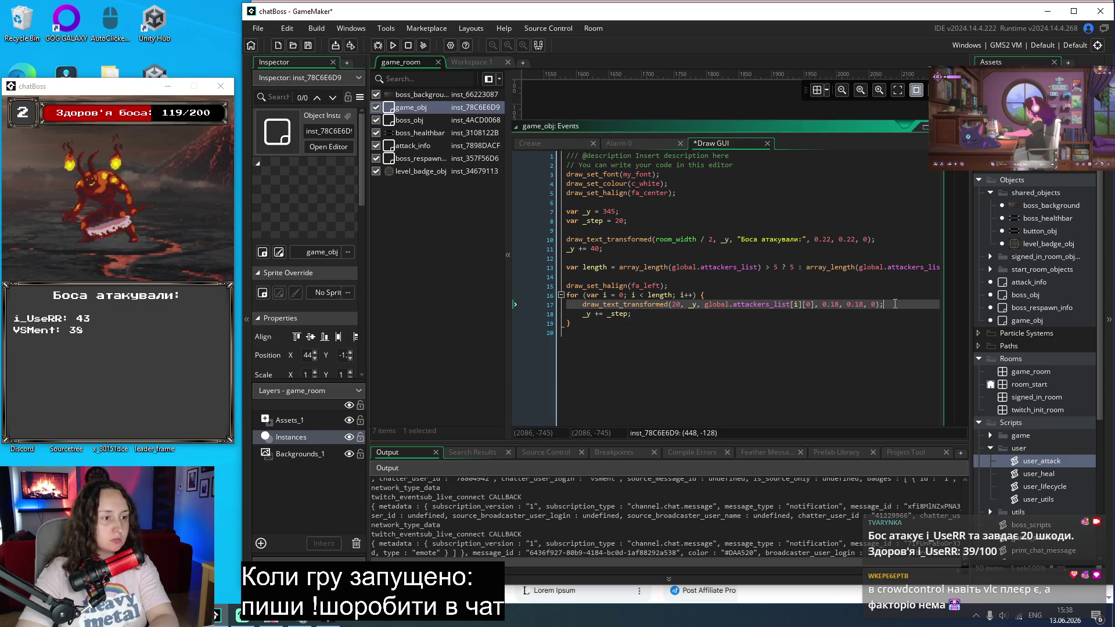
key(Return)
key(ctrl+v)
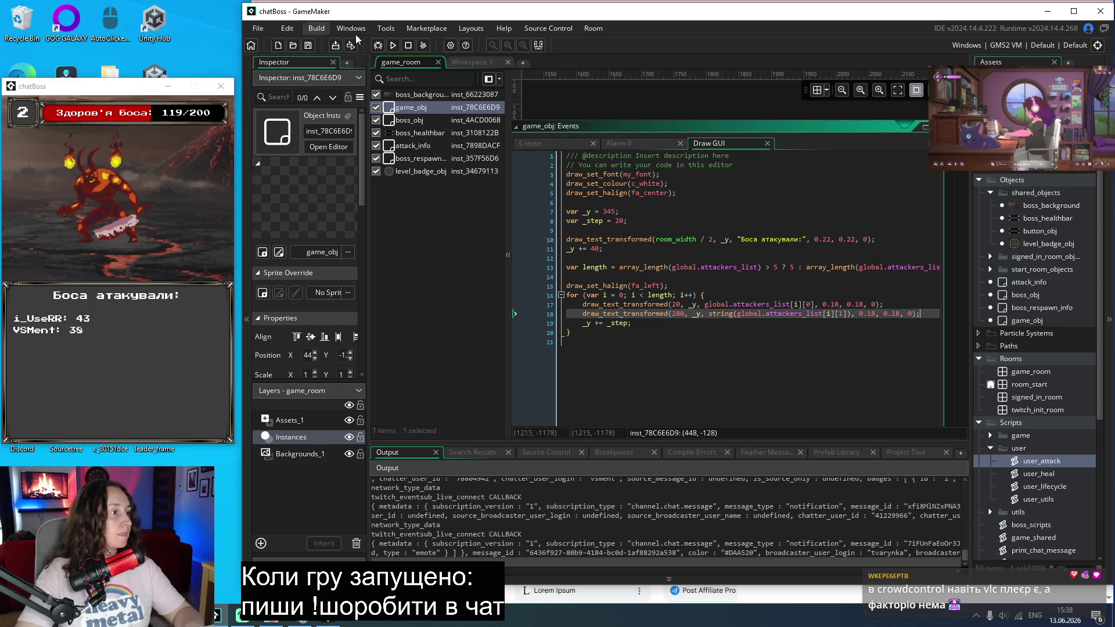
Step: Build and run chatBoss with F5, move the game window left, and start the boss fight
key(F5)
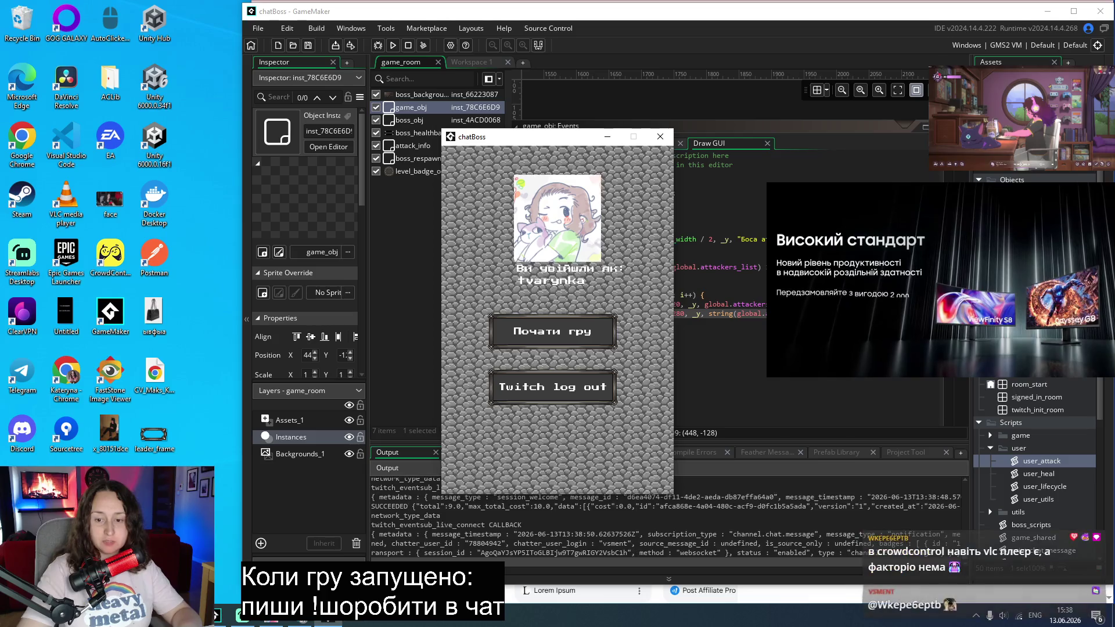
mouse_move(488, 143)
mouse_down()
mouse_move(107, 109)
mouse_move(126, 114)
mouse_up()
click(122, 300)
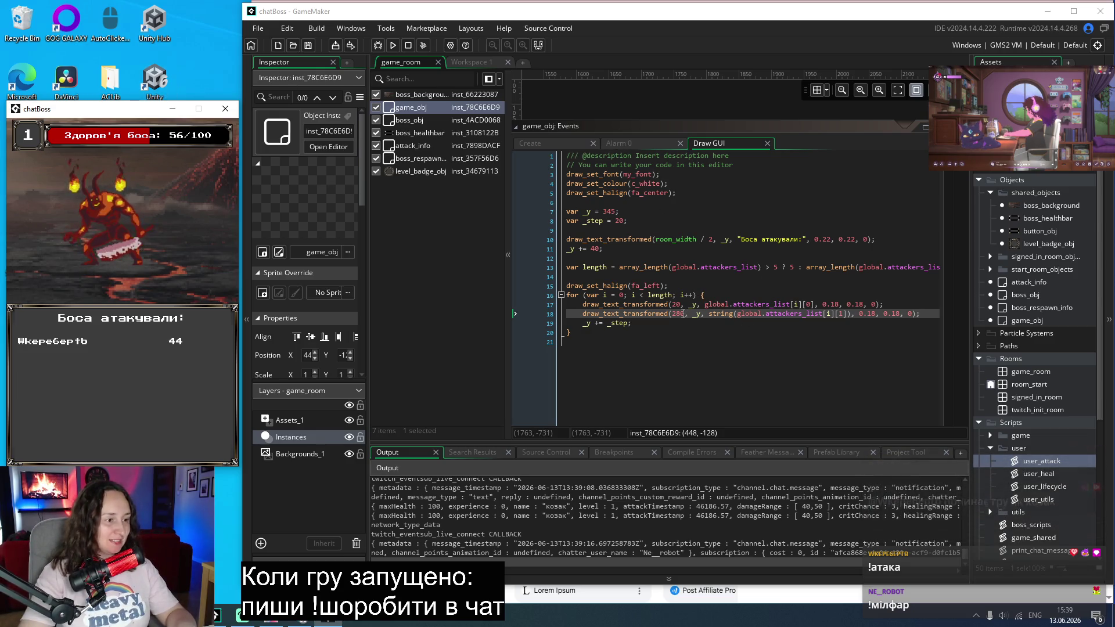
Step: Change the score column x offset from 280 to 320 and save
click(740, 332)
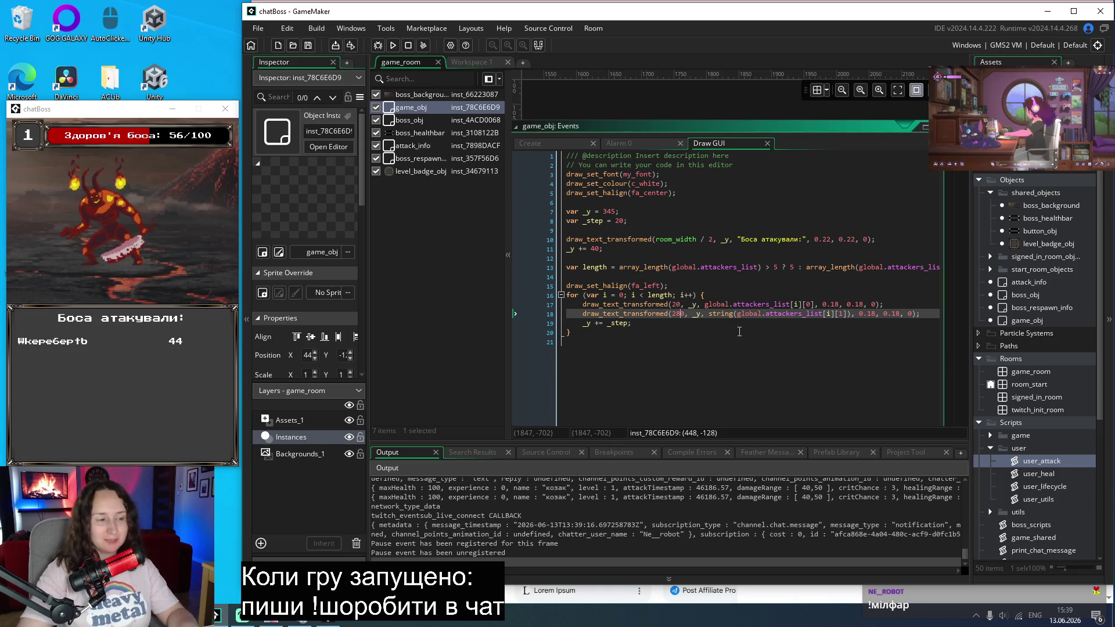
key(BackSpace)
key(BackSpace)
text(32)
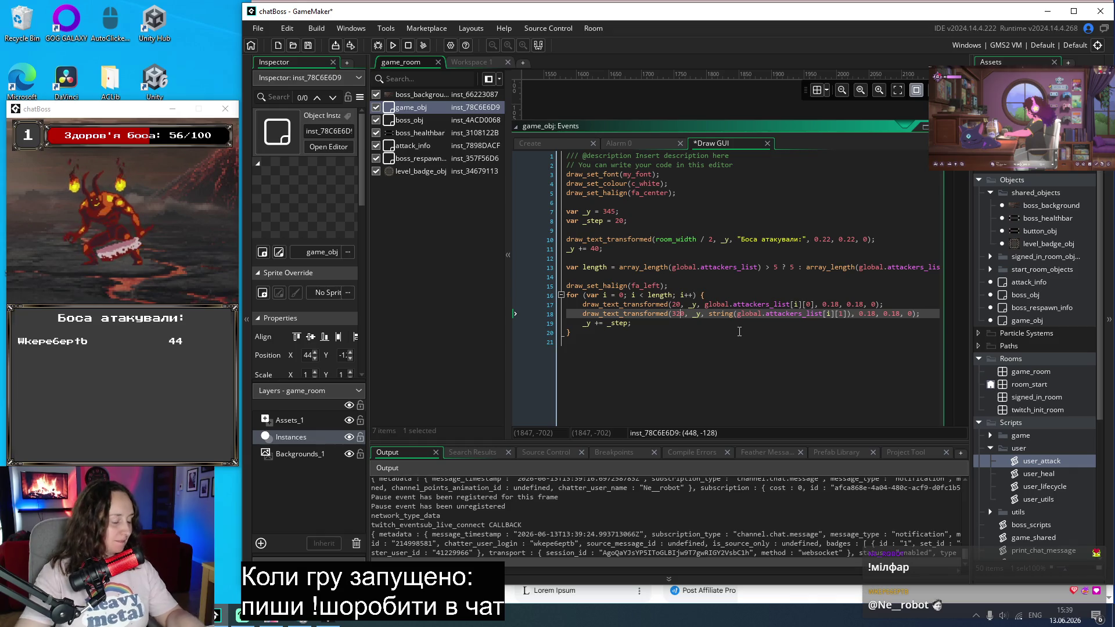
key(ctrl+s)
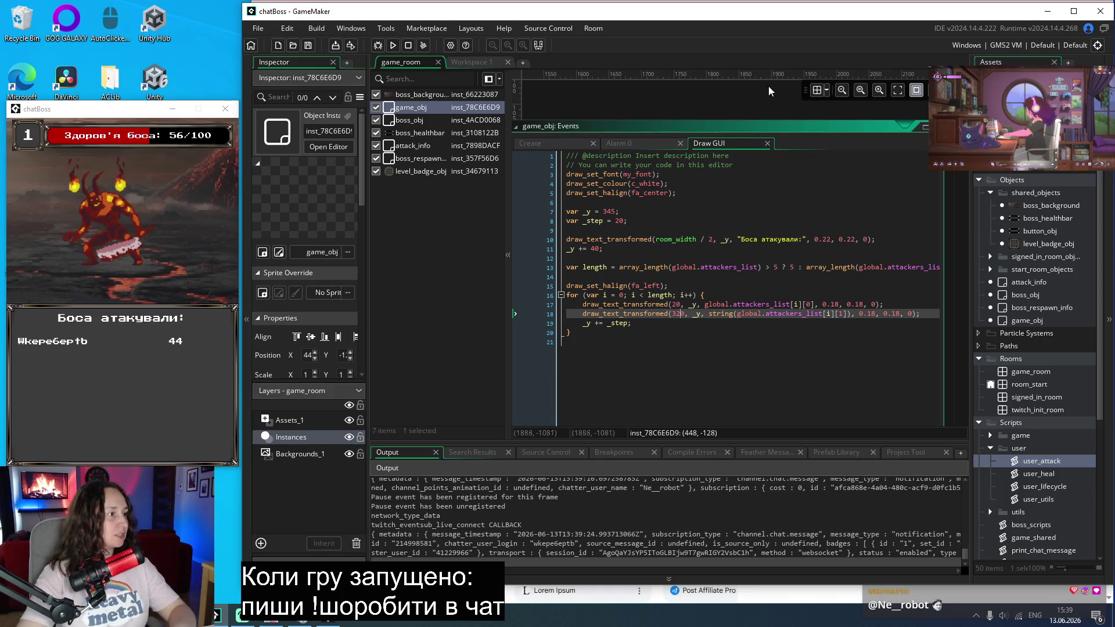
Step: Rerun the game into the boss fight, then switch to the browser
click(394, 46)
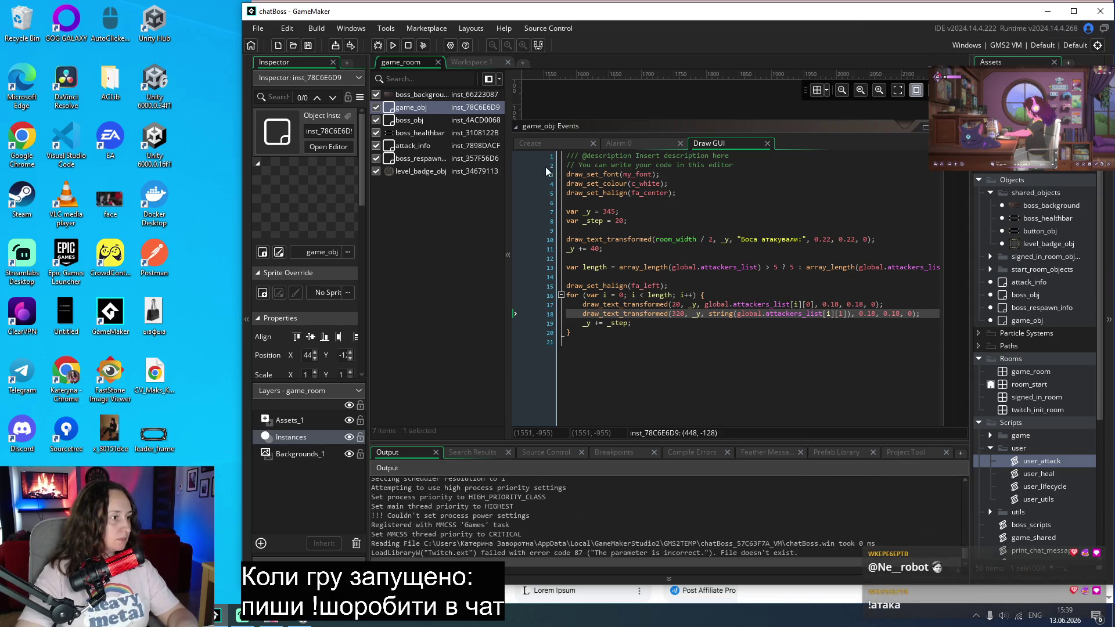
mouse_move(568, 140)
mouse_down()
mouse_move(110, 102)
mouse_move(103, 69)
mouse_move(101, 129)
mouse_up()
click(145, 308)
click(144, 300)
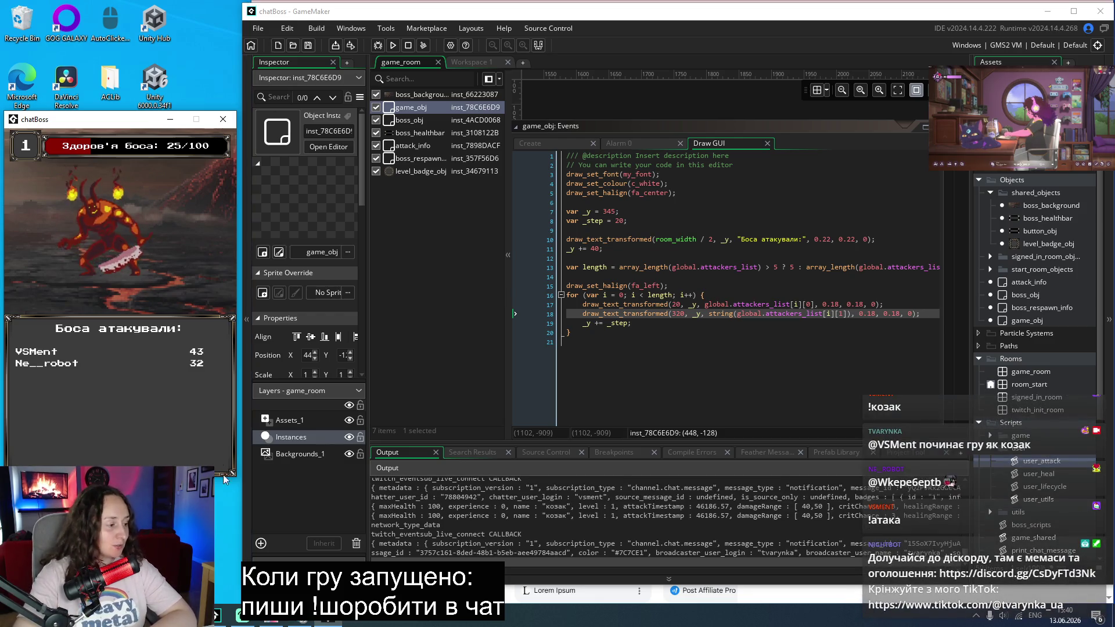
key(alt+Tab)
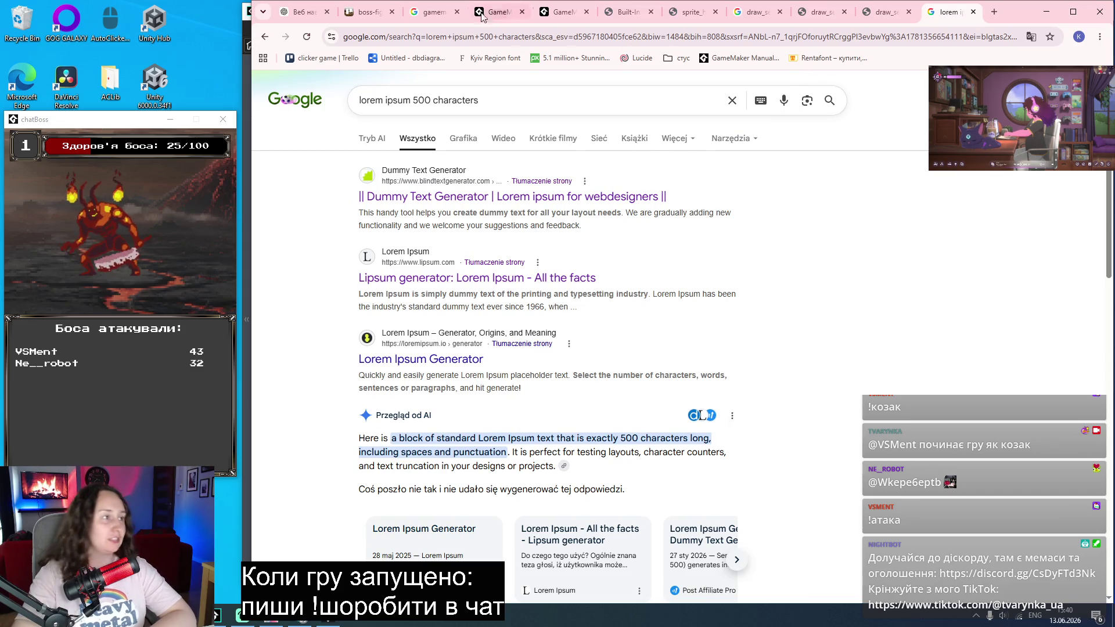
Step: Move the leaderboard-fix card to the last Trello list, check the game, and return to GameMaker
key(ctrl+2)
mouse_move(820, 205)
mouse_down()
mouse_move(924, 223)
mouse_move(927, 191)
mouse_up()
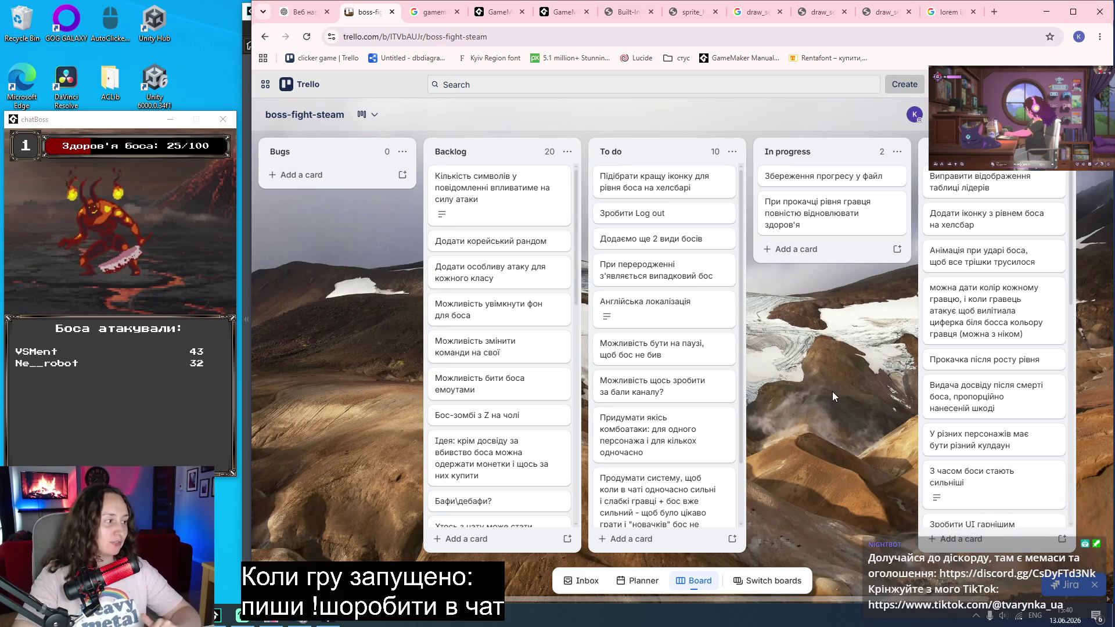
click(332, 623)
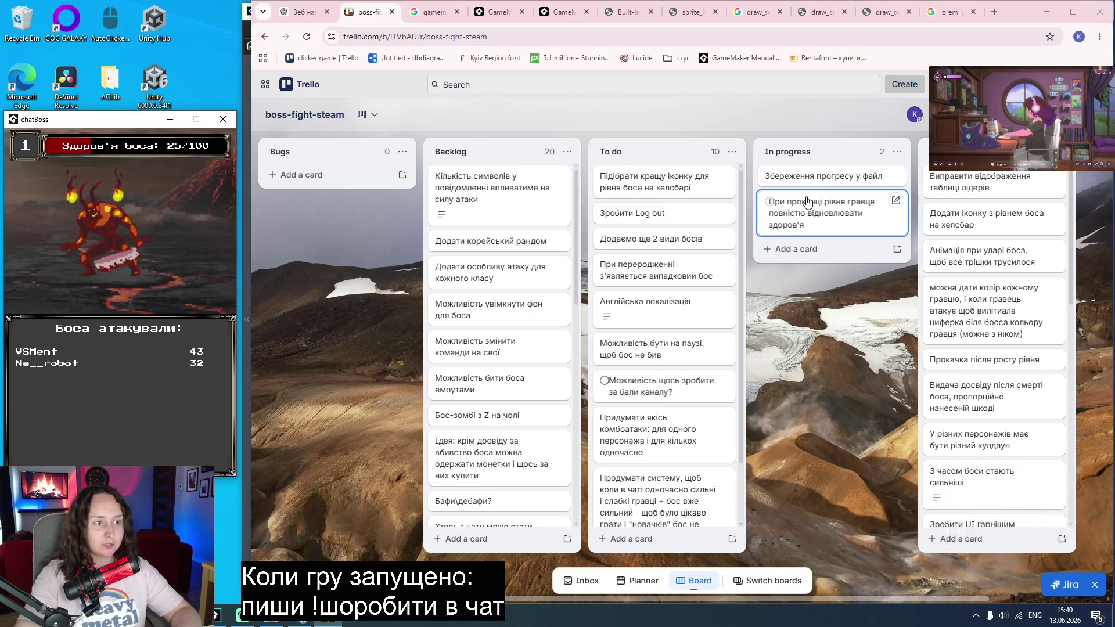
drag(817, 234, 505, 520)
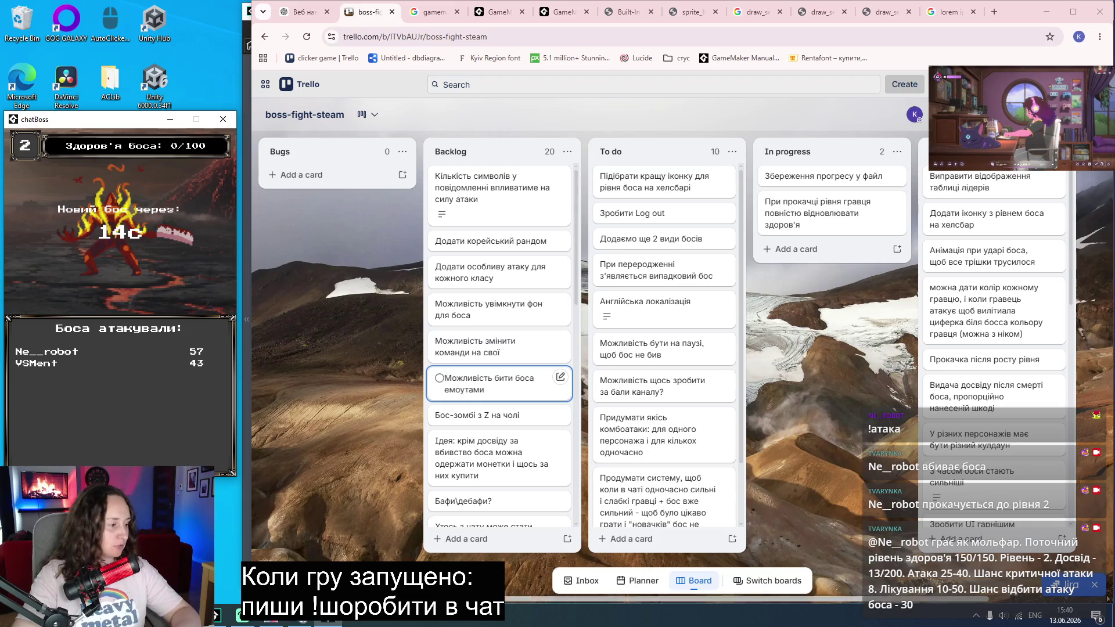
click(232, 621)
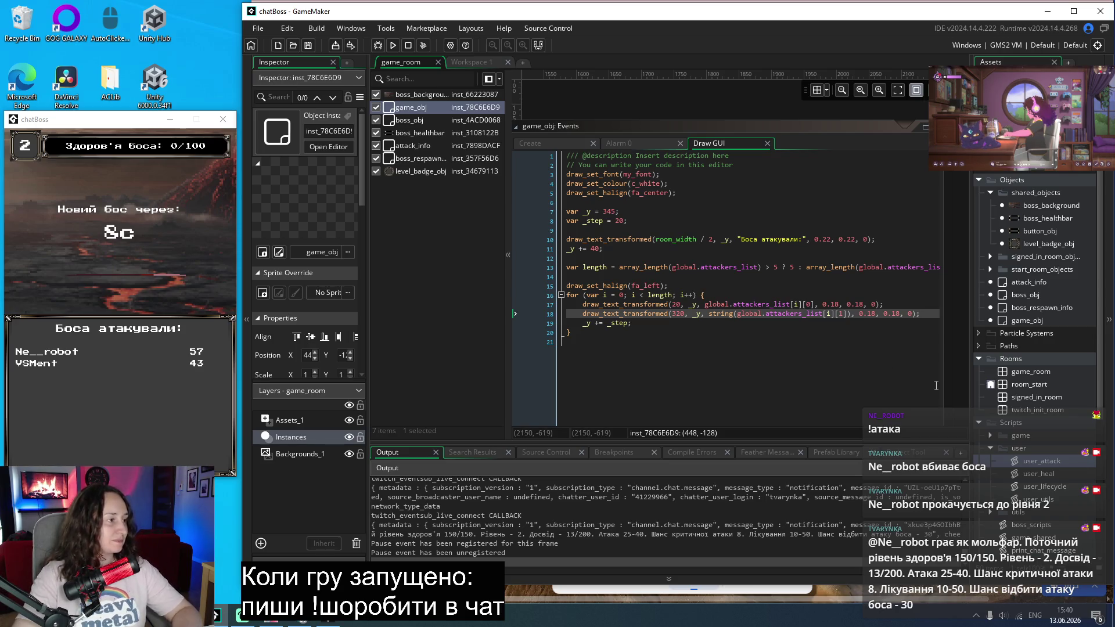
Step: Open the user_lifecycle and user_utils scripts and scroll to process_user_level_experince, line 54
scroll(1059, 490, down, 1)
double_click(1044, 459)
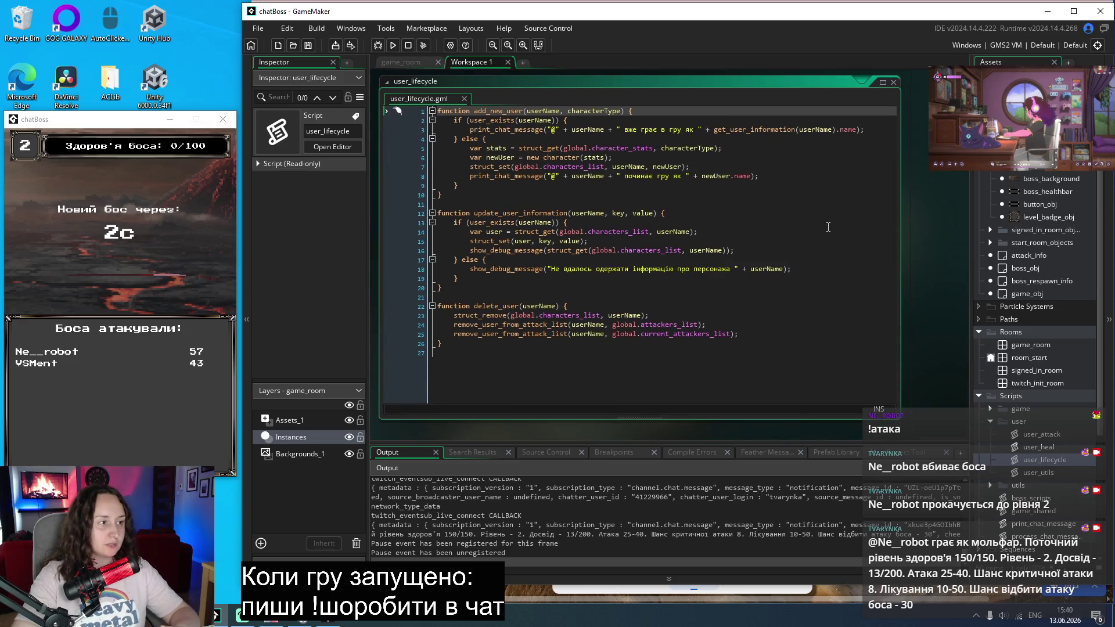
double_click(1040, 472)
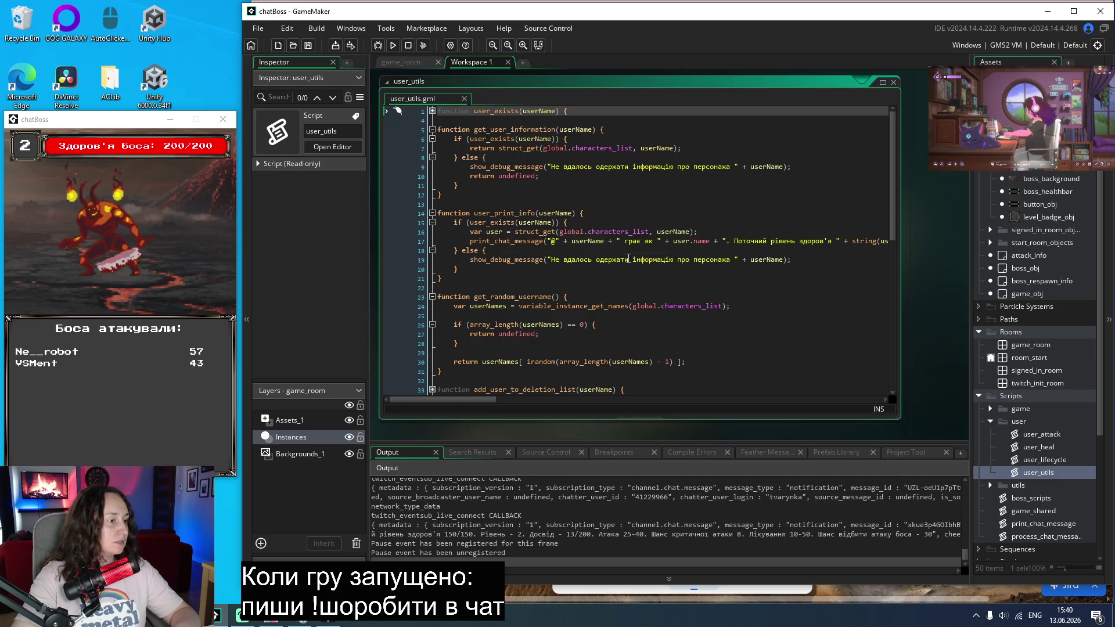
scroll(629, 258, down, 5)
scroll(629, 258, down, 4)
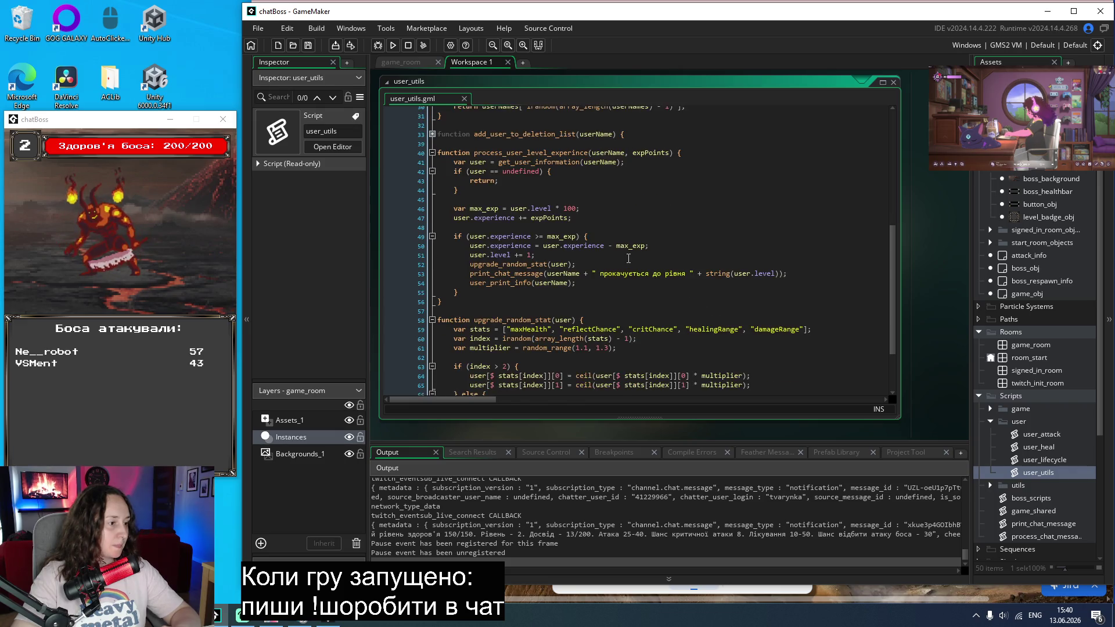
scroll(629, 259, down, 1)
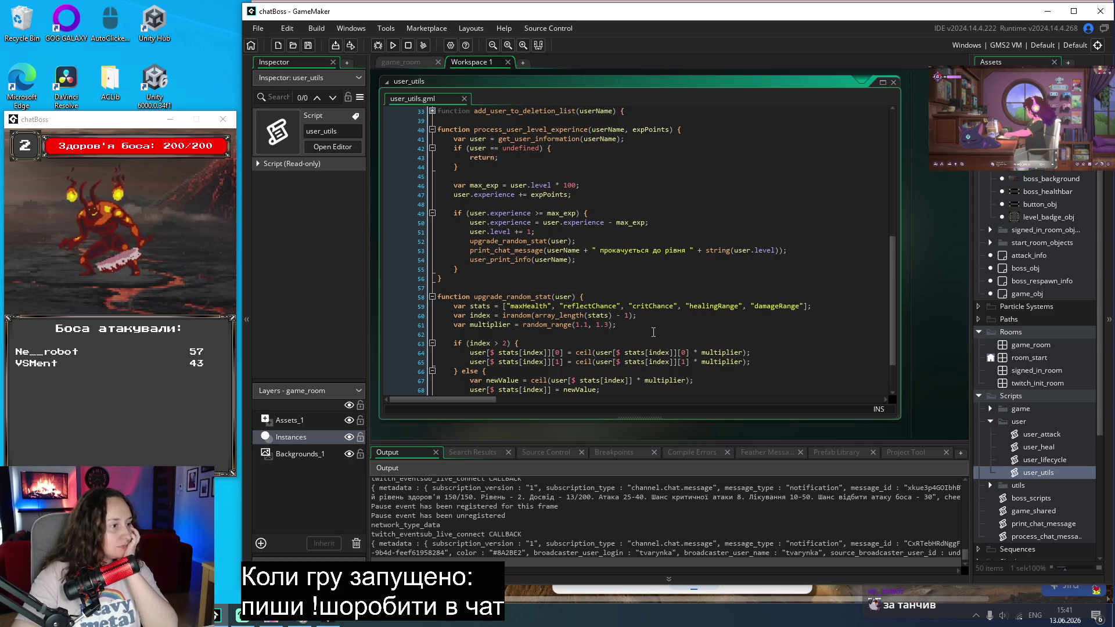
click(594, 259)
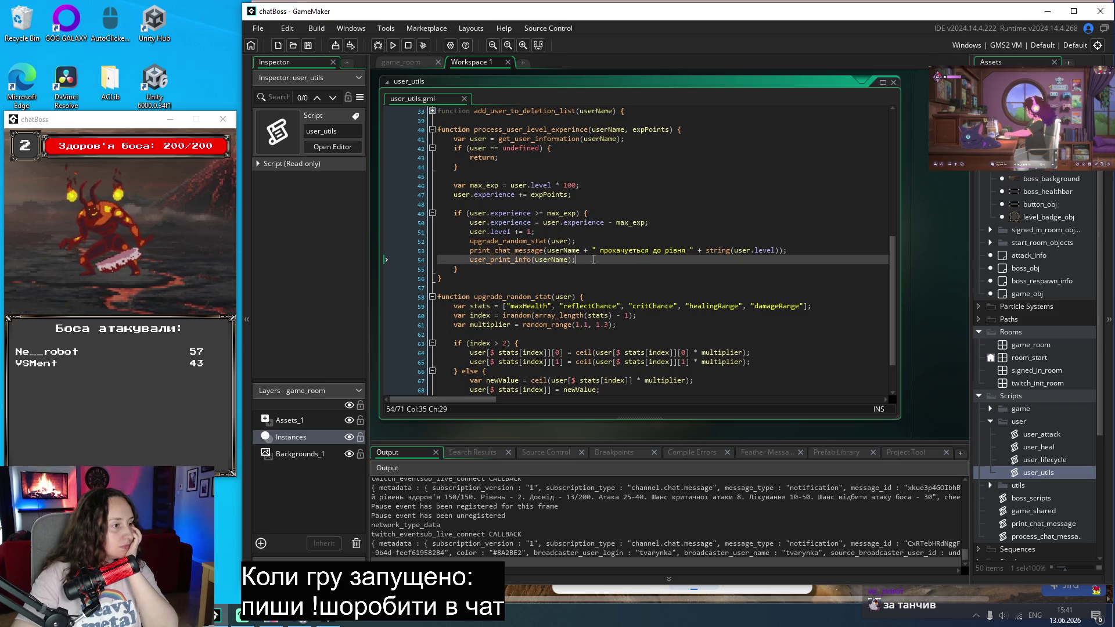
Step: Start a 'user.' line after the stat upgrade, checking the currentHealth field name in character_constants
click(581, 240)
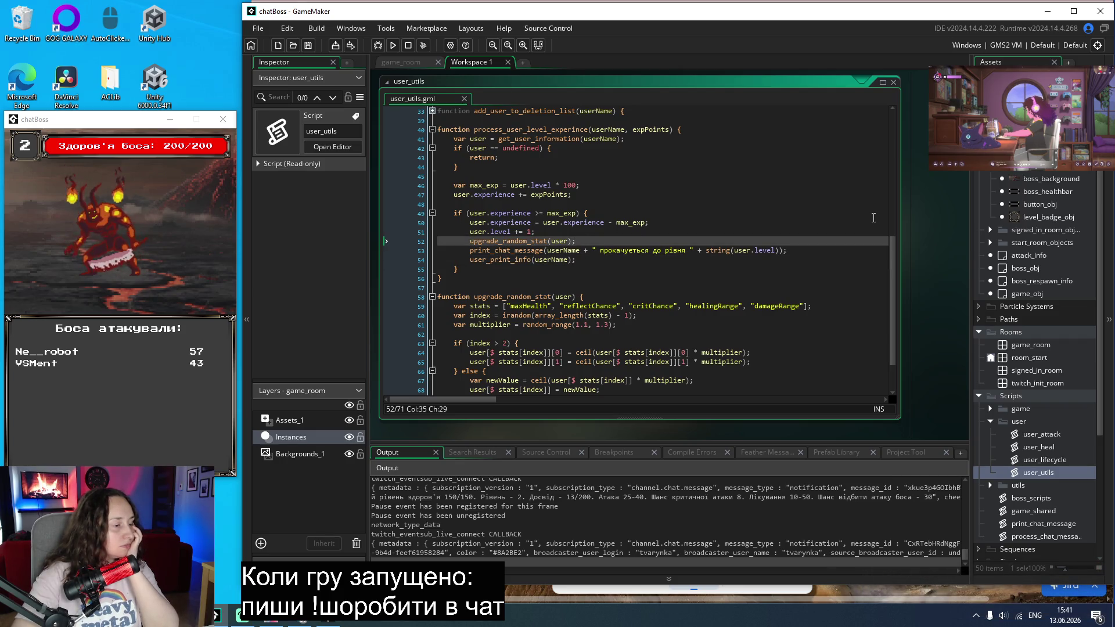
key(Return)
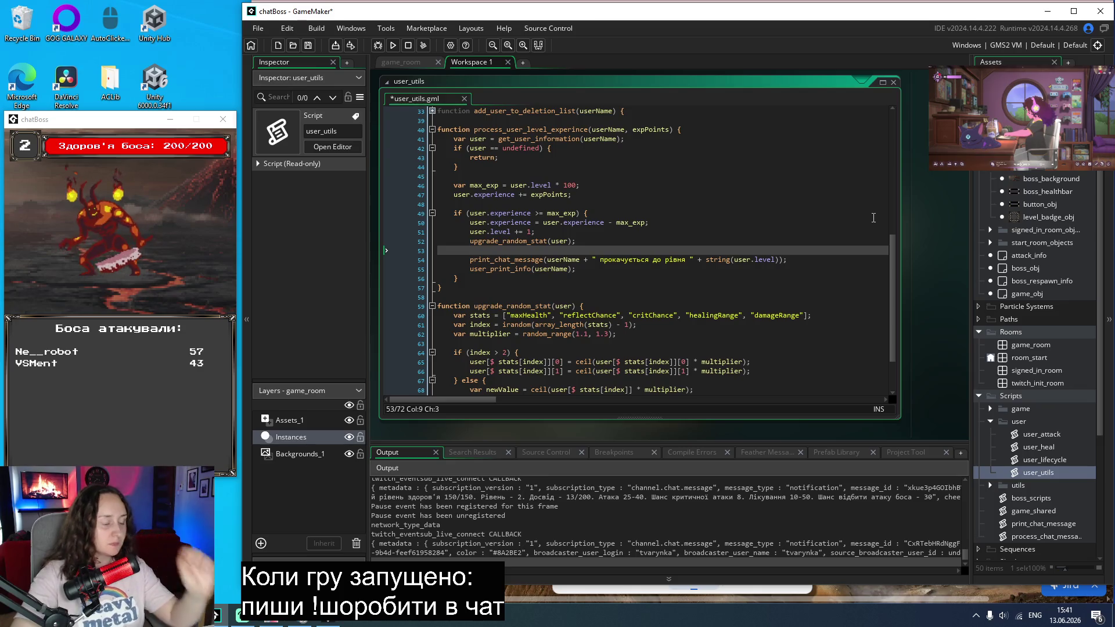
text(user.)
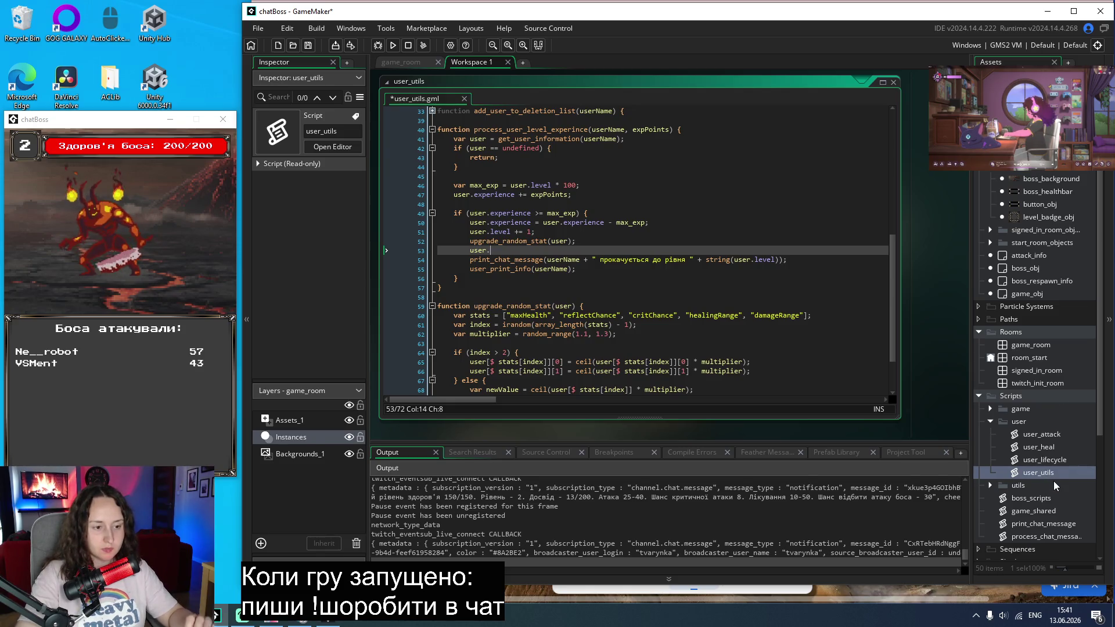
click(1045, 460)
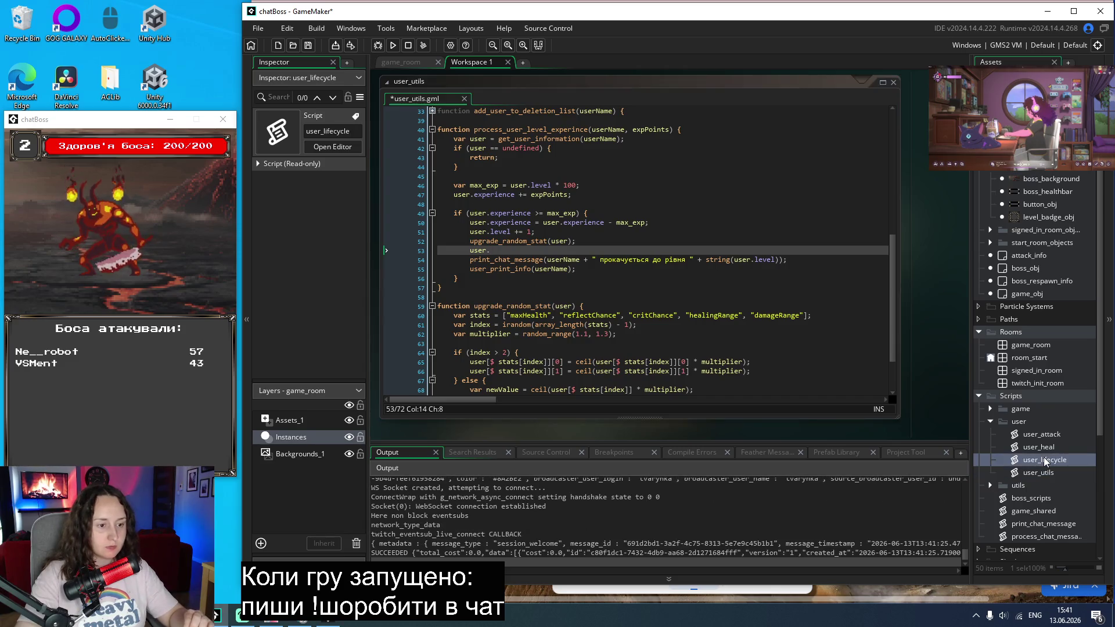
click(991, 485)
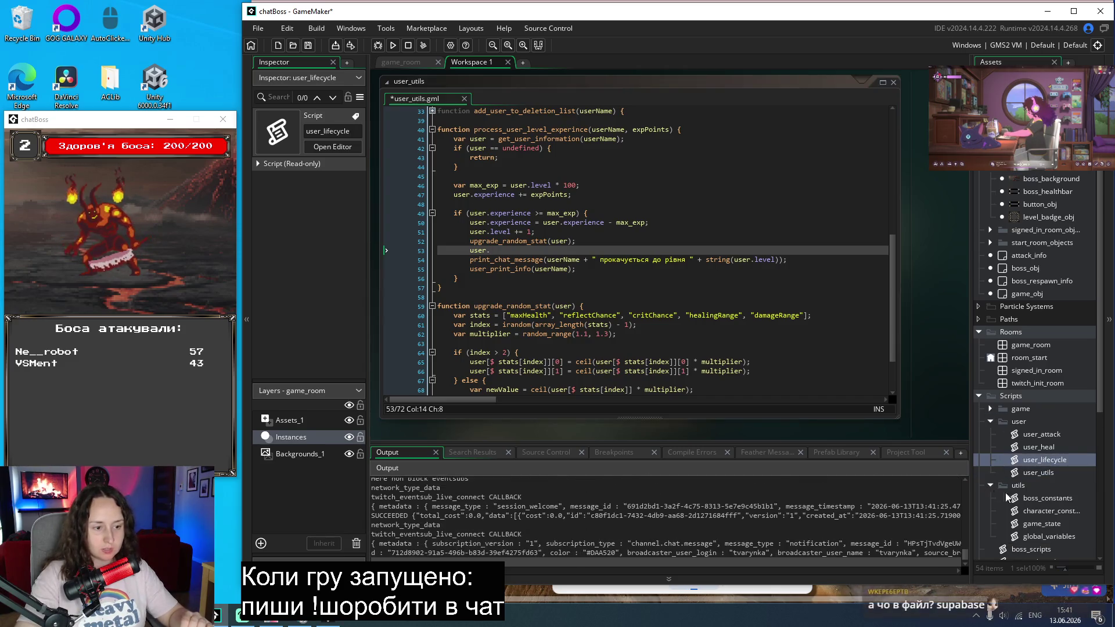
double_click(1050, 514)
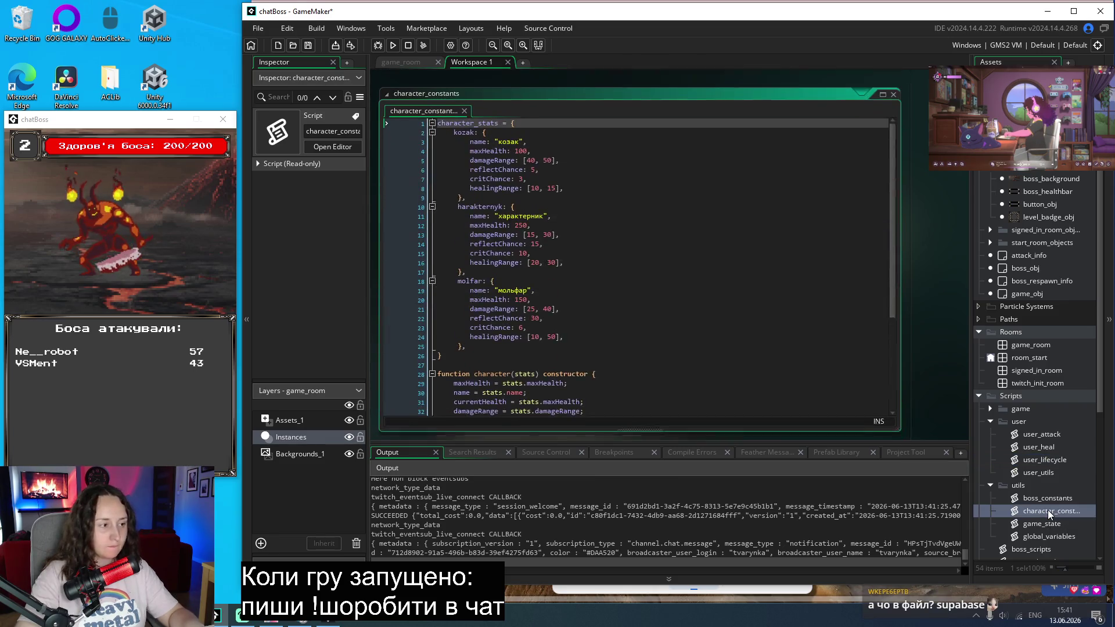
scroll(782, 325, down, 2)
scroll(782, 325, down, 1)
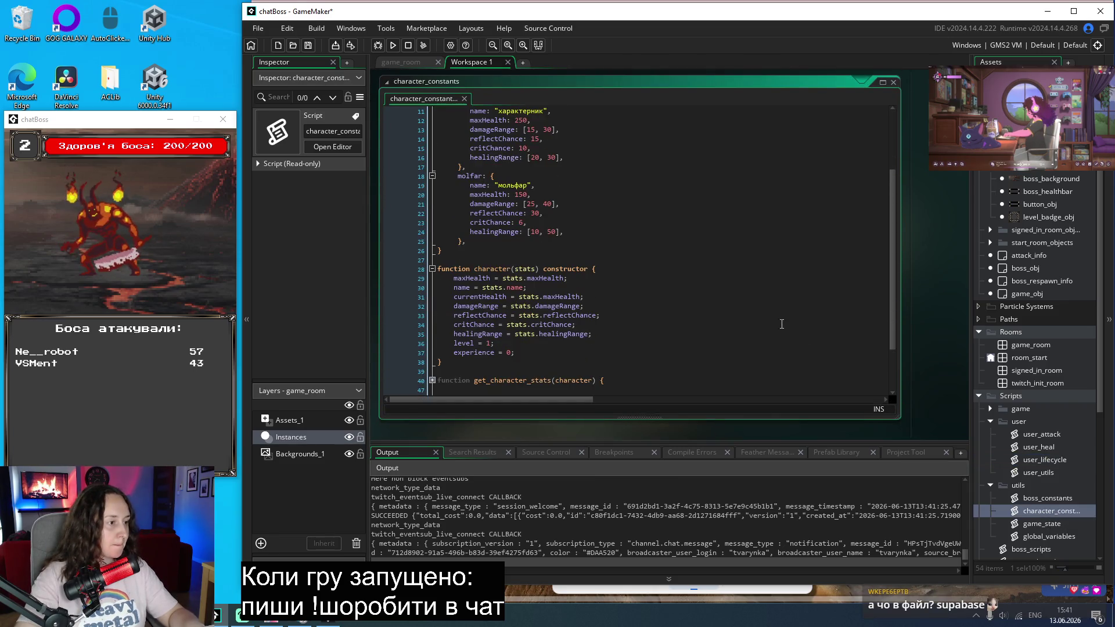
double_click(493, 298)
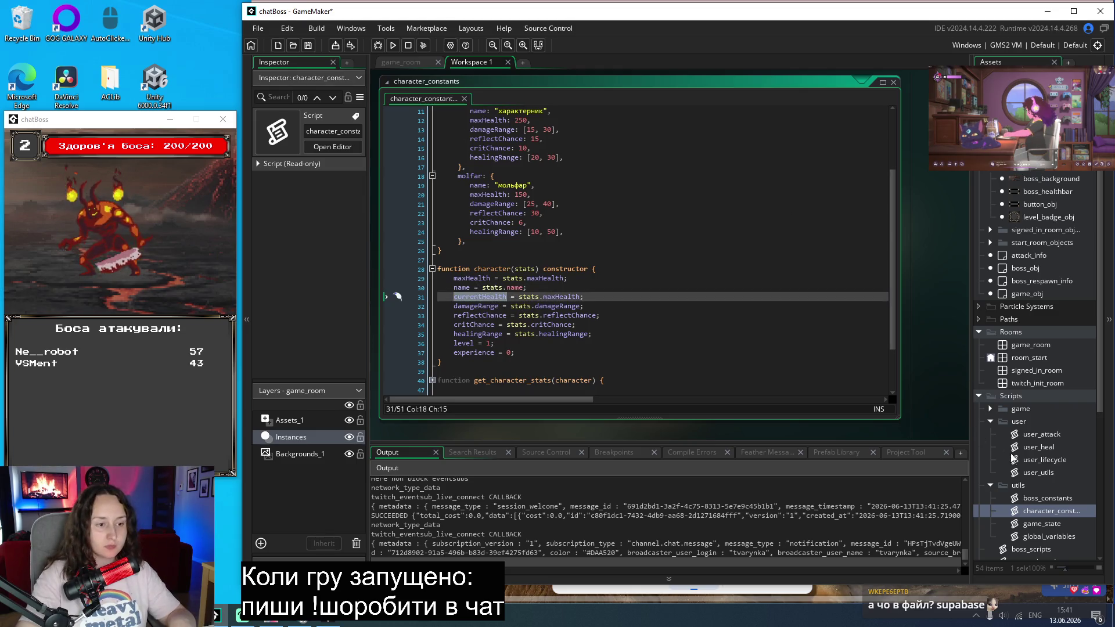
scroll(744, 353, up, 3)
scroll(947, 195, up, 5)
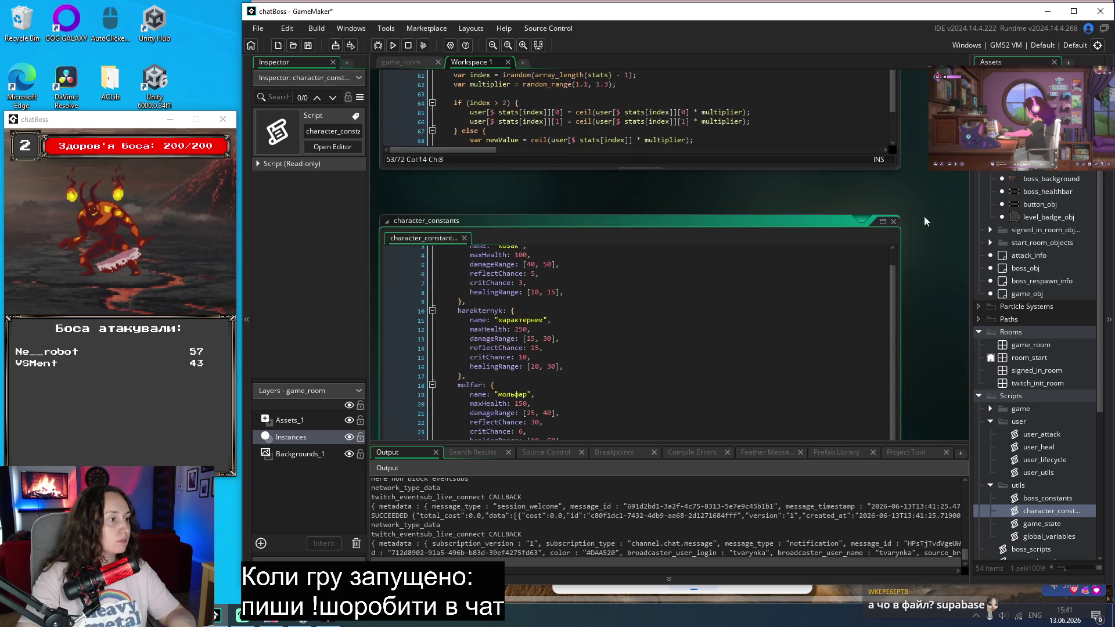
click(499, 245)
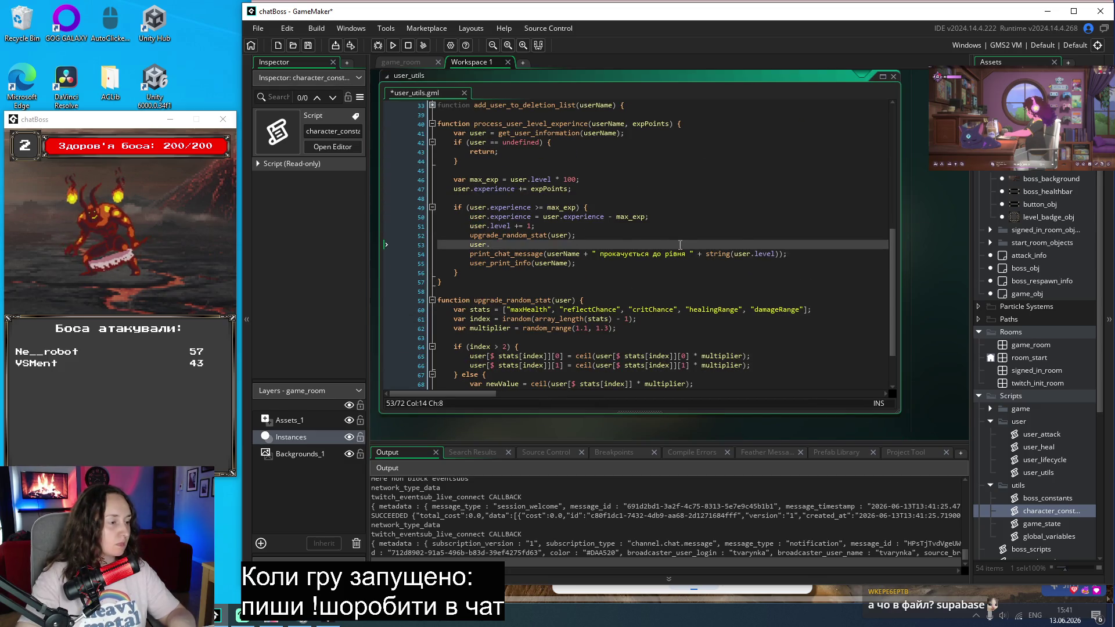
Step: Complete line 53 as user.currentHealth = user.maxHealth after confirming the maxHealth field name
text(= user.max)
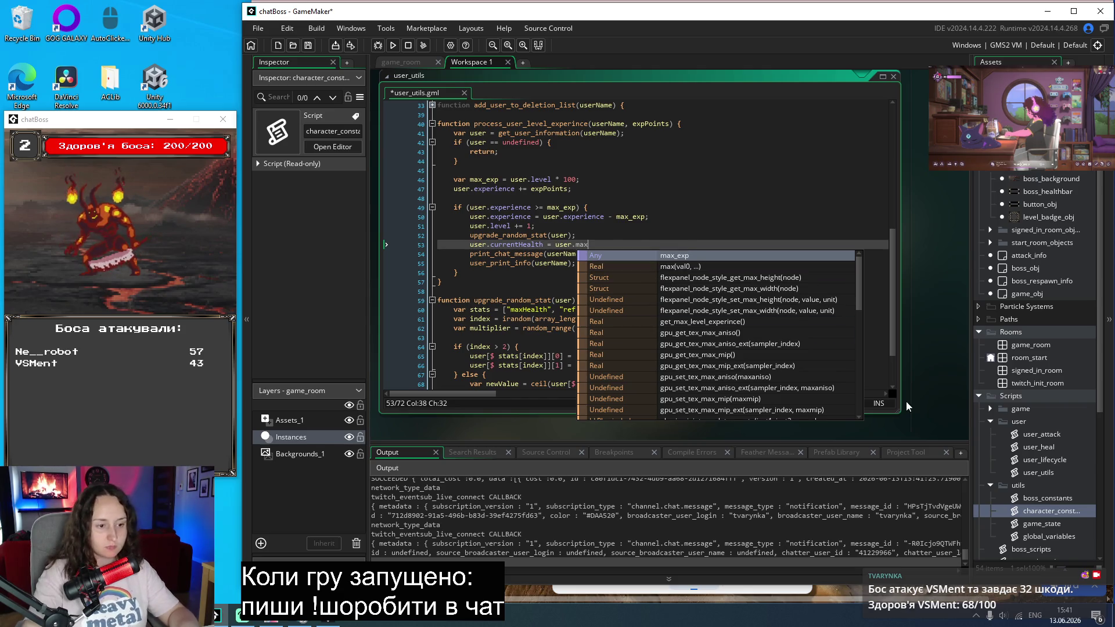
scroll(911, 190, down, 3)
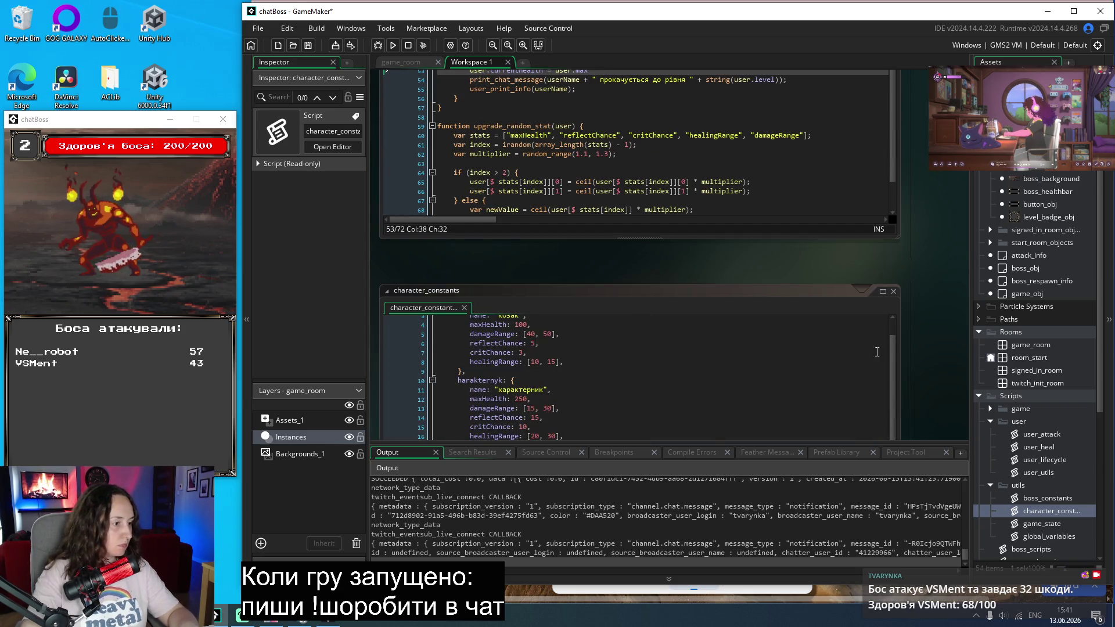
scroll(877, 352, down, 2)
double_click(473, 418)
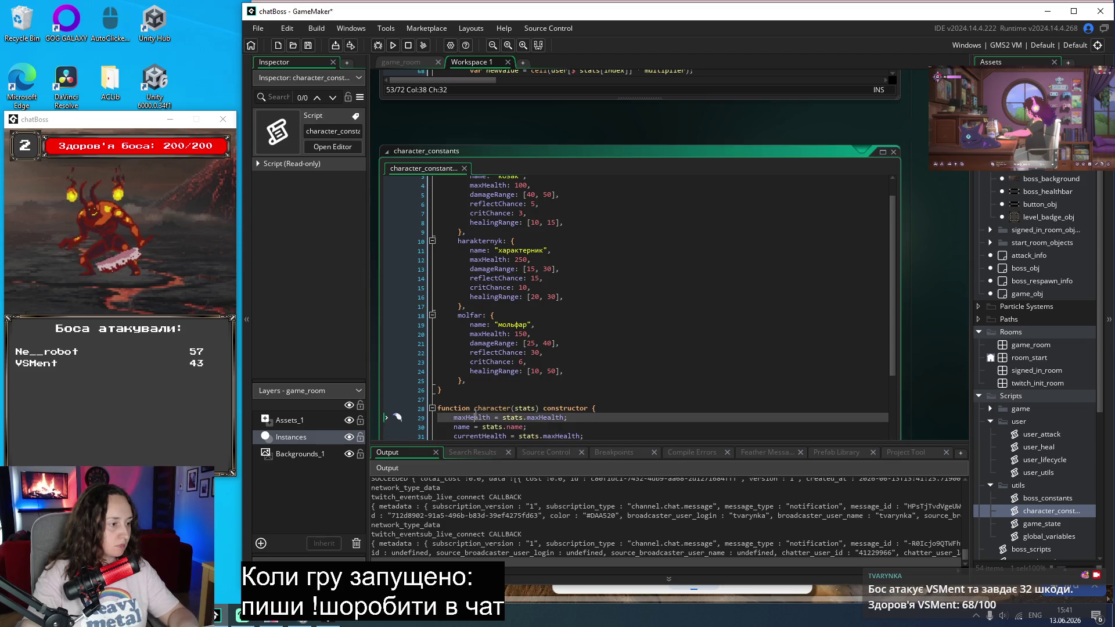
scroll(871, 219, up, 4)
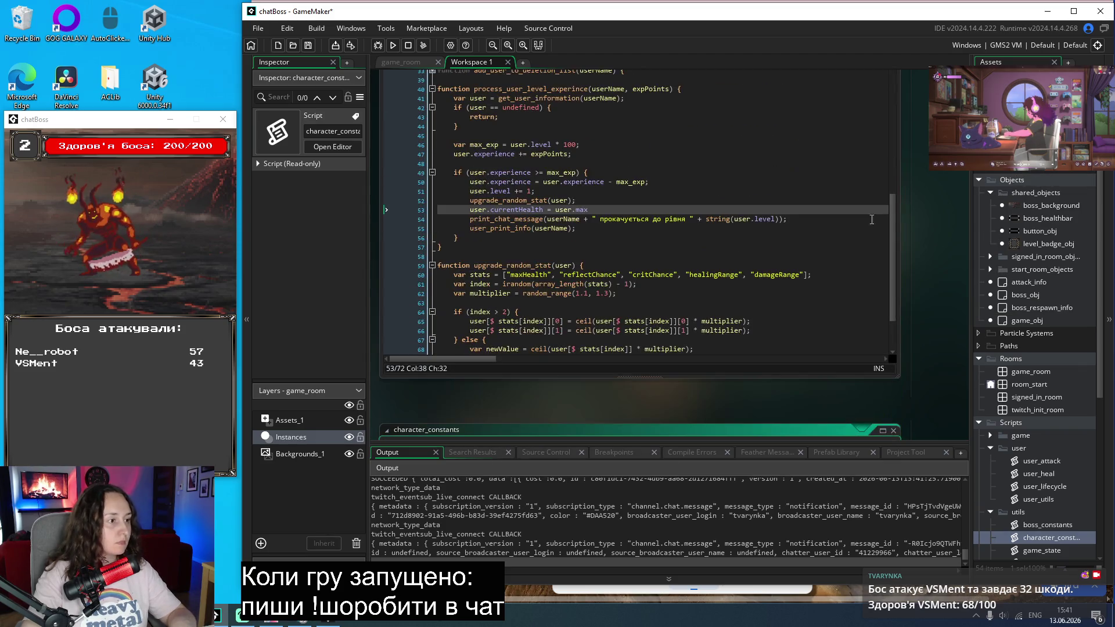
click(587, 209)
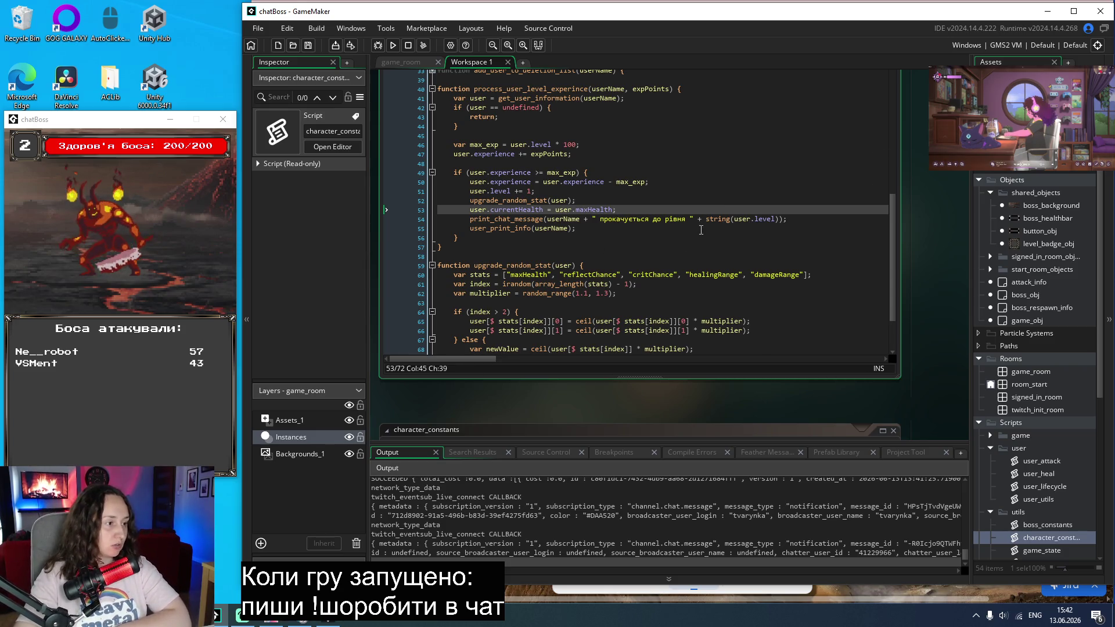
scroll(695, 236, down, 1)
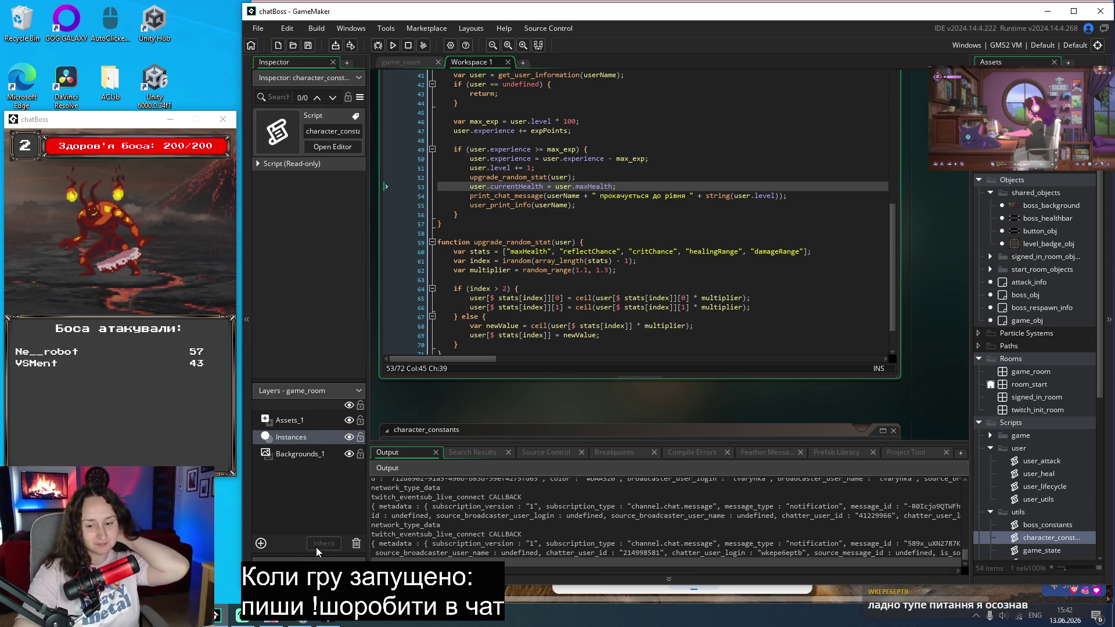
click(224, 610)
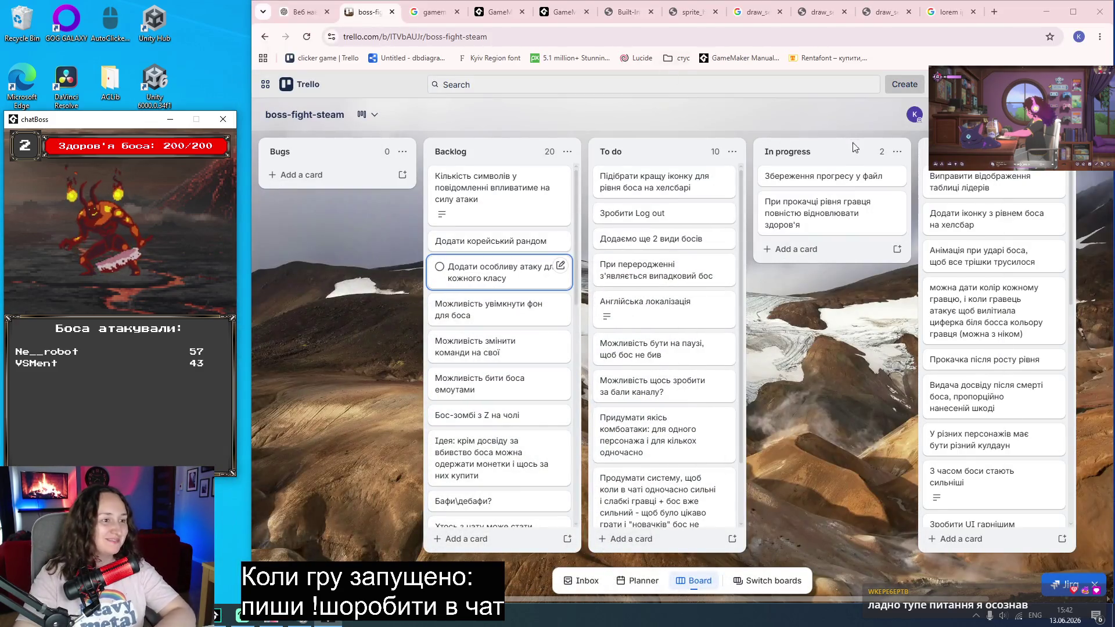
Step: Drag the level-up health card from In progress to the last list, then return to GameMaker
drag(790, 201, 959, 191)
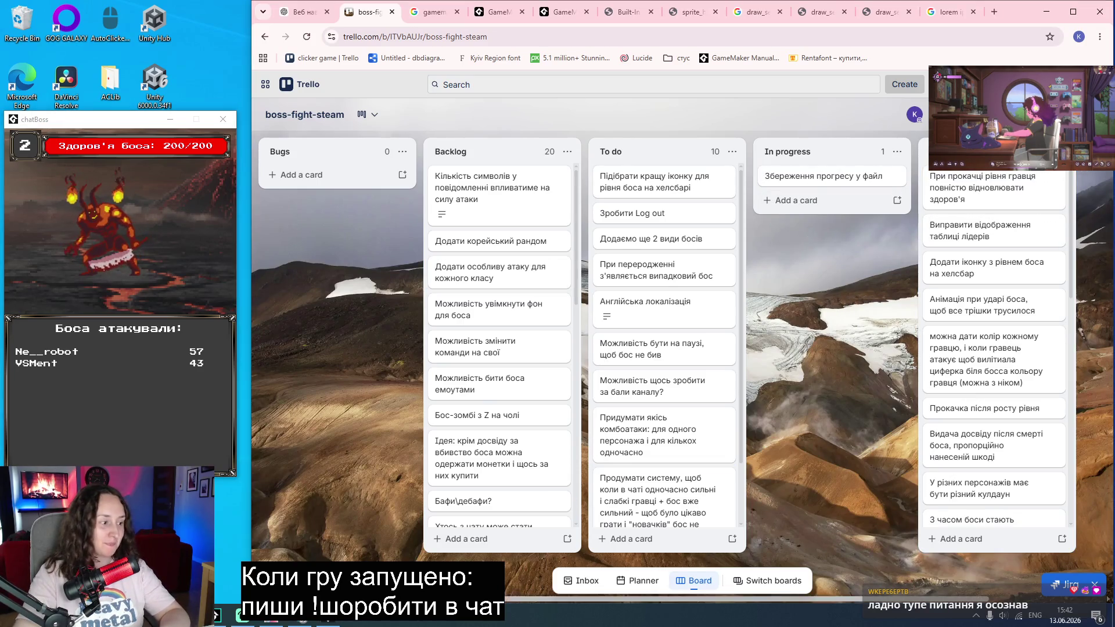
click(215, 614)
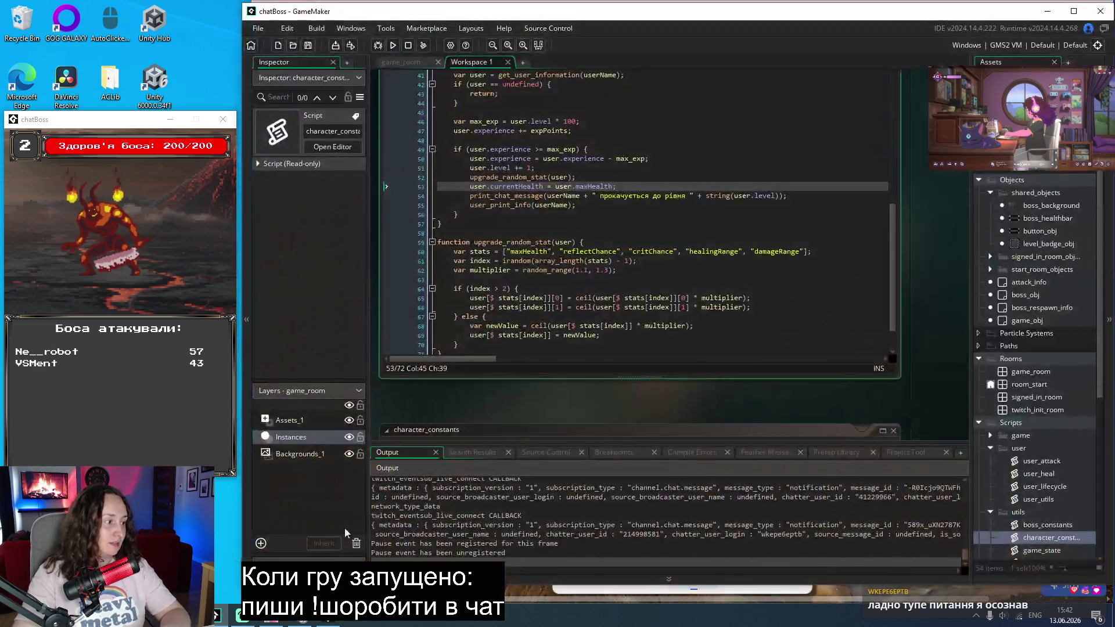
Step: Collapse the user and utils folders and open game_start from Scripts > game
click(991, 448)
click(990, 461)
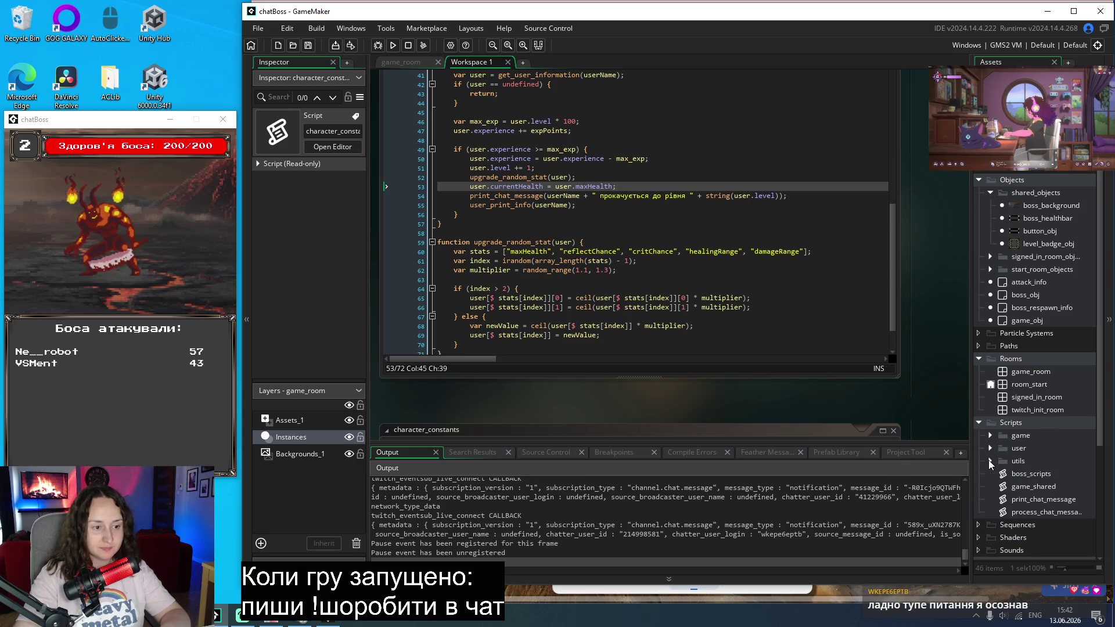
click(990, 435)
click(1033, 448)
double_click(1034, 449)
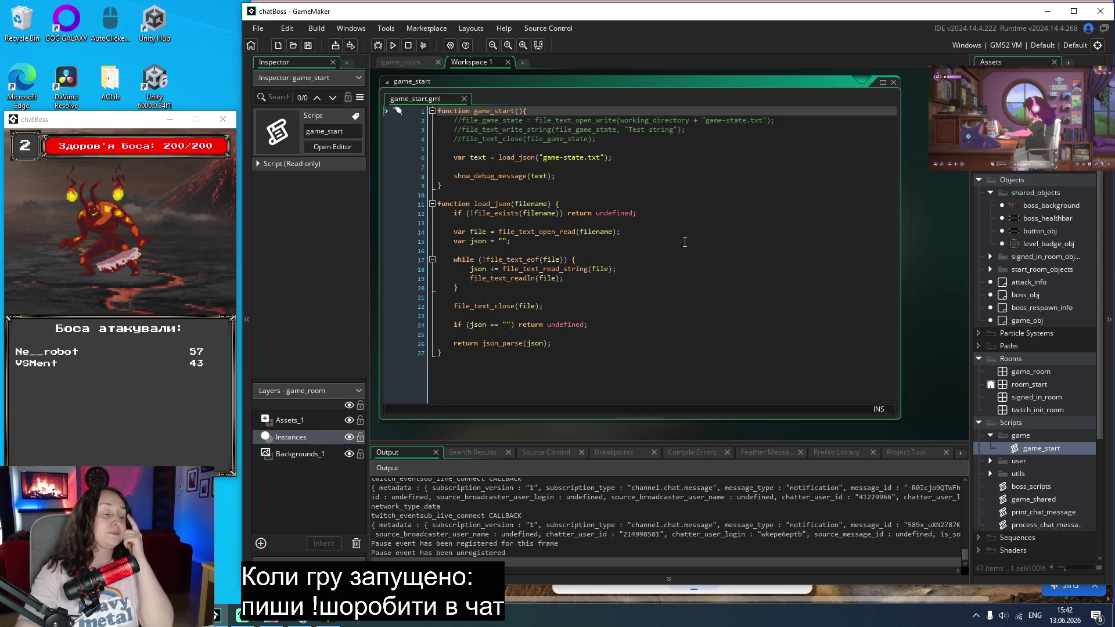
Step: Fold load_json to a single line and select the old test code in game_start
click(677, 169)
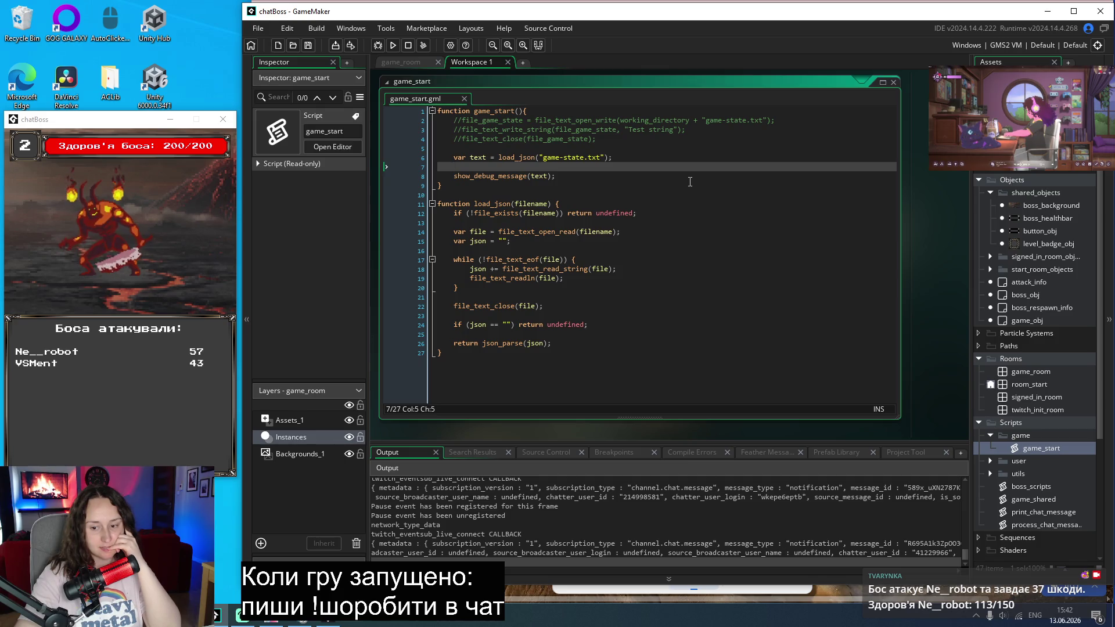
click(711, 240)
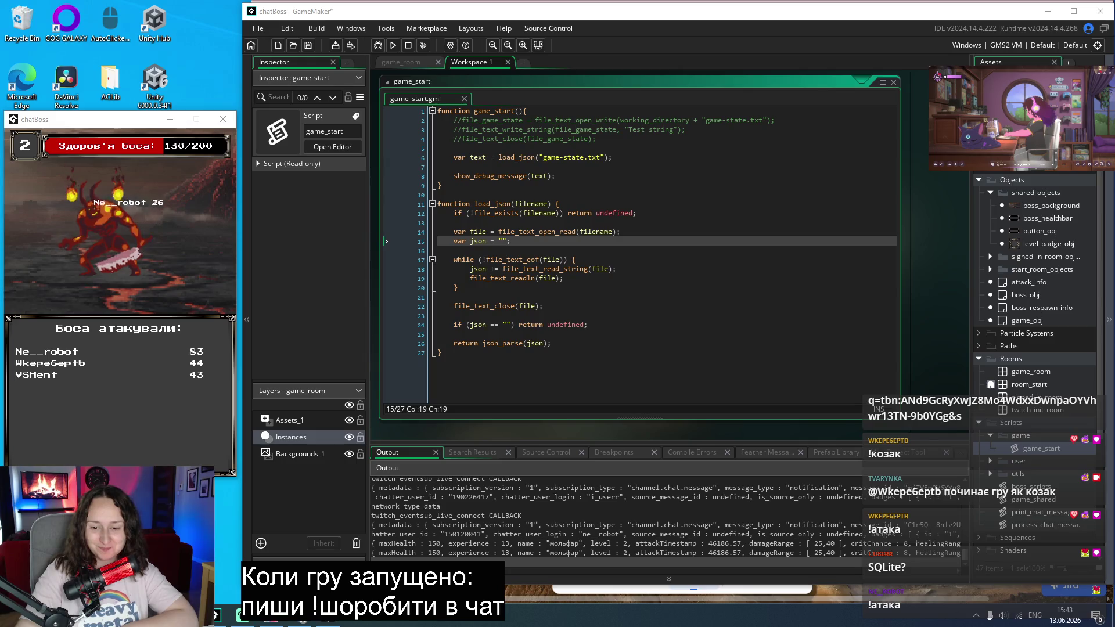
click(651, 288)
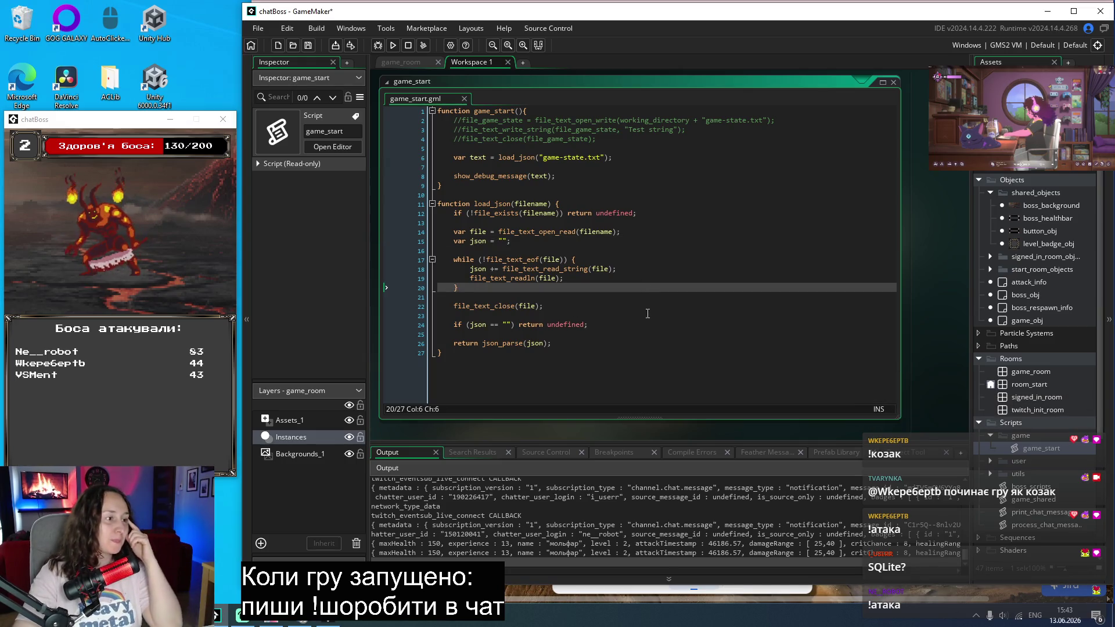
click(432, 204)
scroll(651, 277, up, 1)
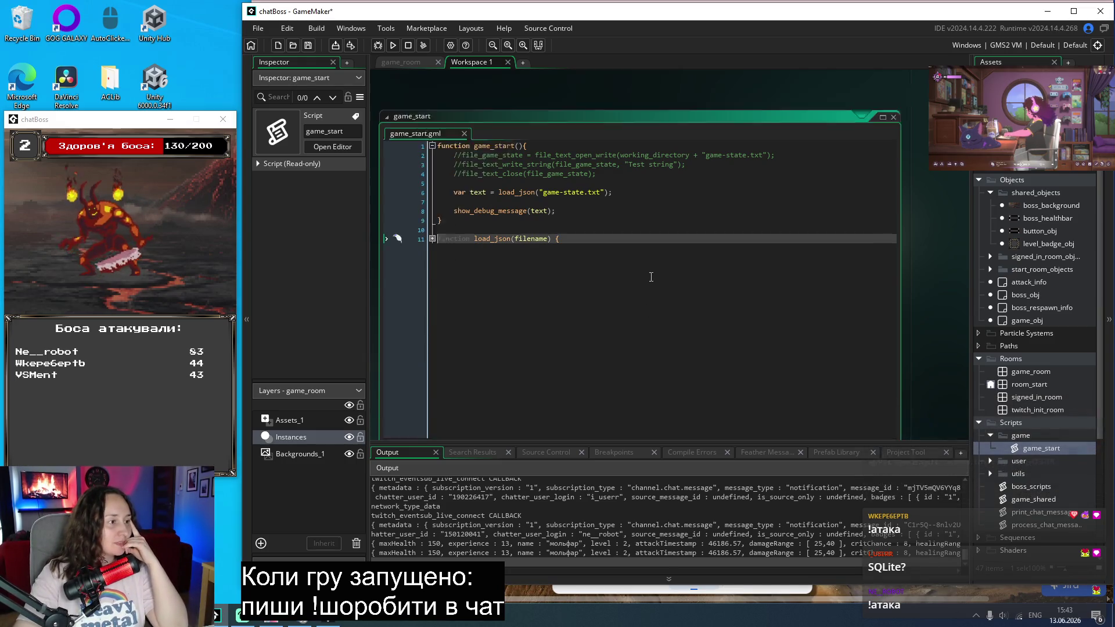
scroll(651, 277, up, 2)
click(580, 278)
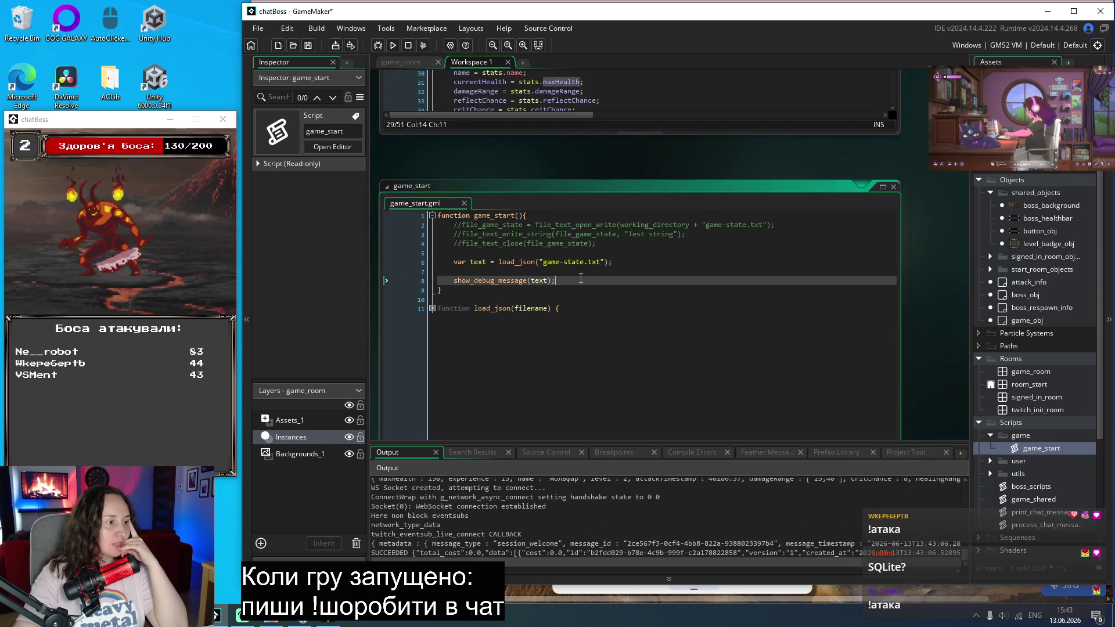
drag(562, 280, 453, 226)
Step: Replace the old test code with comments '// load game state from file' and '// no file - create one and add basic data'
key(Delete)
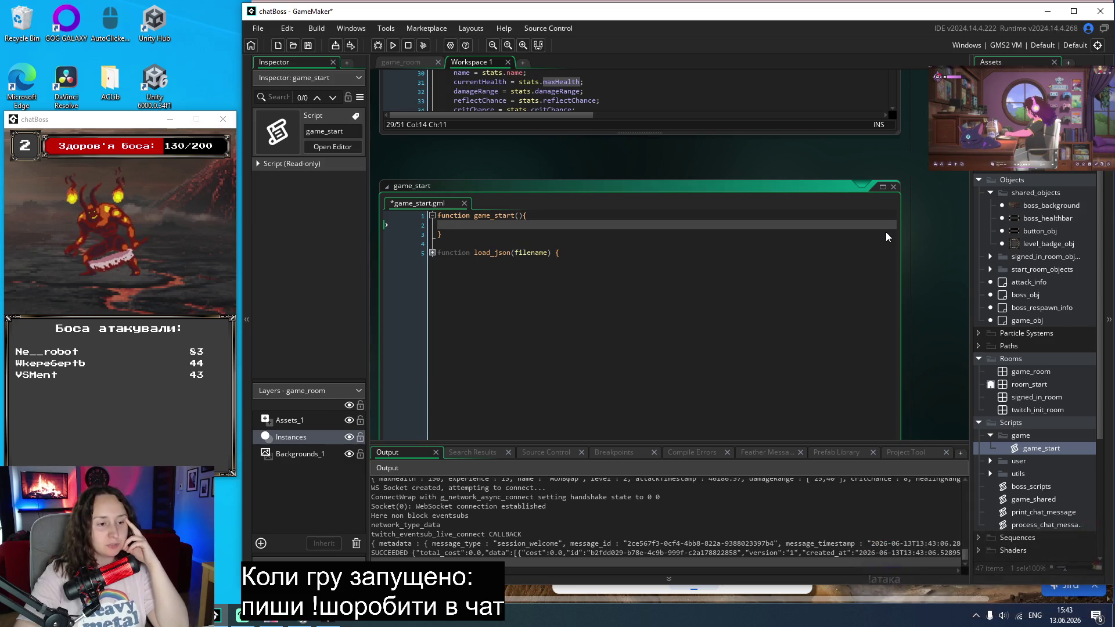
text(// )
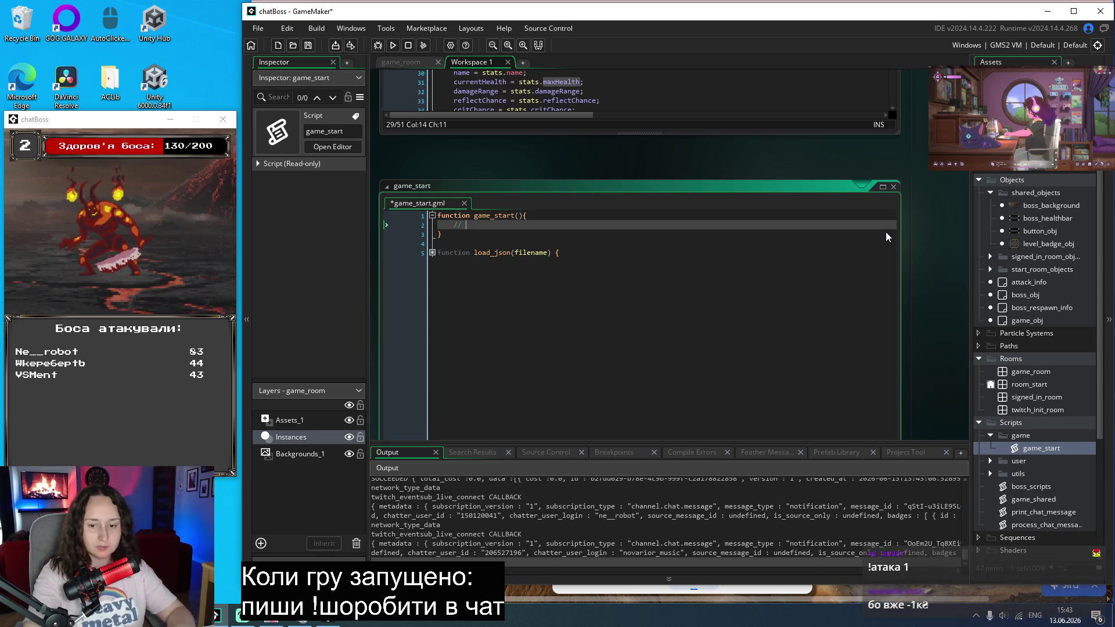
text(load )
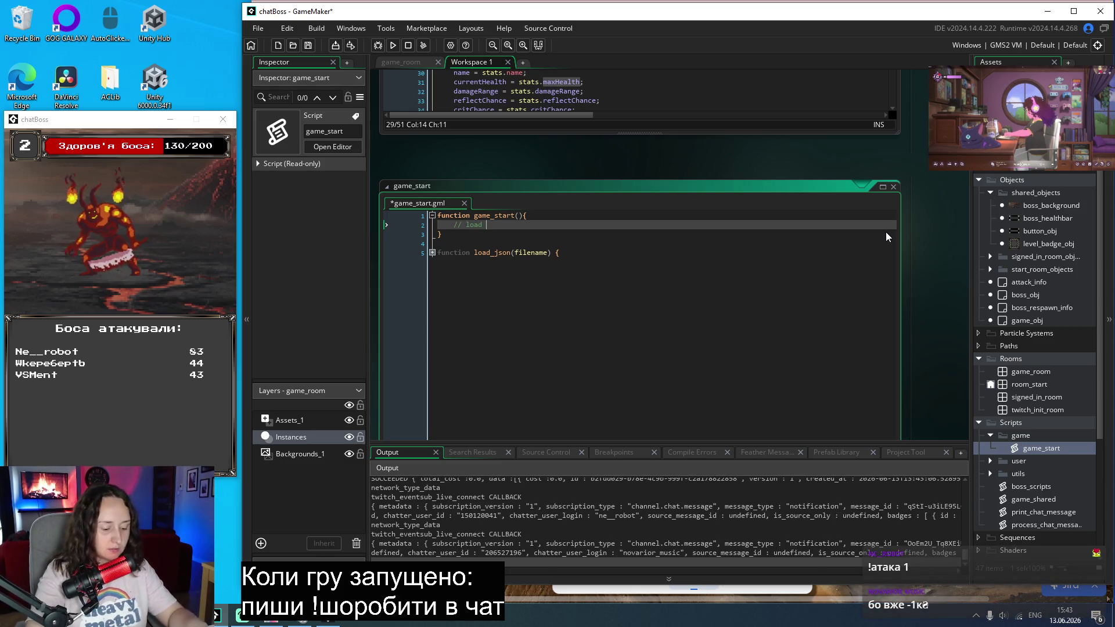
text(game state from file)
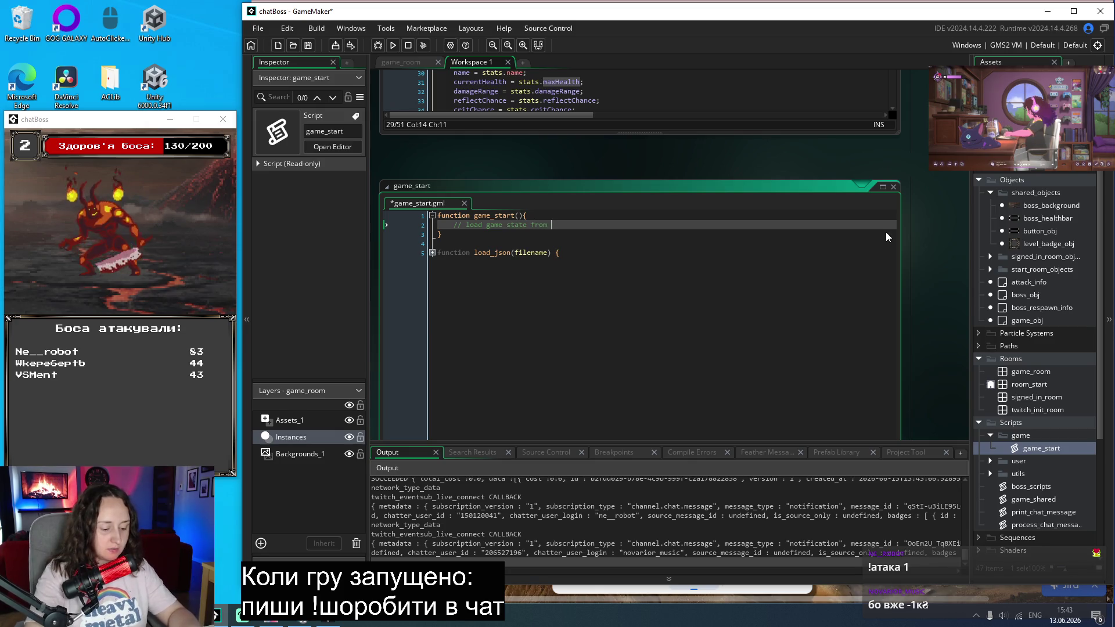
key(Return)
text(/)
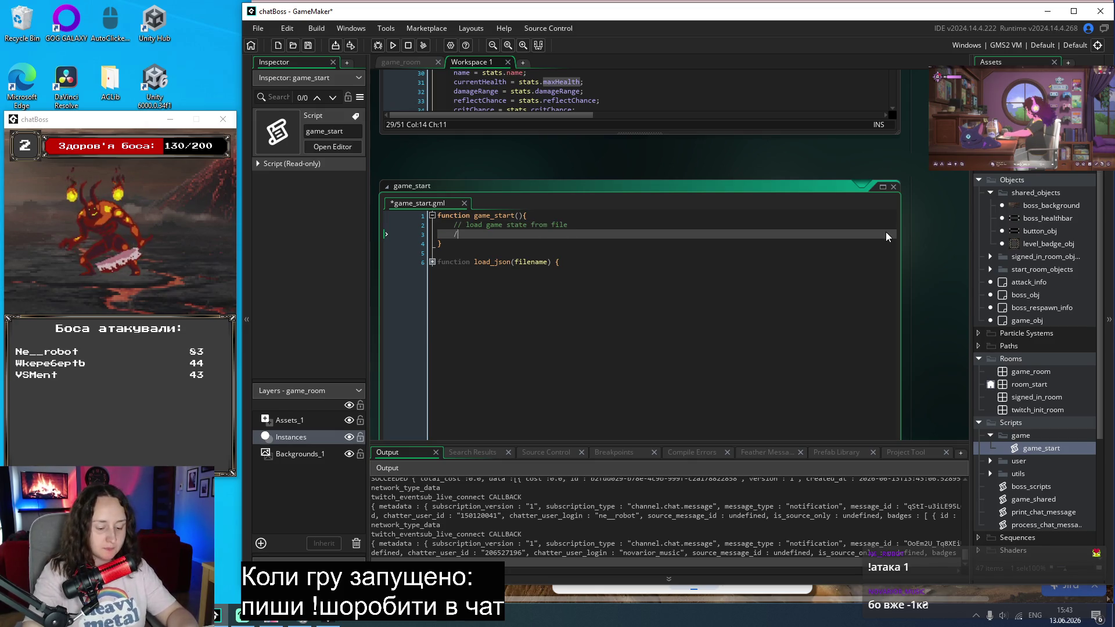
text(/ no fil)
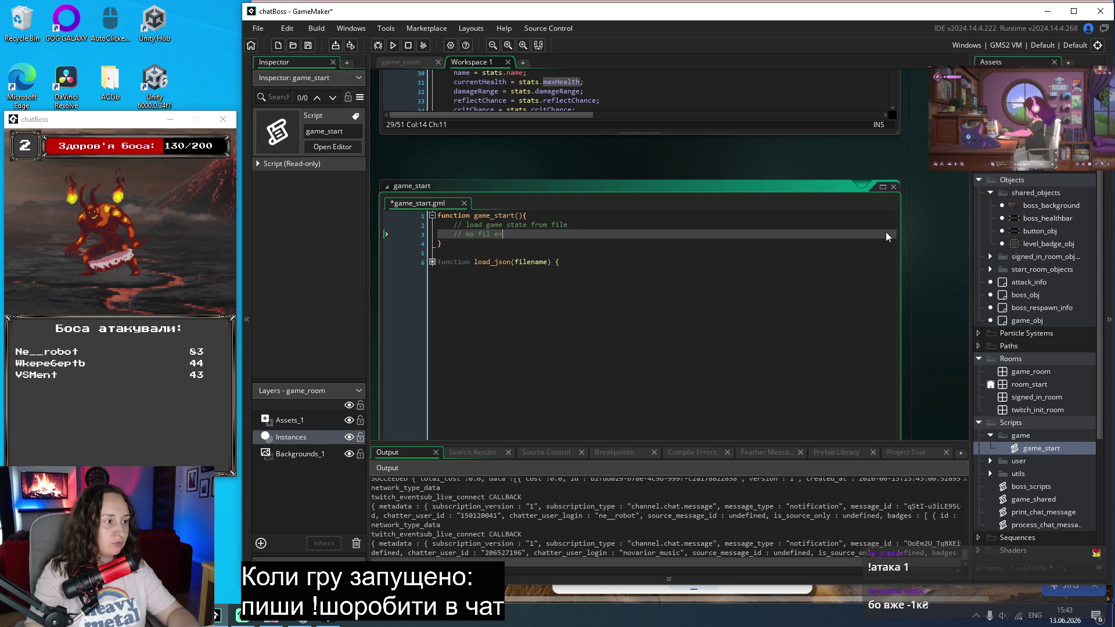
text(e - c)
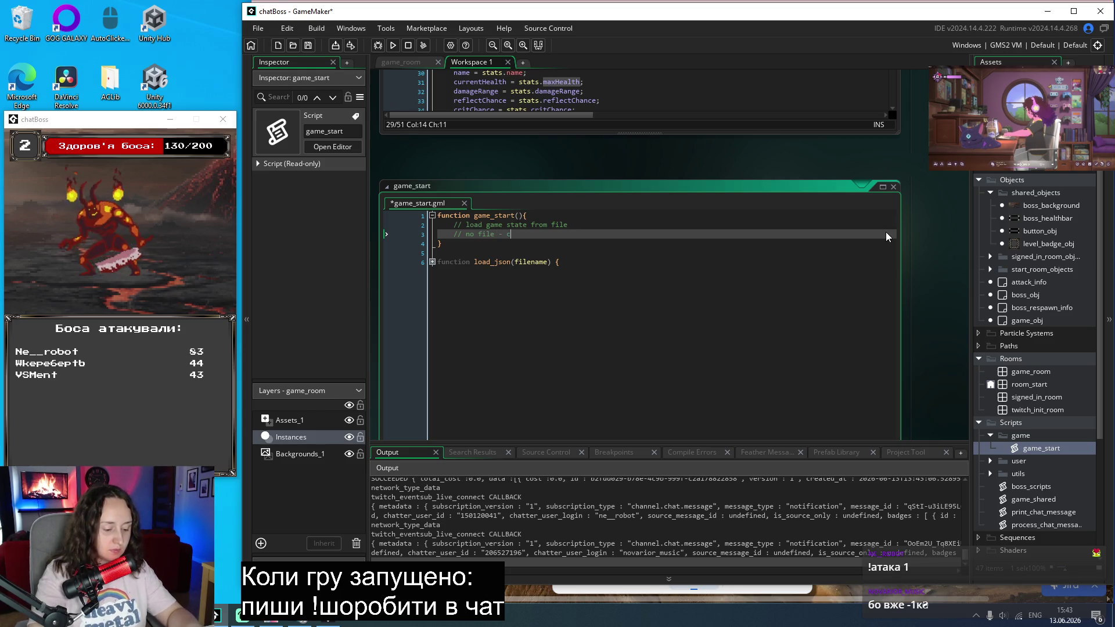
text(reate one an)
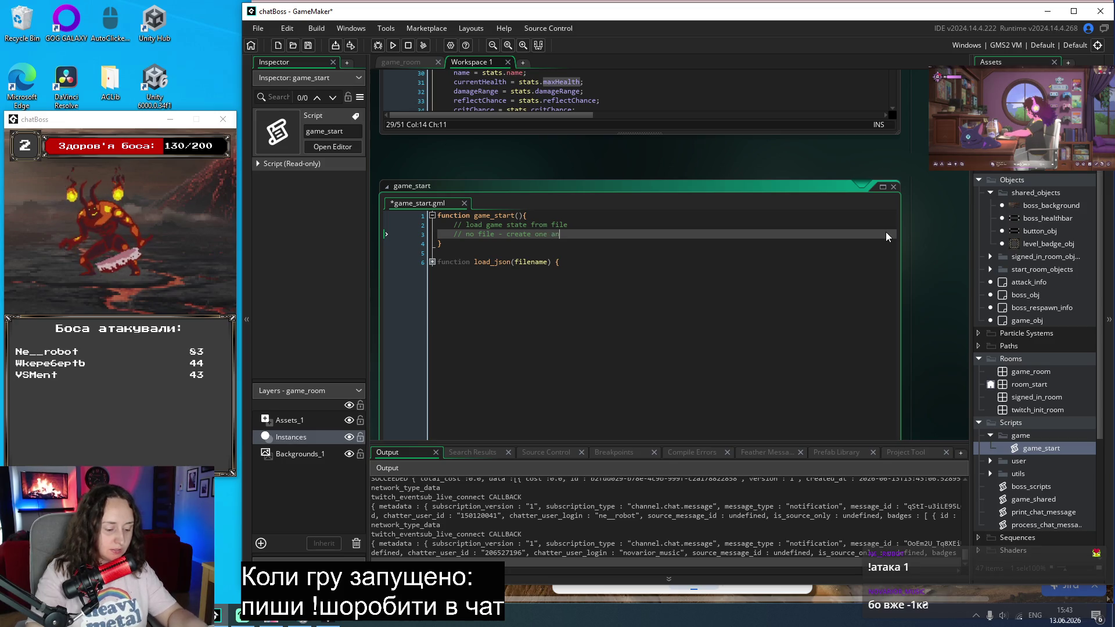
text(d add basi)
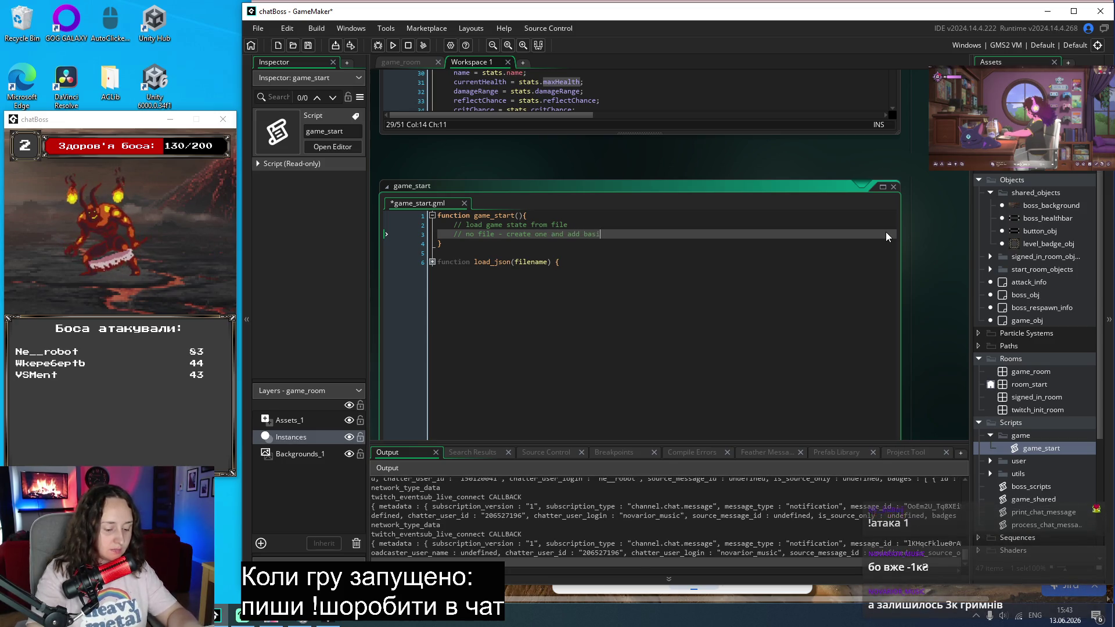
text(c data)
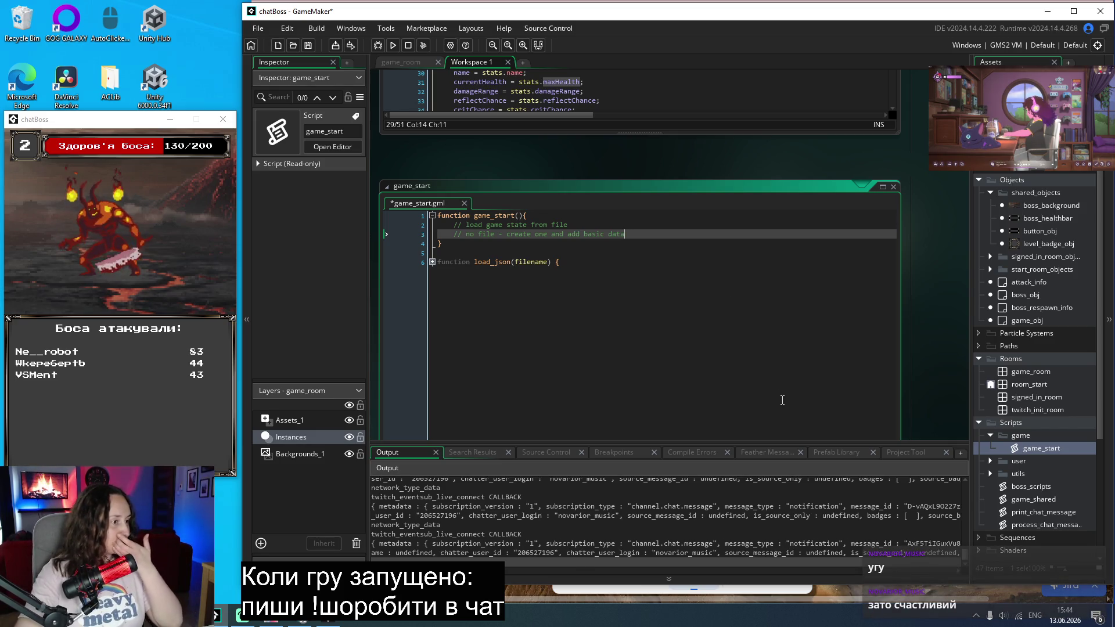
Step: Save the game_start script and switch over to Chrome
click(560, 214)
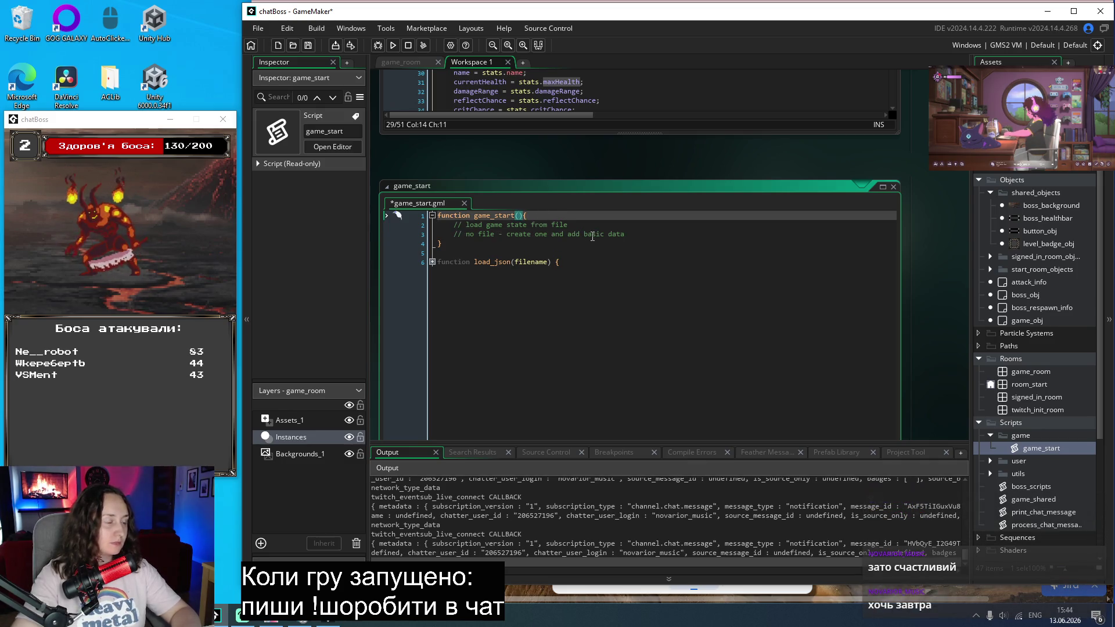
key(ctrl+s)
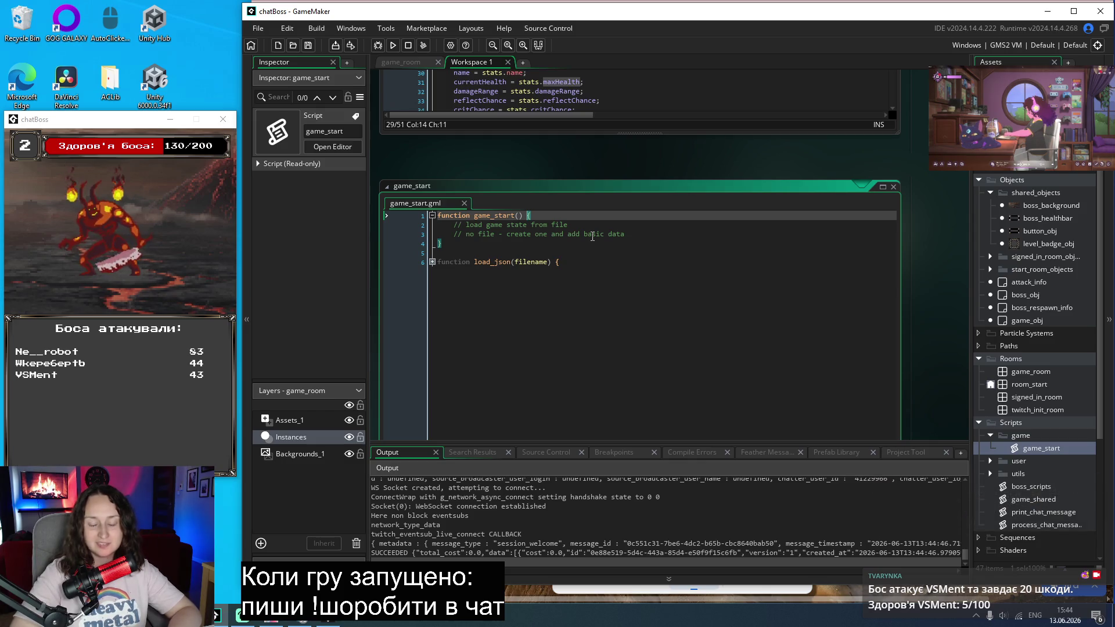
click(642, 271)
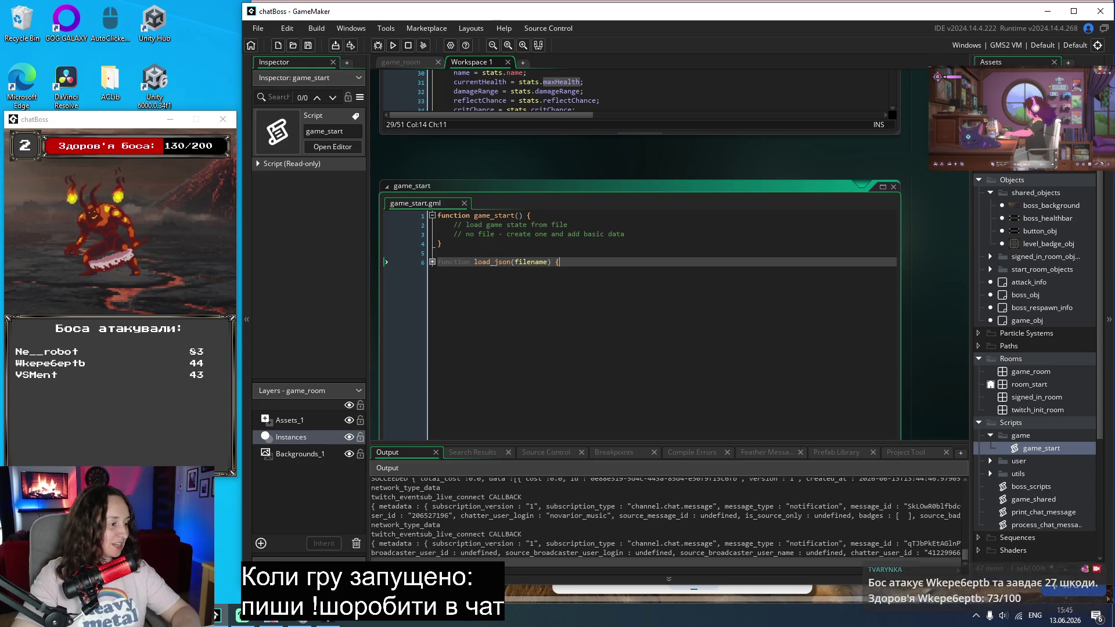
key(alt+Tab)
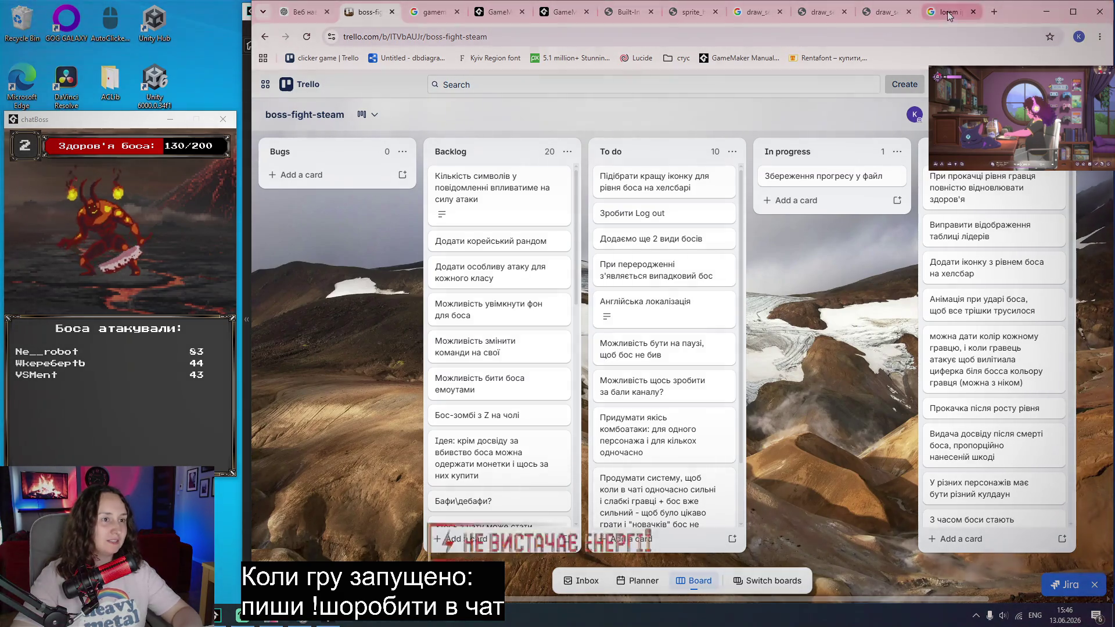
Step: Search Google for 'order food to streamers home'
click(948, 11)
drag(481, 100, 335, 107)
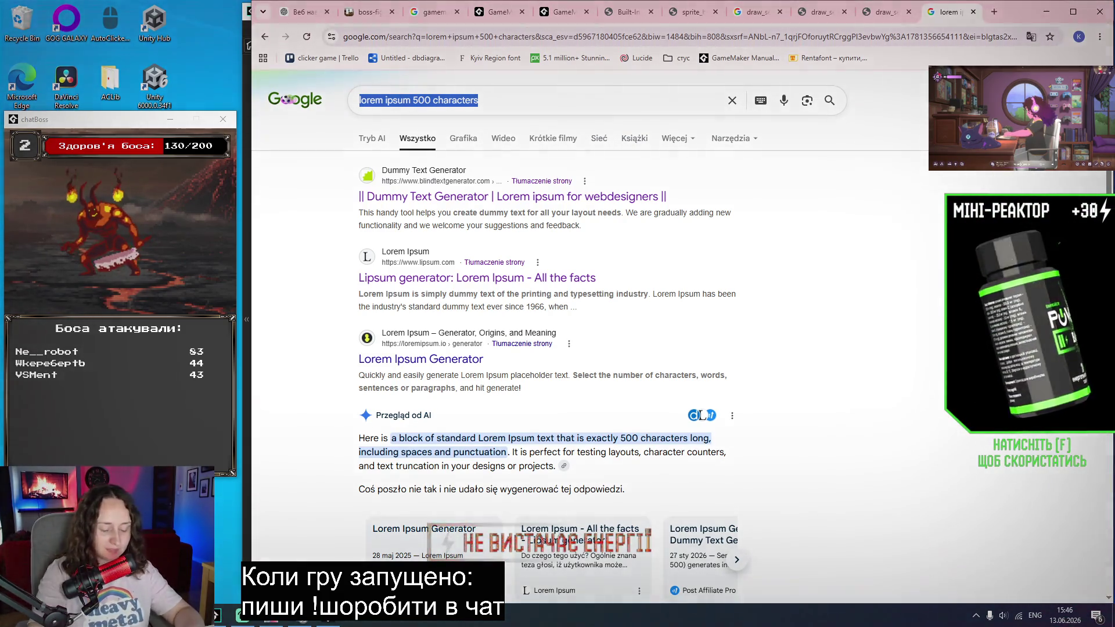
text(order foo)
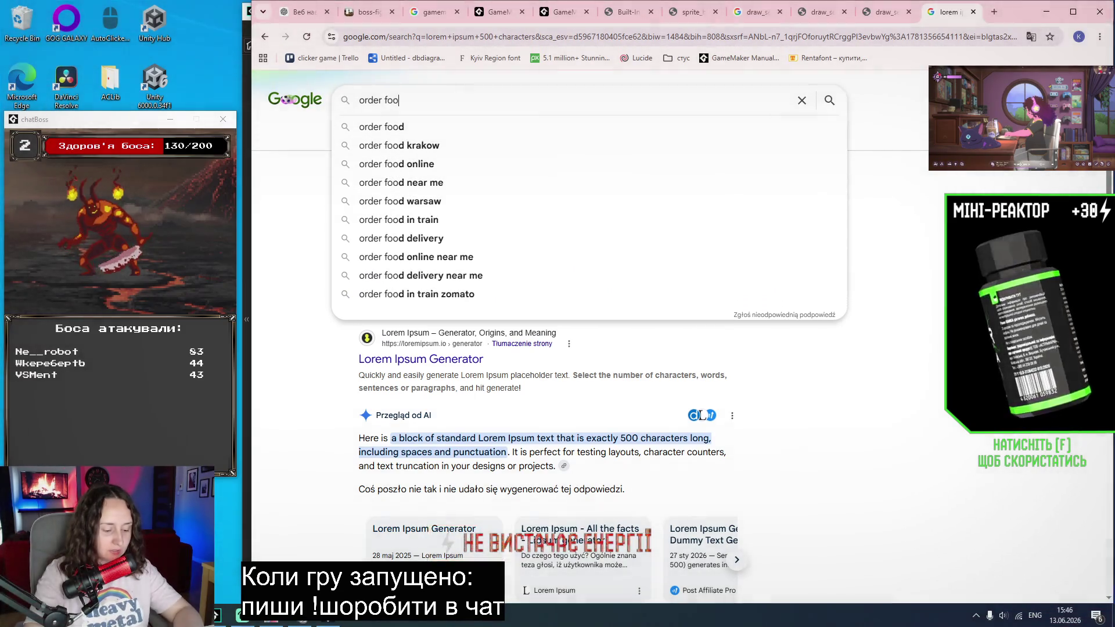
text(d to streamer)
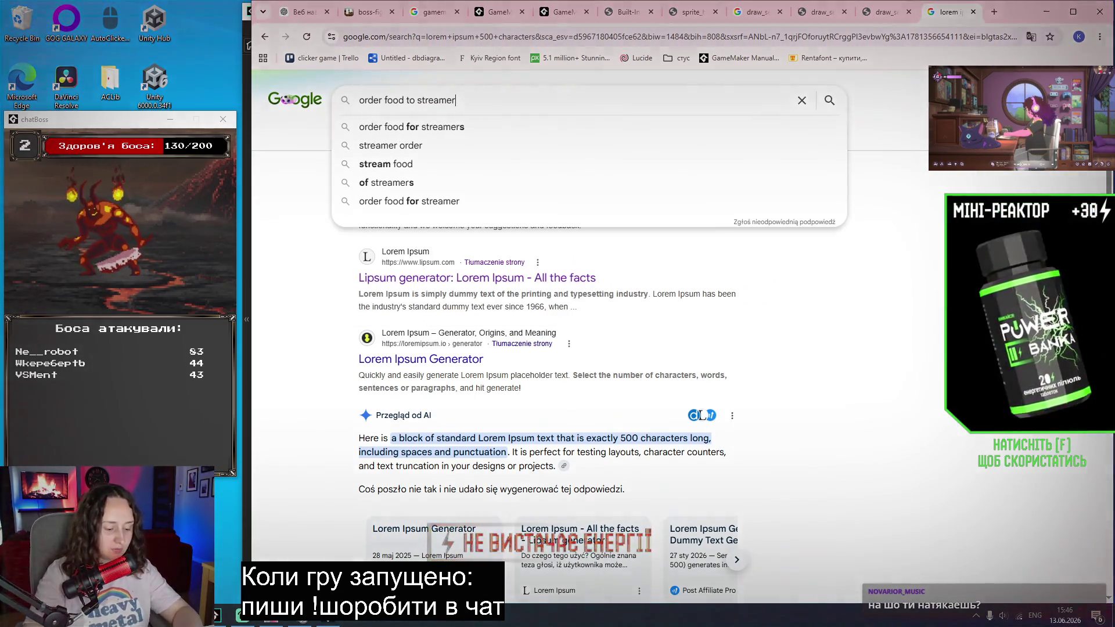
text(s home)
key(Return)
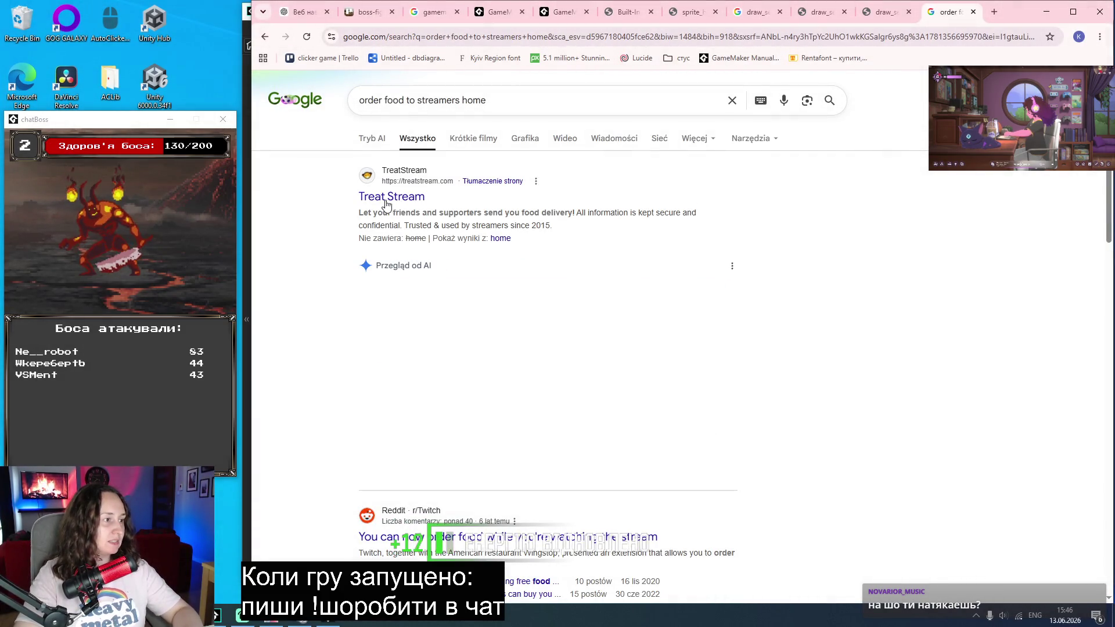
Step: Read the 'Why Treats?' answer in TreatStream's FAQ, then close that tab
middle_click(387, 197)
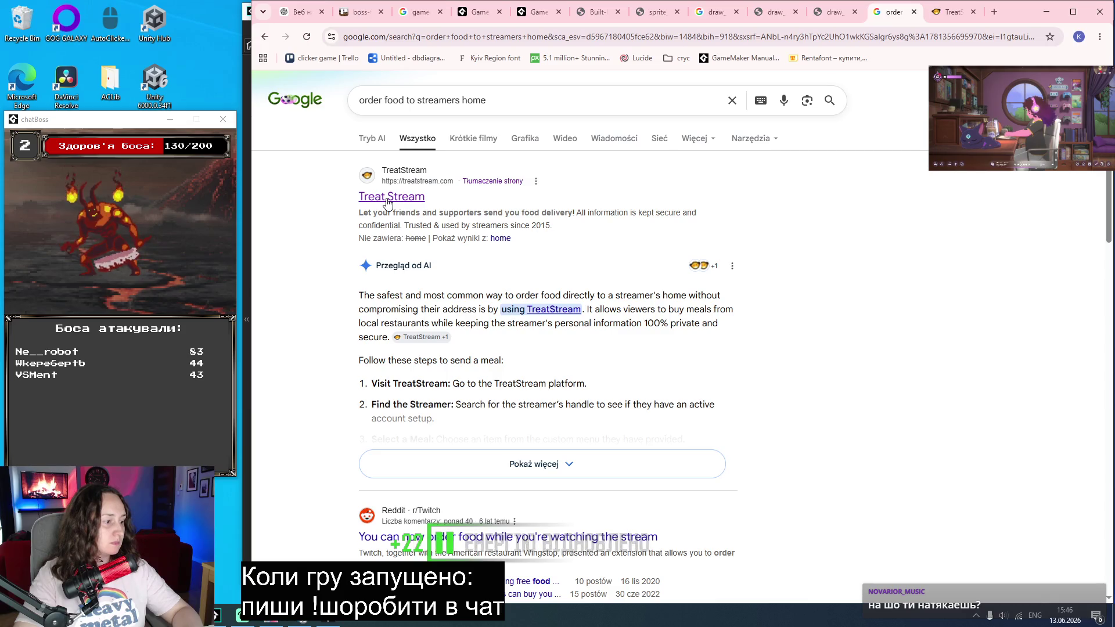
click(952, 11)
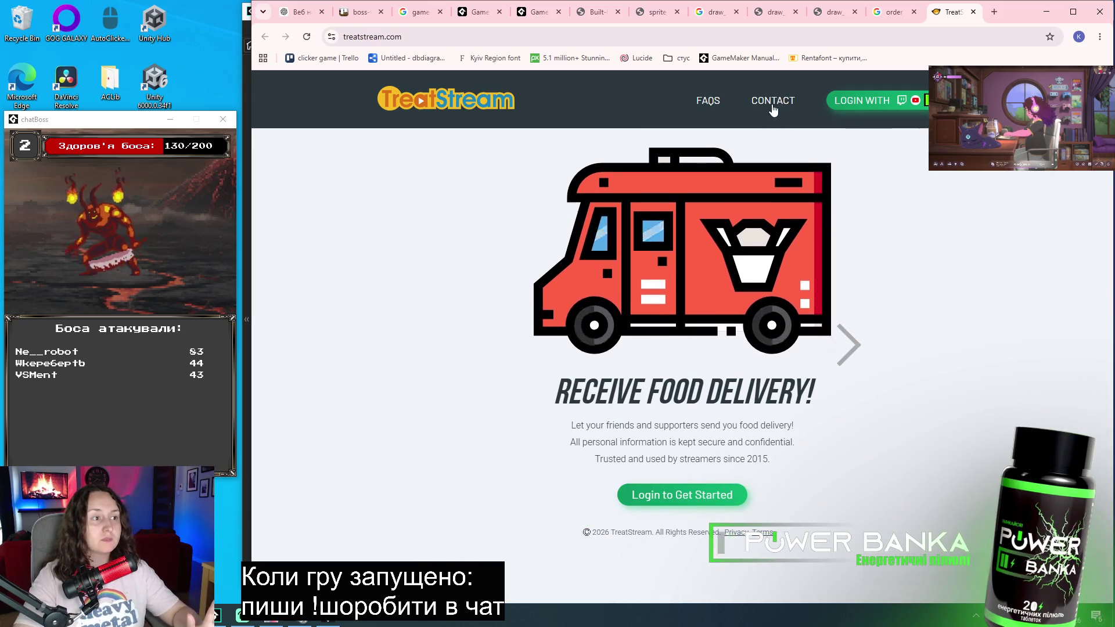
click(708, 102)
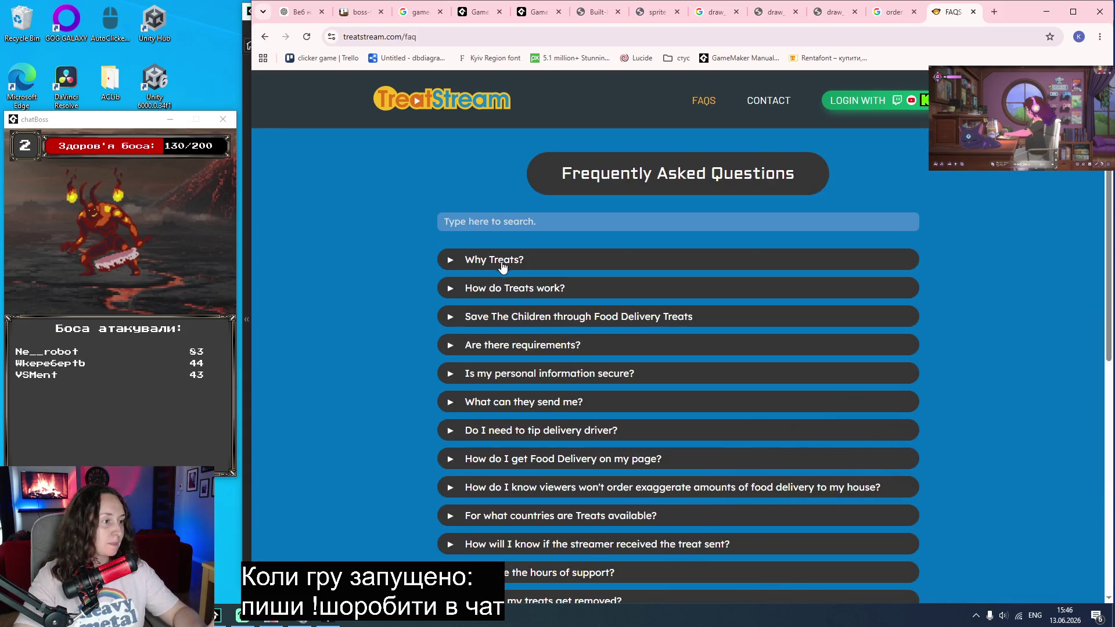
click(503, 267)
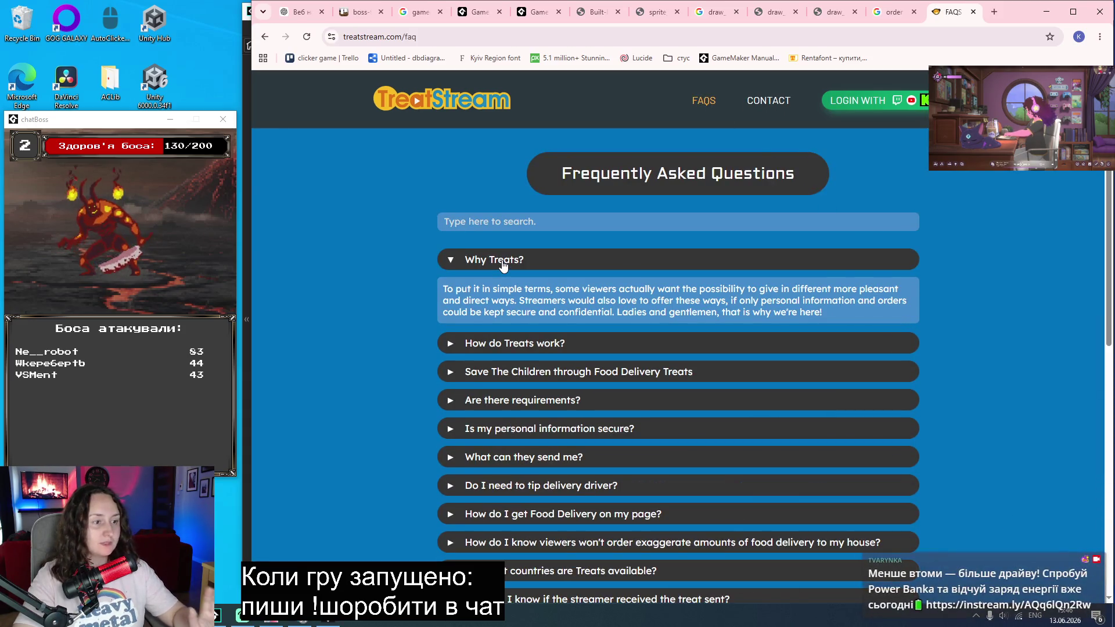
drag(822, 313, 428, 294)
click(511, 301)
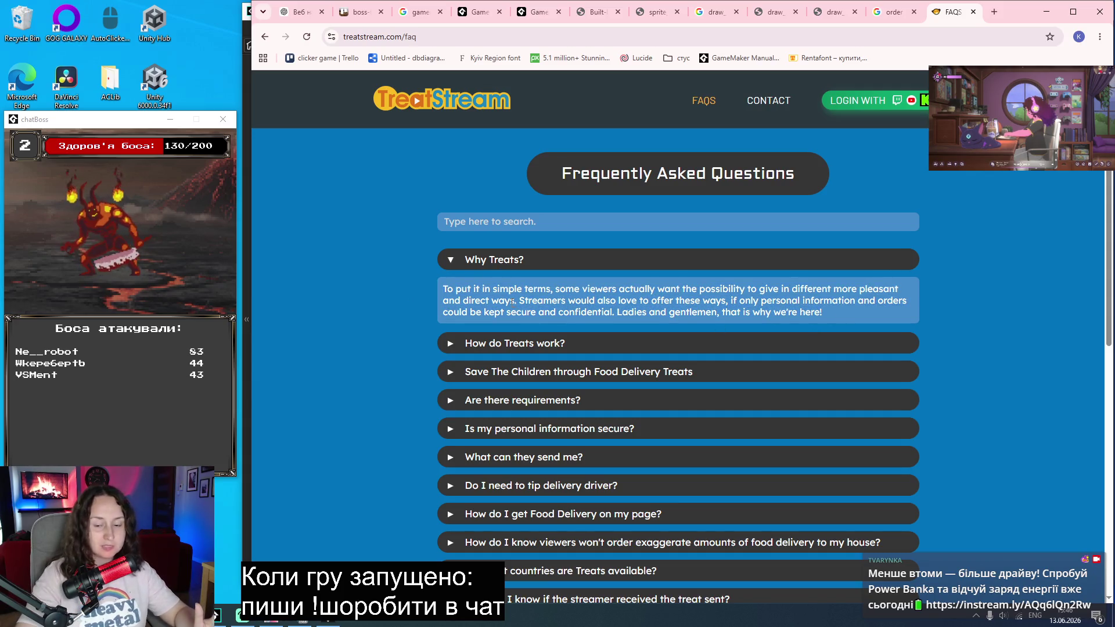
middle_click(954, 17)
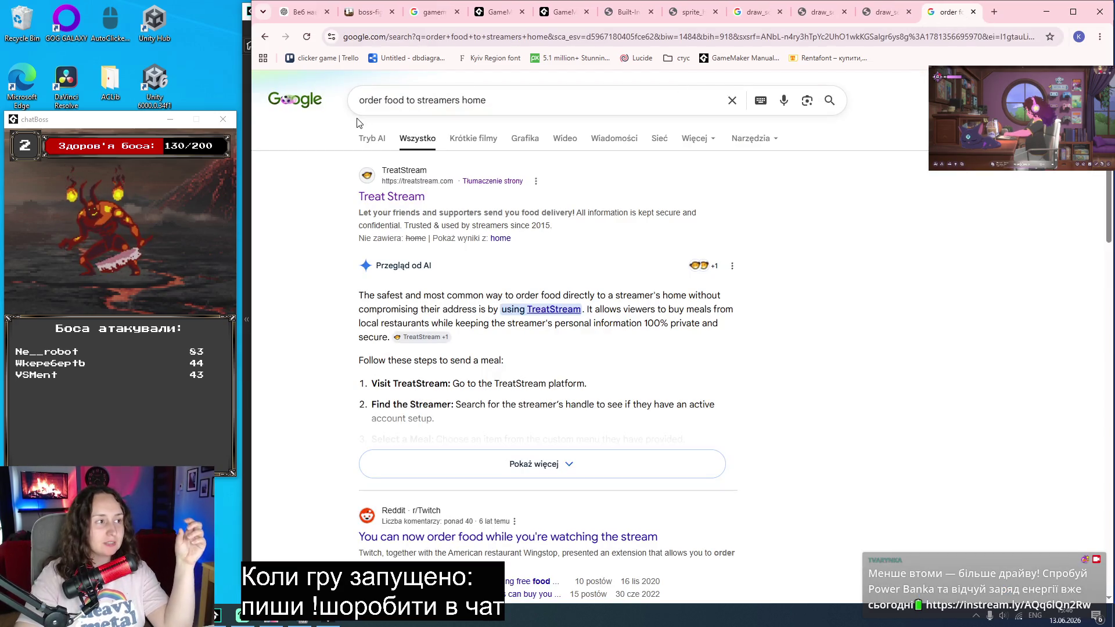
drag(478, 100, 326, 87)
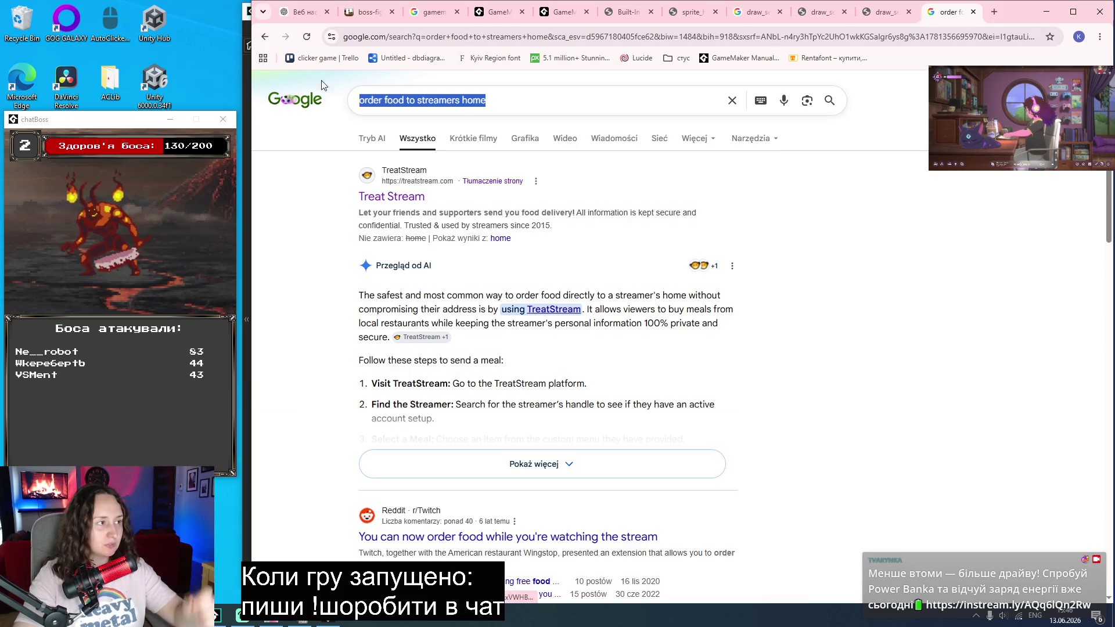
Step: Search for 'throne', browse the Throne wishlist landing page, then close it
text(throne)
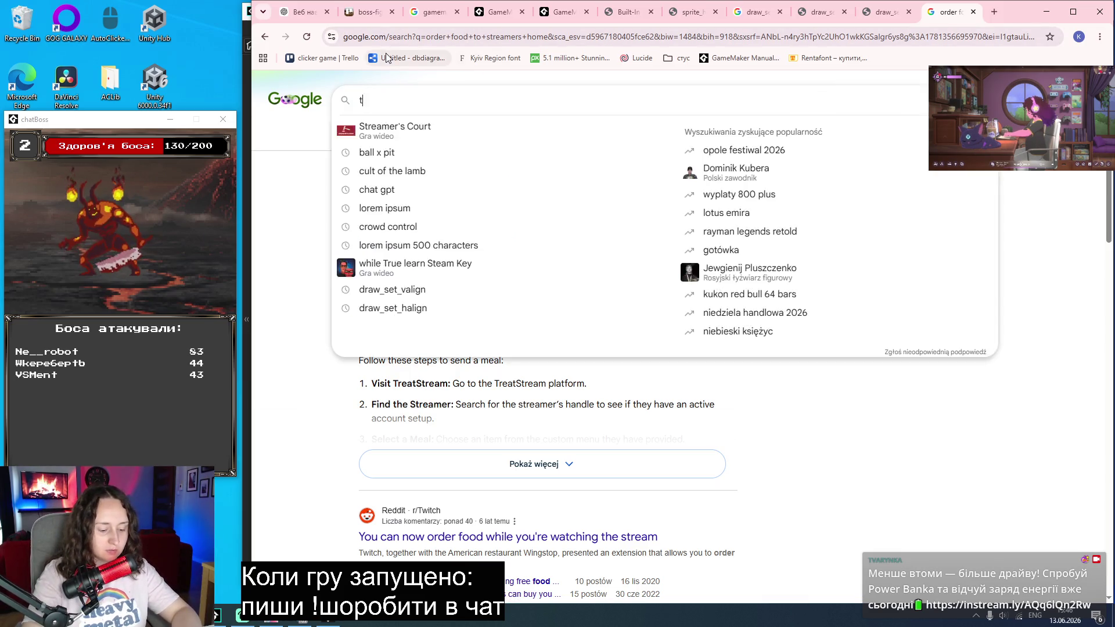
key(Return)
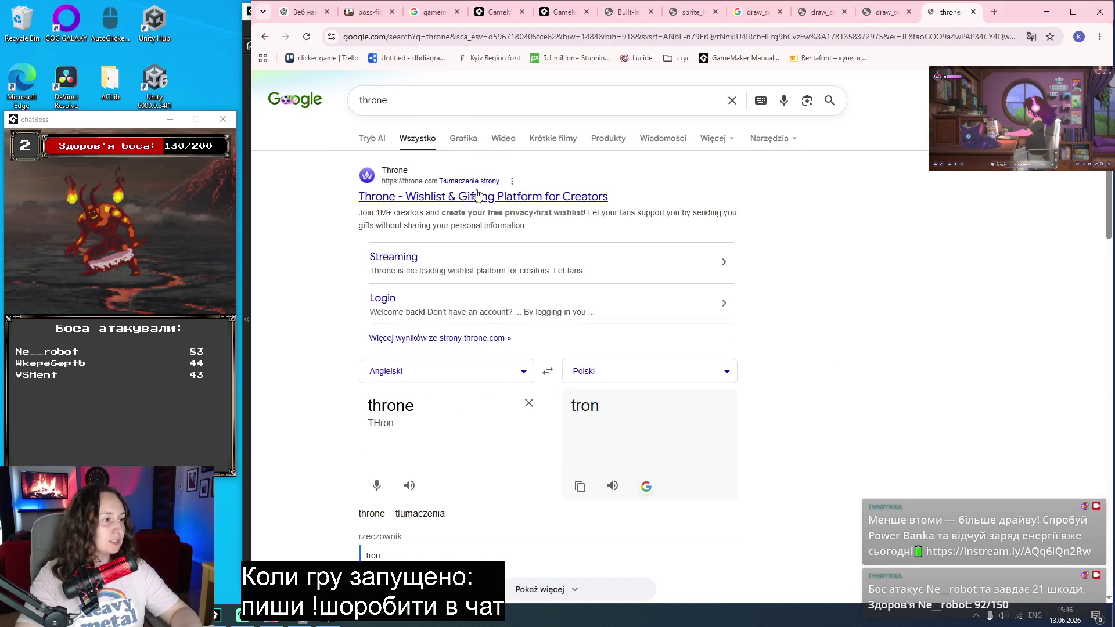
click(419, 195)
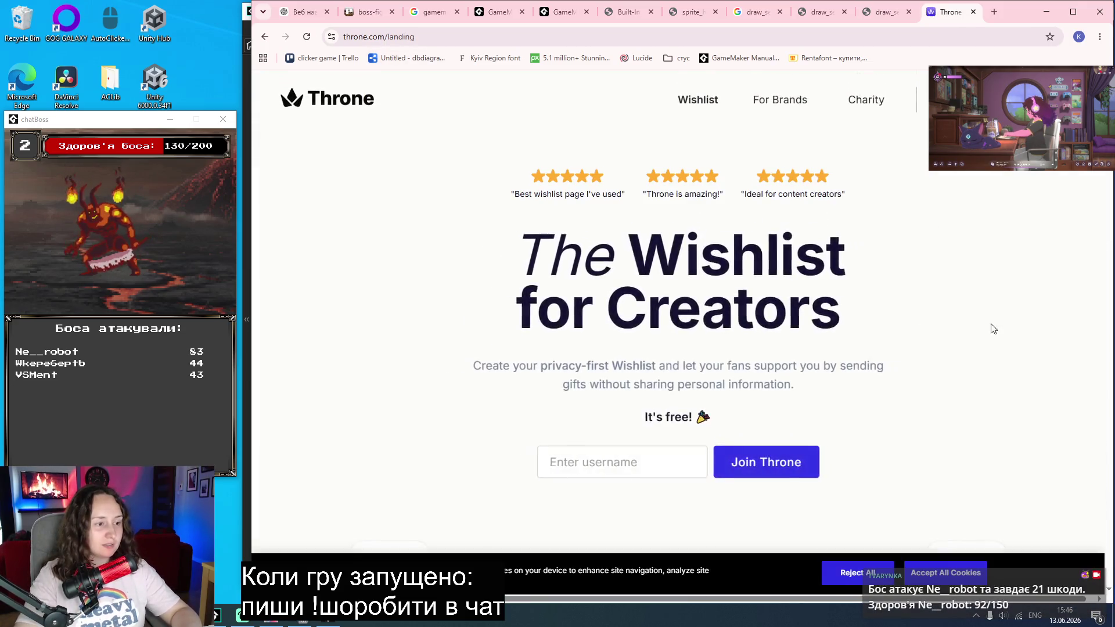
scroll(761, 308, down, 5)
scroll(761, 308, down, 3)
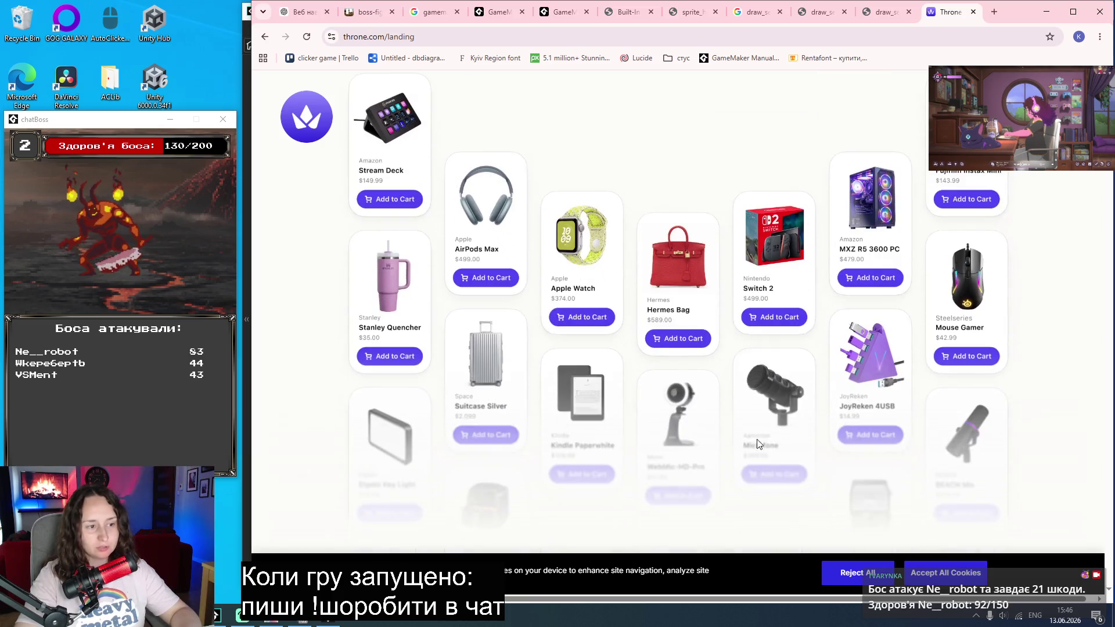
scroll(687, 324, down, 5)
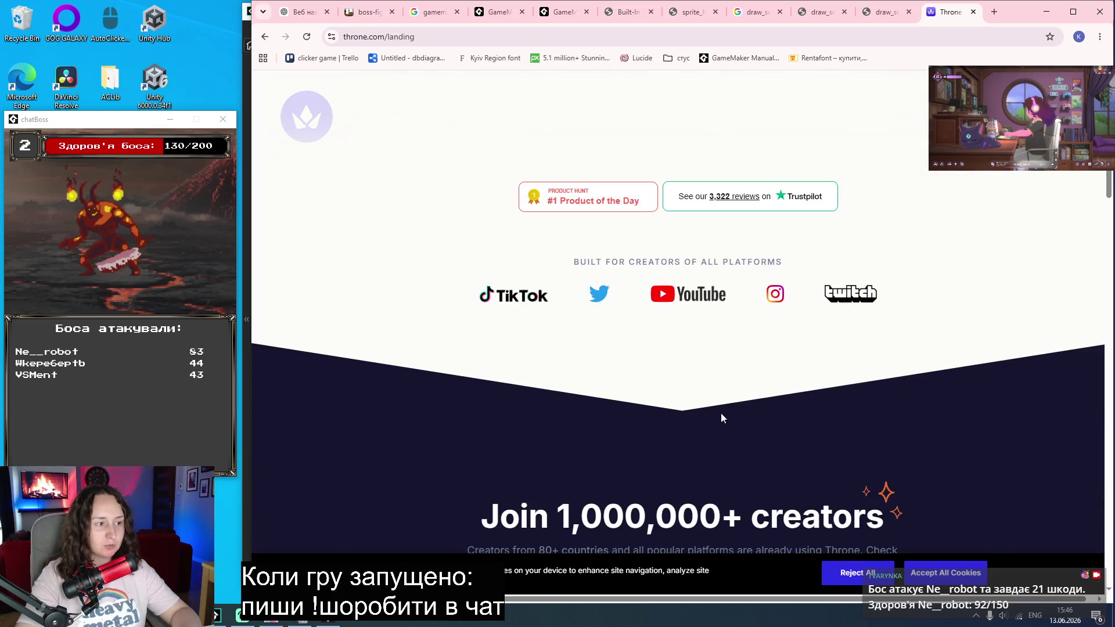
scroll(699, 431, up, 8)
scroll(699, 431, up, 5)
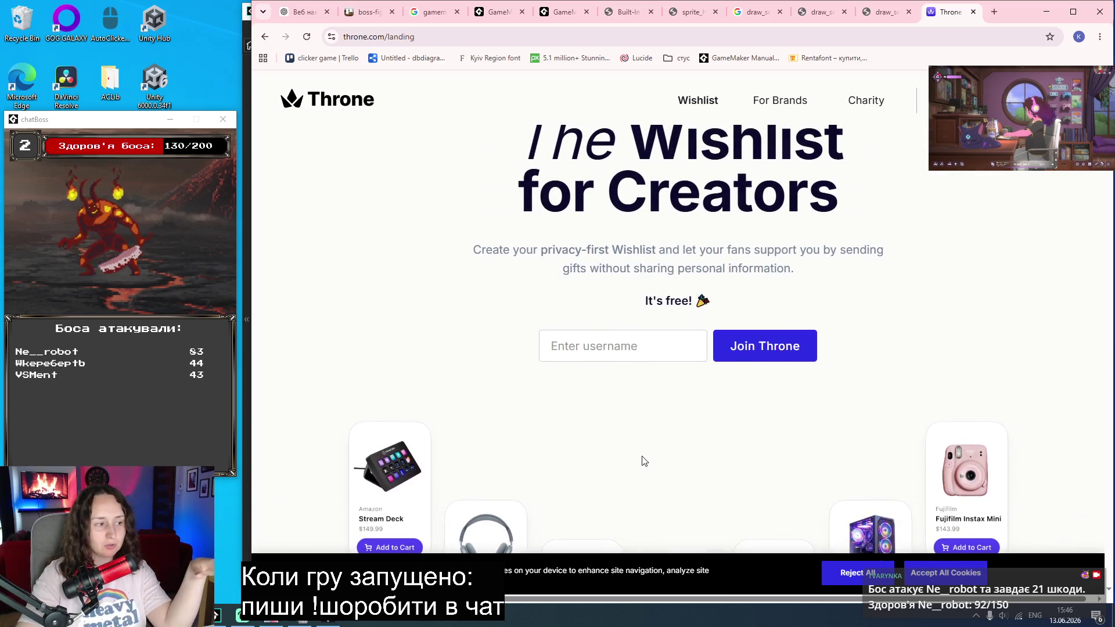
scroll(642, 461, down, 3)
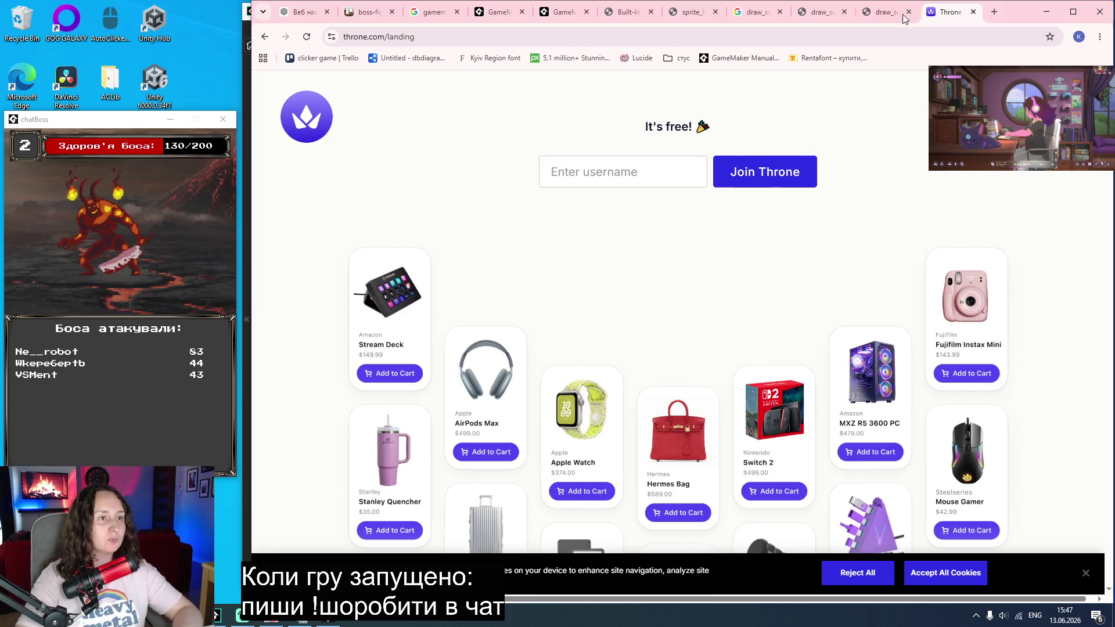
click(974, 11)
Step: Return to the draw_set_valign manual page, then bring GameMaker back to the front
click(1057, 247)
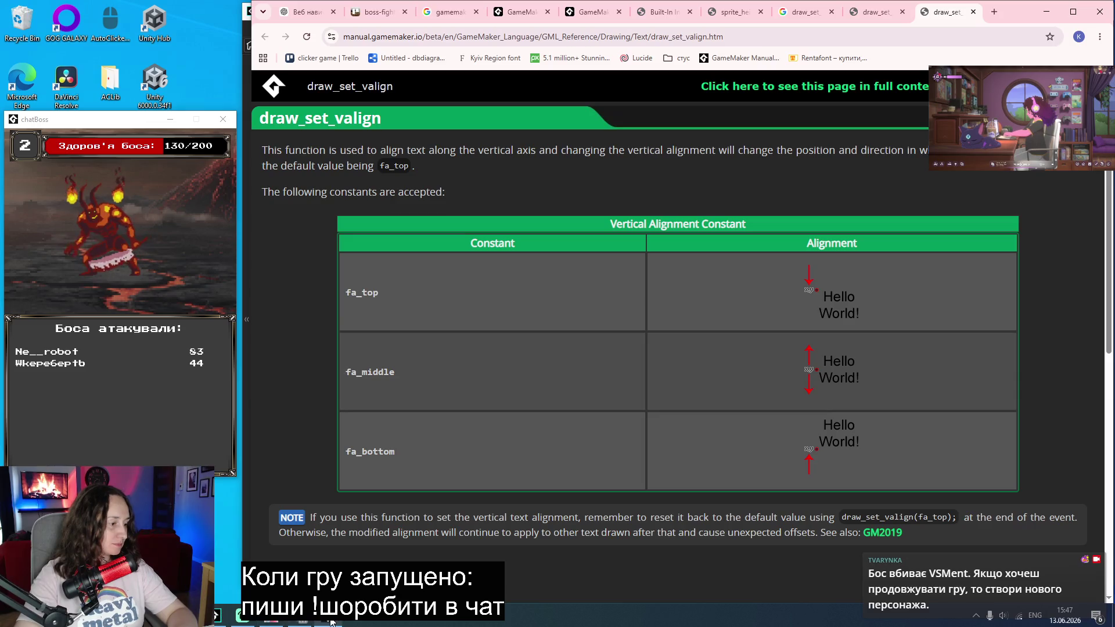
mouse_move(328, 622)
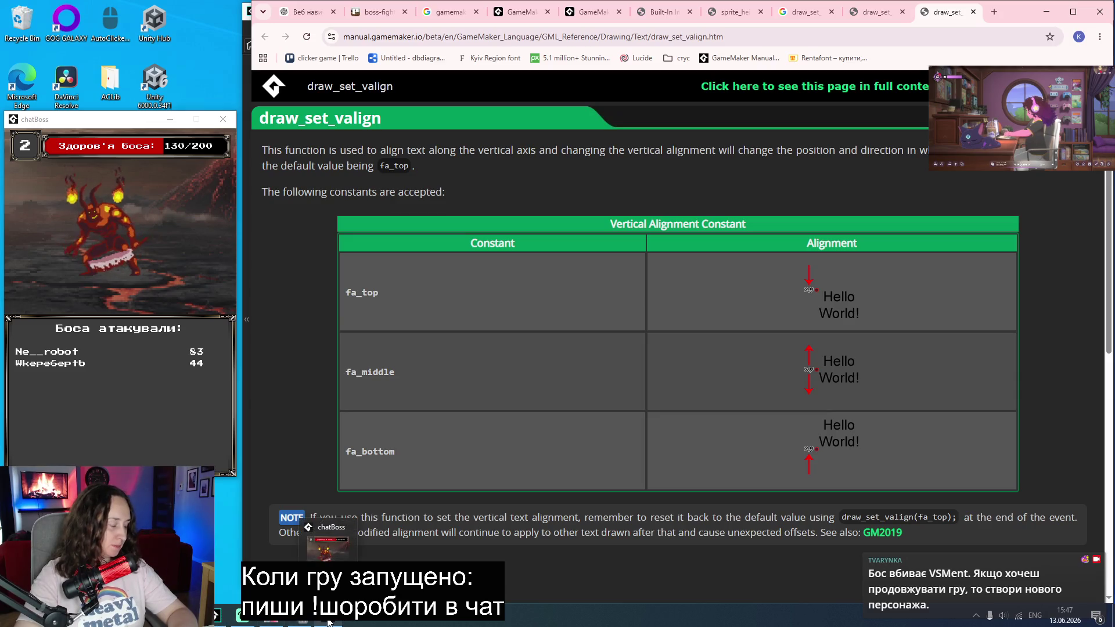
click(271, 620)
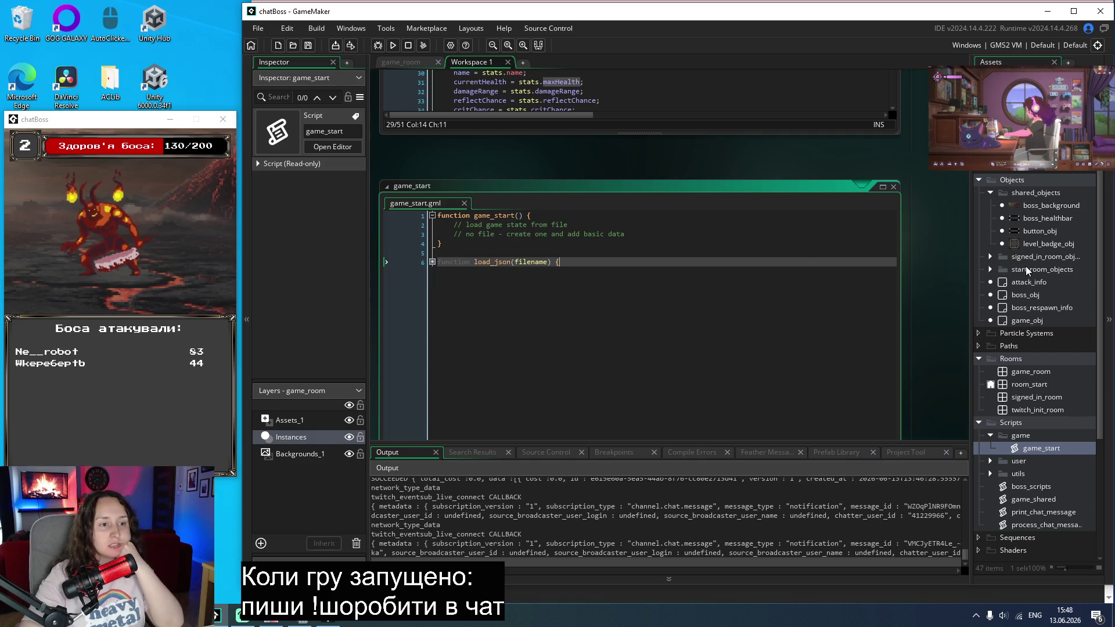
Step: Open signed_in_room and the twitch_user_info object's Create and Draw event code
double_click(1034, 398)
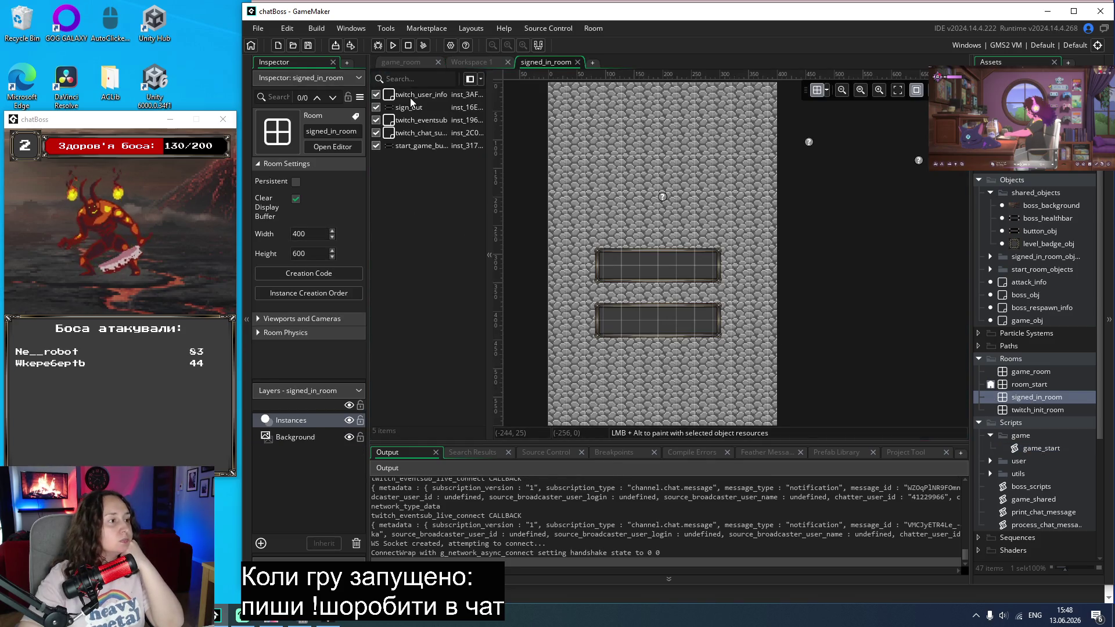
double_click(410, 98)
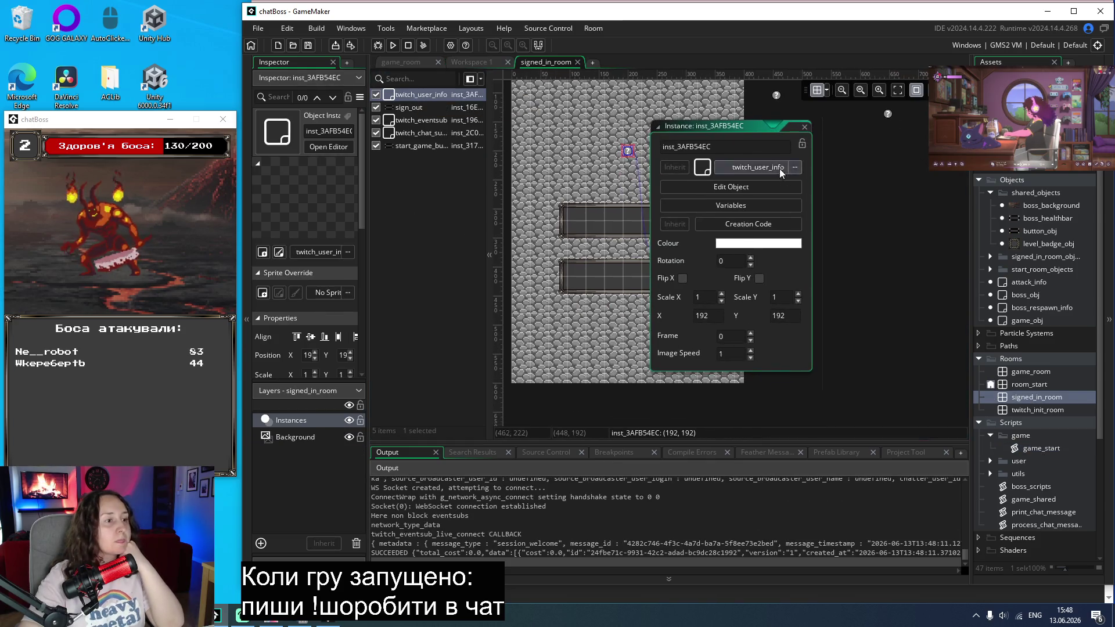
click(757, 183)
double_click(727, 182)
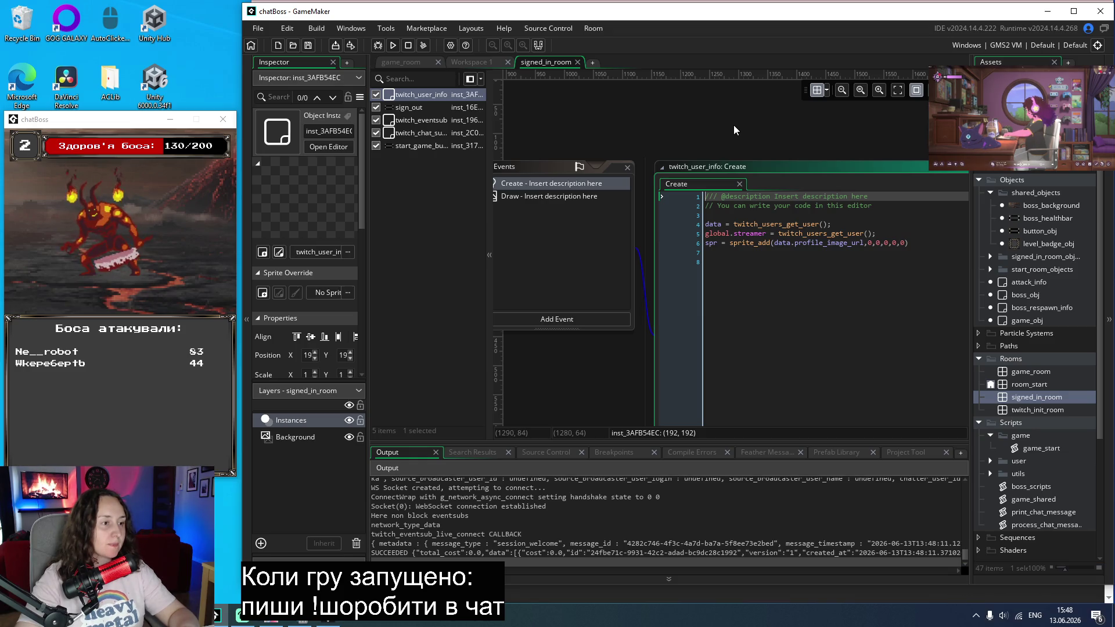
double_click(576, 195)
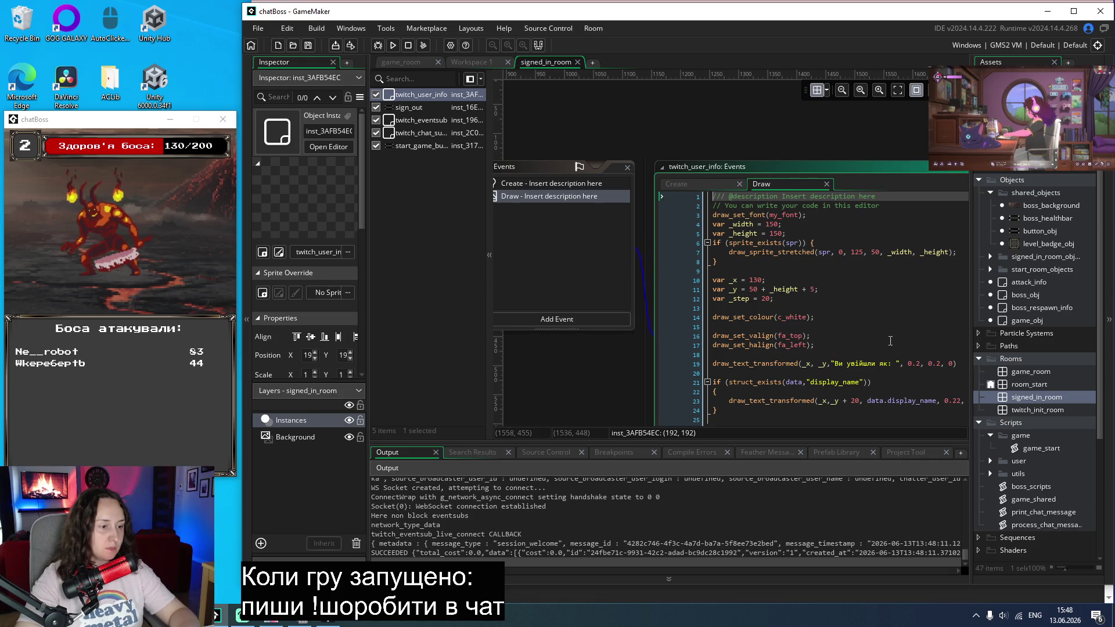
Step: Review the Draw code, highlight global.streamer in the Create event, and open game_start
scroll(891, 340, down, 2)
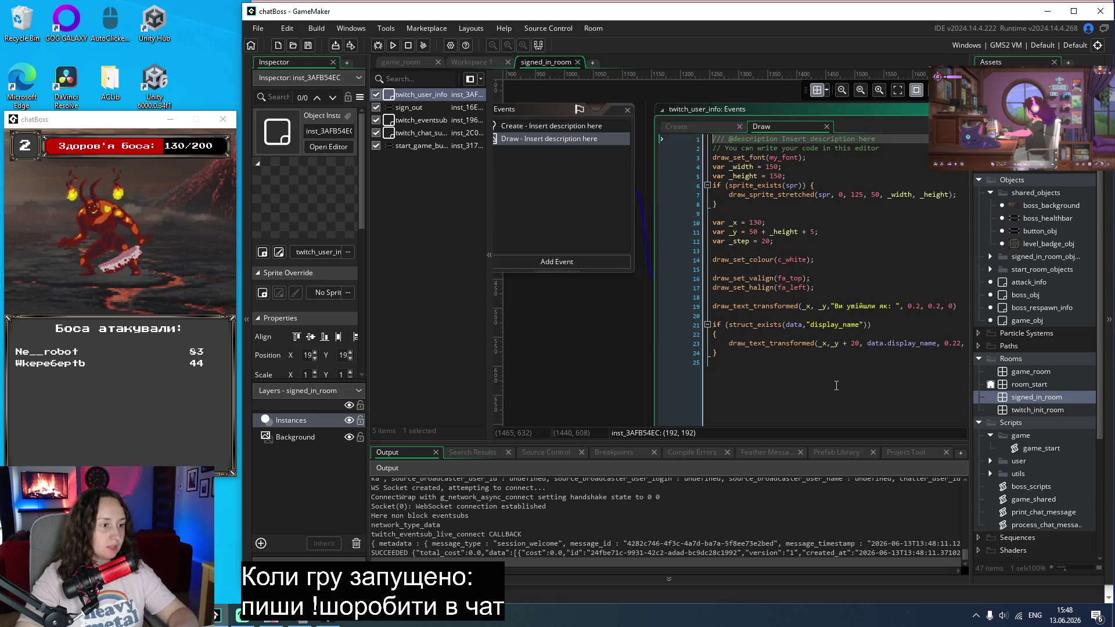
scroll(836, 385, up, 2)
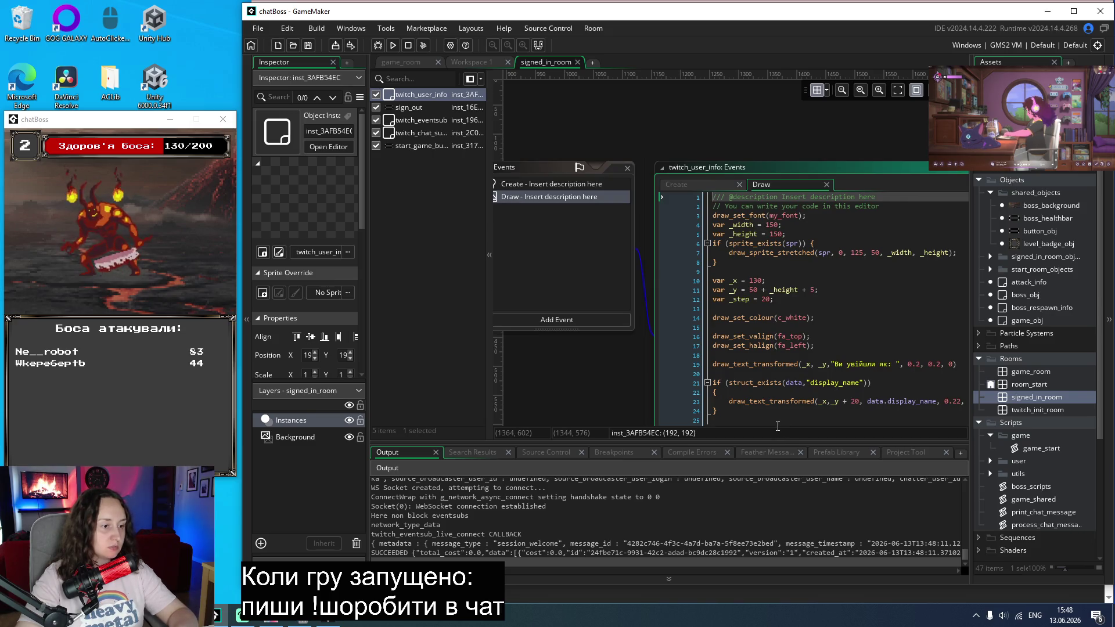
scroll(778, 426, down, 2)
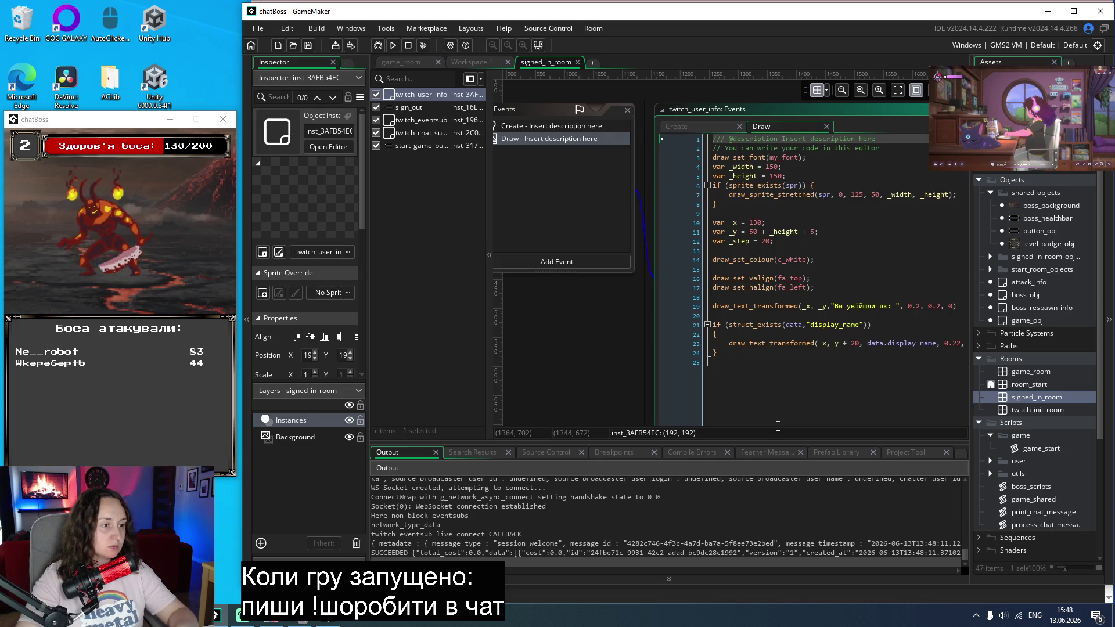
click(521, 124)
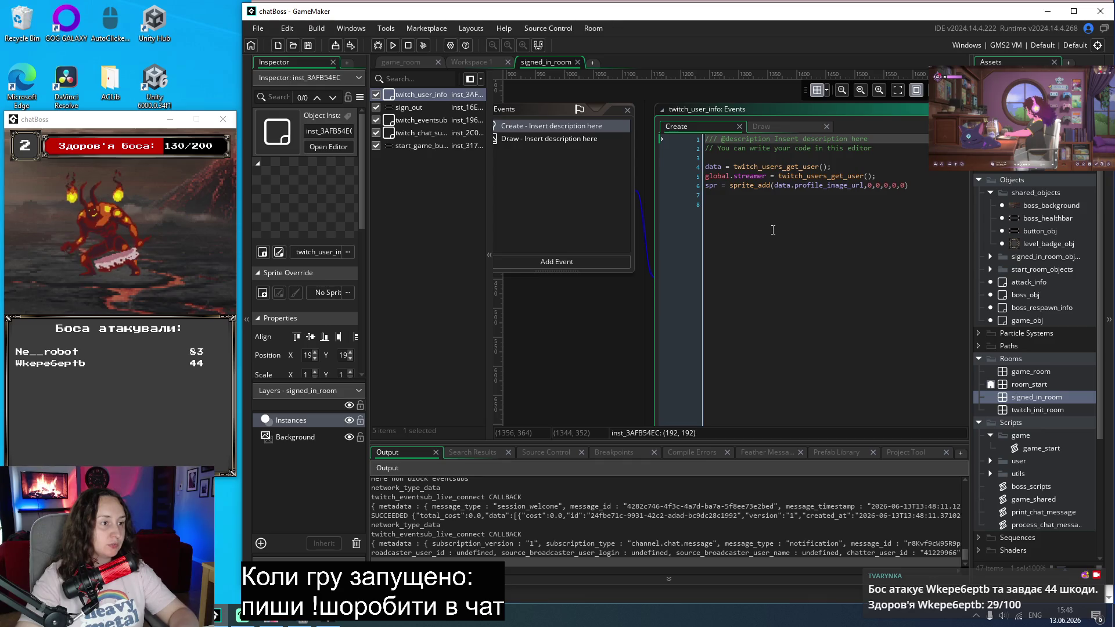
mouse_move(757, 175)
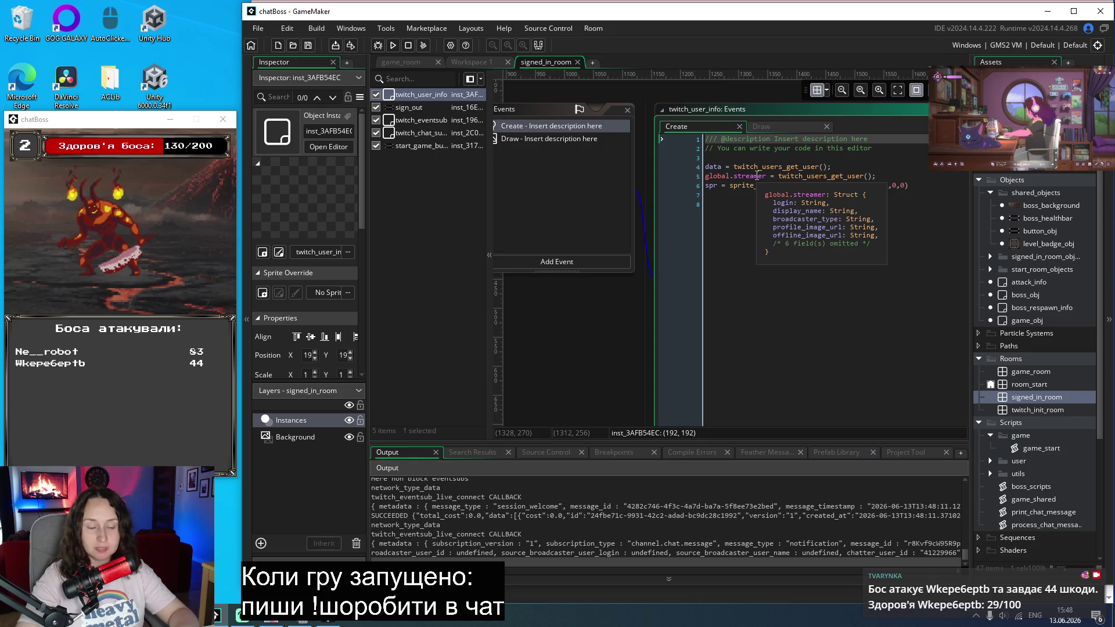
double_click(758, 175)
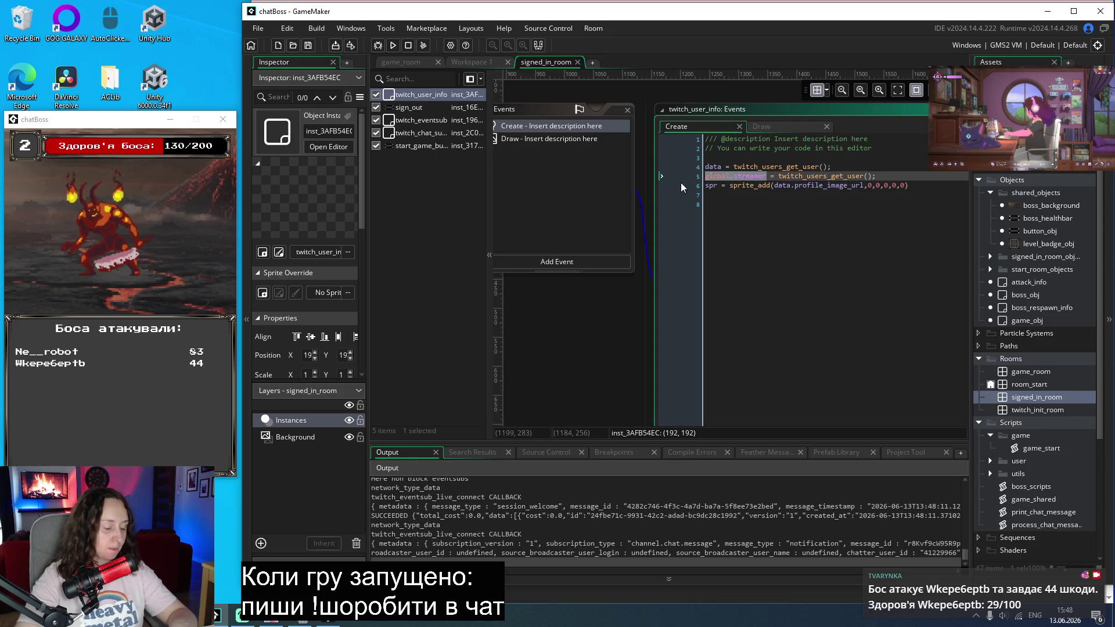
double_click(1016, 451)
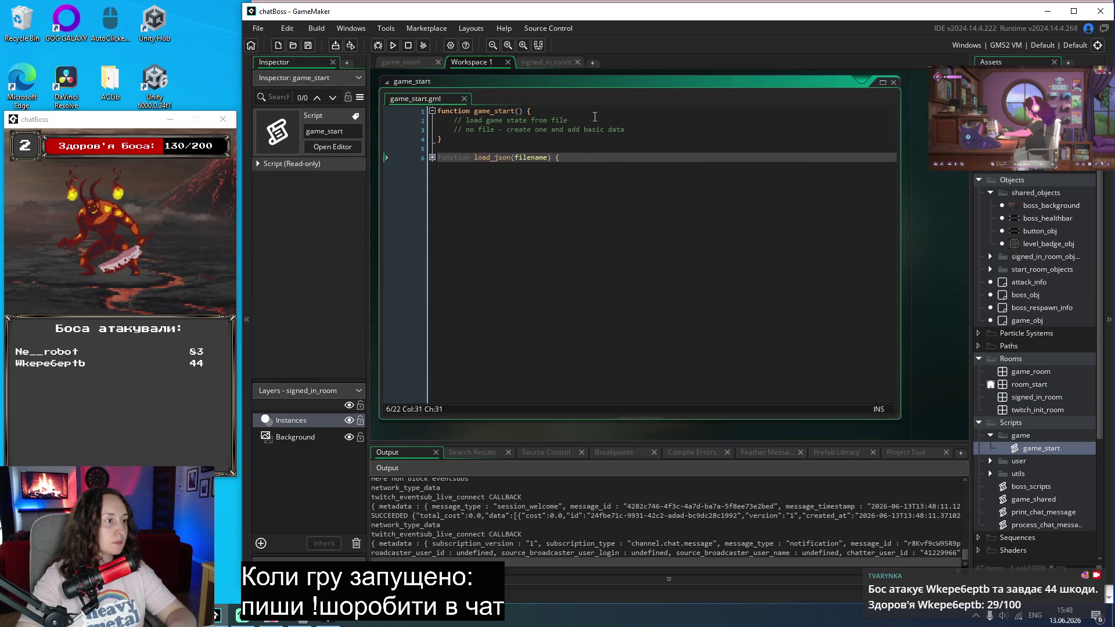
Step: Add an early 'if (!global.streamer) { return; }' exit at the top of game_start
click(594, 111)
key(Return)
text(if ()
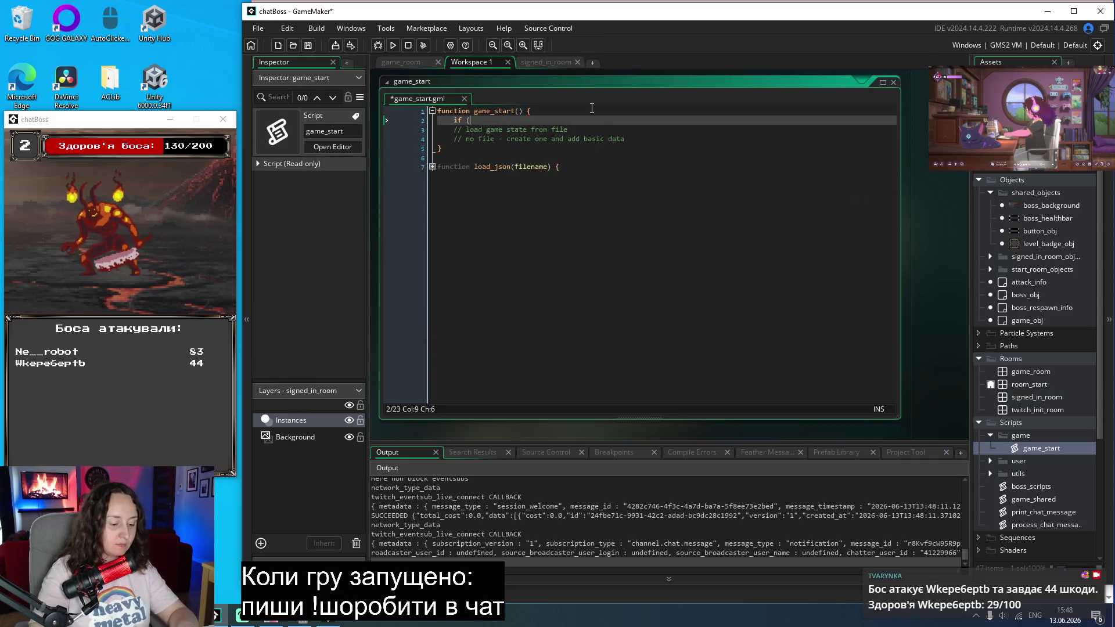
text(!global.streamer)
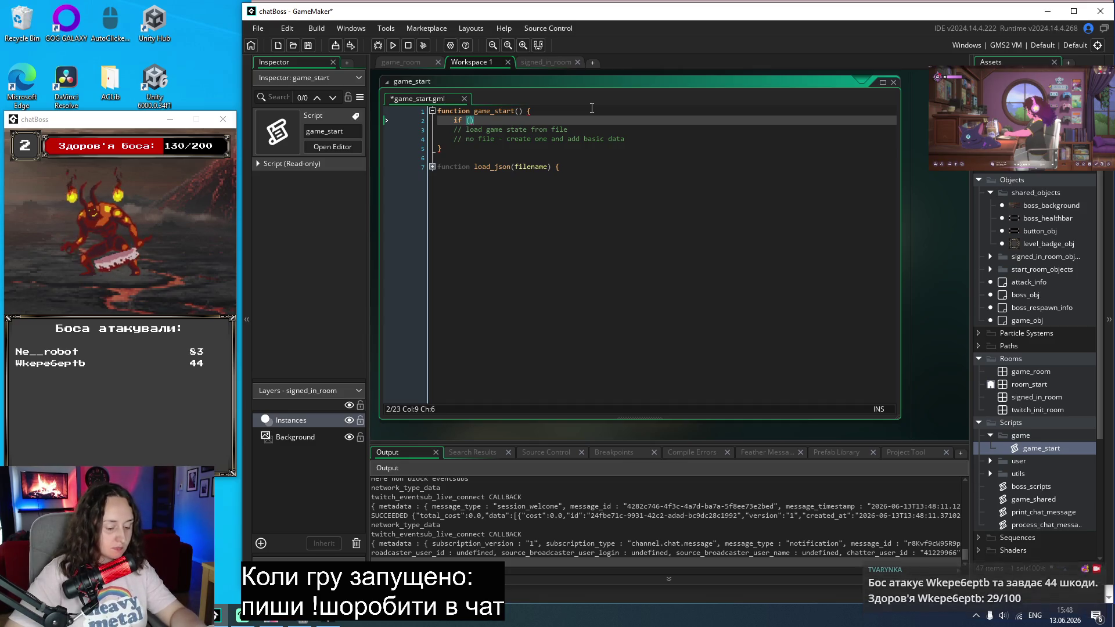
text() {)
key(Return)
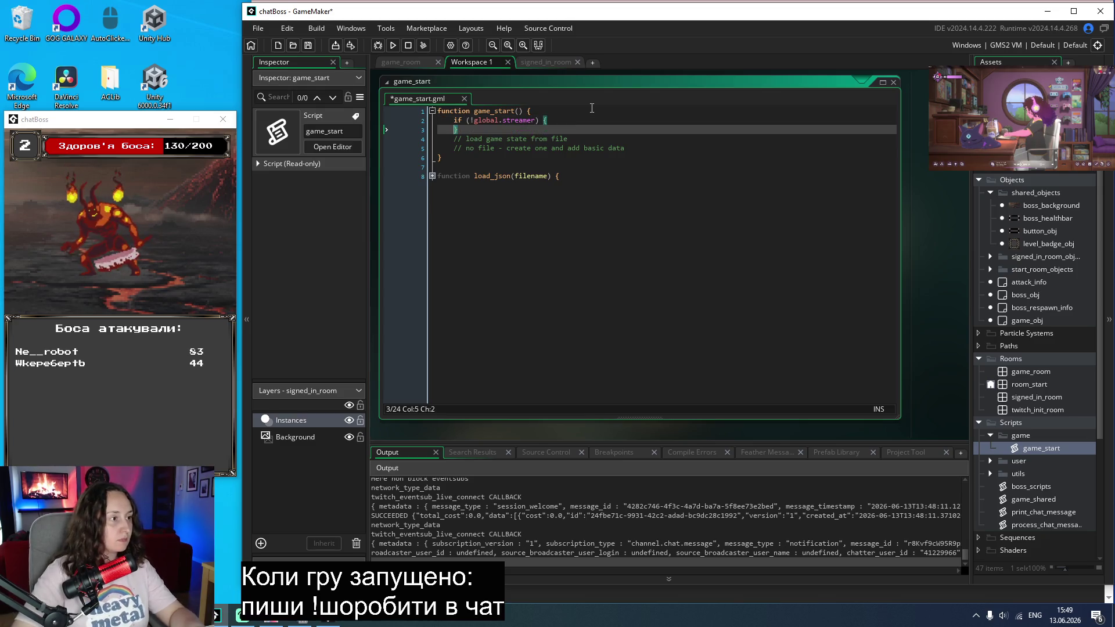
text(return;)
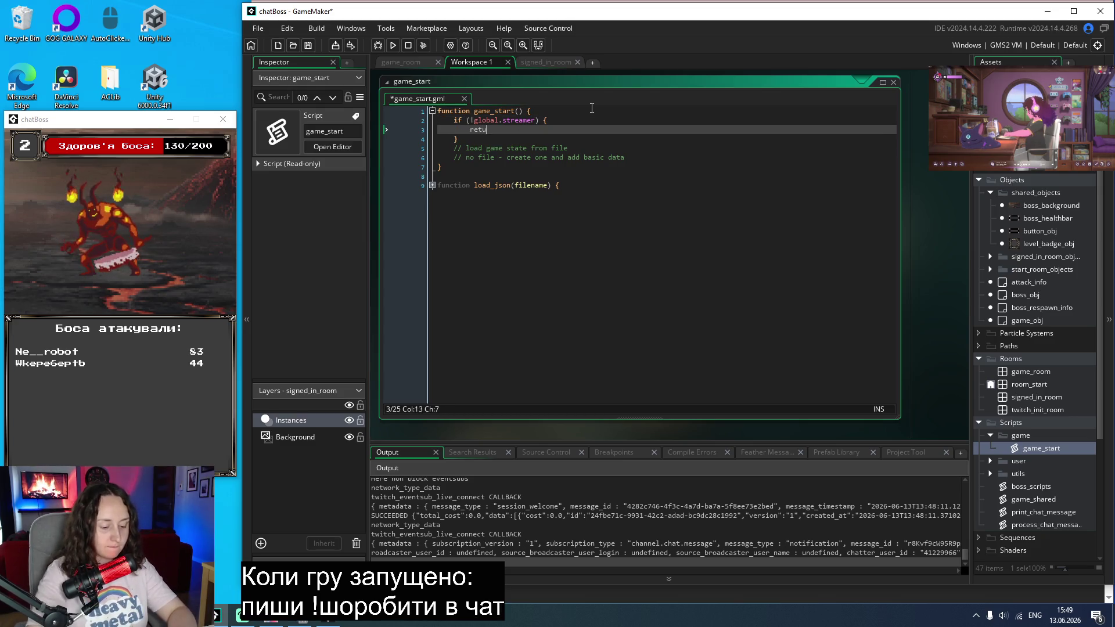
key(Return)
key(Return)
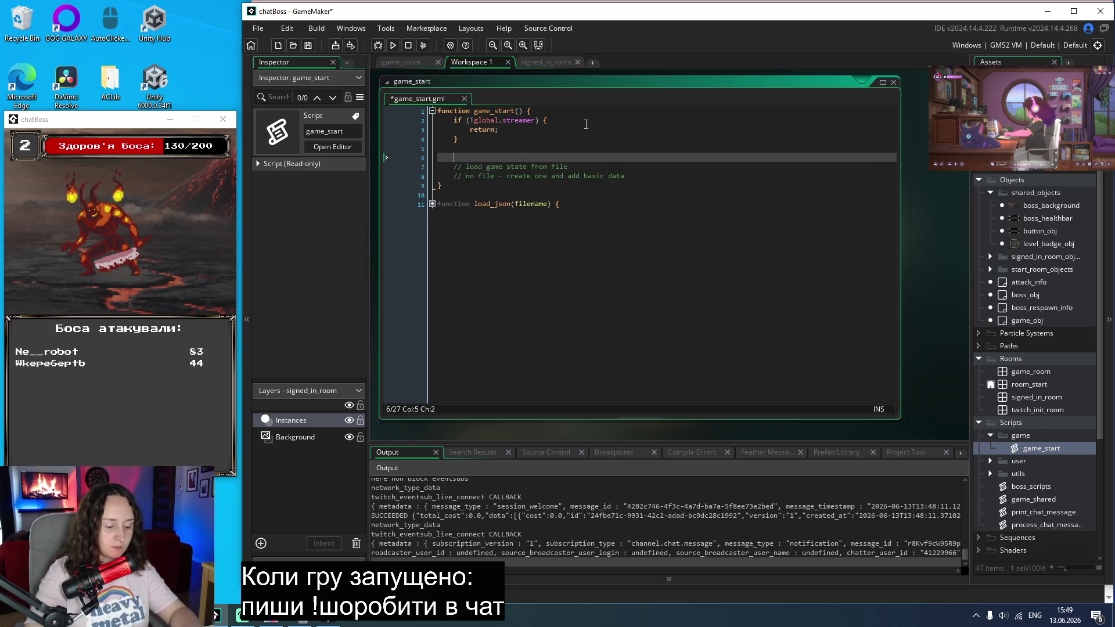
Step: Add 'var save_file_name = string(global.streamer.display_name) + ".txt";' and unfold load_json
text(if)
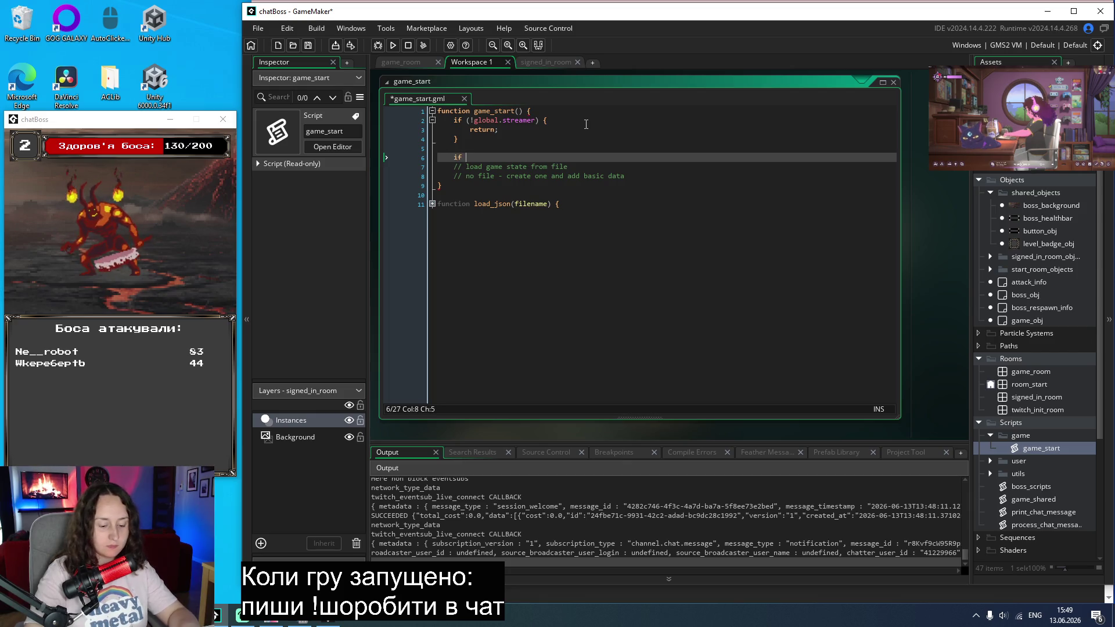
key(BackSpace)
key(BackSpace)
key(BackSpace)
text(var )
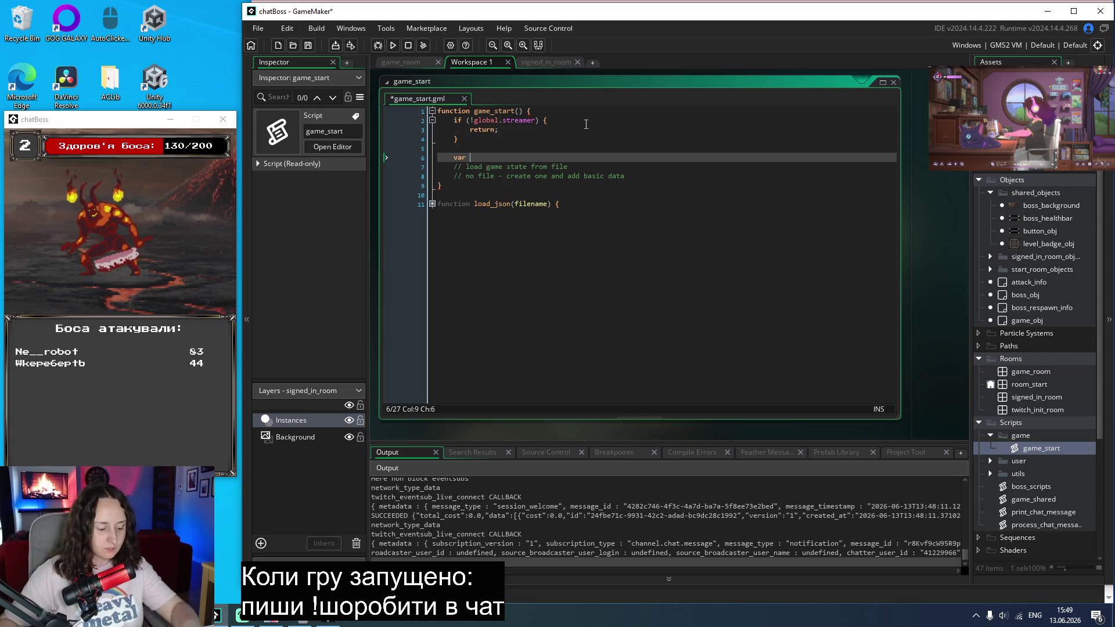
text(save)
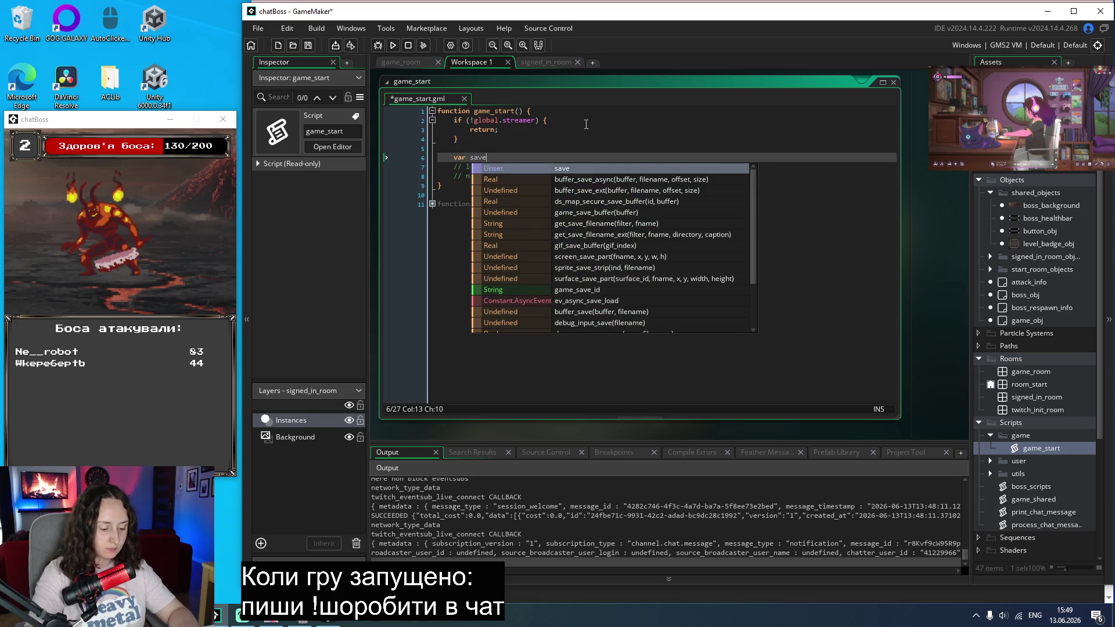
text(_file)
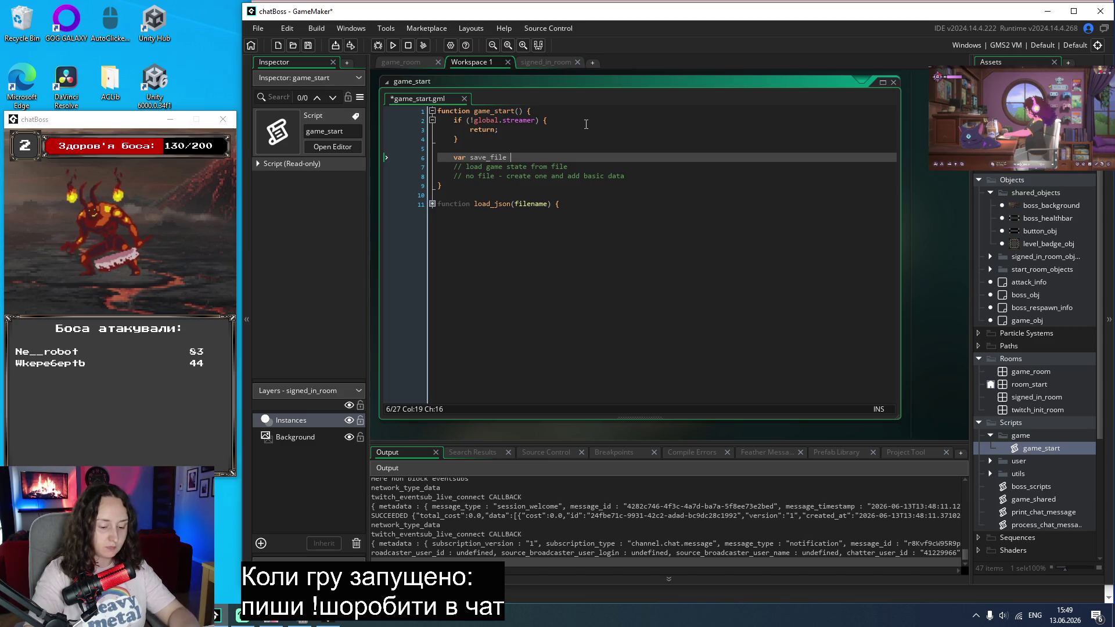
key(BackSpace)
text(_nam)
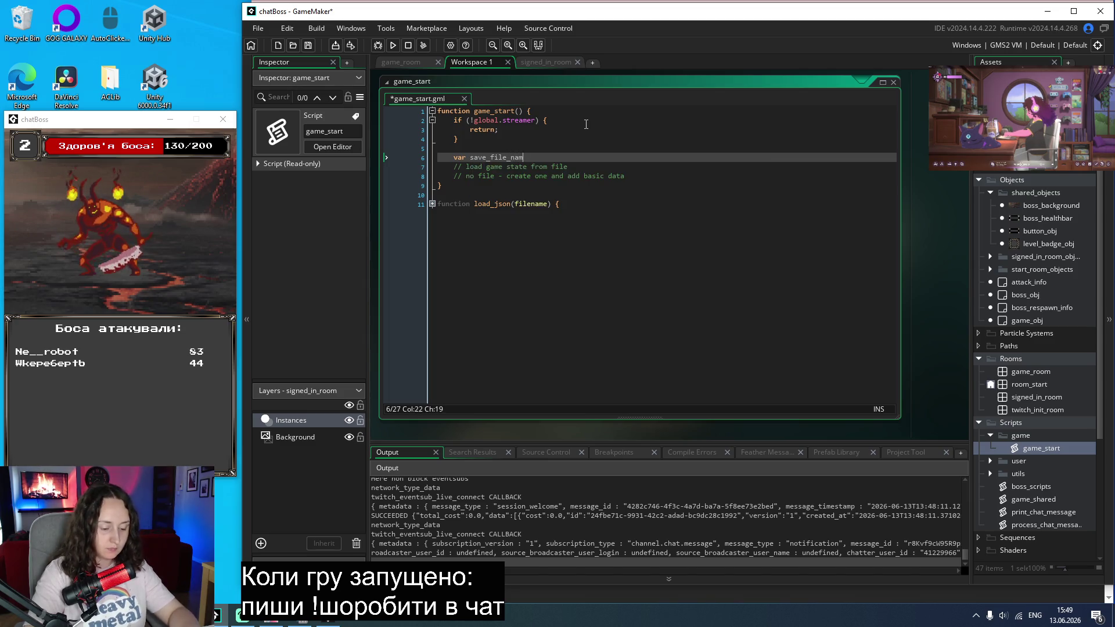
text(e = s)
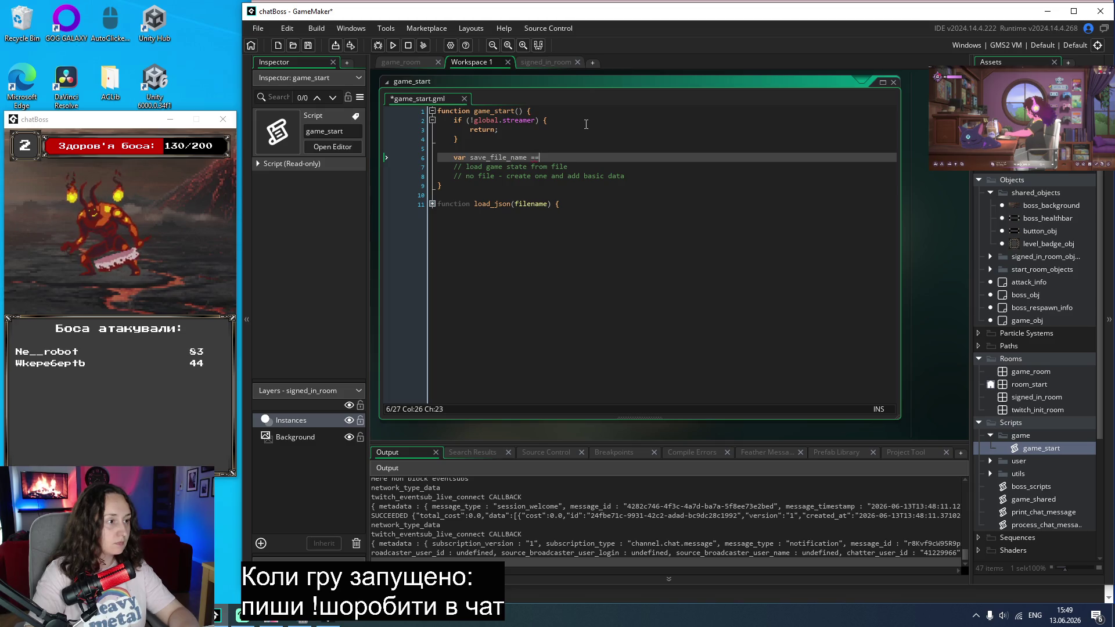
text(tring)
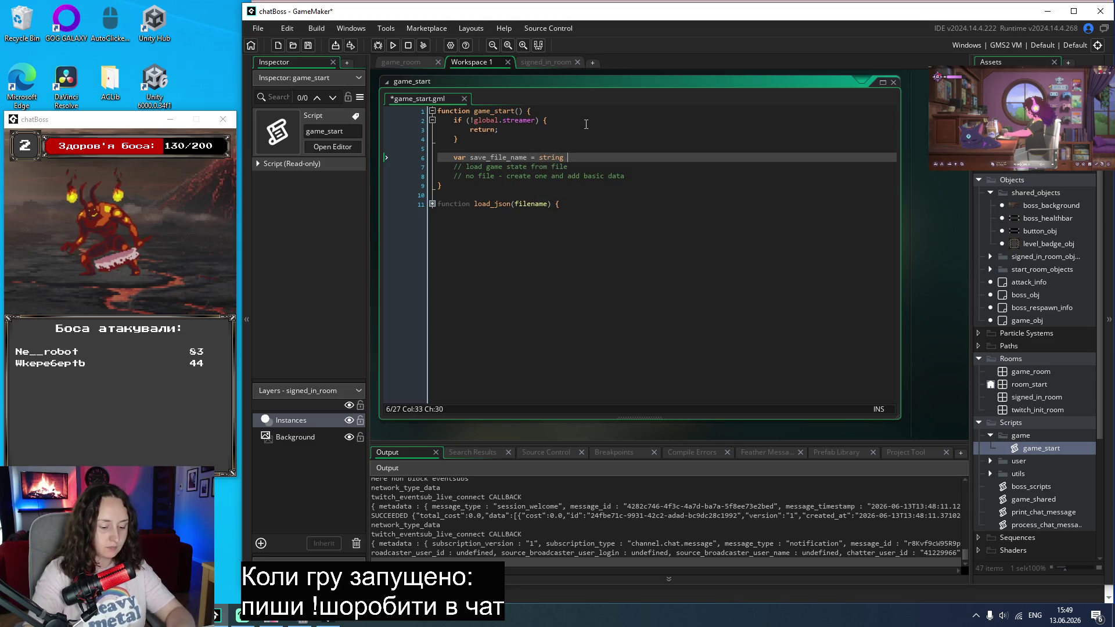
key(BackSpace)
text((global.streamer)
text(.d)
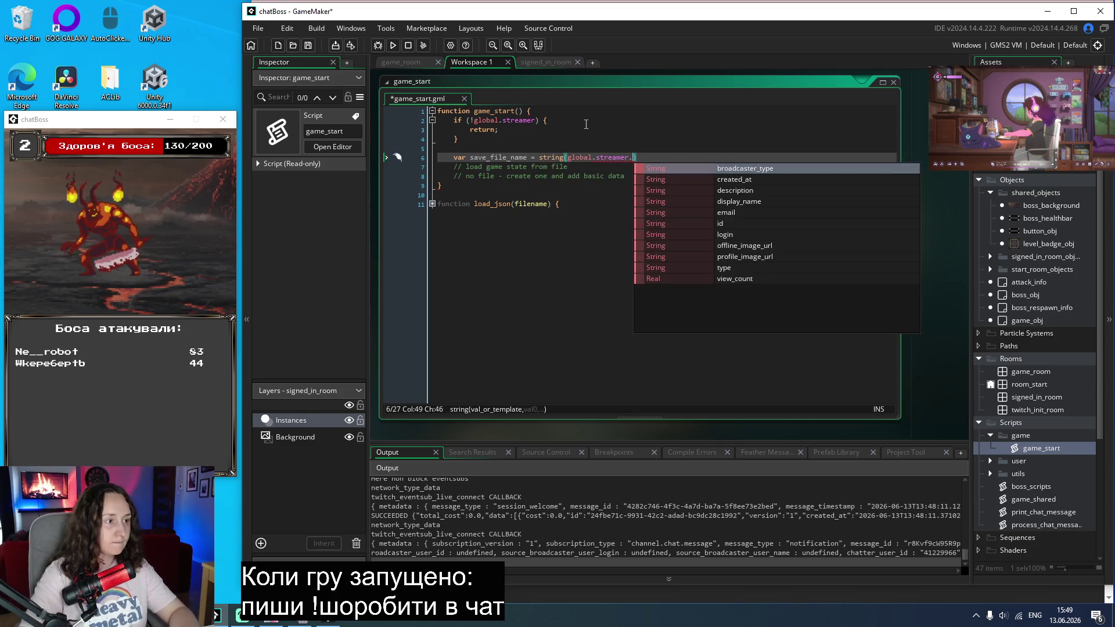
text(i)
key(Return)
text())
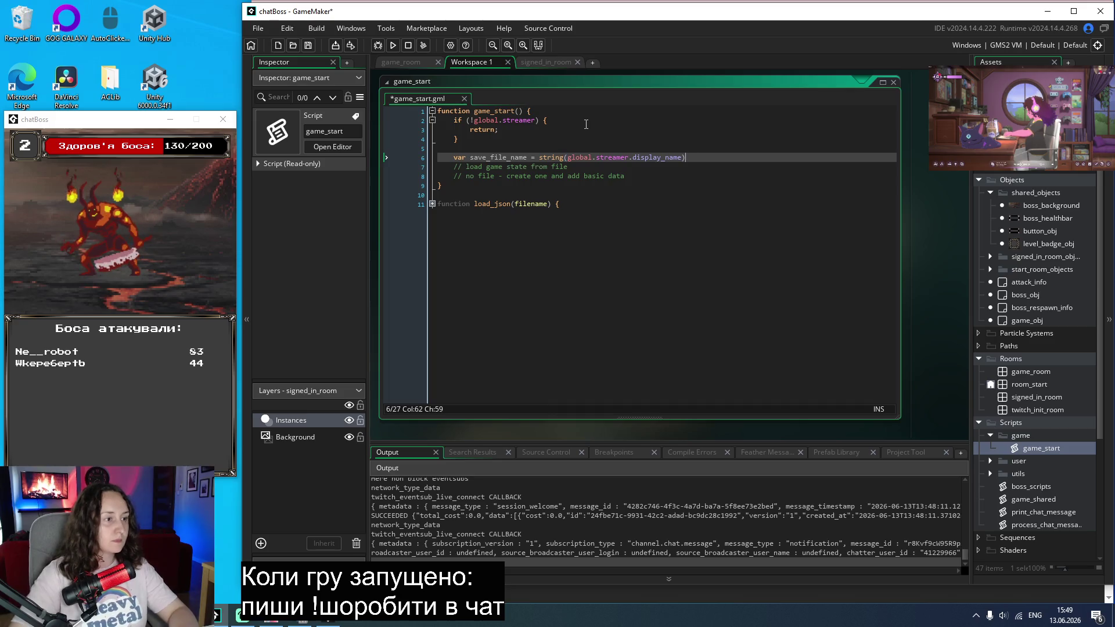
text( + ")
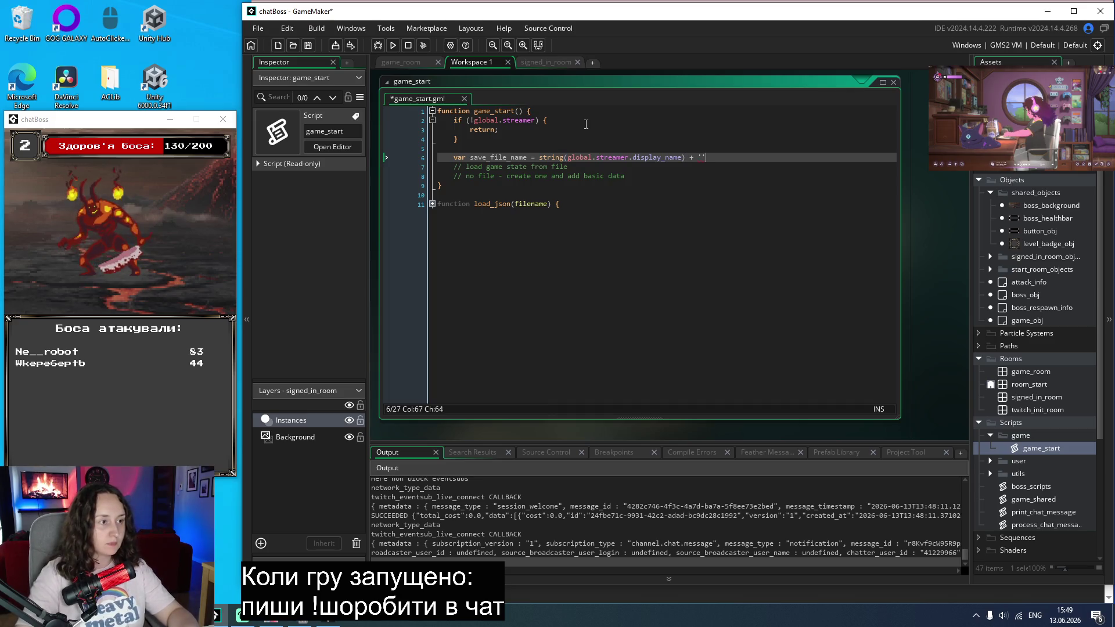
text(.txt")
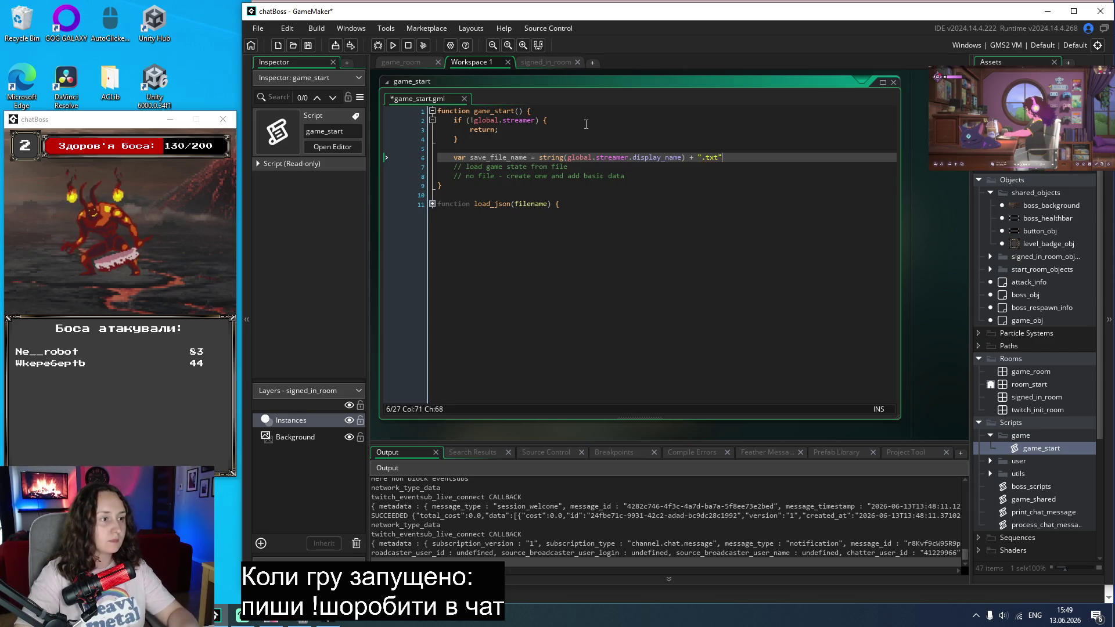
text(;)
key(Down)
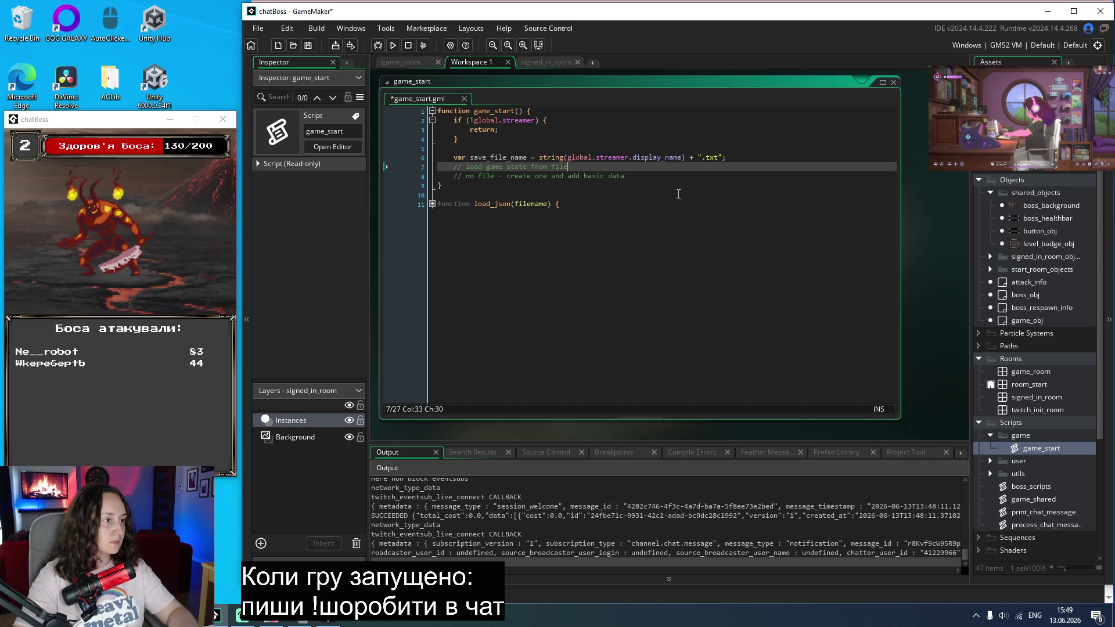
double_click(504, 157)
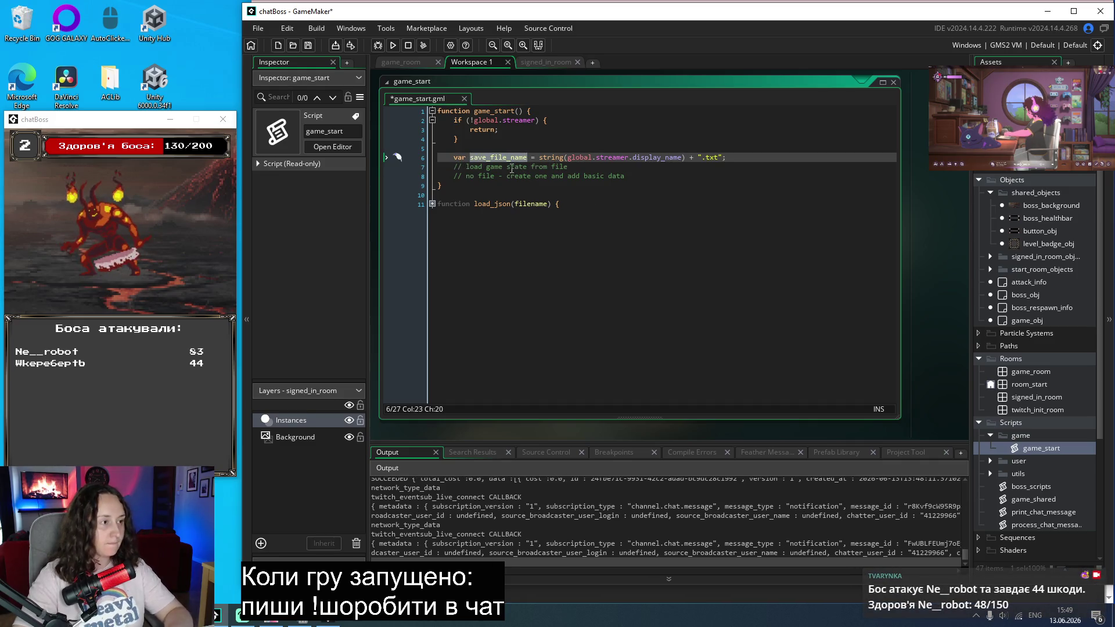
click(431, 203)
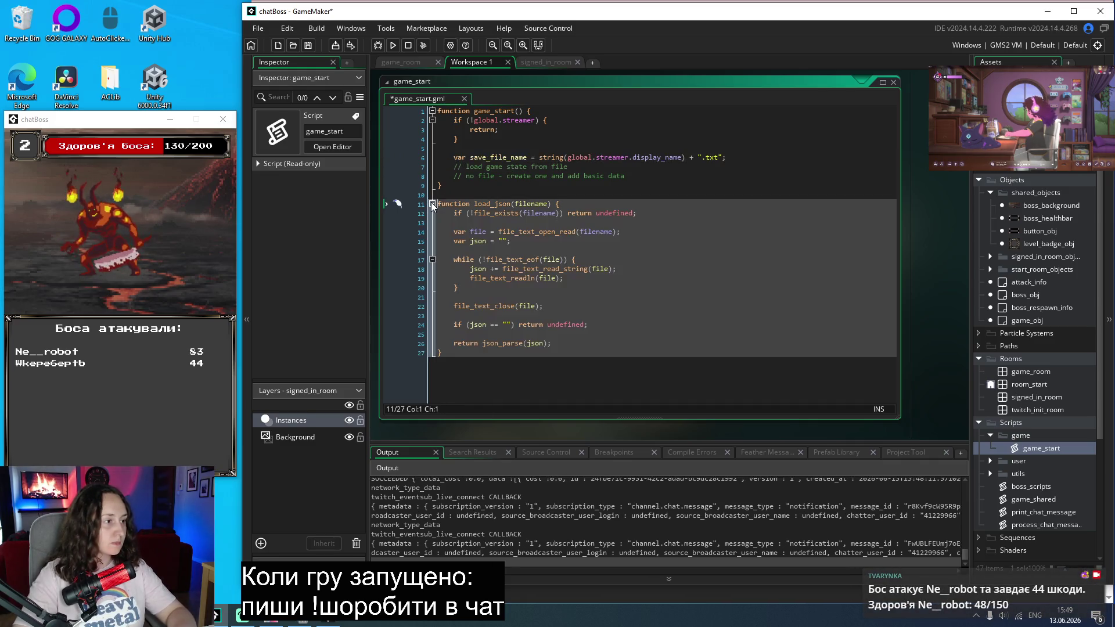
Step: Copy load_json's file_exists check below save_file_name, checking save_file_name instead of filename
drag(638, 214, 449, 215)
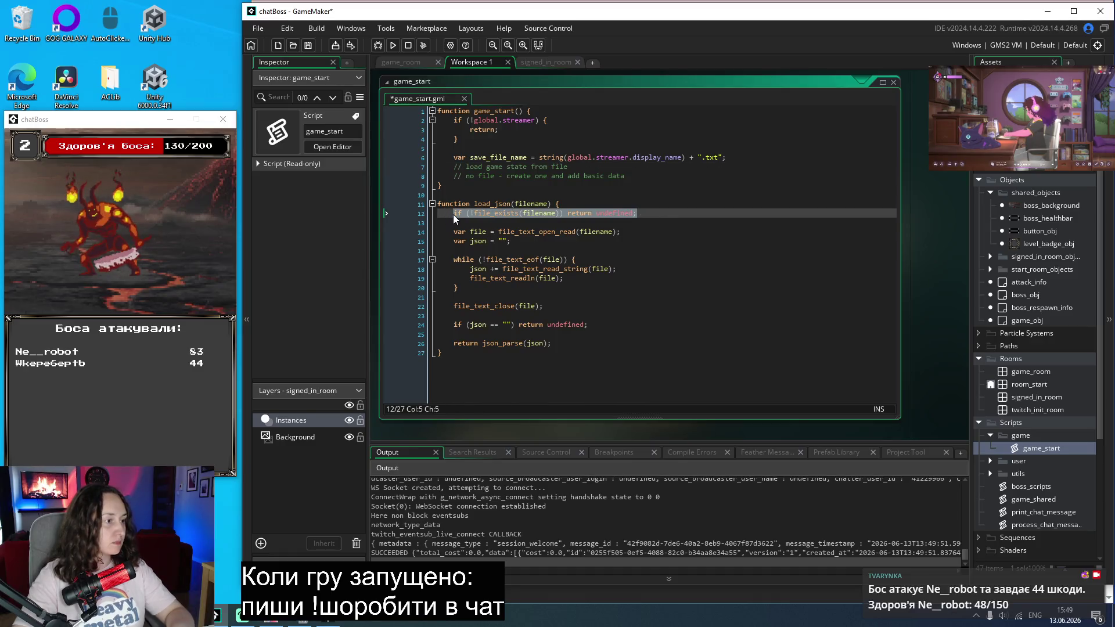
key(ctrl+c)
click(744, 157)
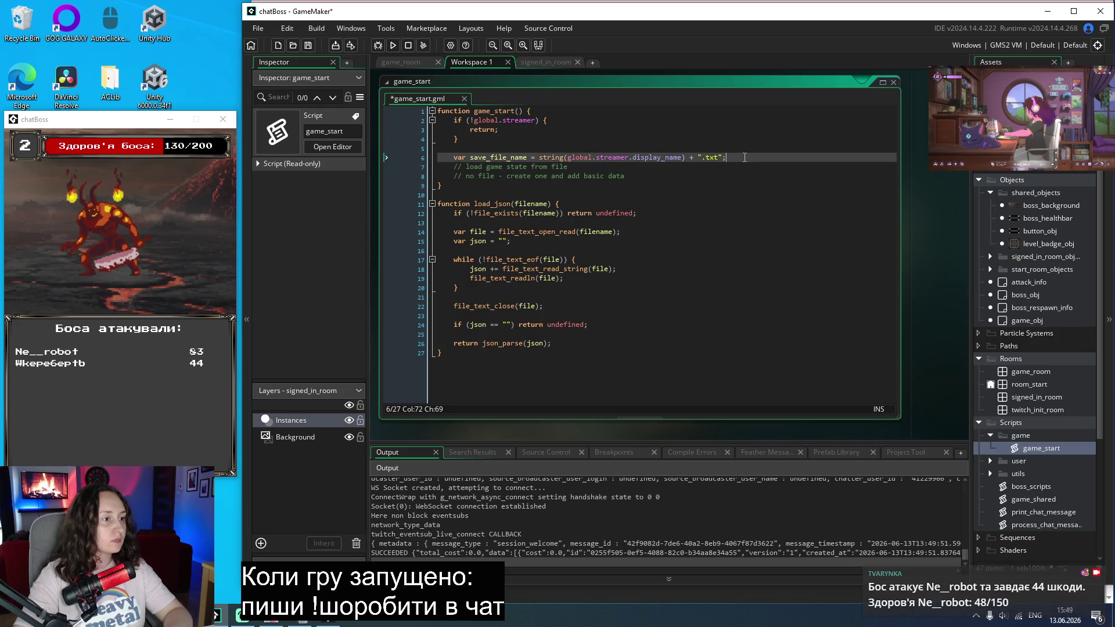
key(Return)
key(ctrl+v)
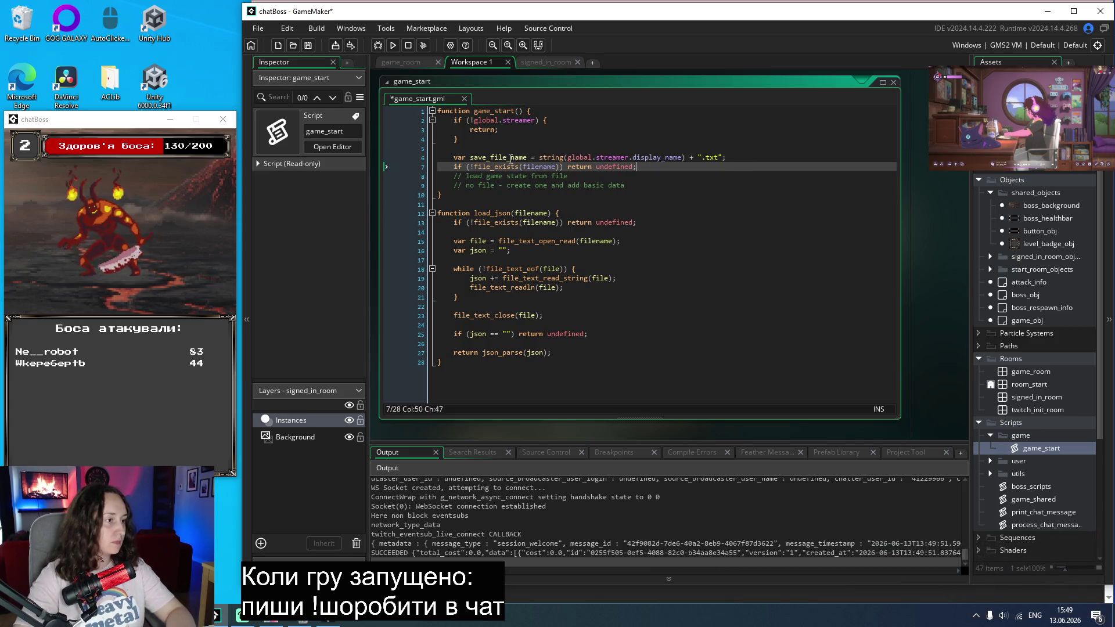
double_click(503, 157)
key(ctrl+c)
double_click(538, 166)
key(ctrl+v)
drag(657, 166, 592, 167)
key(BackSpace)
Step: Make the check an if block calling create_save_file(global.streamer.display_name)
text({)
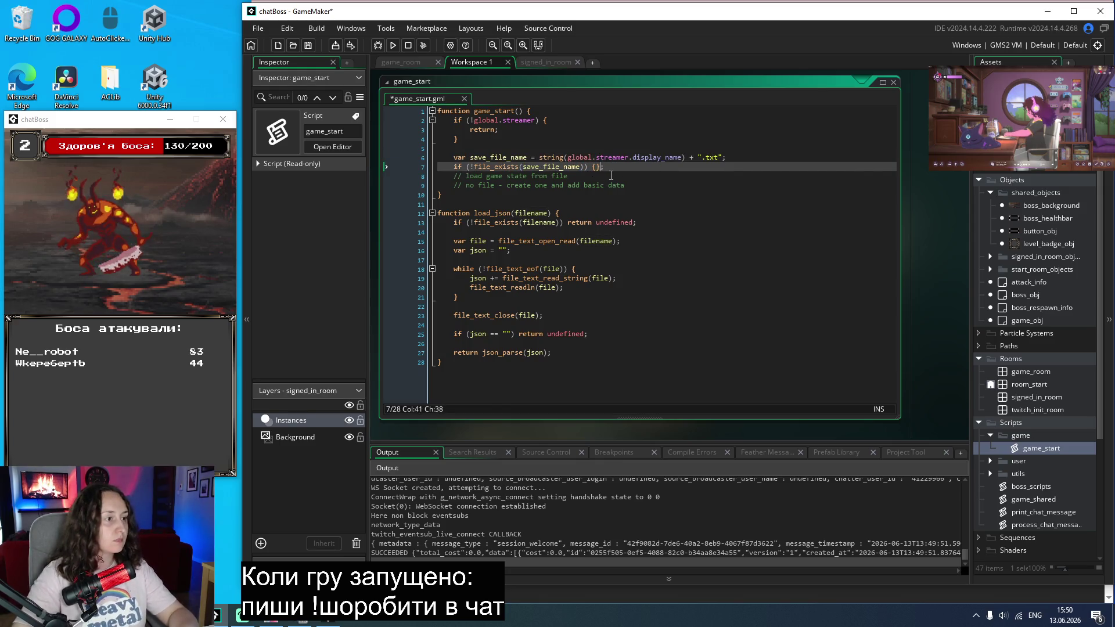
key(Return)
text(create_)
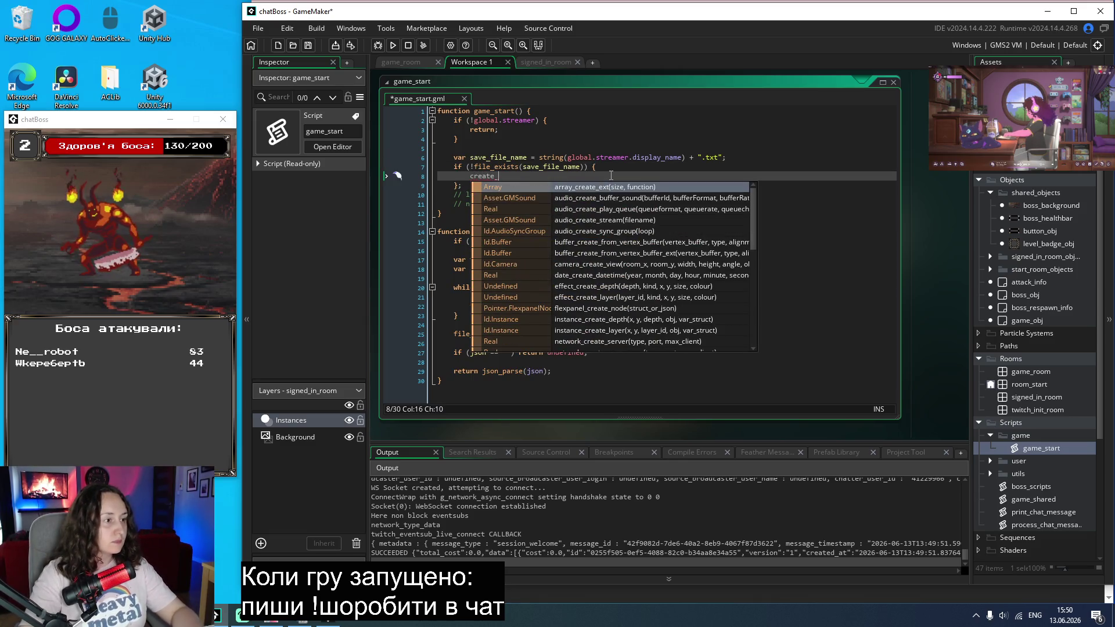
text(base)
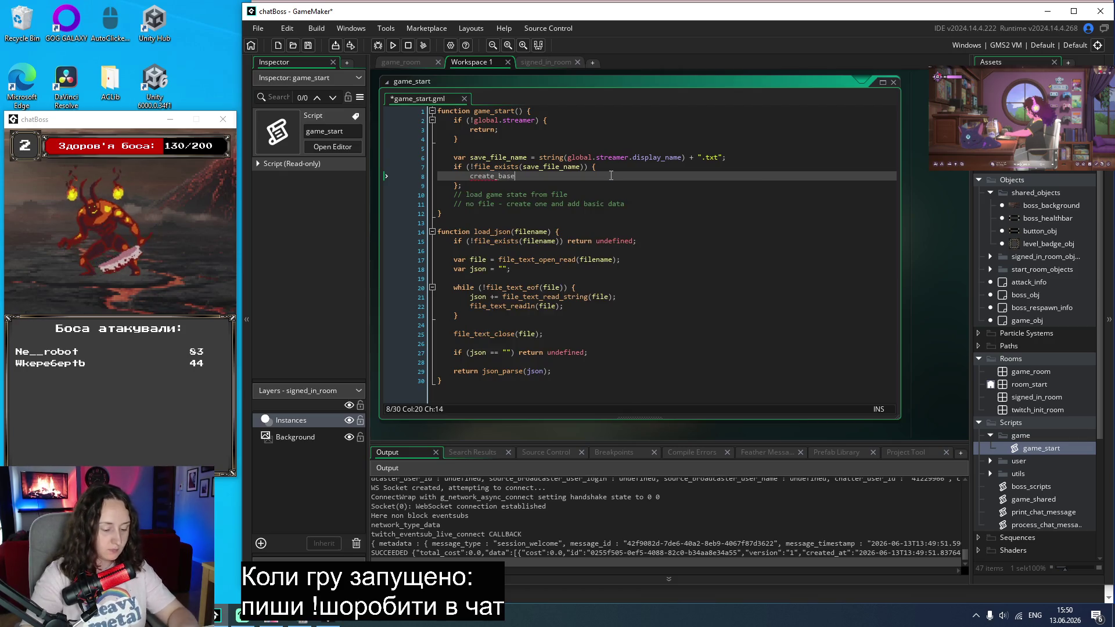
key(BackSpace)
key(BackSpace)
key(BackSpace)
key(BackSpace)
text(save)
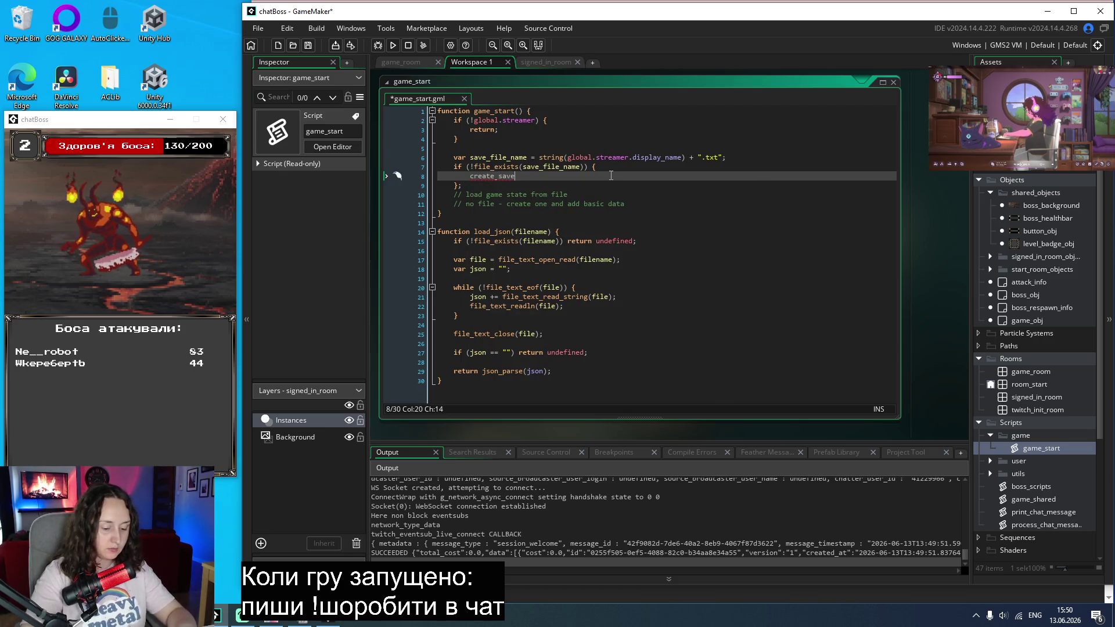
text(_file();)
key(Left)
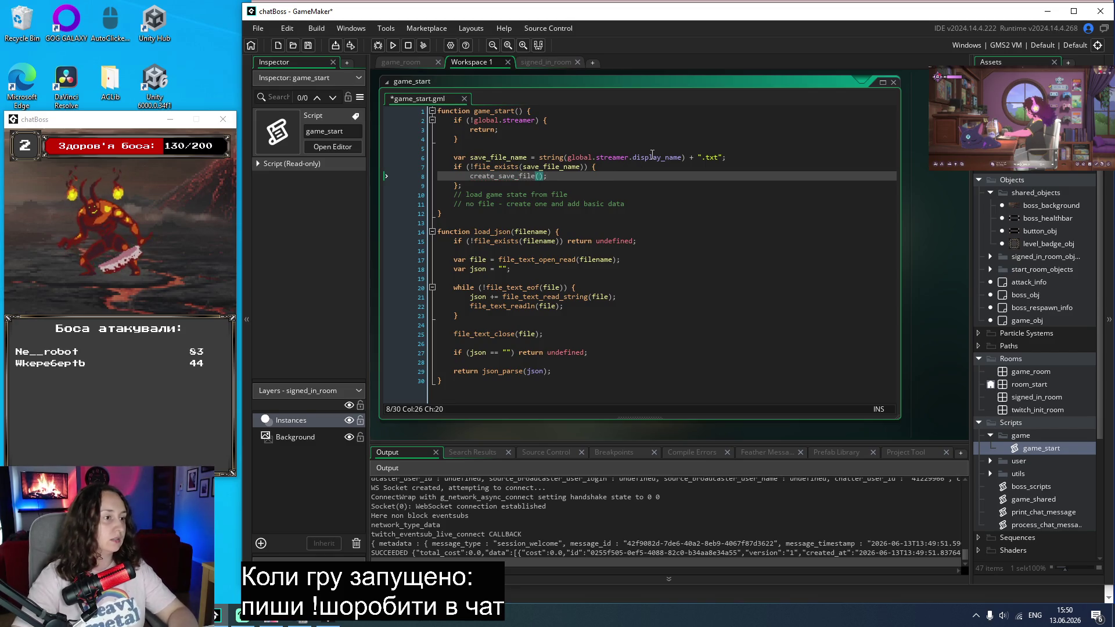
drag(682, 157, 567, 157)
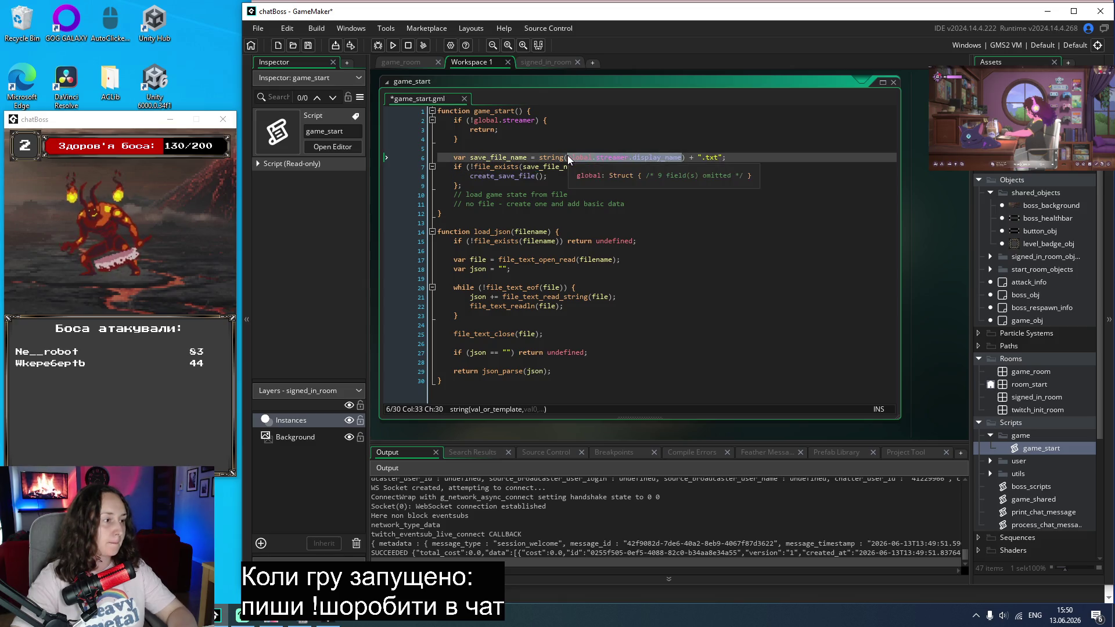
click(494, 141)
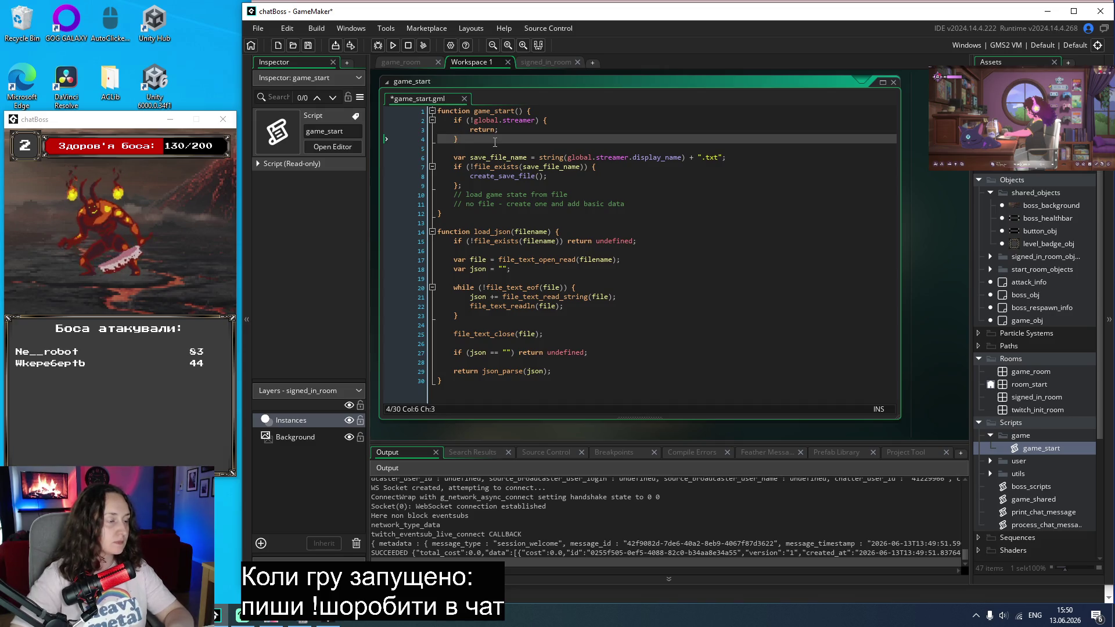
click(539, 177)
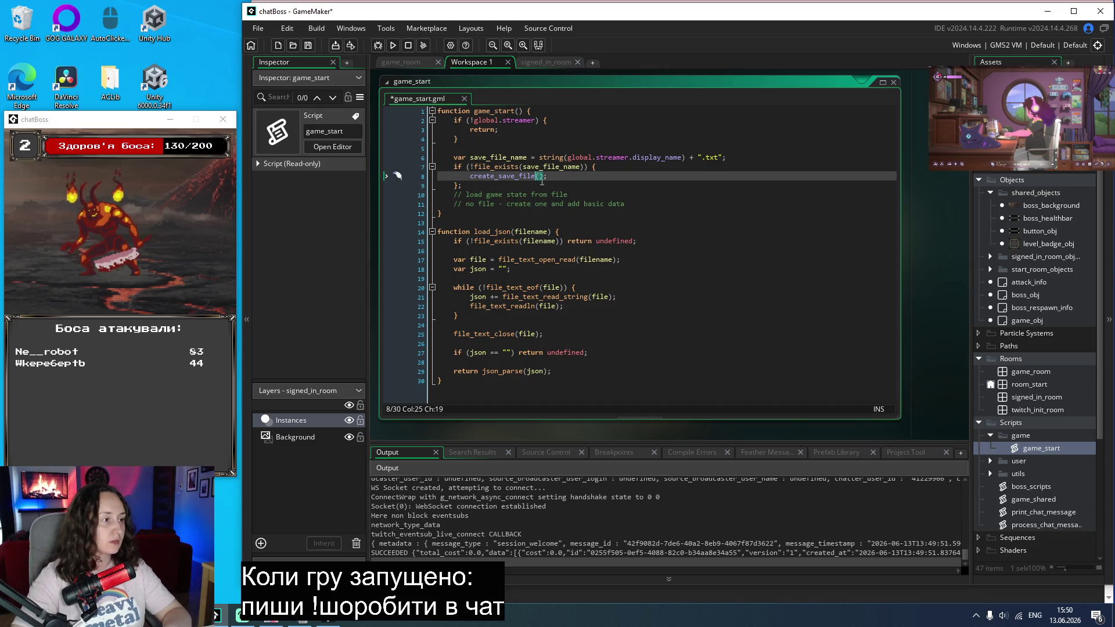
key(ctrl+v)
key(End)
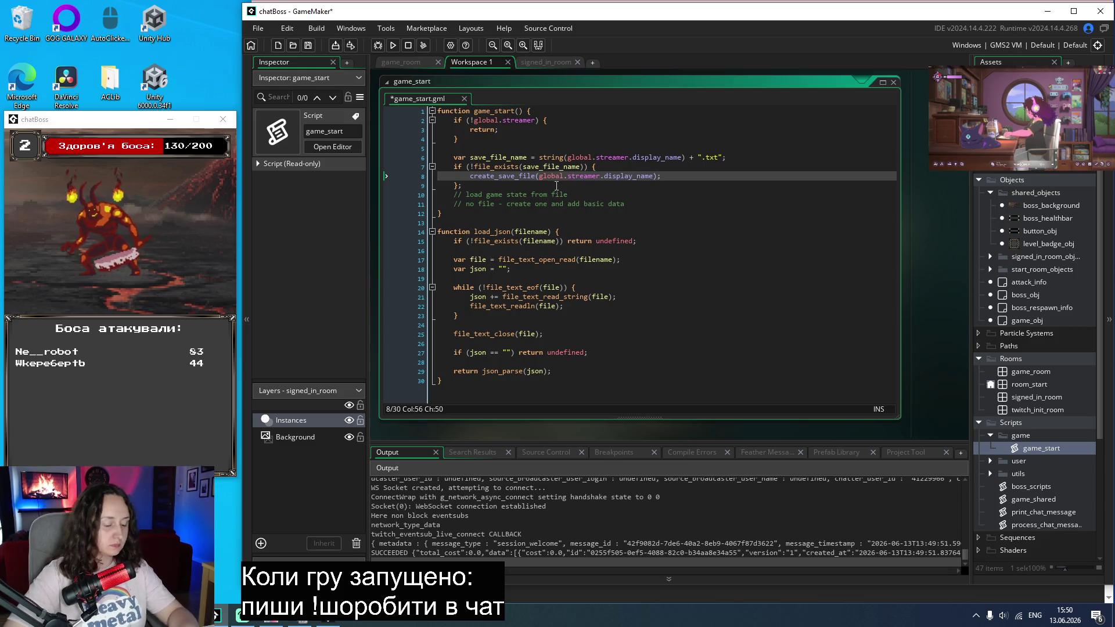
key(Return)
text(return)
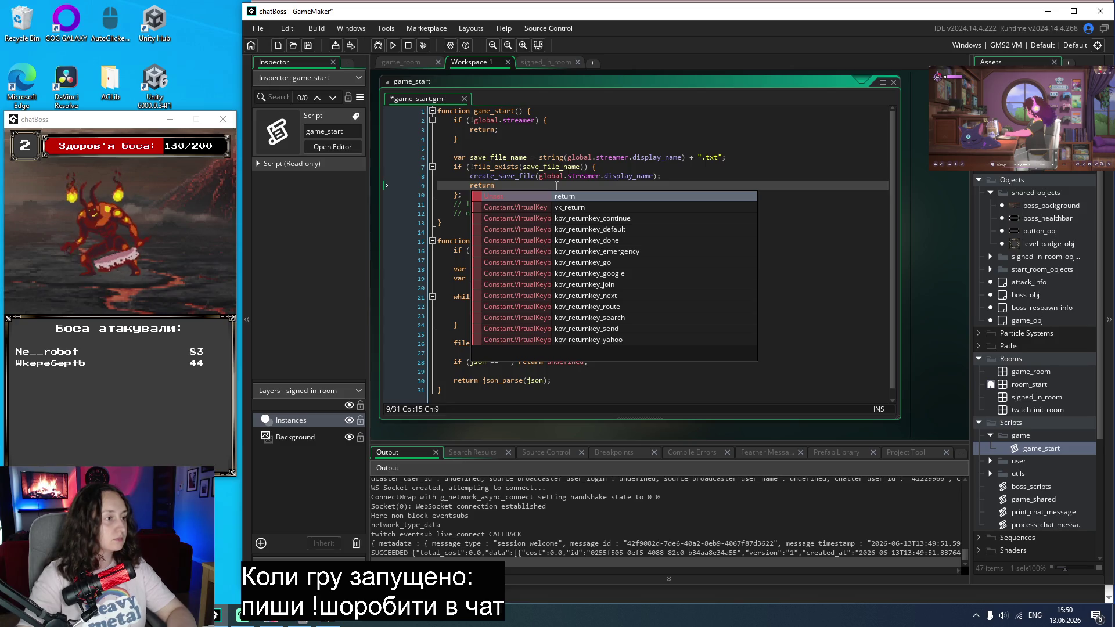
drag(510, 185, 427, 184)
key(BackSpace)
key(BackSpace)
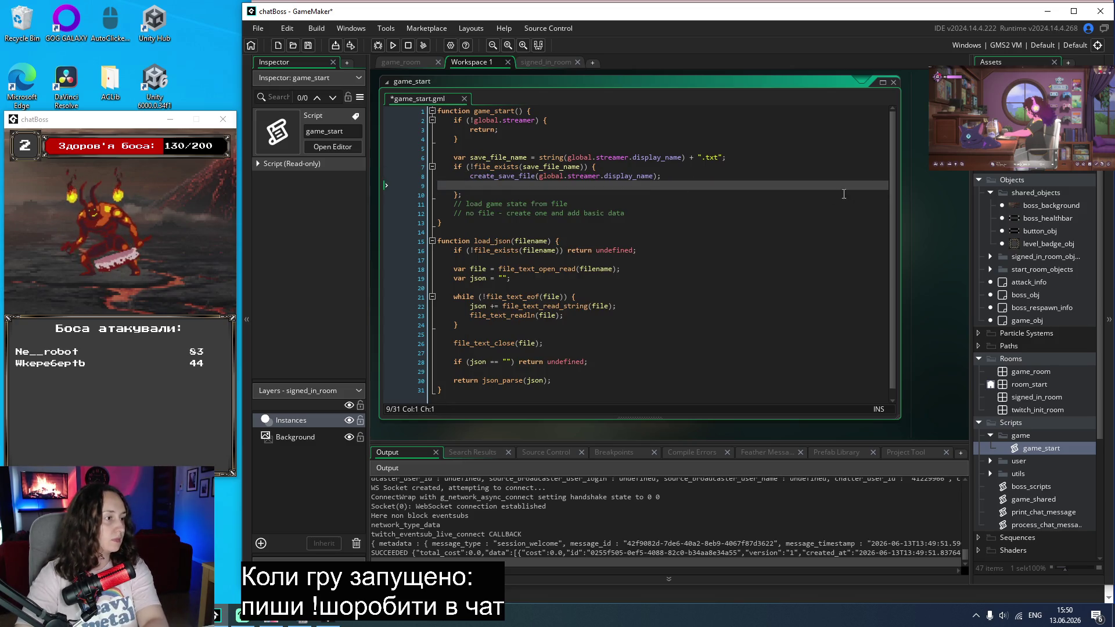
click(521, 186)
key(Return)
key(Return)
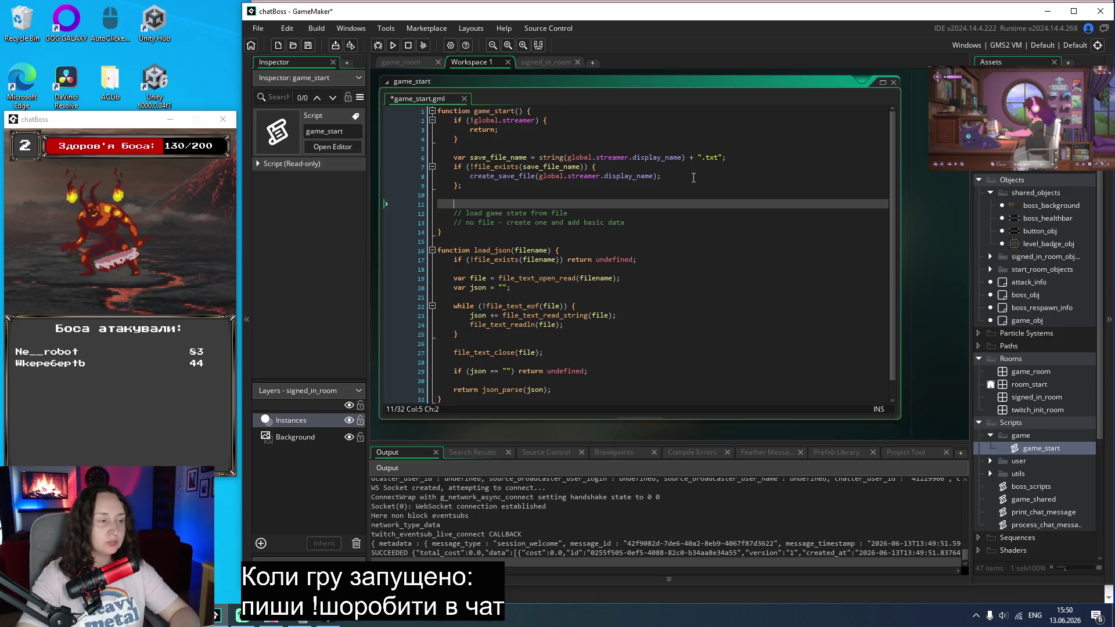
Step: Swap the two load/create comments for '// load data from file', fold load_json, and save
drag(658, 220, 327, 212)
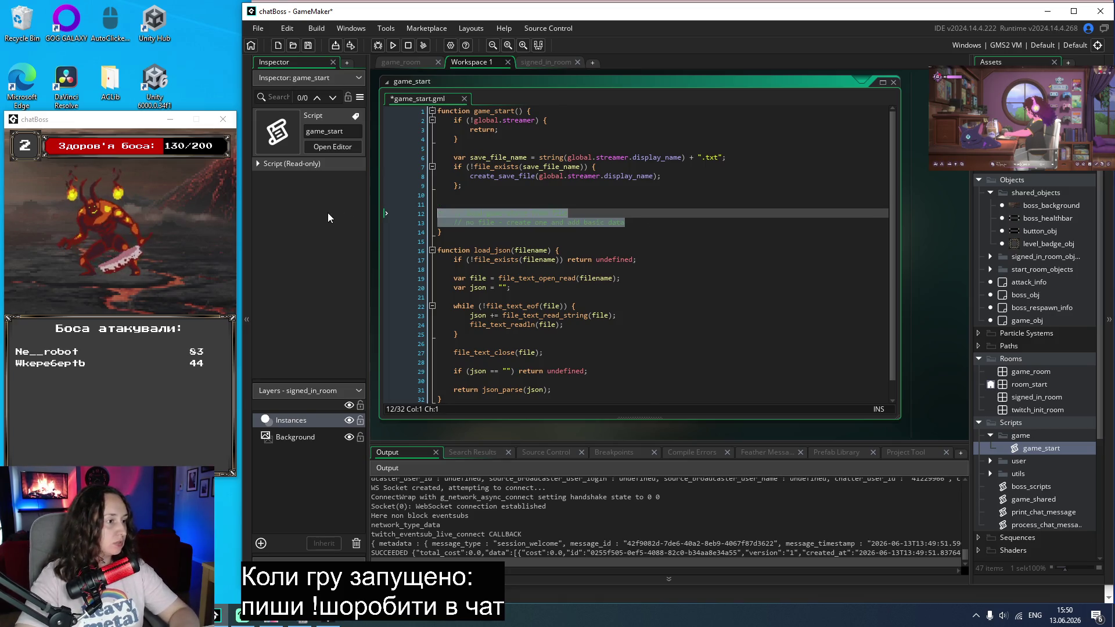
click(432, 250)
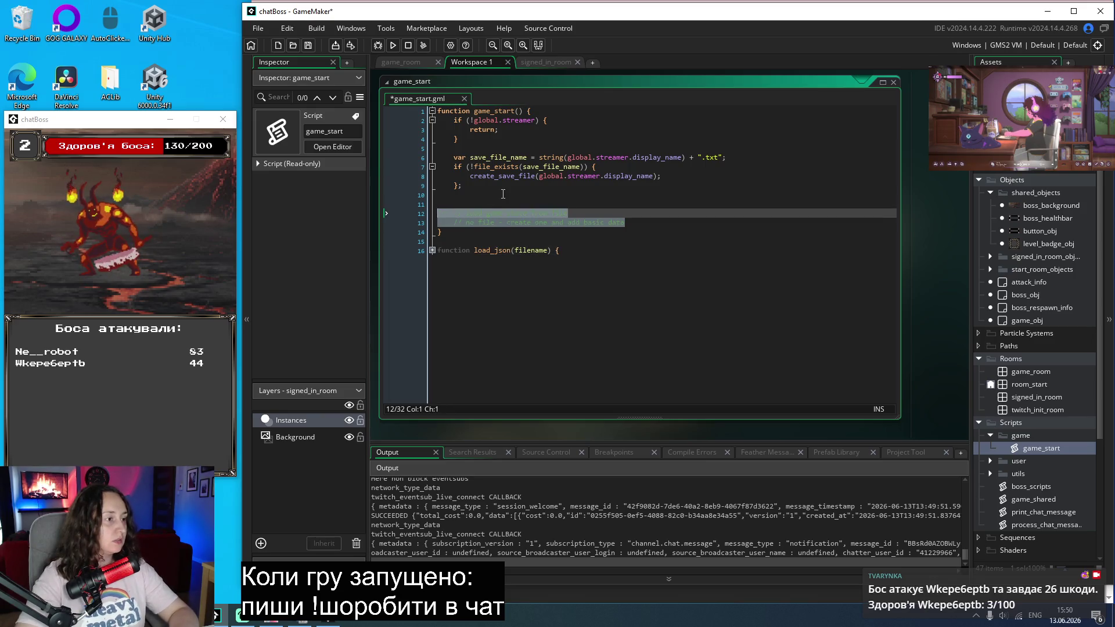
key(BackSpace)
key(BackSpace)
text(//)
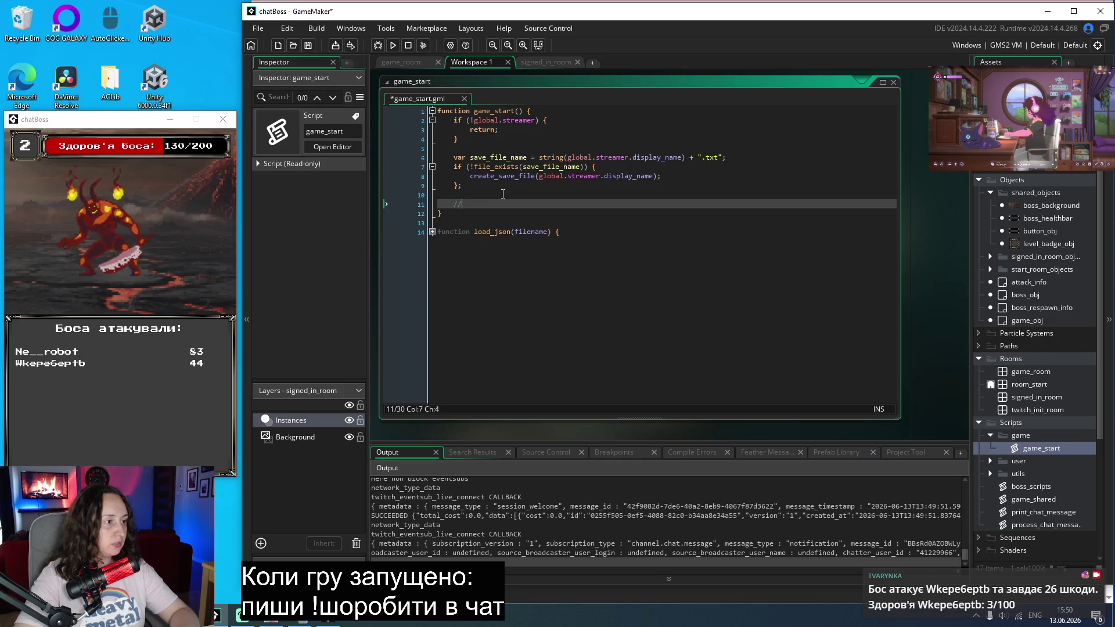
text( load data from file)
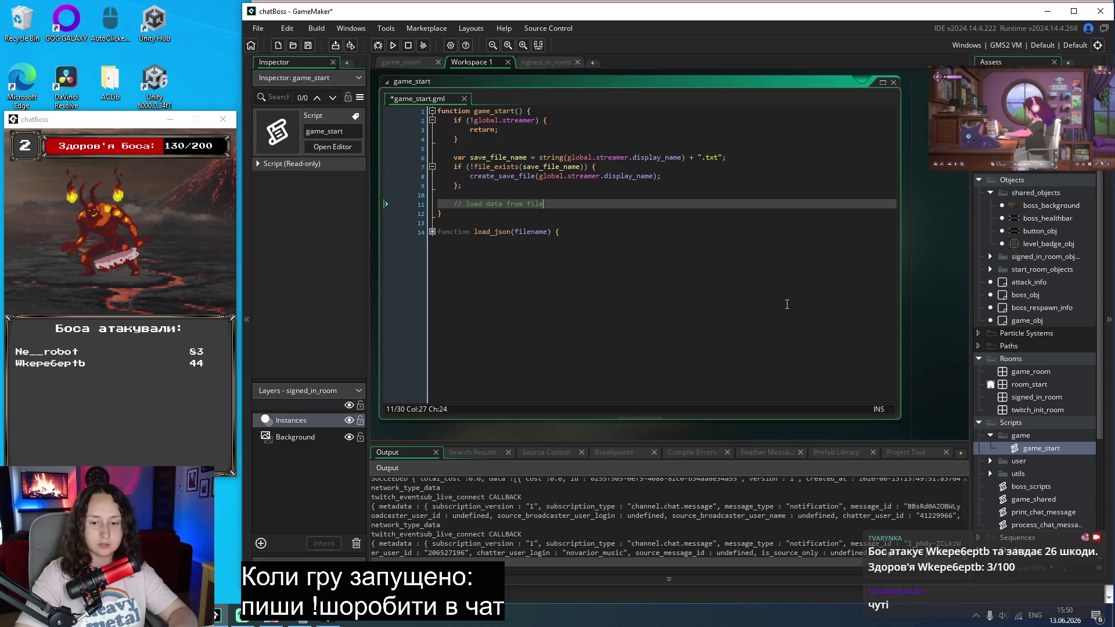
key(ctrl+s)
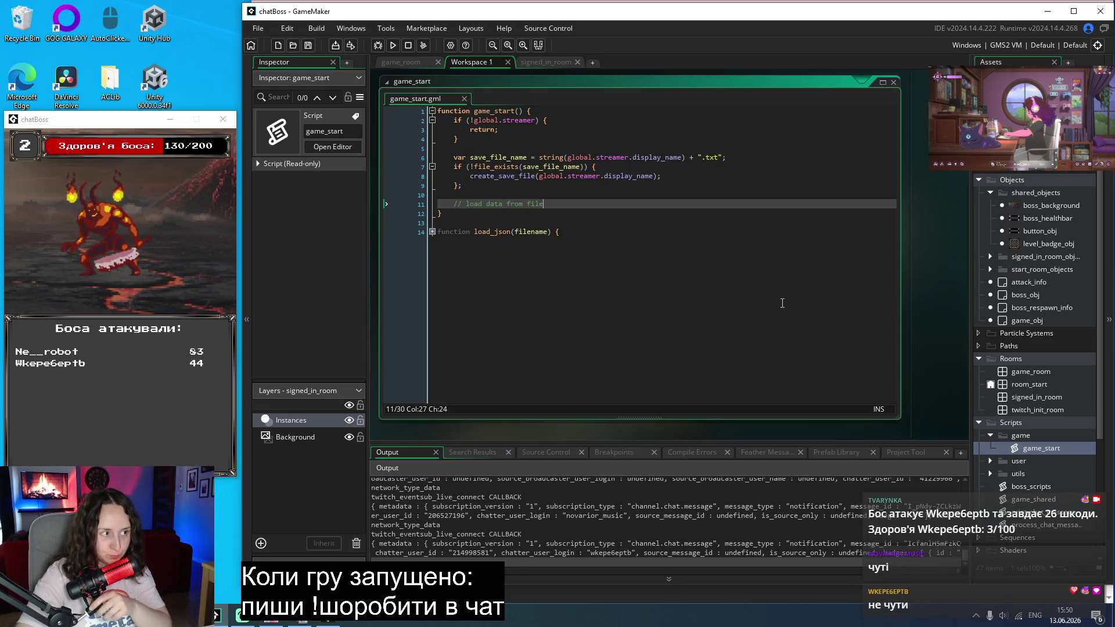
key(Down)
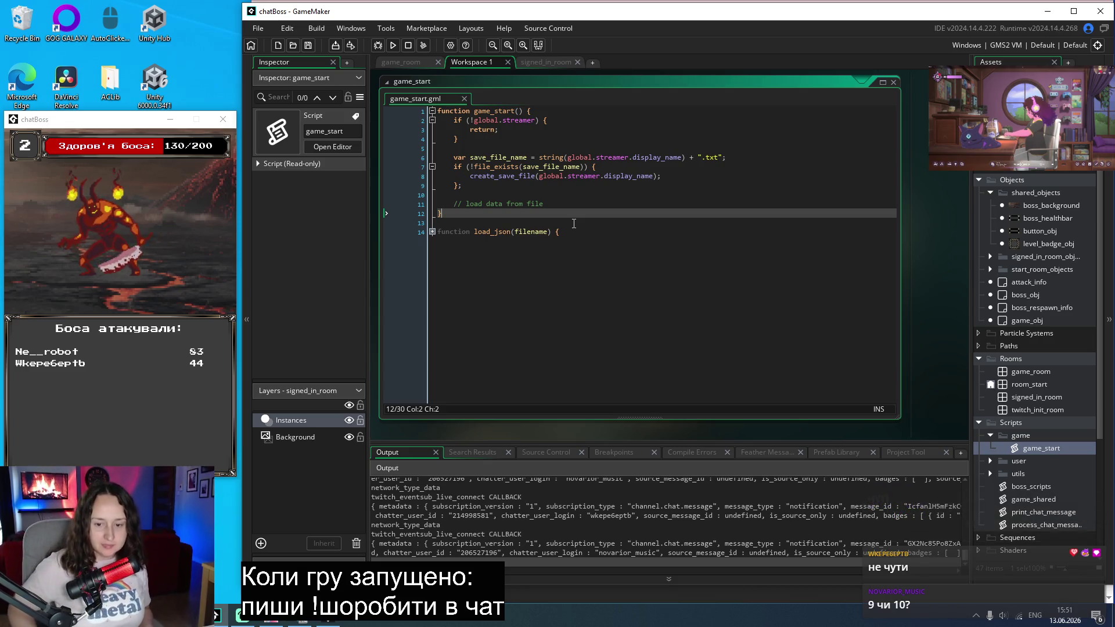
Step: Add blank lines below the load_json function for new code
click(432, 231)
click(514, 380)
key(Return)
key(Return)
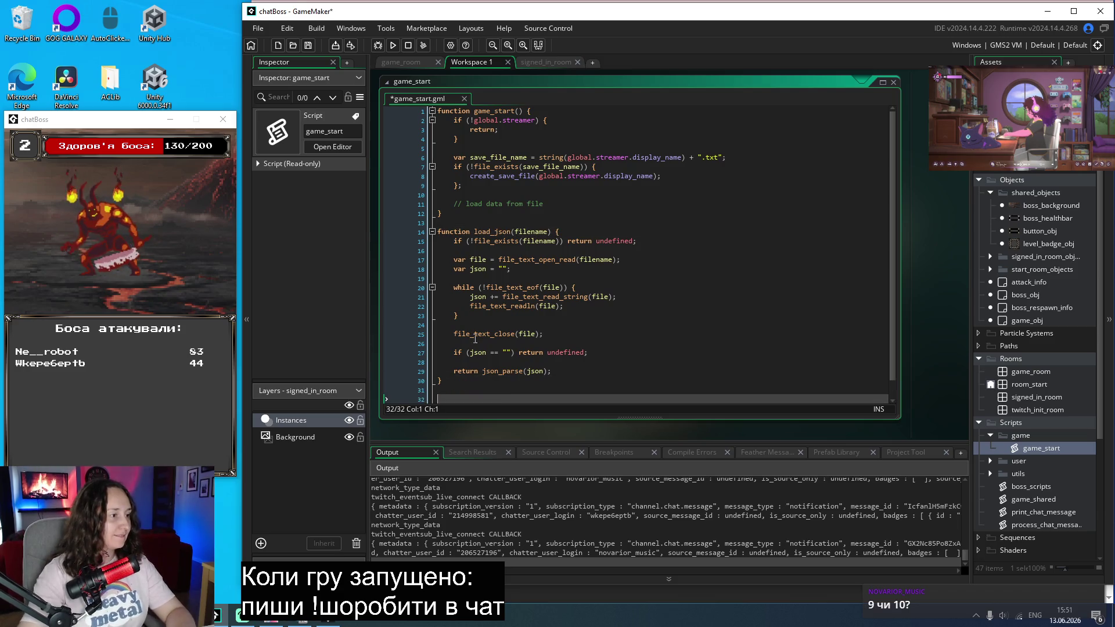
click(432, 232)
click(497, 251)
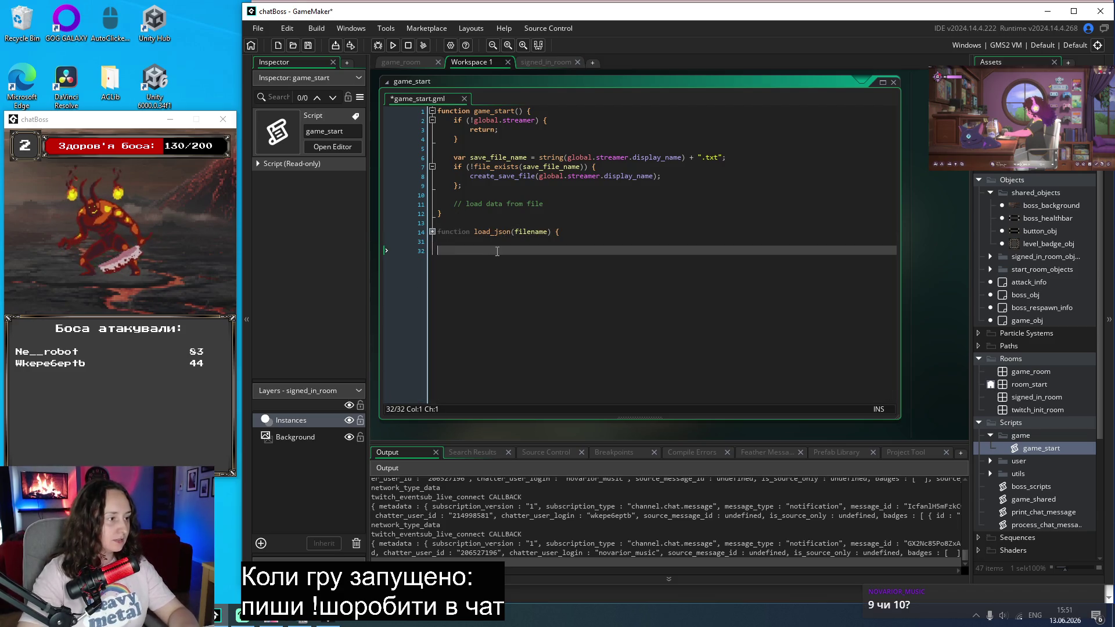
Step: Declare an empty 'function create_save_file(file_name) {}' below load_json
text(function)
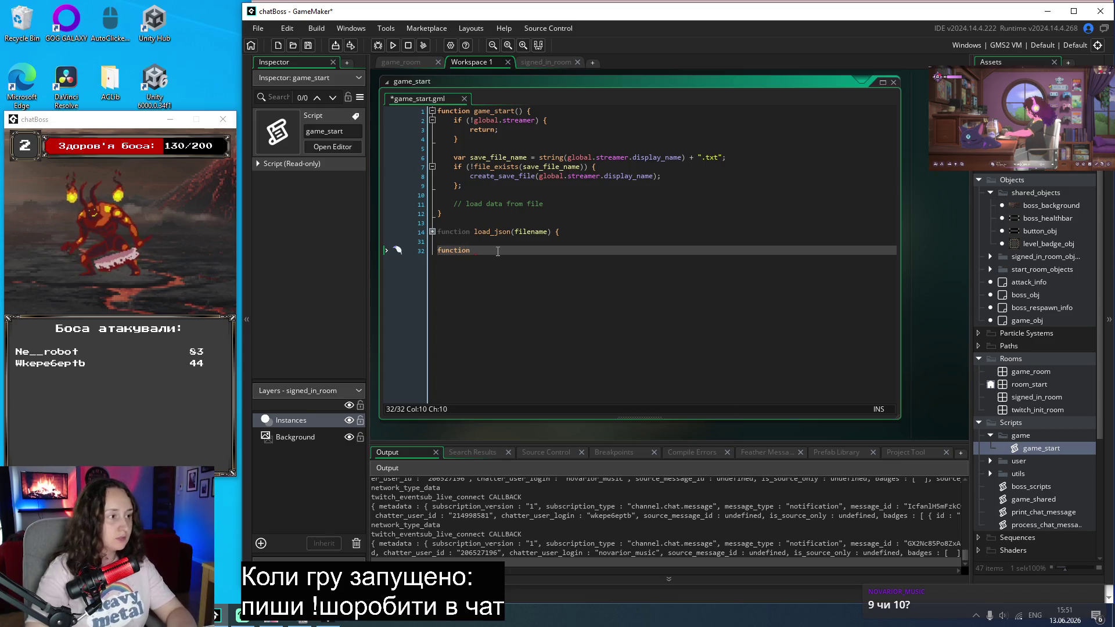
double_click(503, 176)
key(ctrl+c)
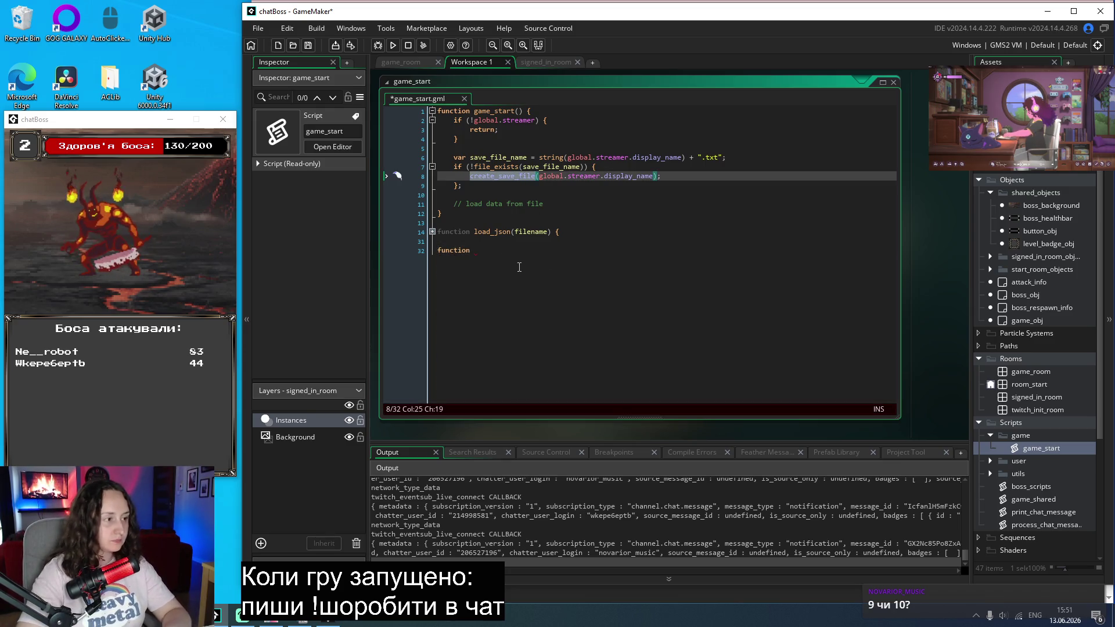
click(508, 249)
key(ctrl+v)
text(() {)
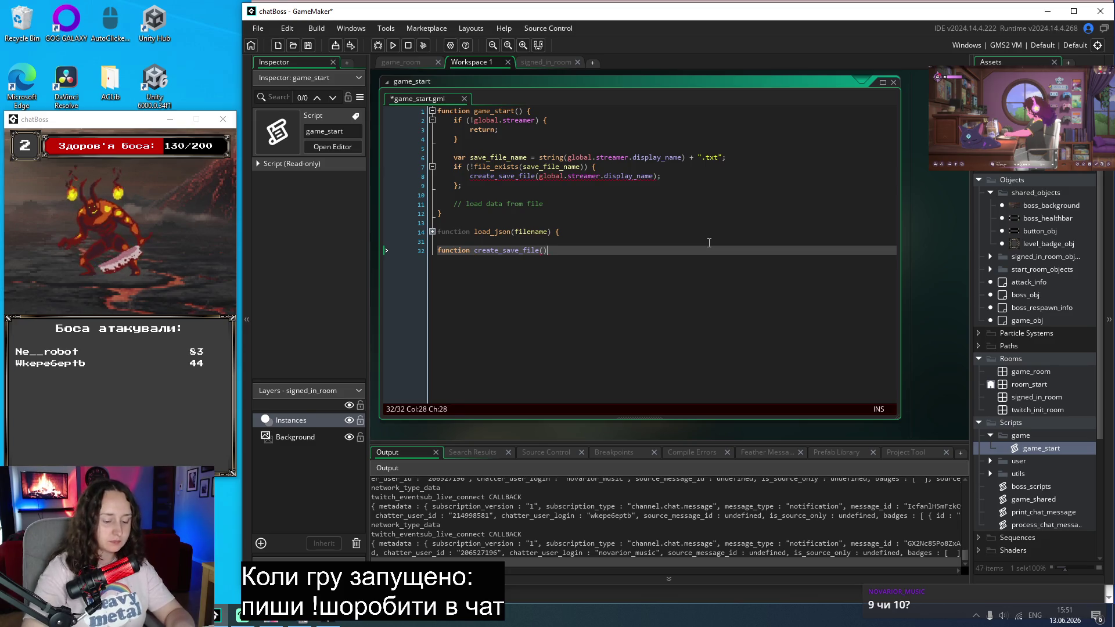
key(Return)
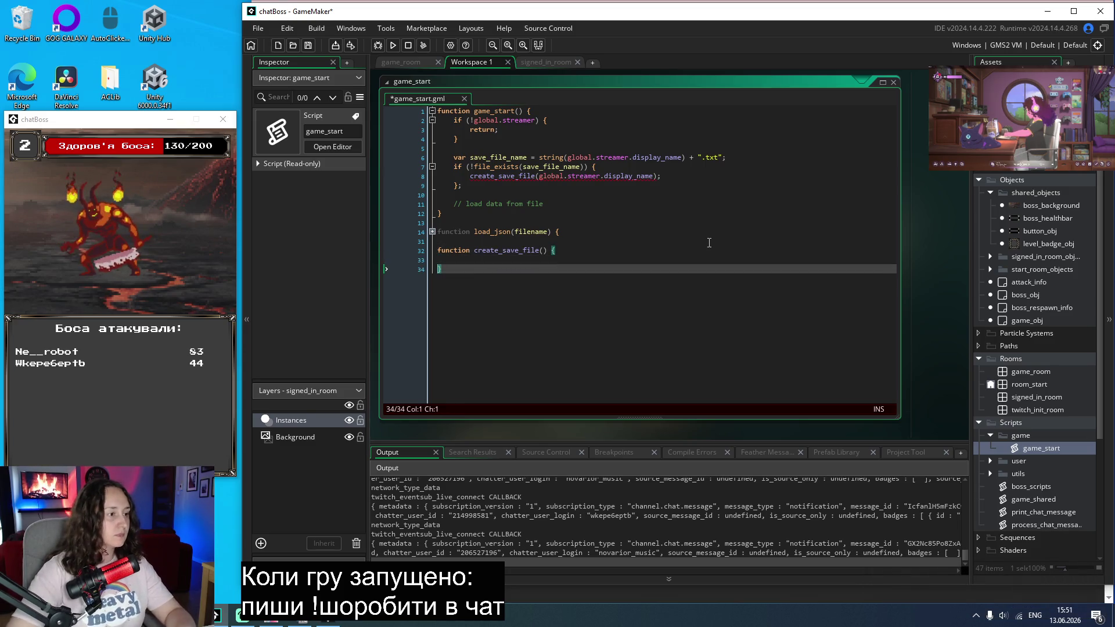
click(547, 250)
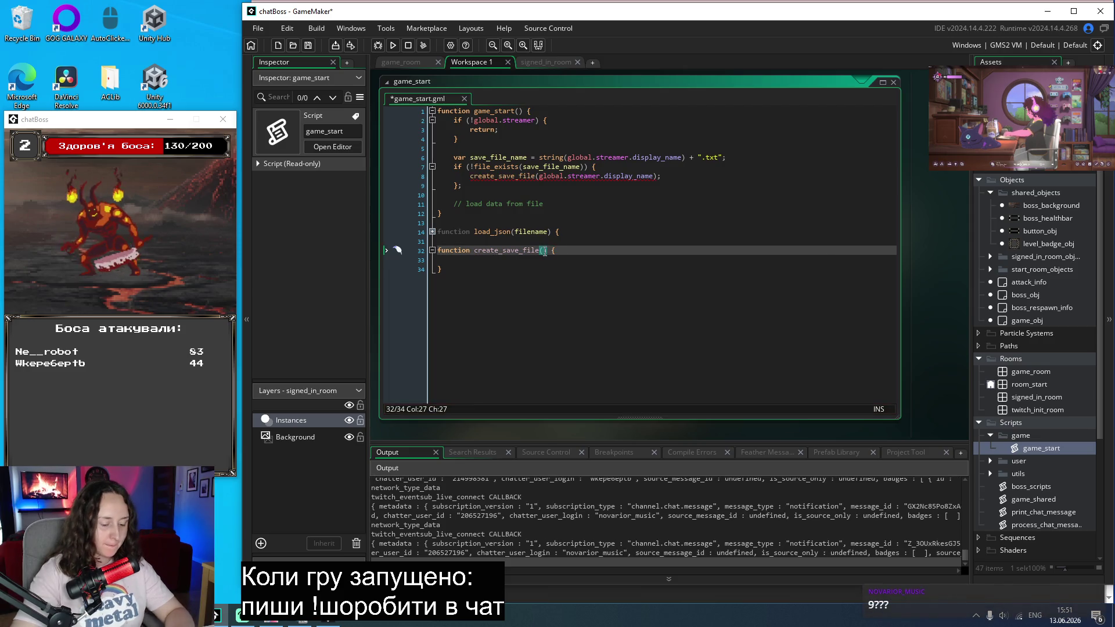
text(file_name)
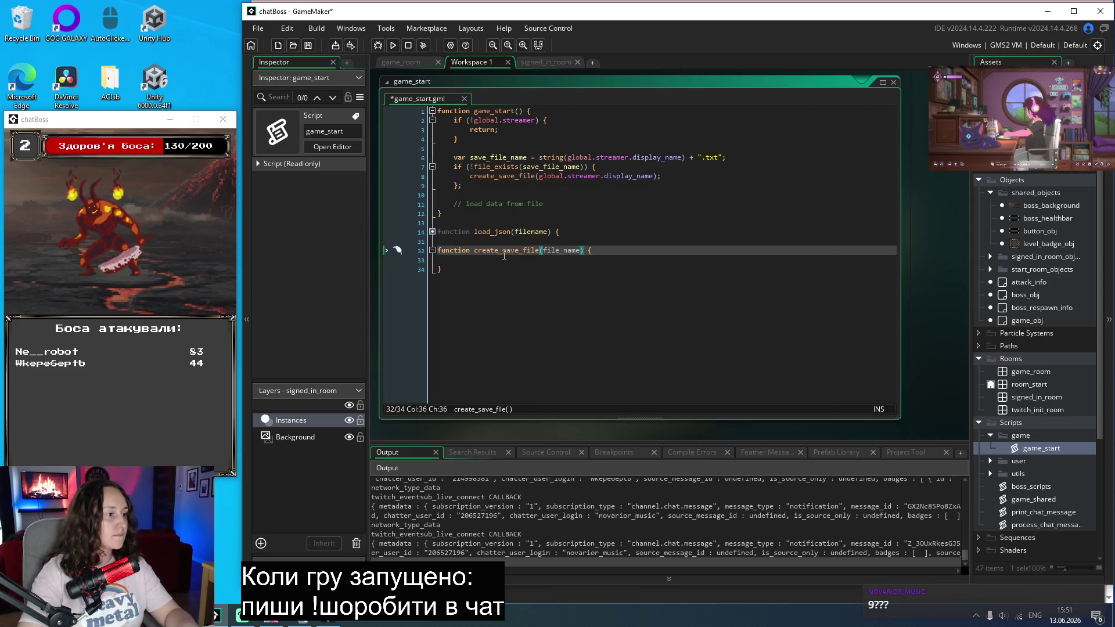
click(501, 262)
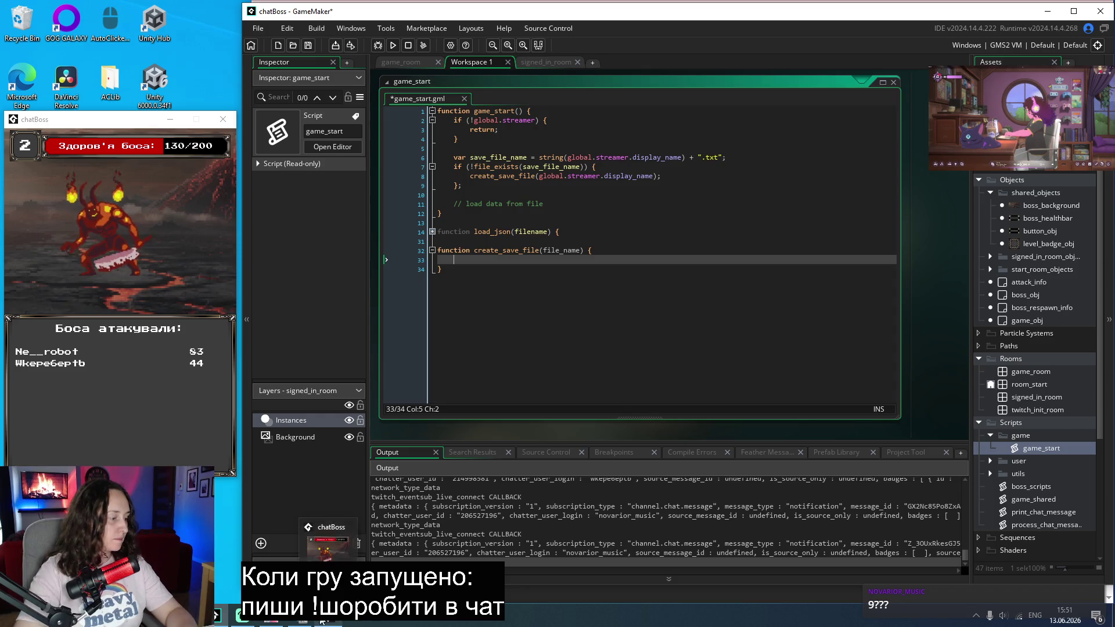
mouse_move(226, 615)
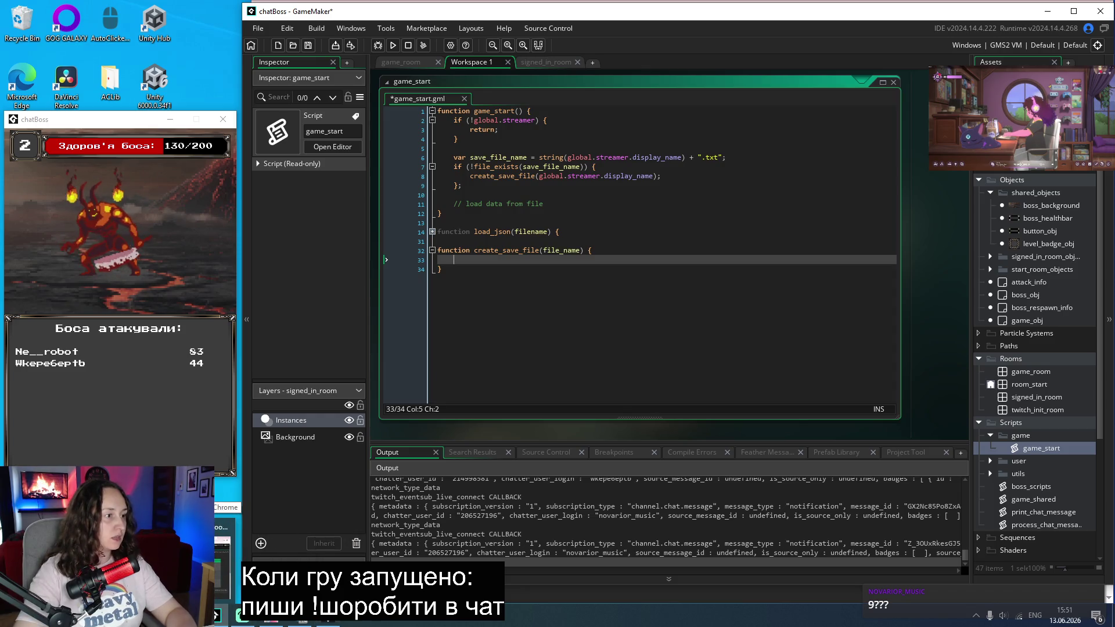
click(227, 546)
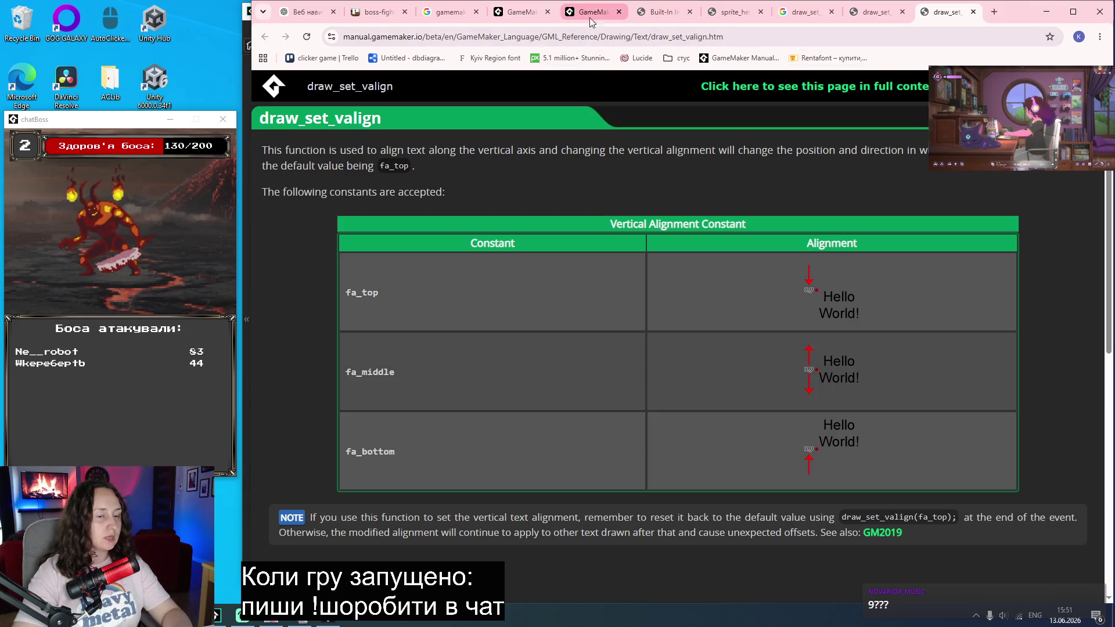
Step: Search 'gamemaker write to file' in a new tab and open the file_text_open_write manual page
click(999, 10)
text(g)
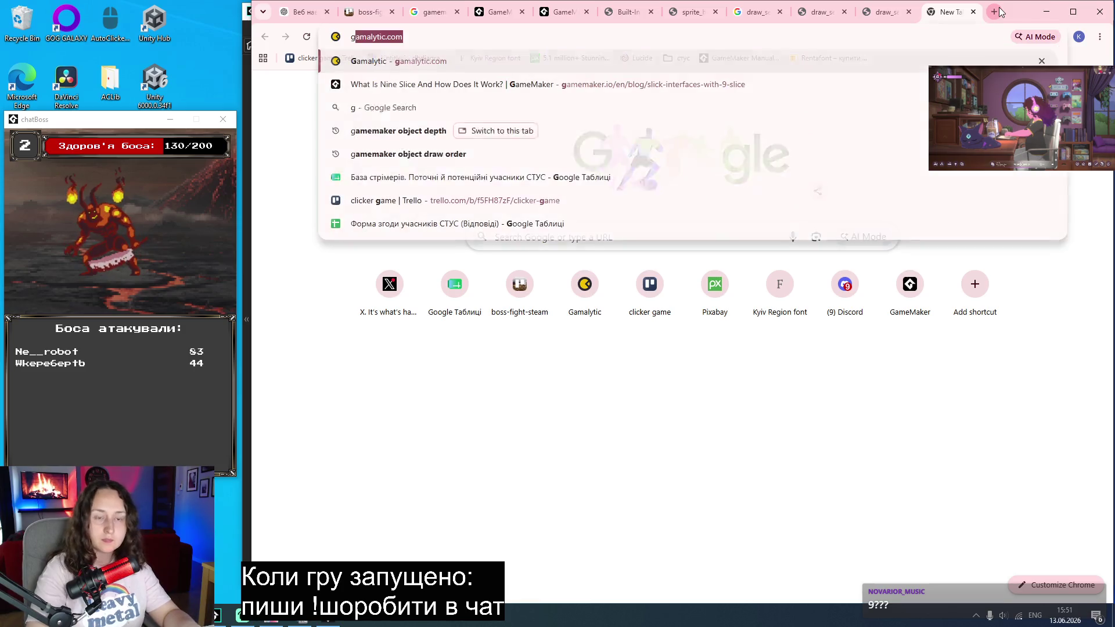
text(amemaker )
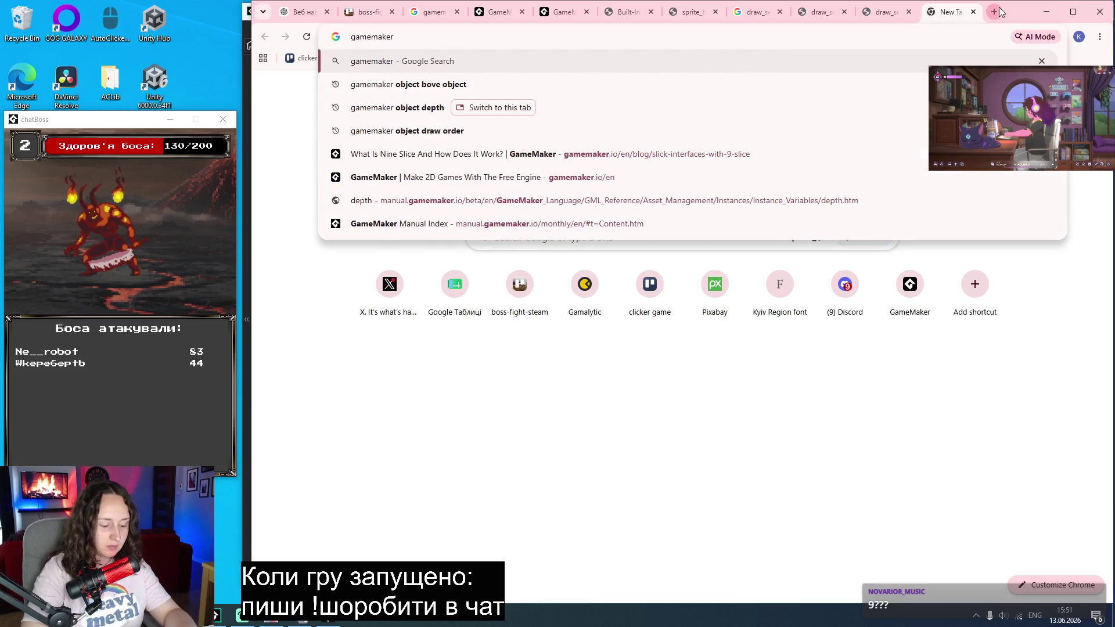
text(write to file)
key(Return)
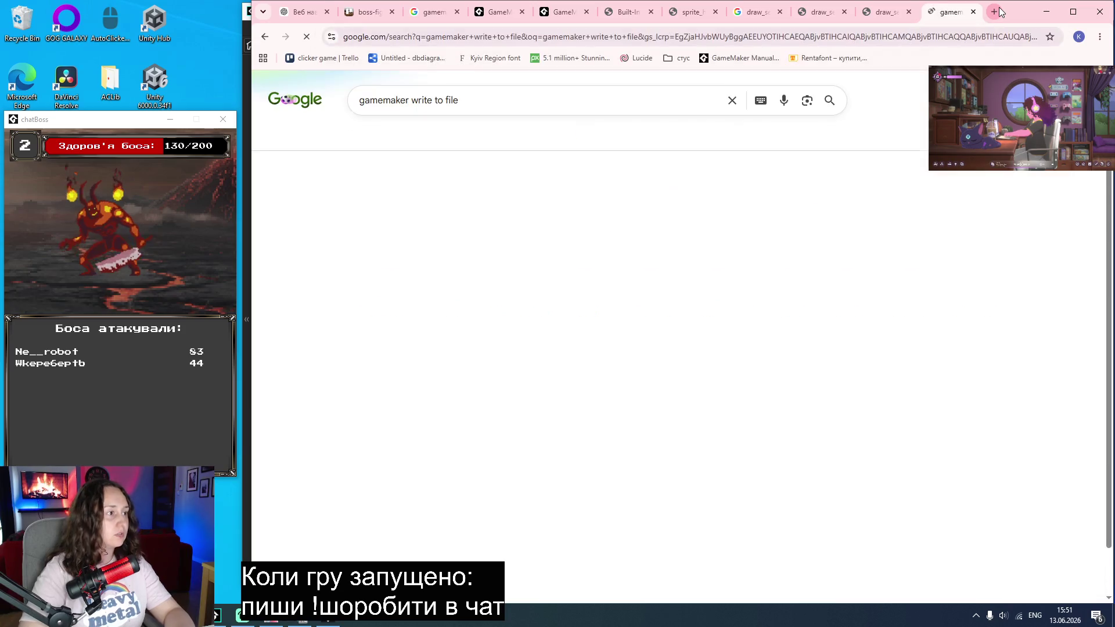
click(402, 201)
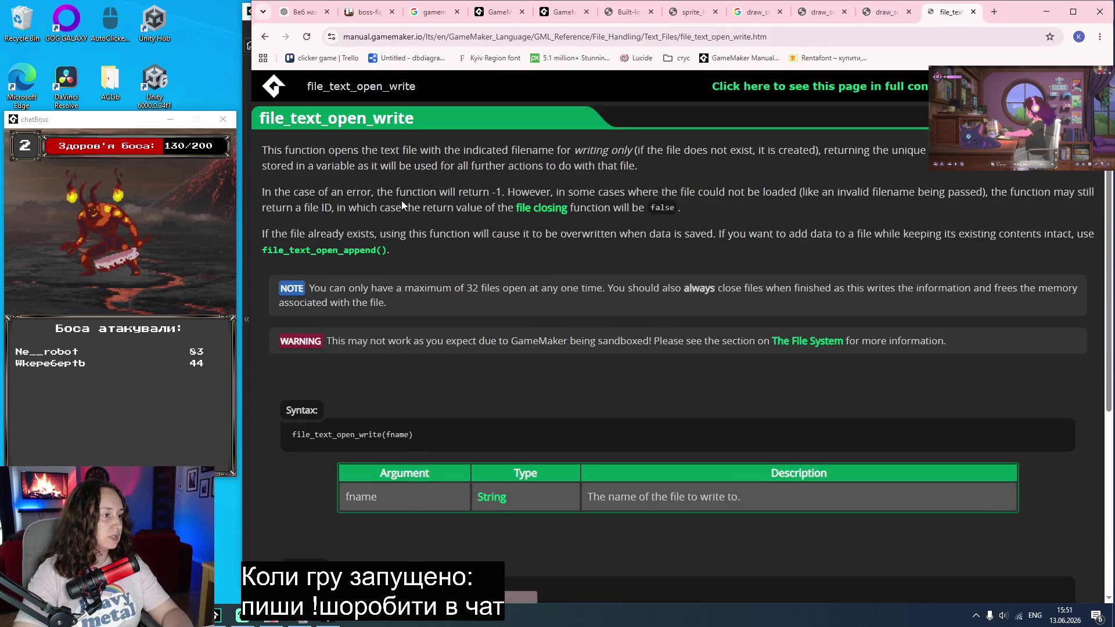
Step: Copy the example's level.txt open, write and close lines into create_save_file
scroll(492, 405, down, 1)
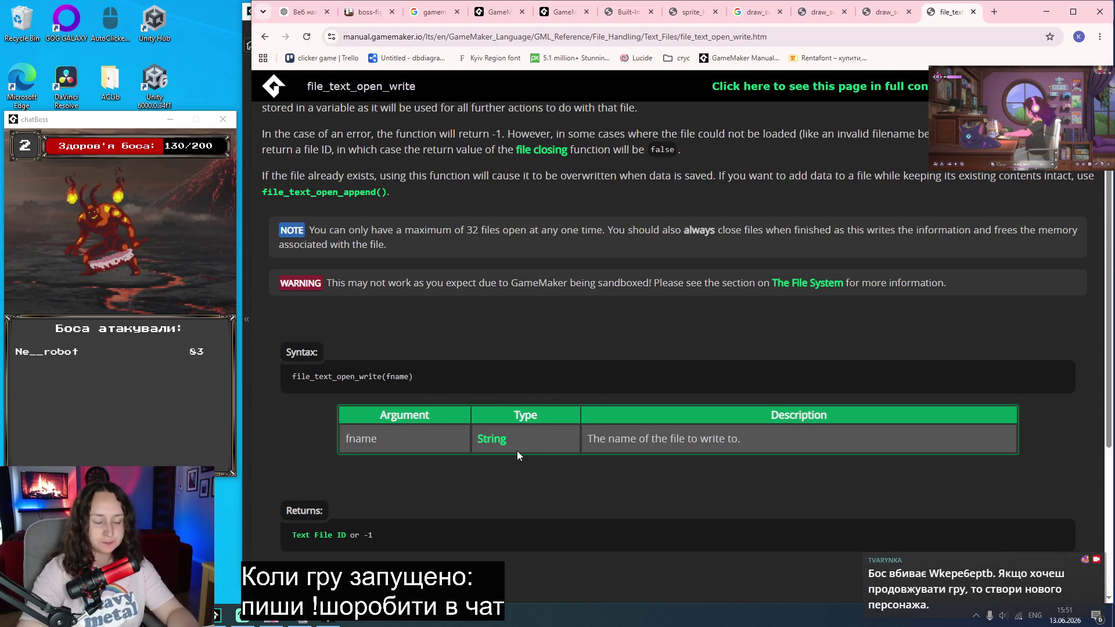
scroll(516, 451, down, 4)
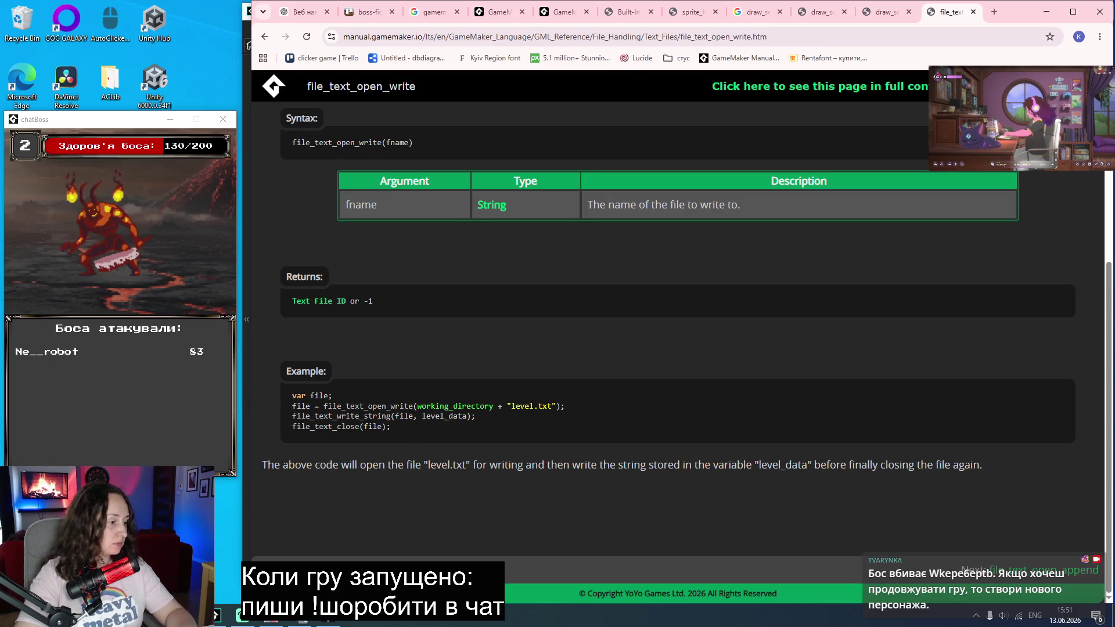
drag(391, 427, 290, 409)
key(ctrl+c)
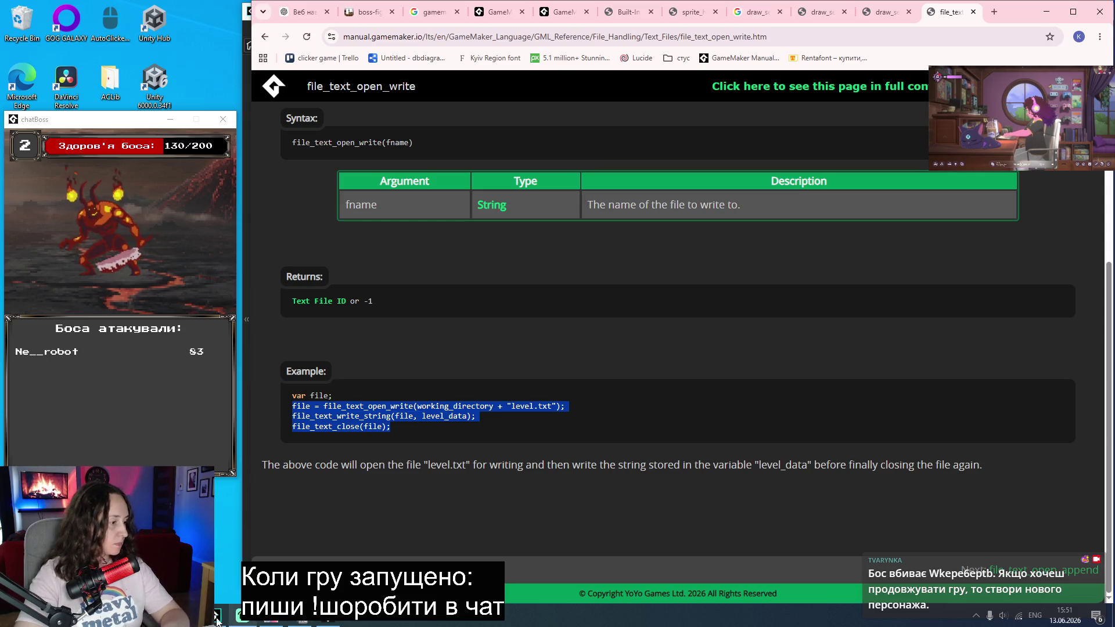
click(244, 616)
key(ctrl+v)
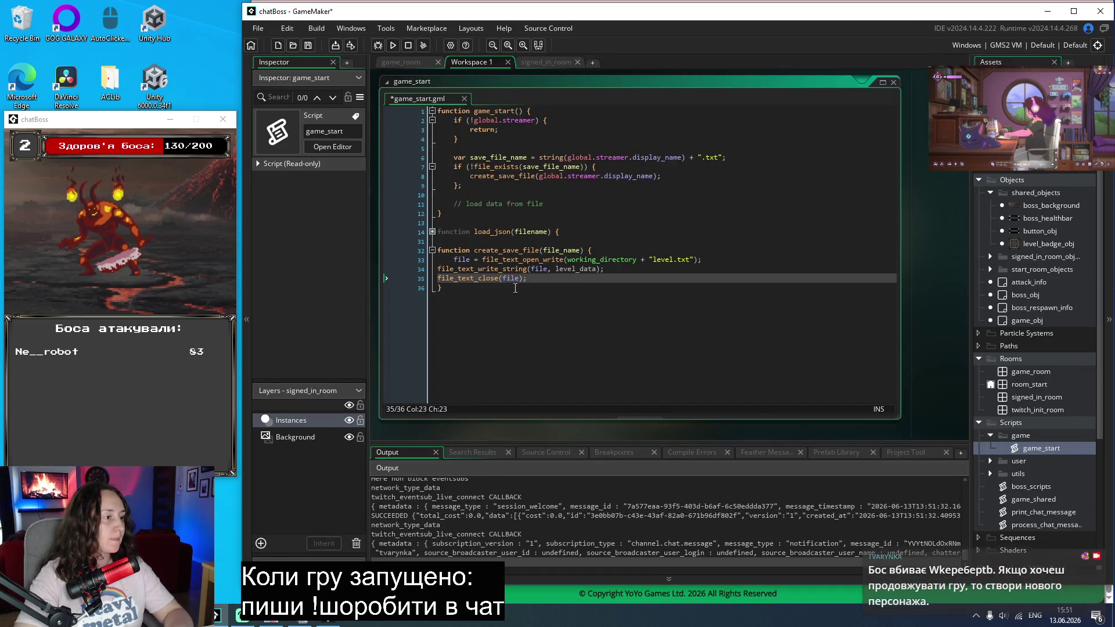
Step: Review the pasted write and close lines and the folded load_json function
drag(543, 278, 426, 263)
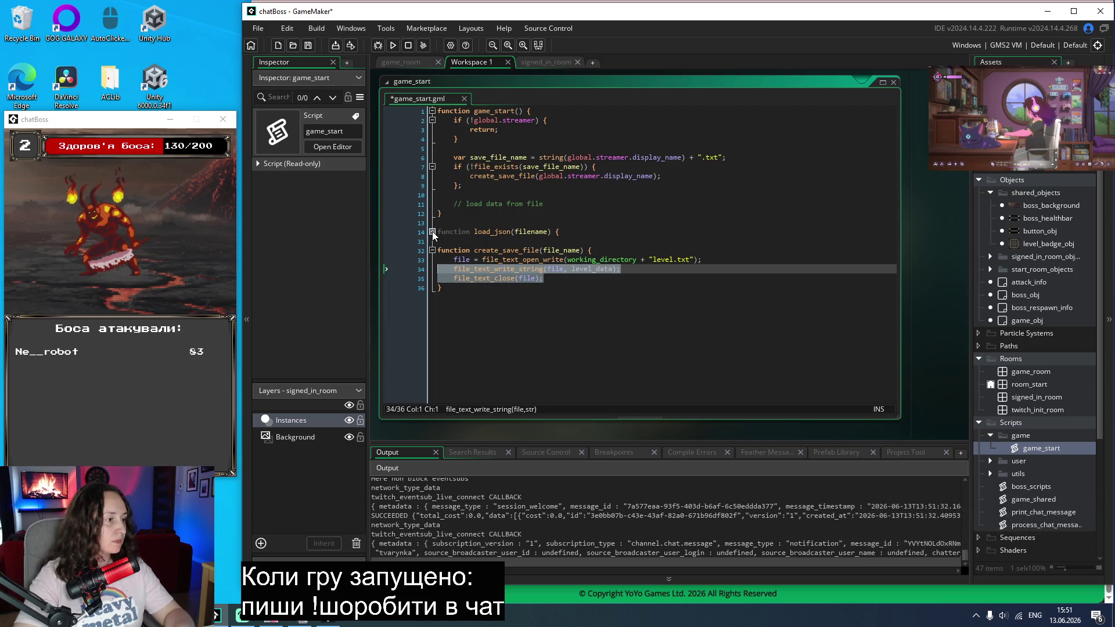
click(432, 231)
click(695, 270)
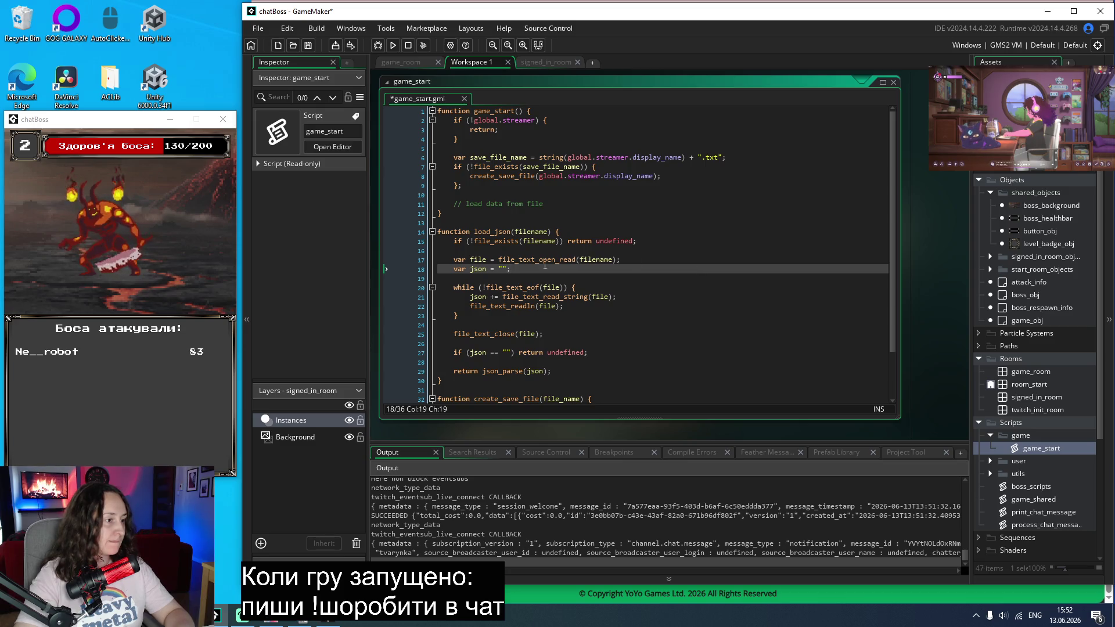
click(432, 231)
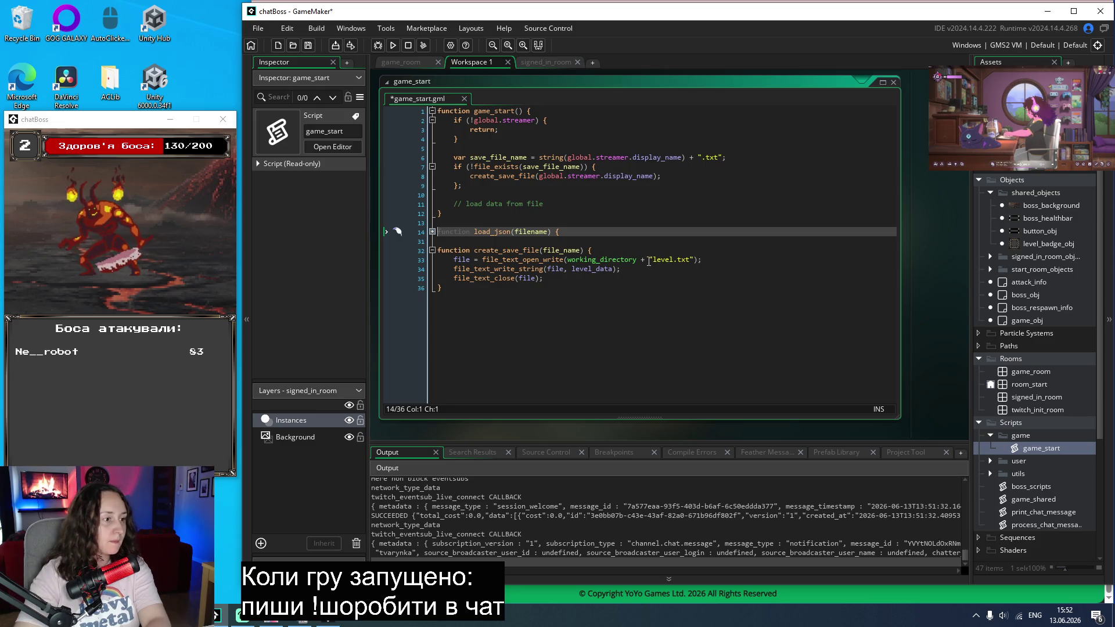
Step: Replace the hard-coded level.txt path with the file_name parameter as the file to open
drag(695, 259, 567, 259)
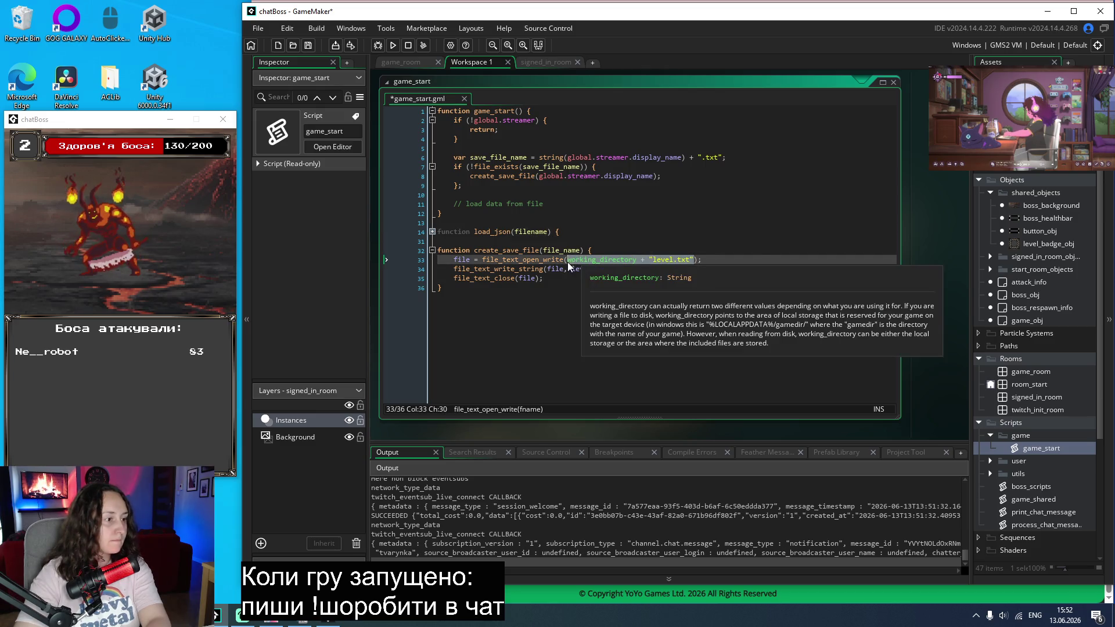
key(BackSpace)
key(ctrl+space)
click(604, 251)
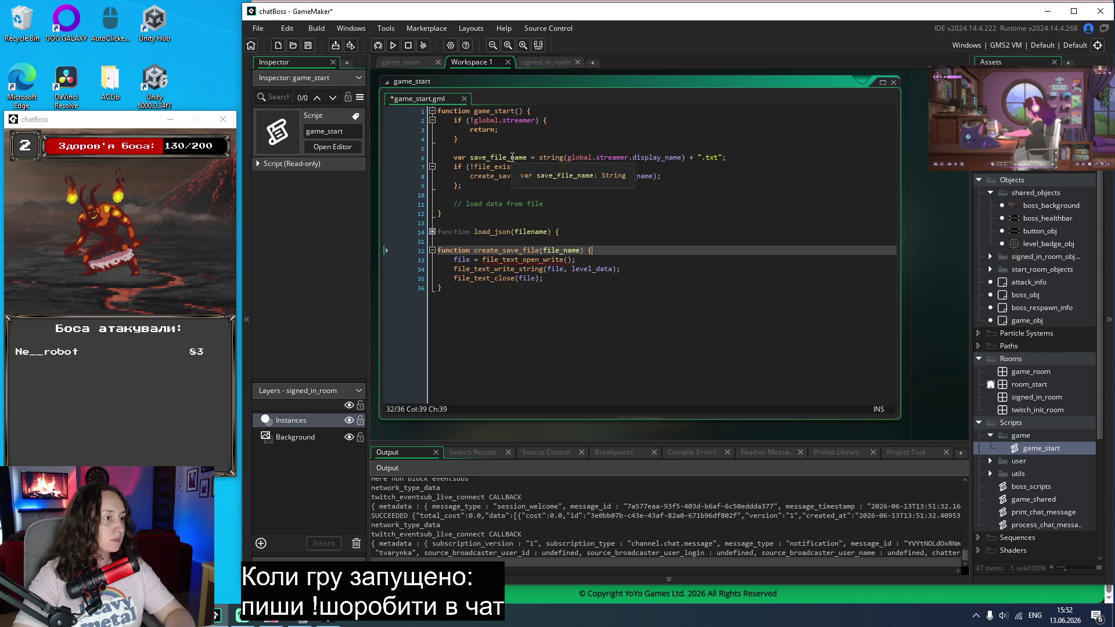
double_click(566, 252)
key(ctrl+c)
click(568, 260)
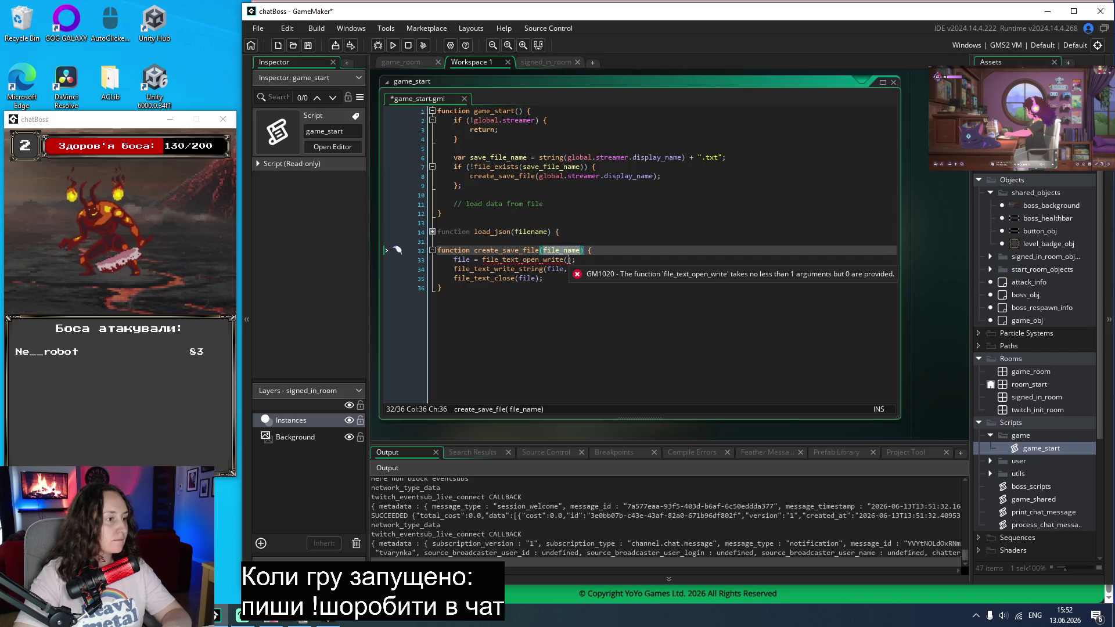
key(ctrl+v)
Step: Write global.basic_game_data instead of level_data, then save the game_start script
click(565, 279)
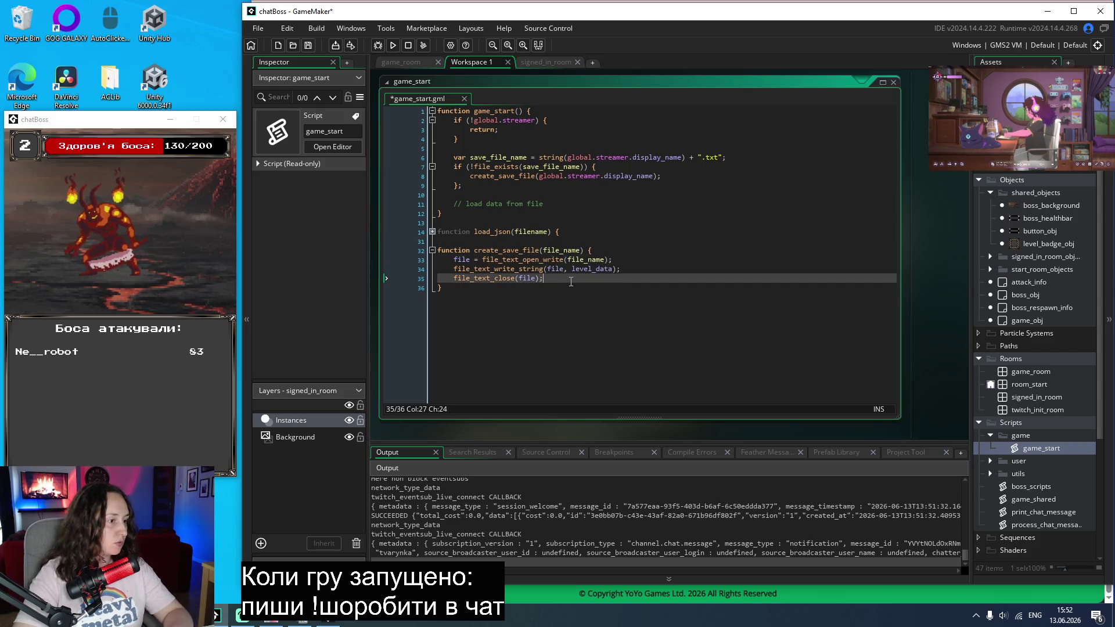
double_click(602, 270)
text(basic)
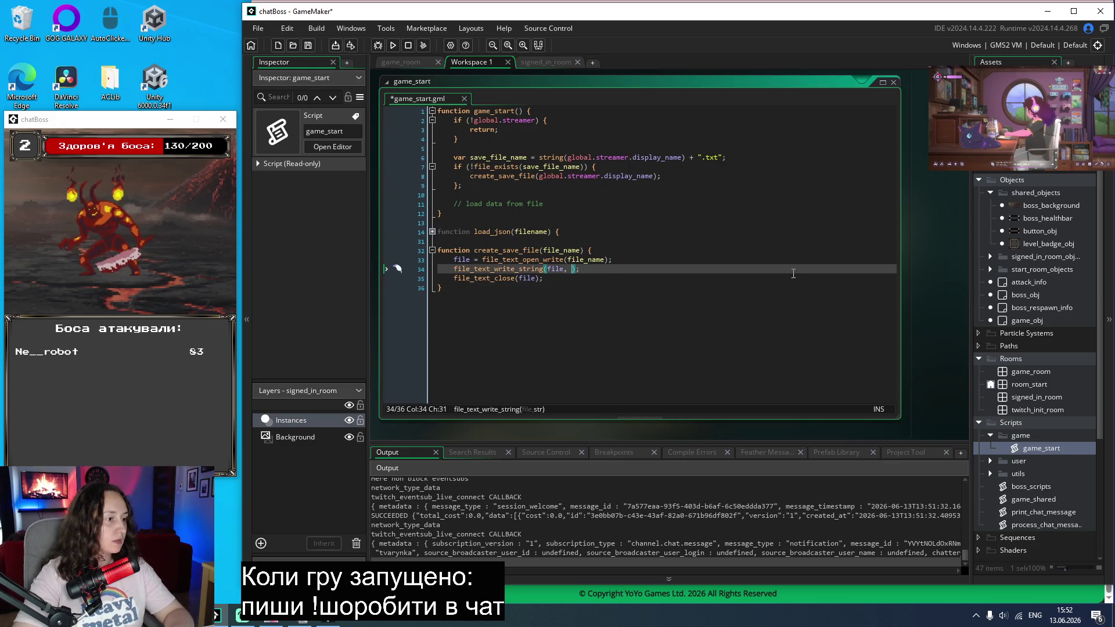
text(_game)
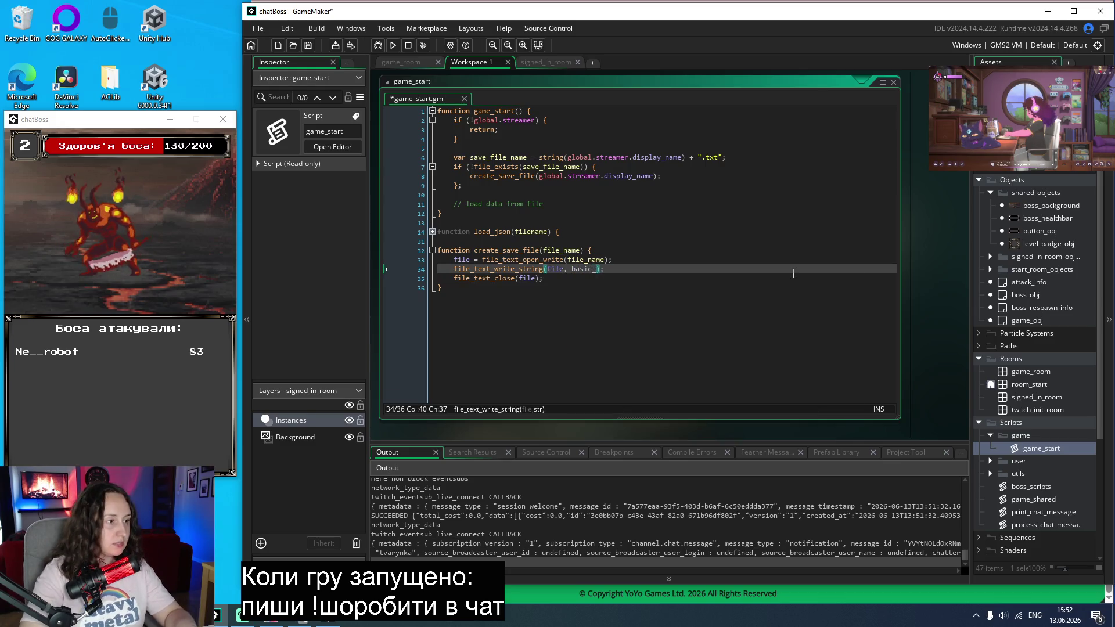
text(_data)
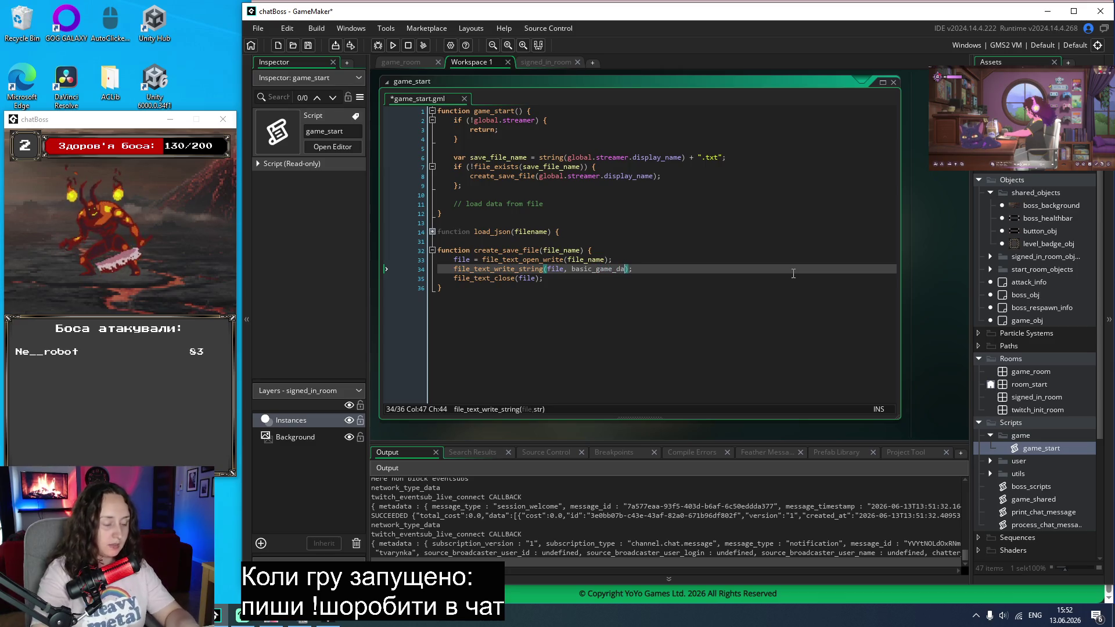
click(745, 241)
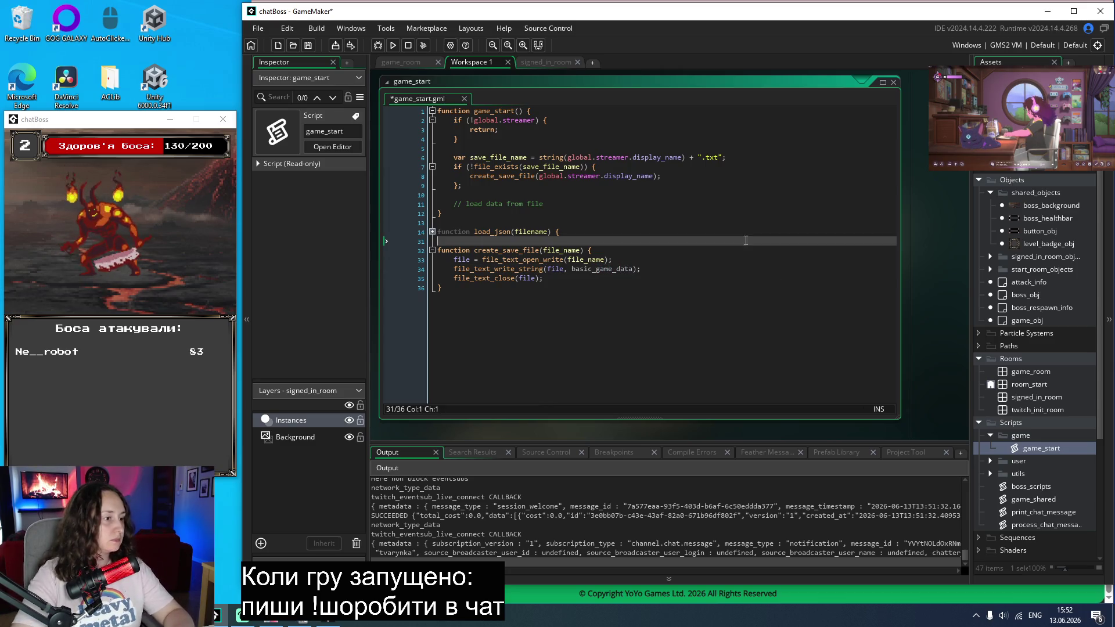
click(571, 269)
text(global.)
key(ctrl+s)
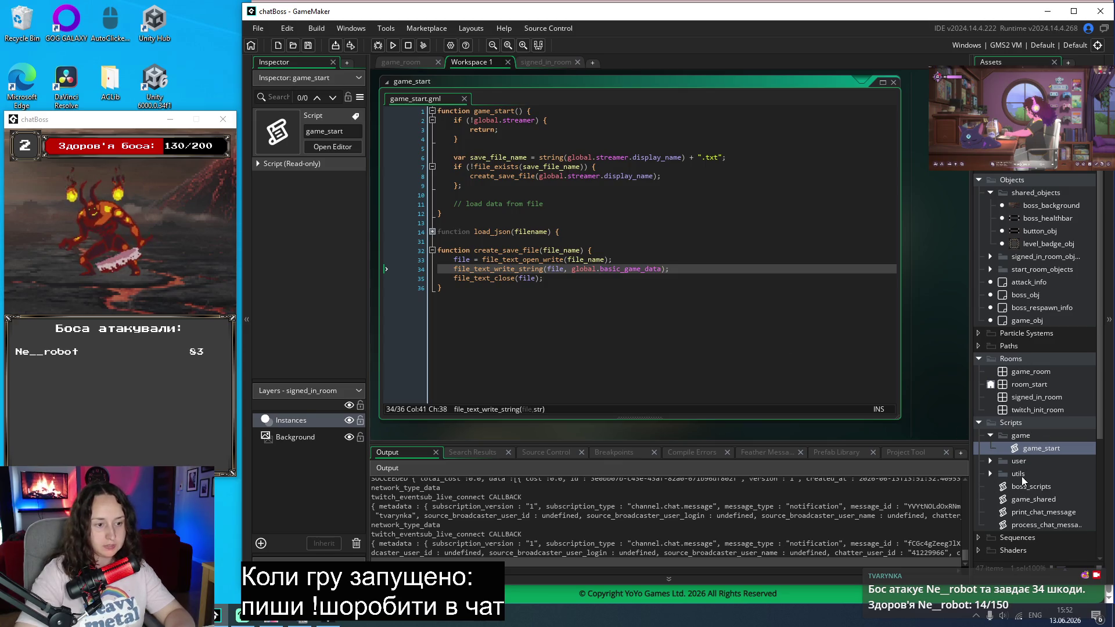
click(990, 474)
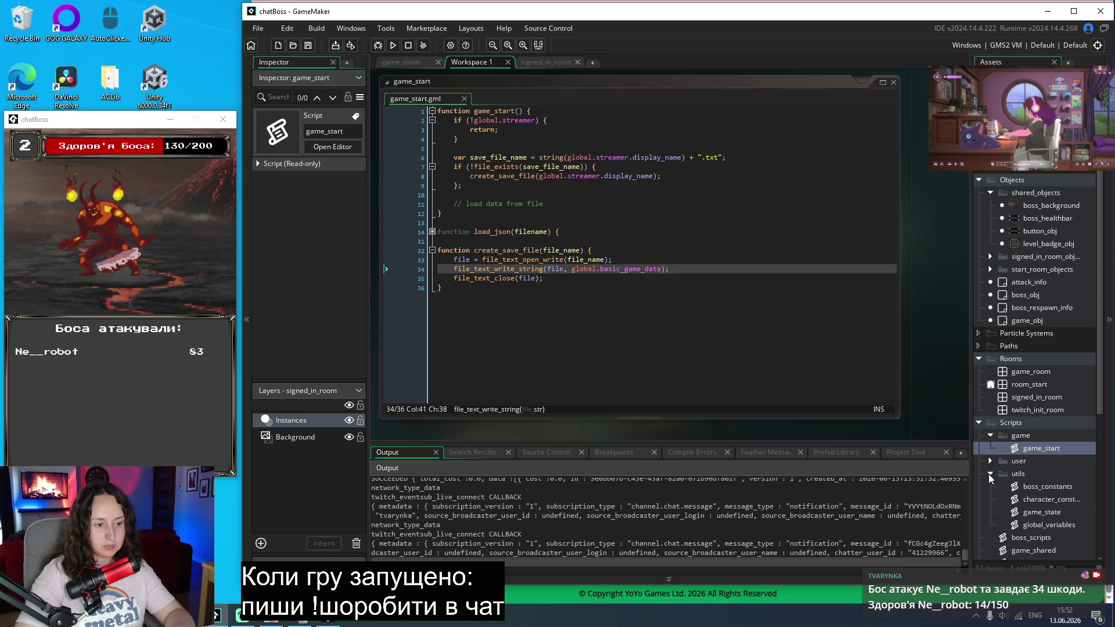
Step: Delete the streamer line from game_state, keeping level, basicBossHealth and experiencePoints
double_click(1034, 515)
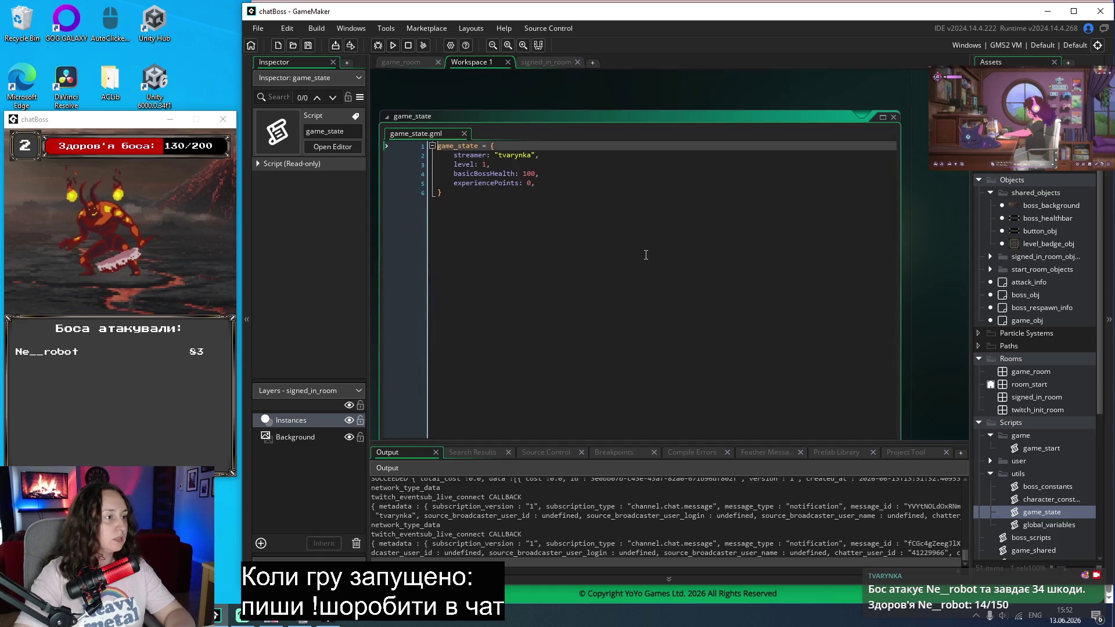
click(568, 180)
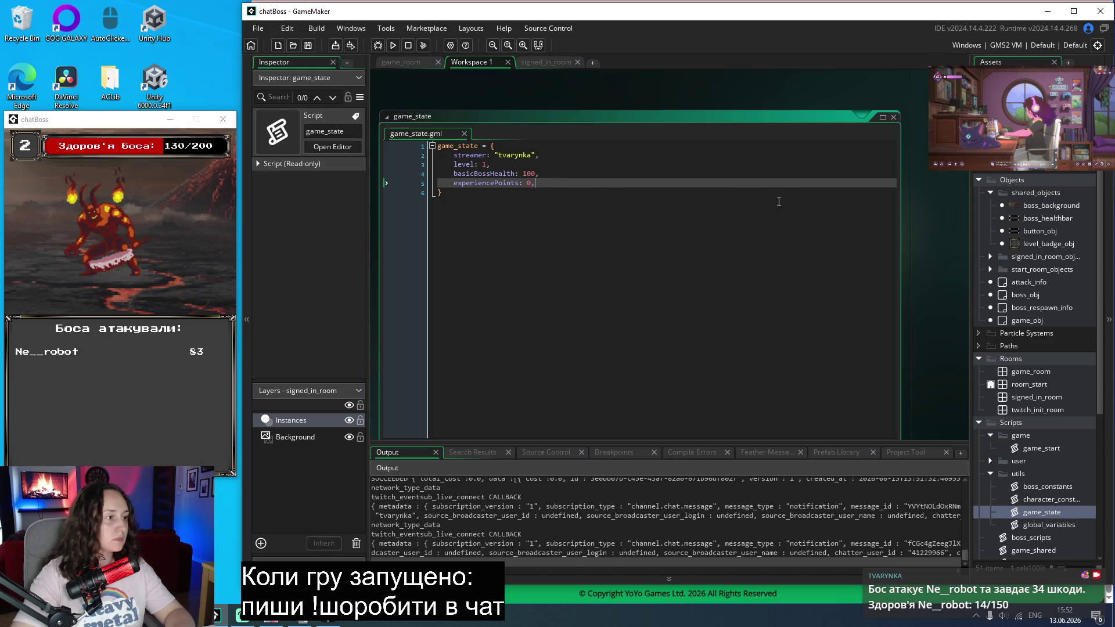
key(Return)
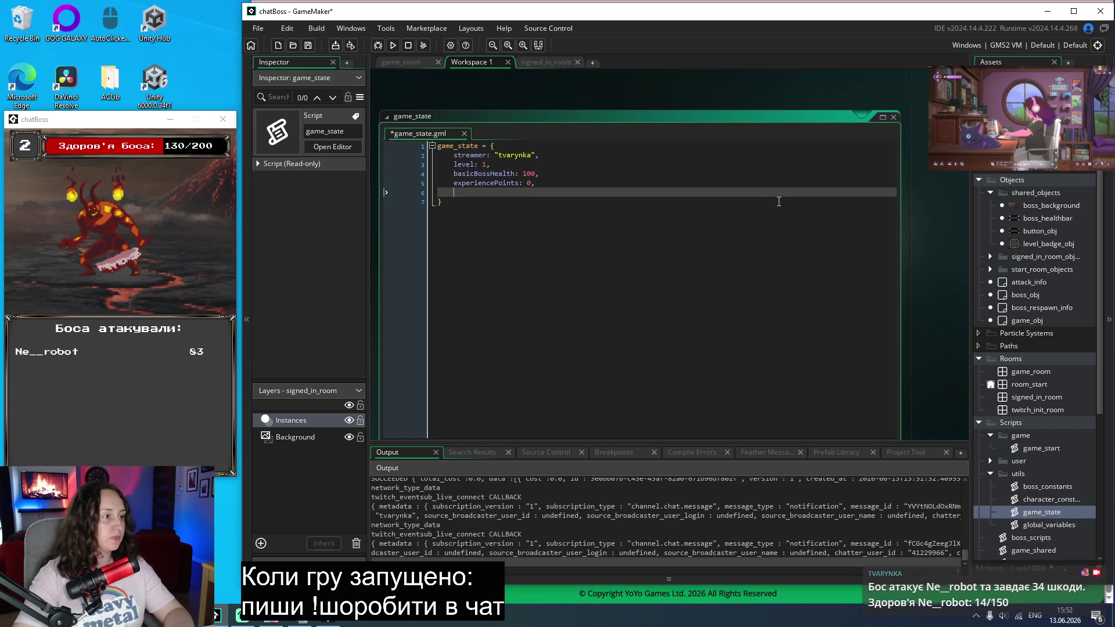
click(569, 155)
key(shift+Home)
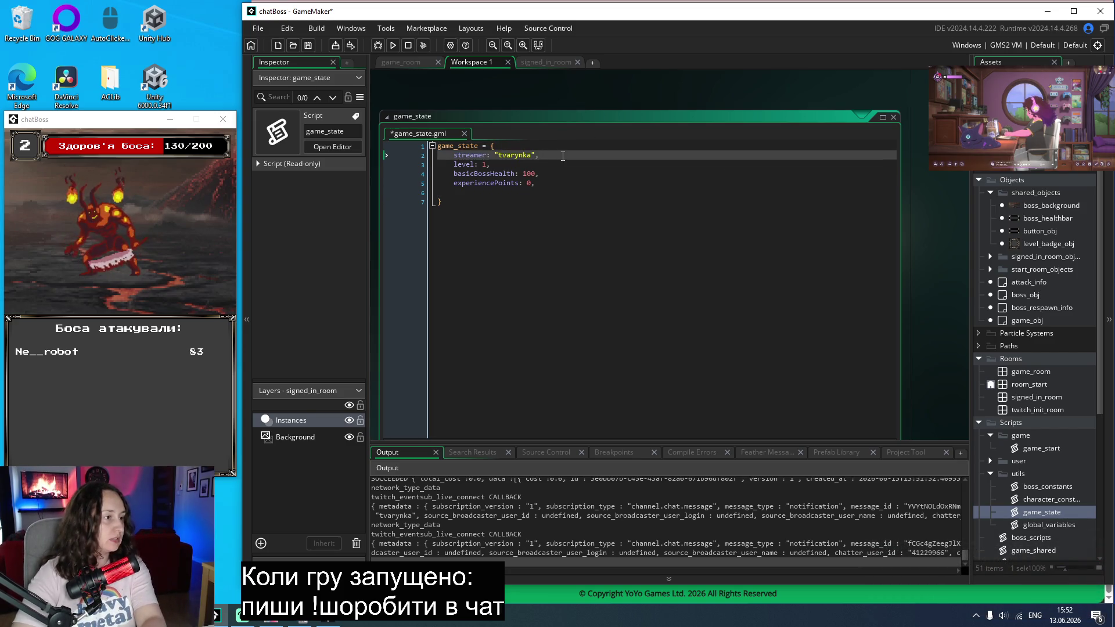
key(BackSpace)
key(BackSpace)
click(508, 184)
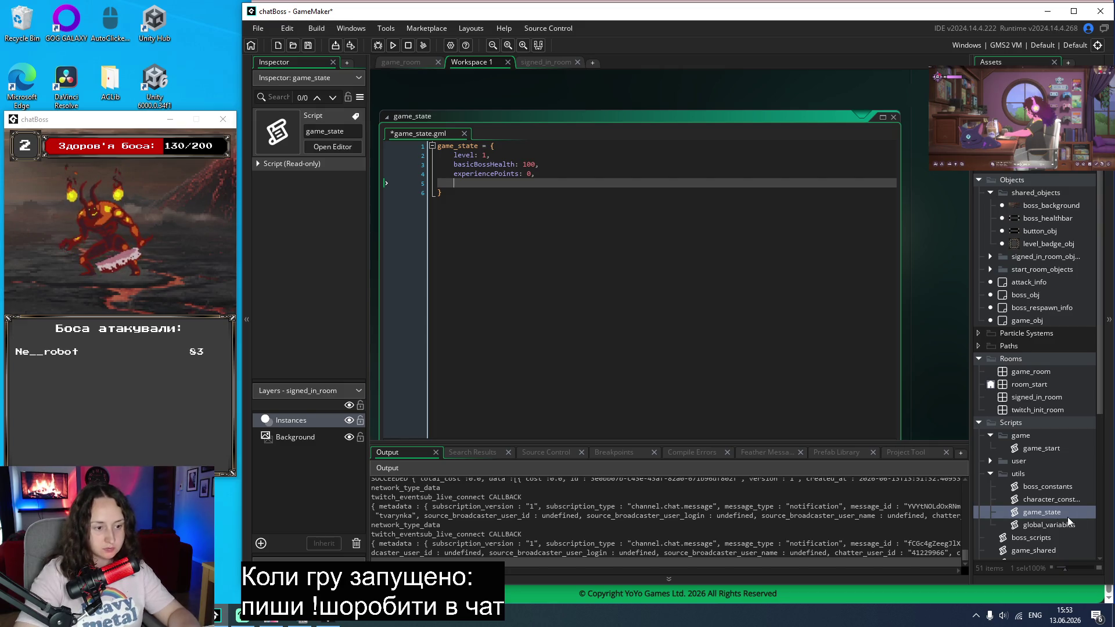
scroll(1066, 509, down, 1)
scroll(1053, 486, down, 2)
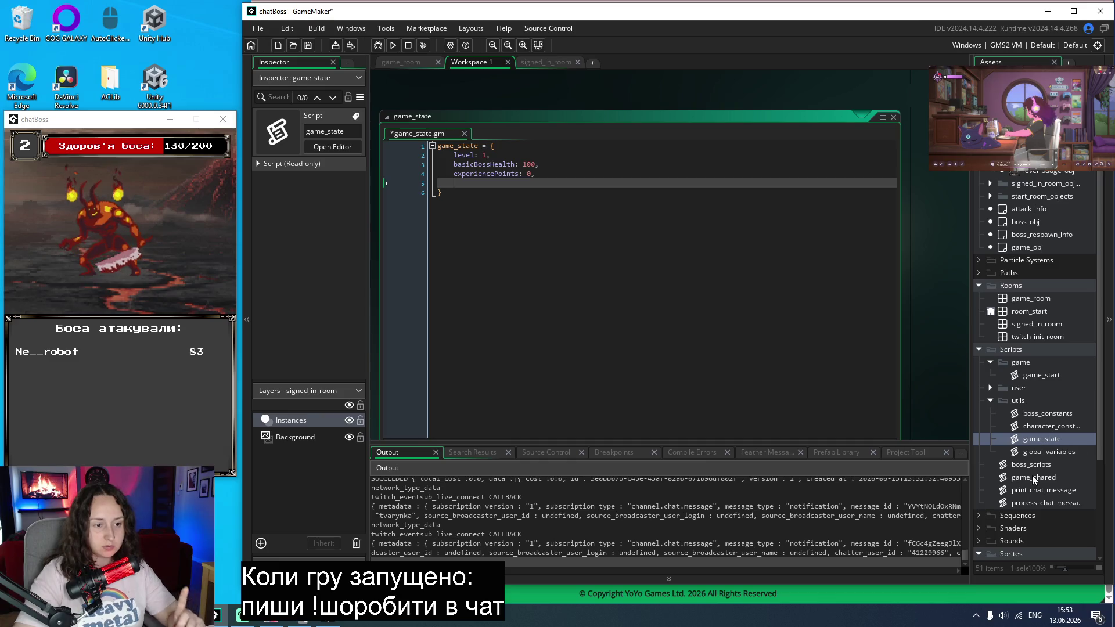
Step: Fold the character_stats, character constructor and print_characters_information blocks in character_constants
double_click(1052, 425)
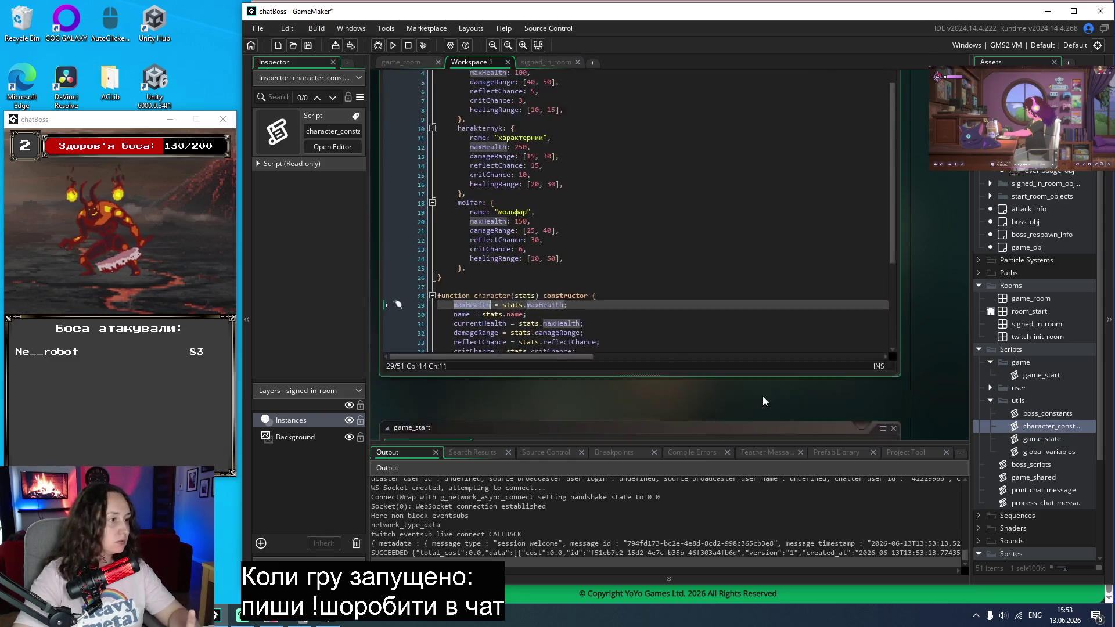
click(432, 111)
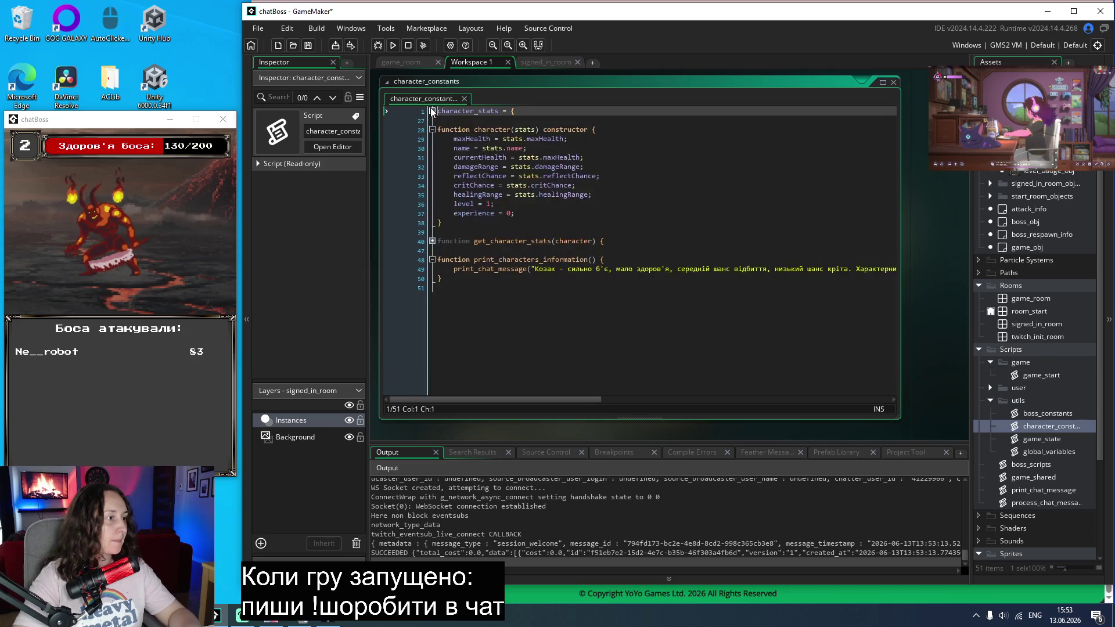
click(432, 130)
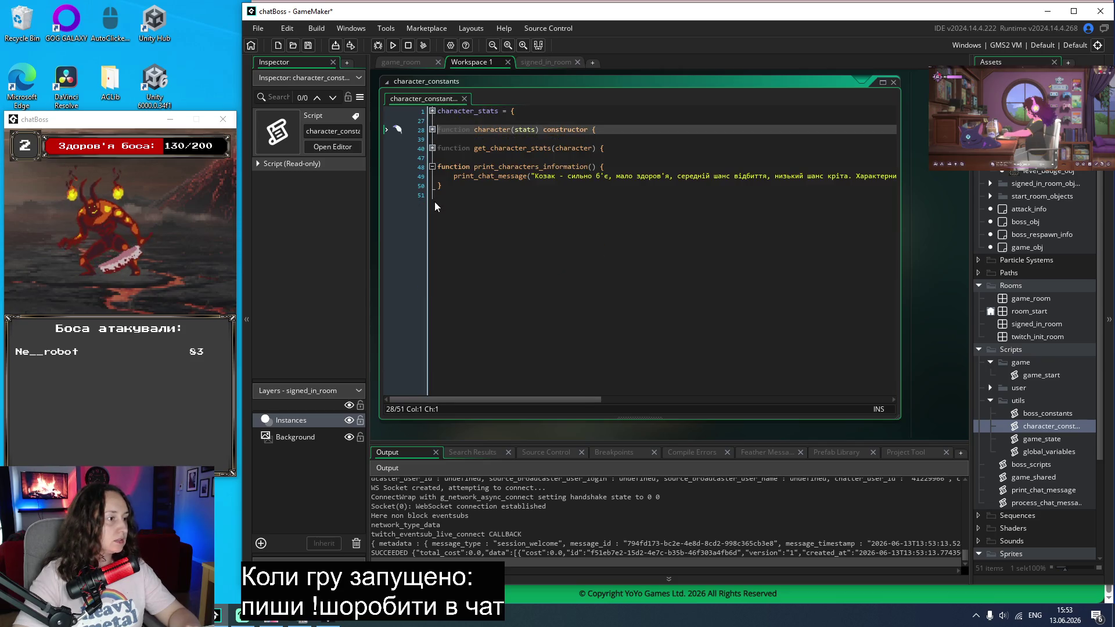
click(433, 167)
click(538, 230)
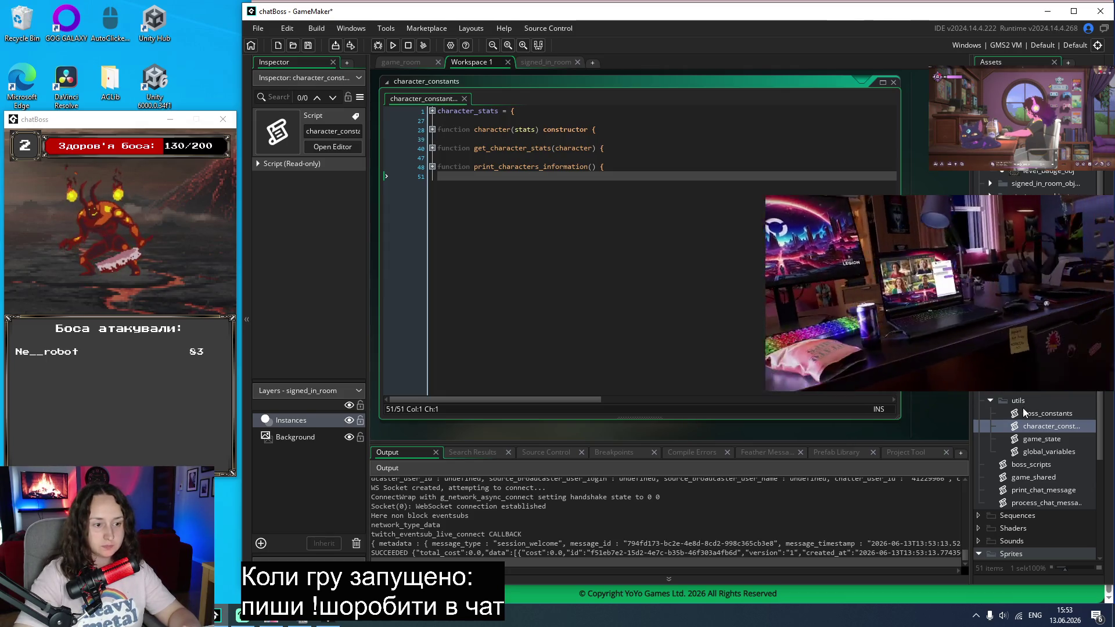
Step: Open the user_attack script from the user folder in the code editor
click(990, 387)
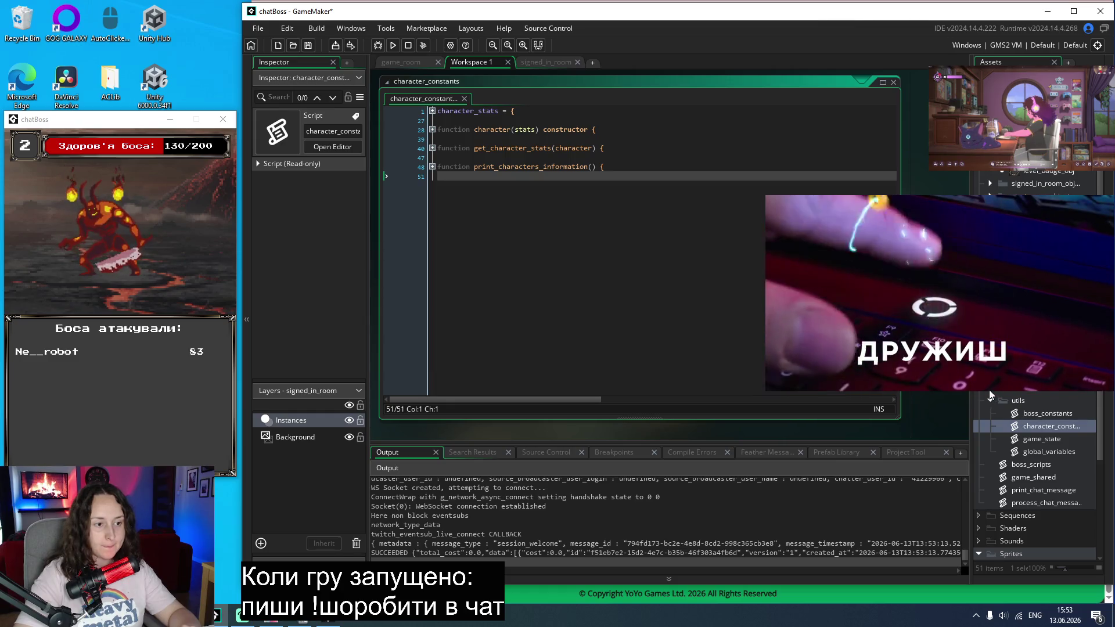
click(1033, 404)
double_click(1033, 404)
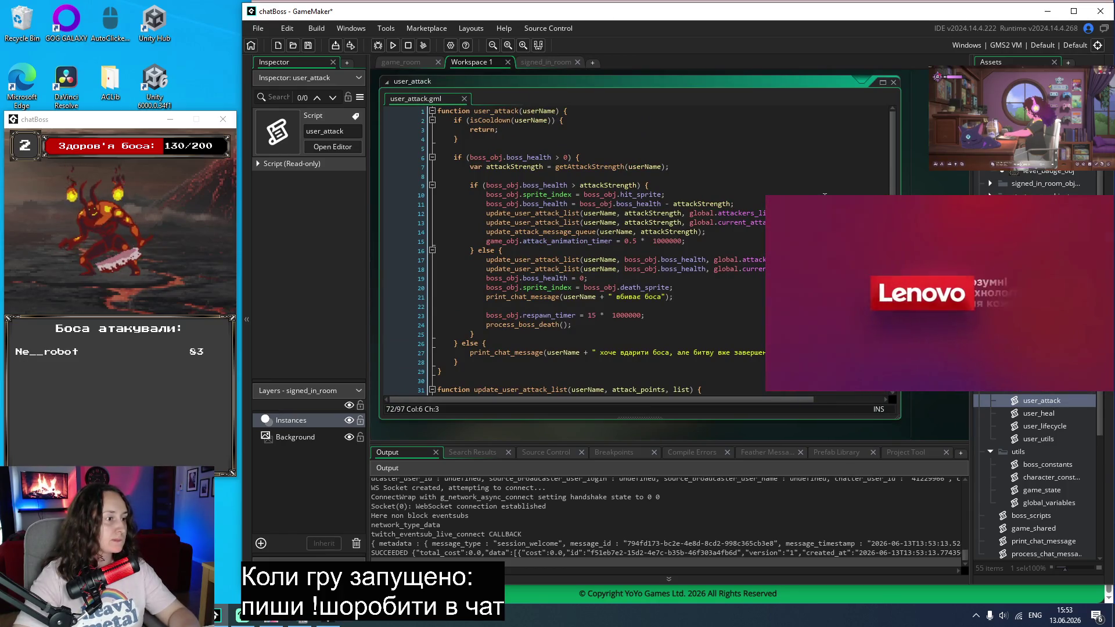
Step: Run a project-wide Find All for attackers_list and jump to its global_variables declaration
double_click(763, 212)
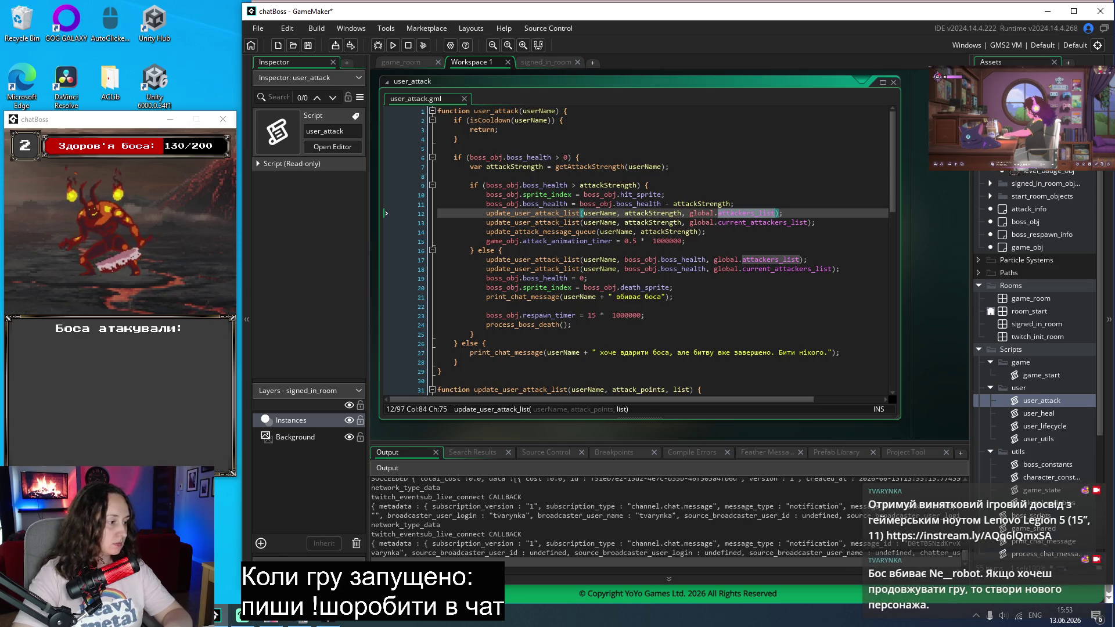
click(343, 558)
key(ctrl+shift+f)
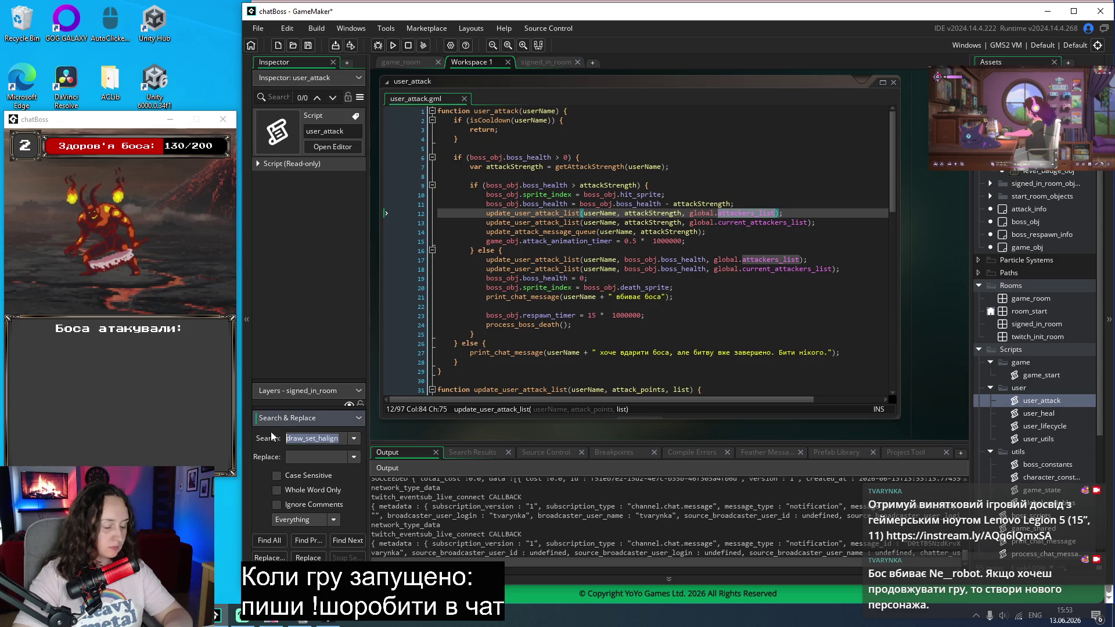
text(attackers_list)
key(Return)
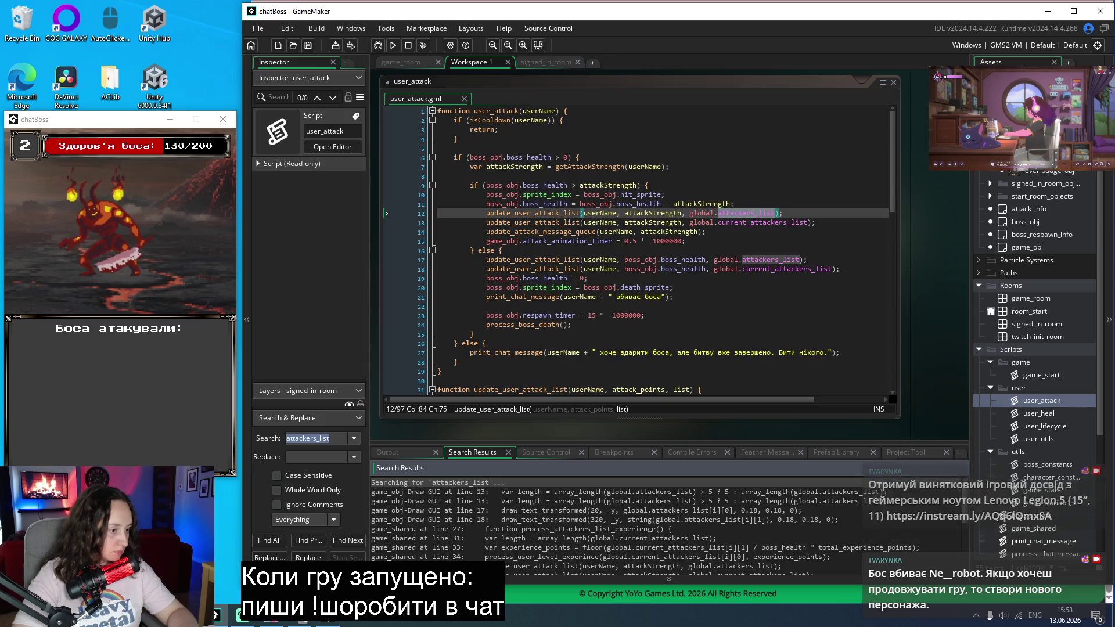
scroll(674, 538, down, 3)
scroll(683, 535, down, 1)
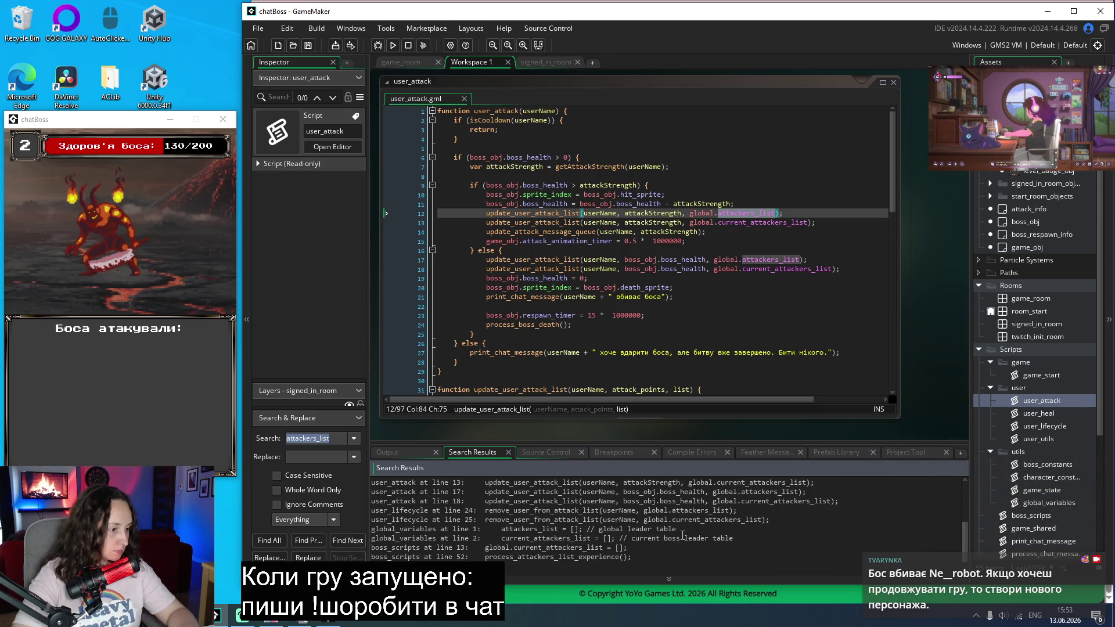
double_click(593, 529)
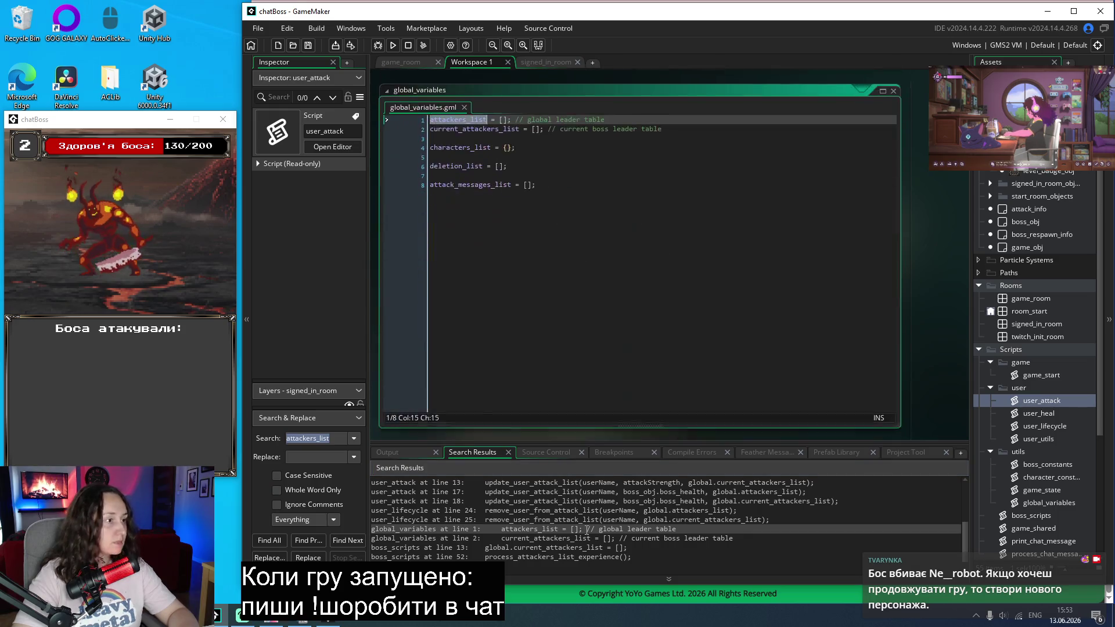
Step: Review the eight global variable declarations in global_variables.gml
click(622, 256)
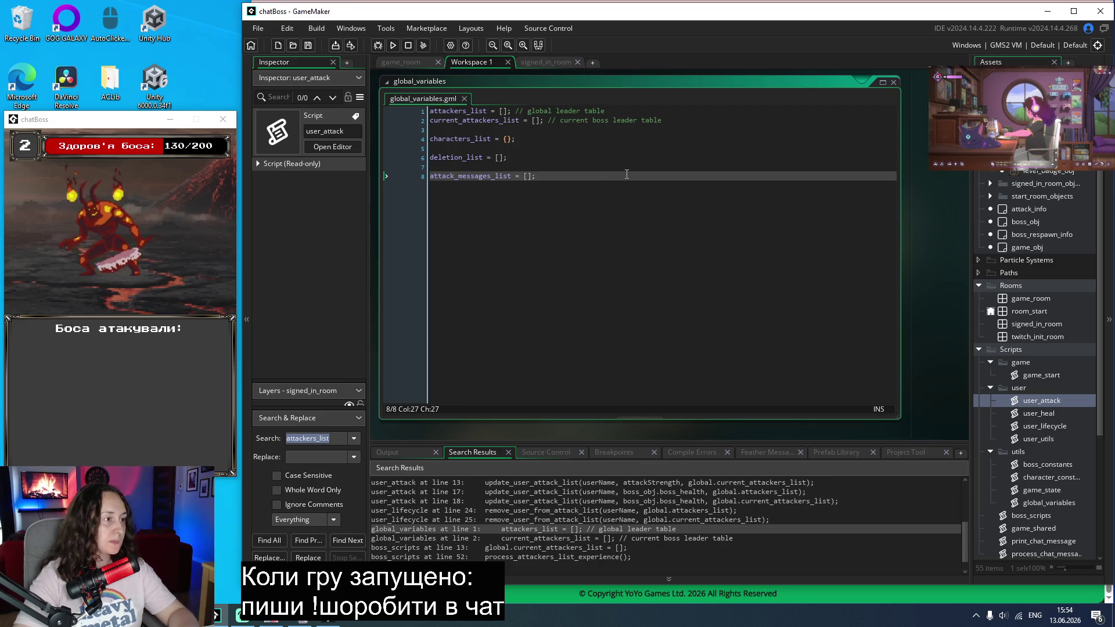
scroll(552, 235, up, 2)
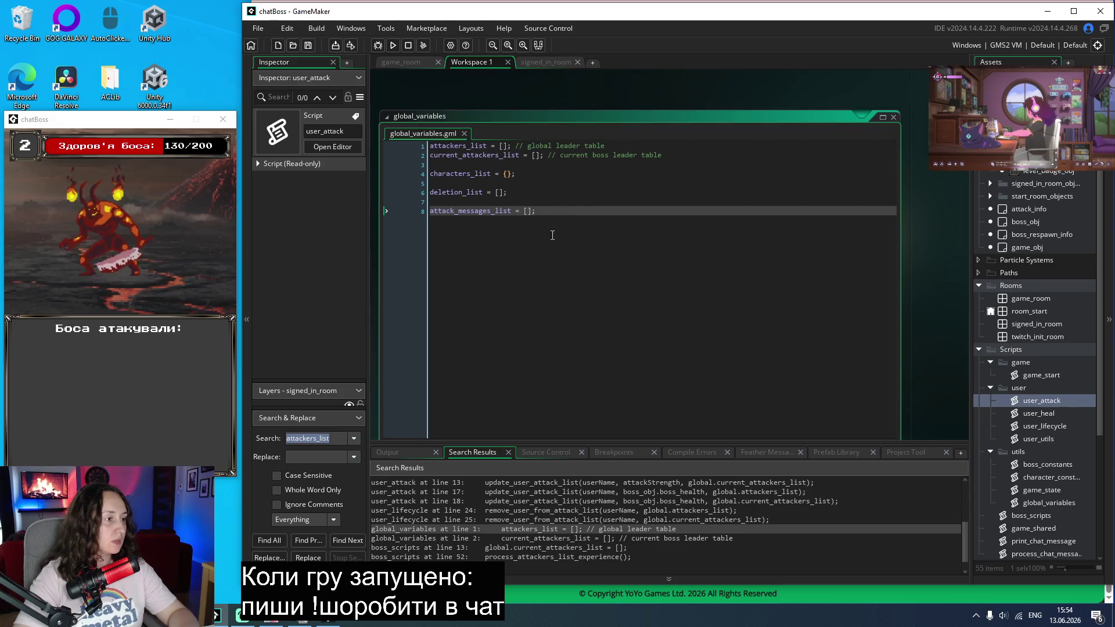
drag(572, 208, 389, 142)
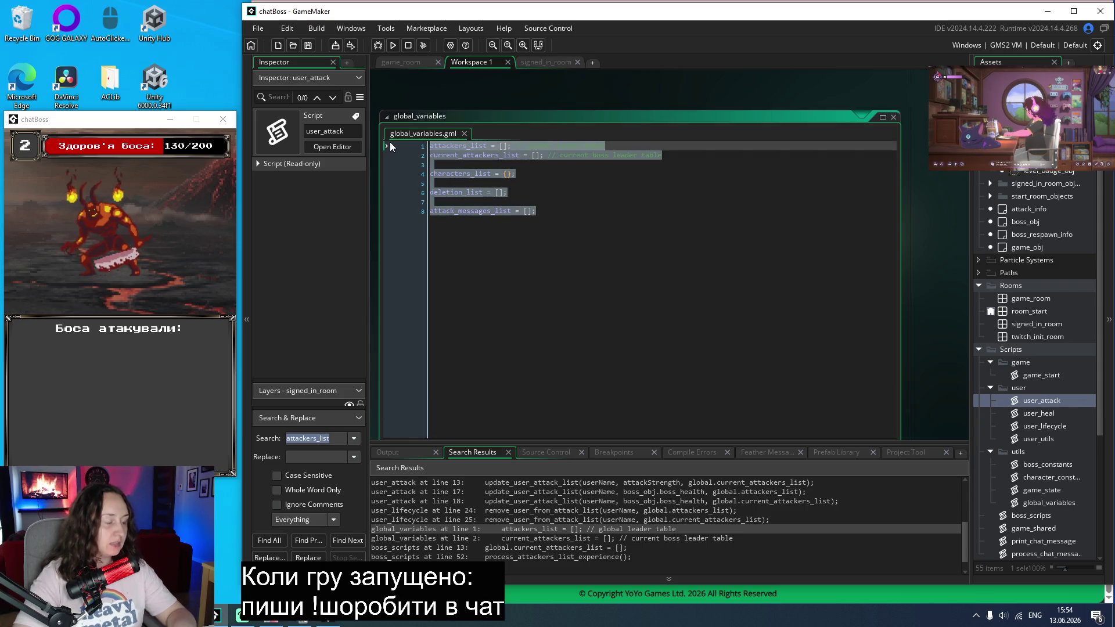
click(753, 271)
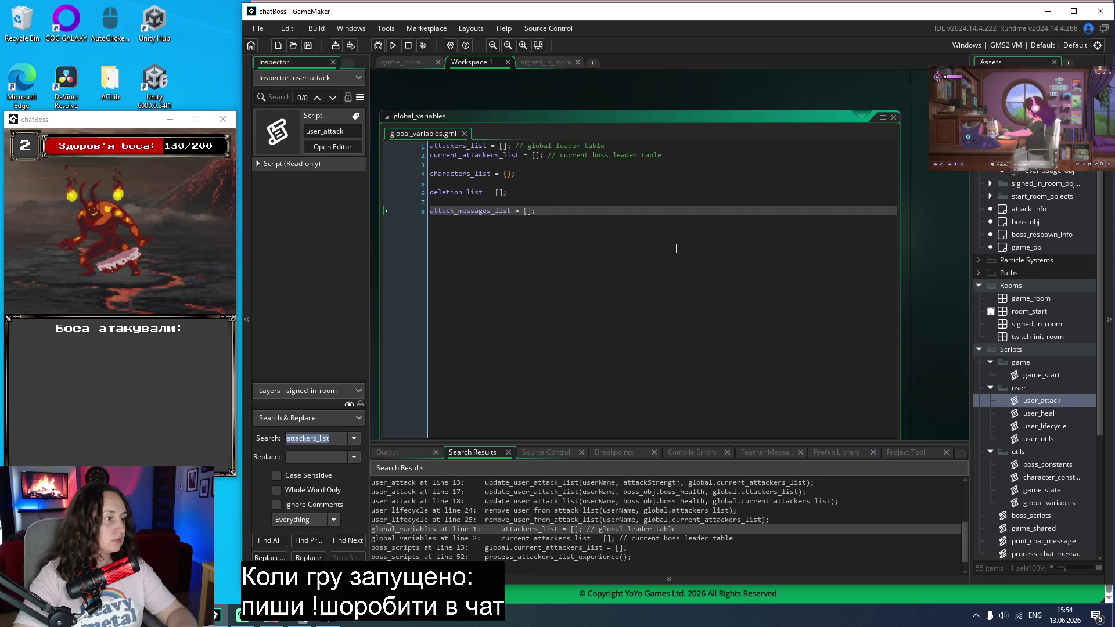
Step: Find all project uses of attack_messages_list
double_click(481, 214)
key(ctrl+c)
click(333, 440)
key(ctrl+a)
key(ctrl+v)
key(Return)
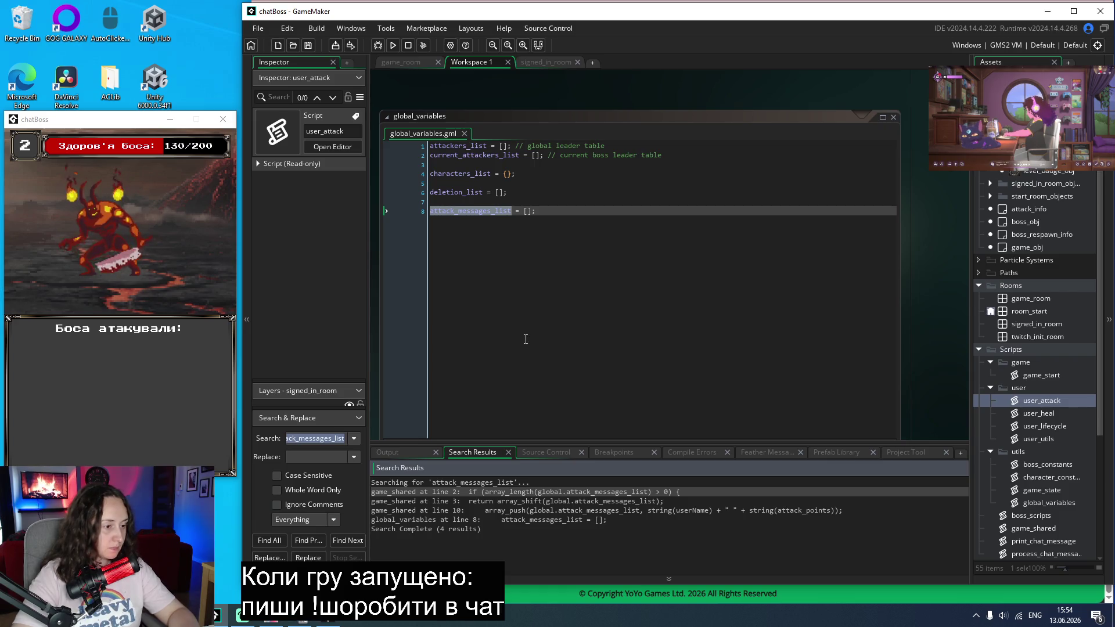
Step: Recheck the declarations, then find all project uses of characters_list
click(603, 244)
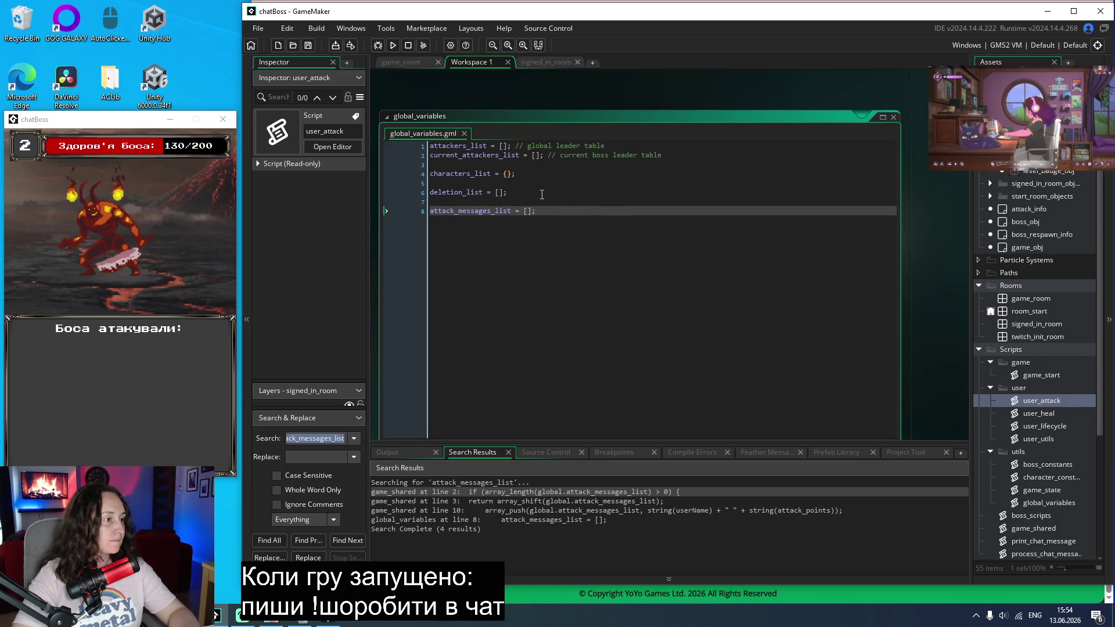
double_click(456, 211)
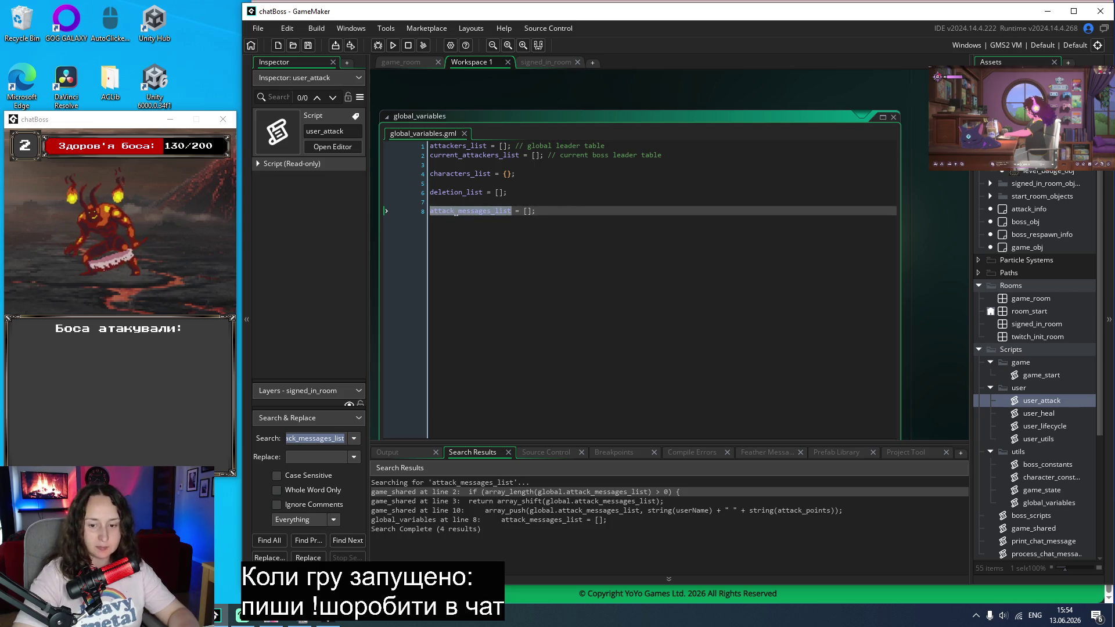
double_click(443, 192)
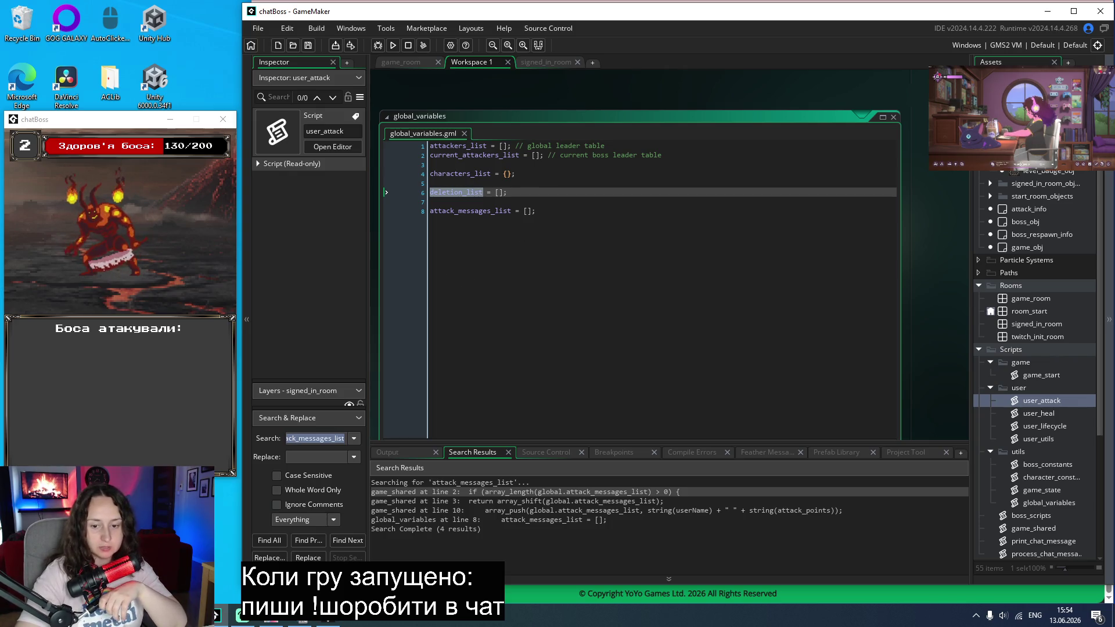
click(566, 202)
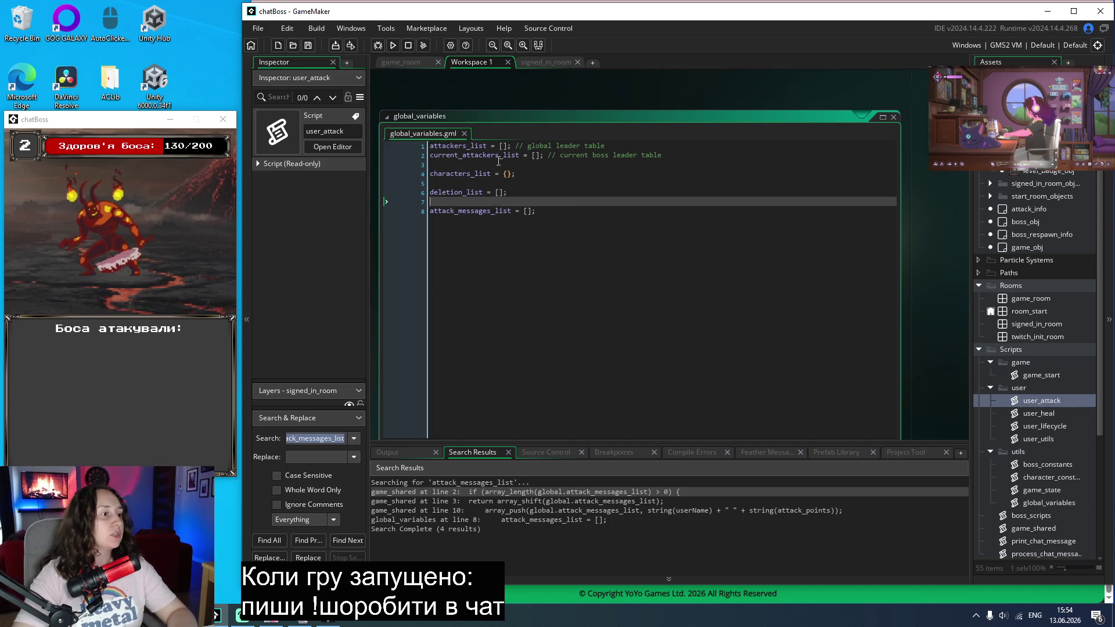
drag(459, 183, 379, 140)
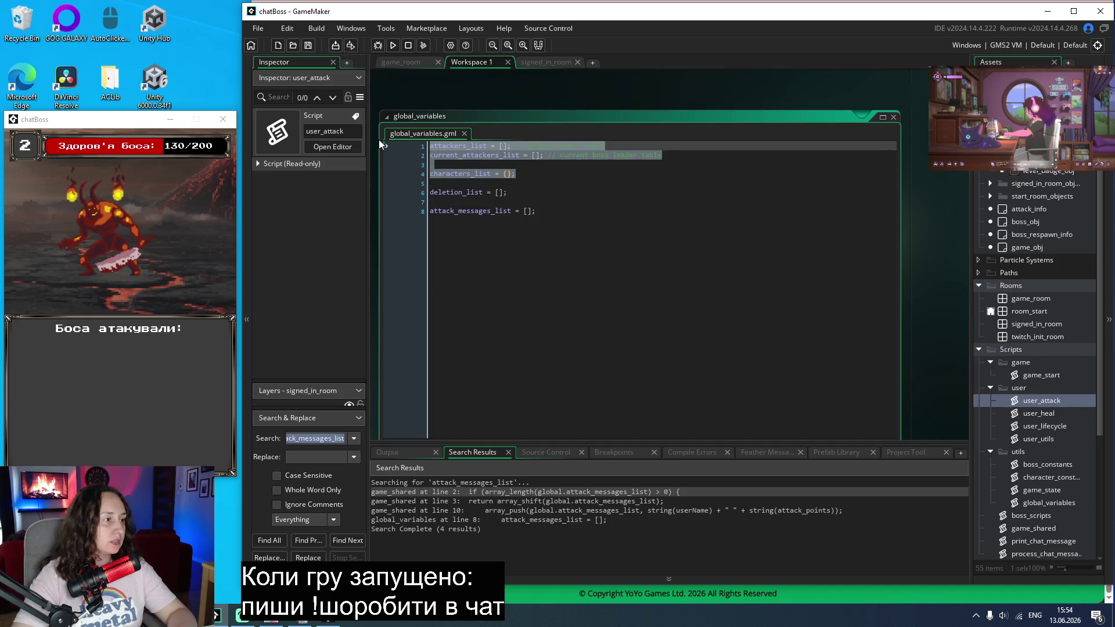
click(688, 277)
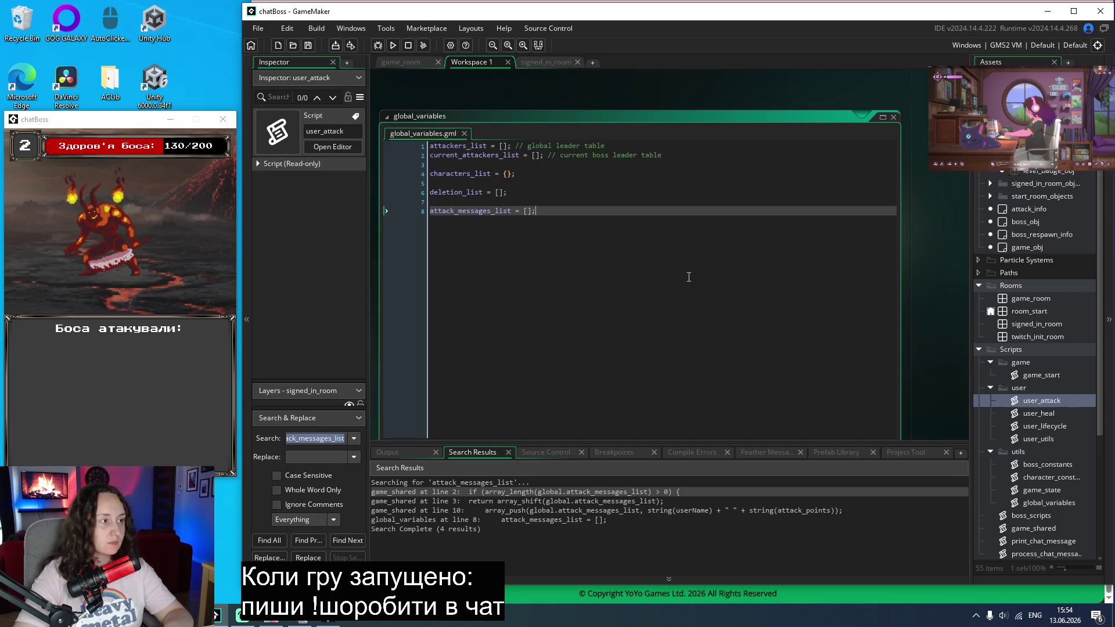
click(329, 437)
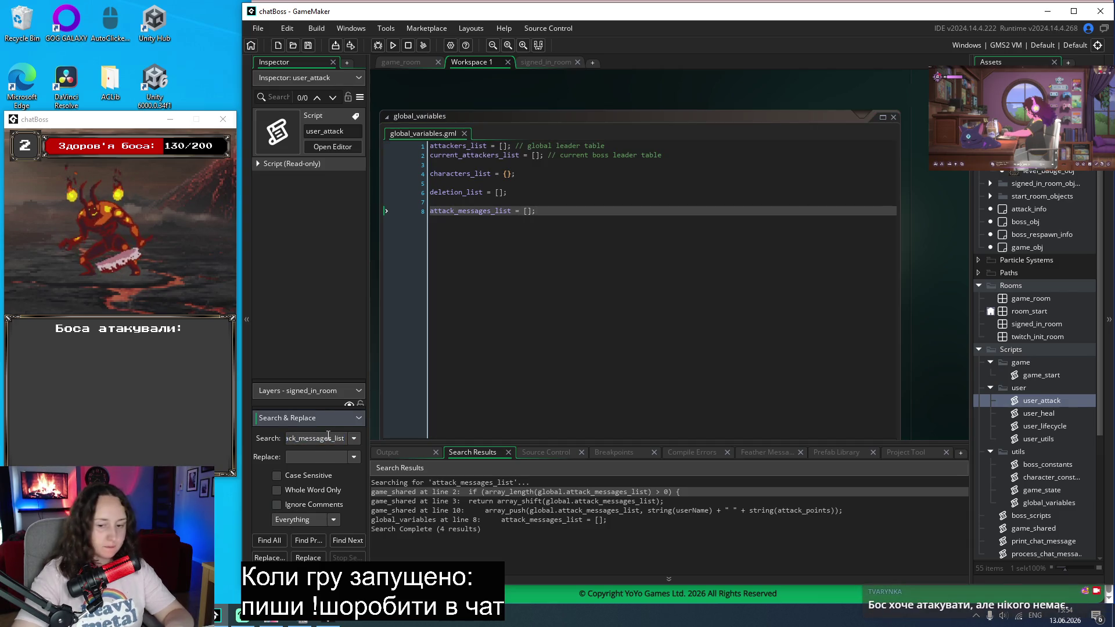
key(ctrl+a)
text(char)
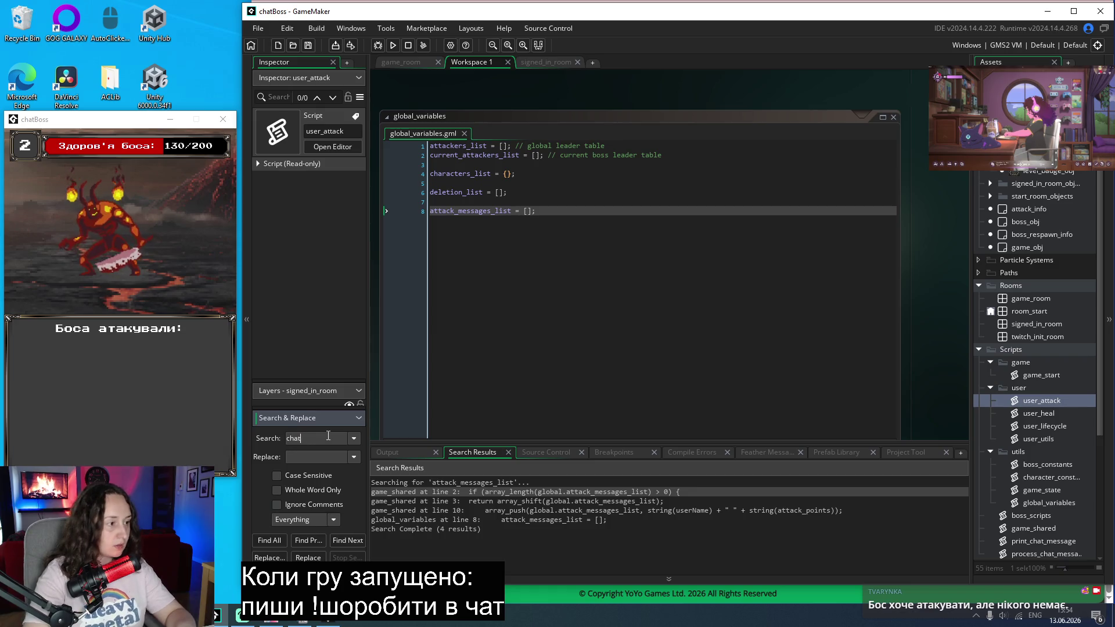
text(acters_list)
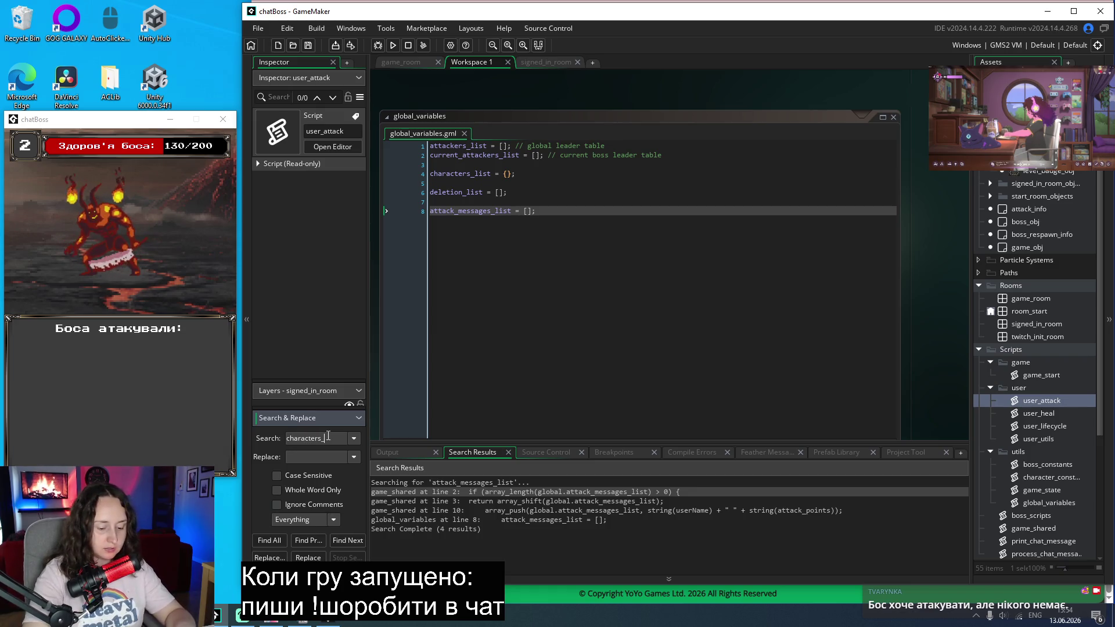
key(Return)
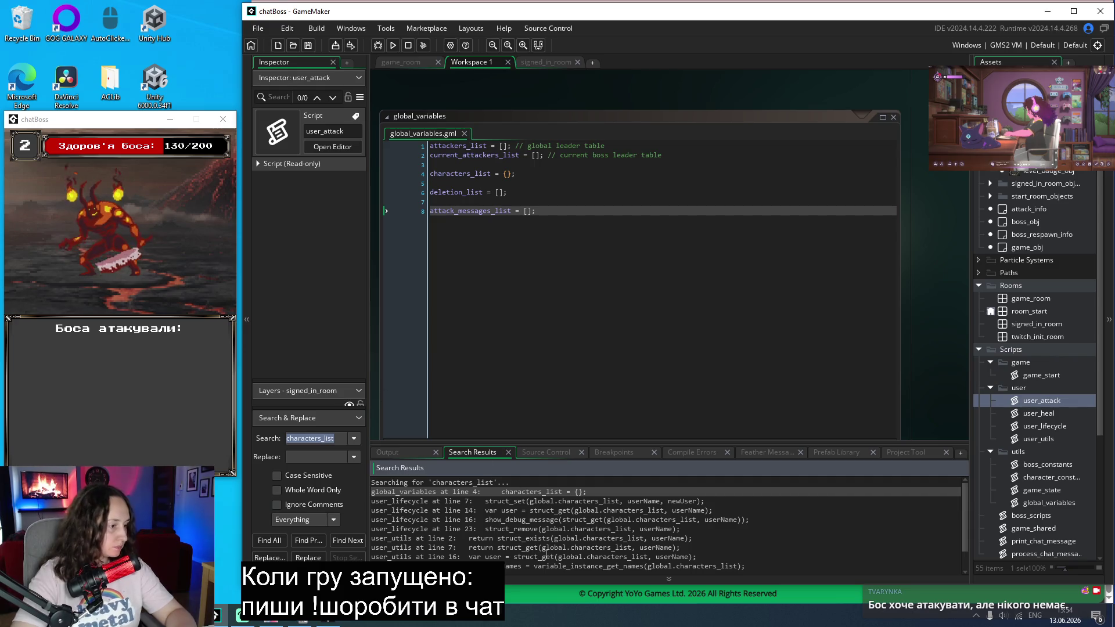
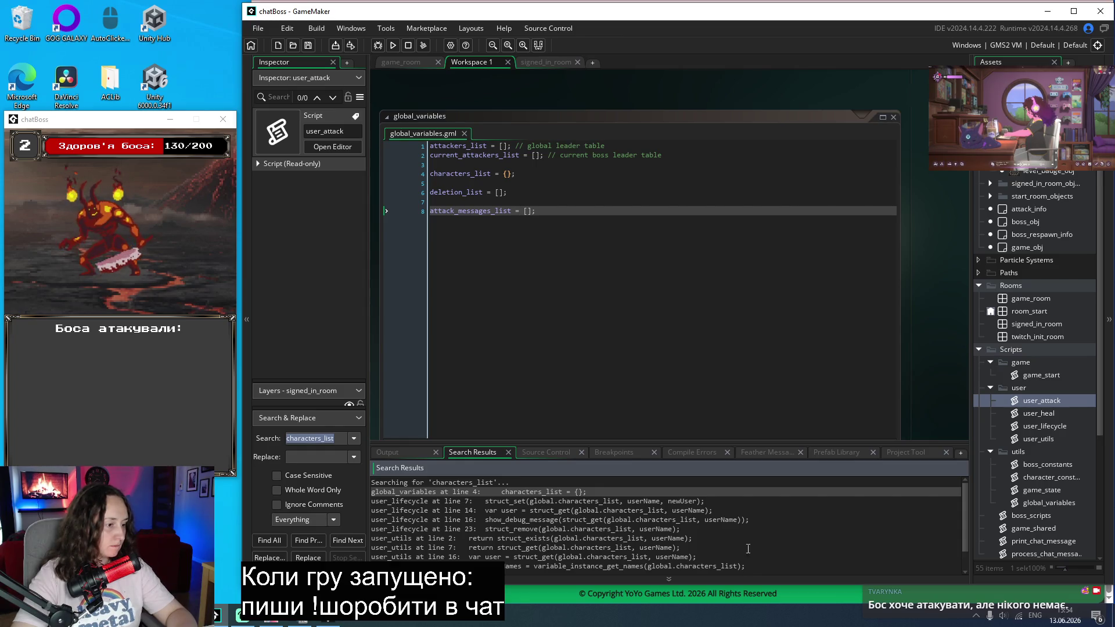
Step: Review the characters_list match in user_lifecycle and basic_game_data in game_start's create_save_file
scroll(756, 549, down, 1)
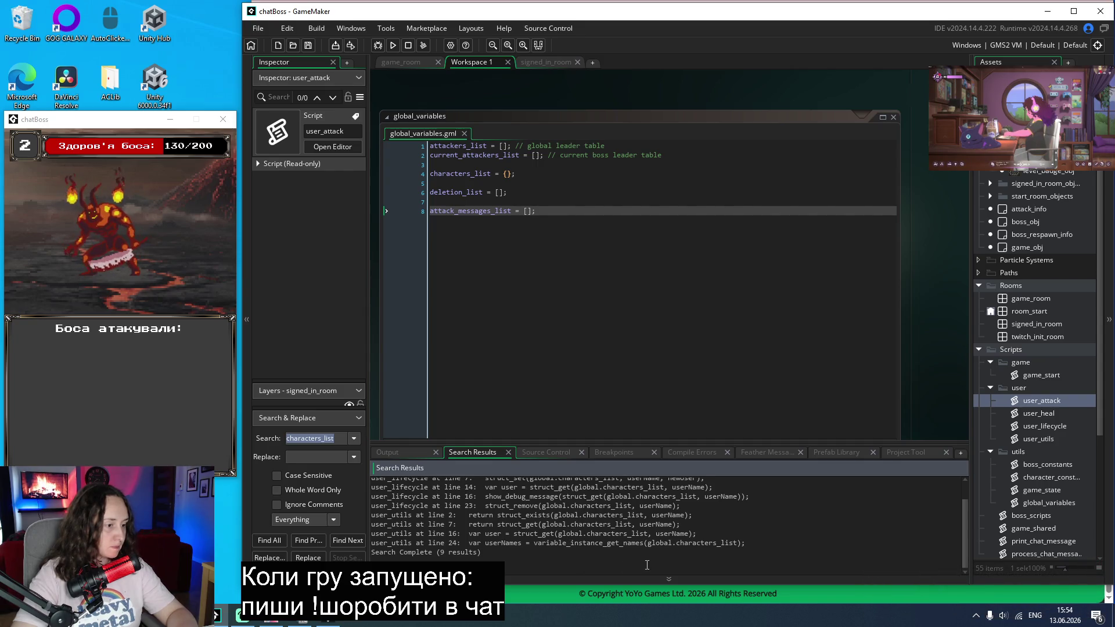
scroll(637, 517, up, 1)
double_click(579, 502)
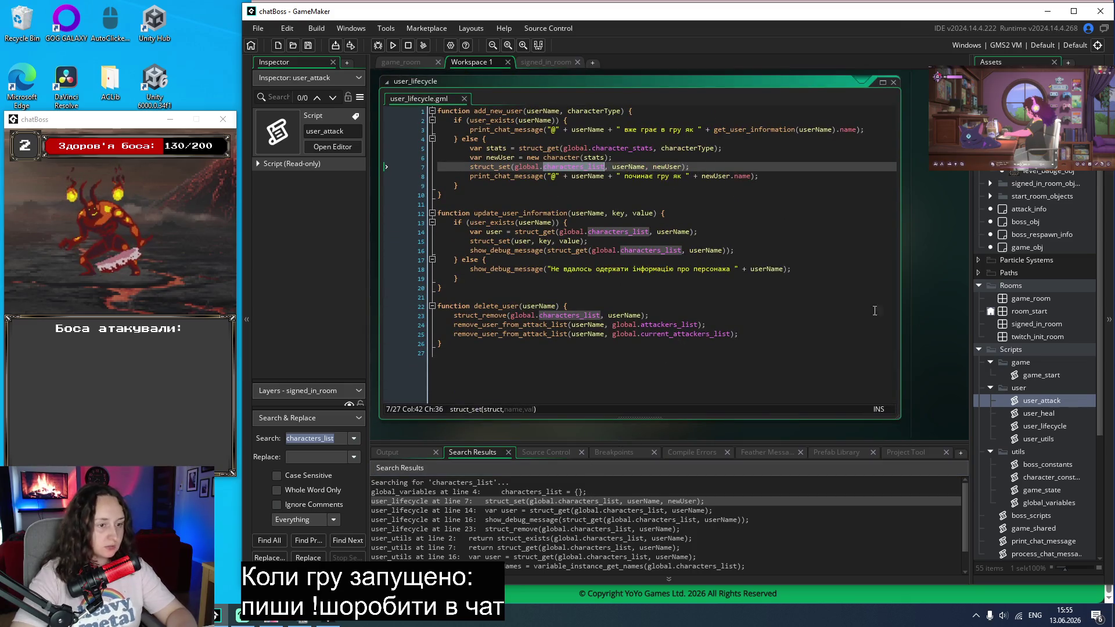
double_click(1035, 378)
click(707, 281)
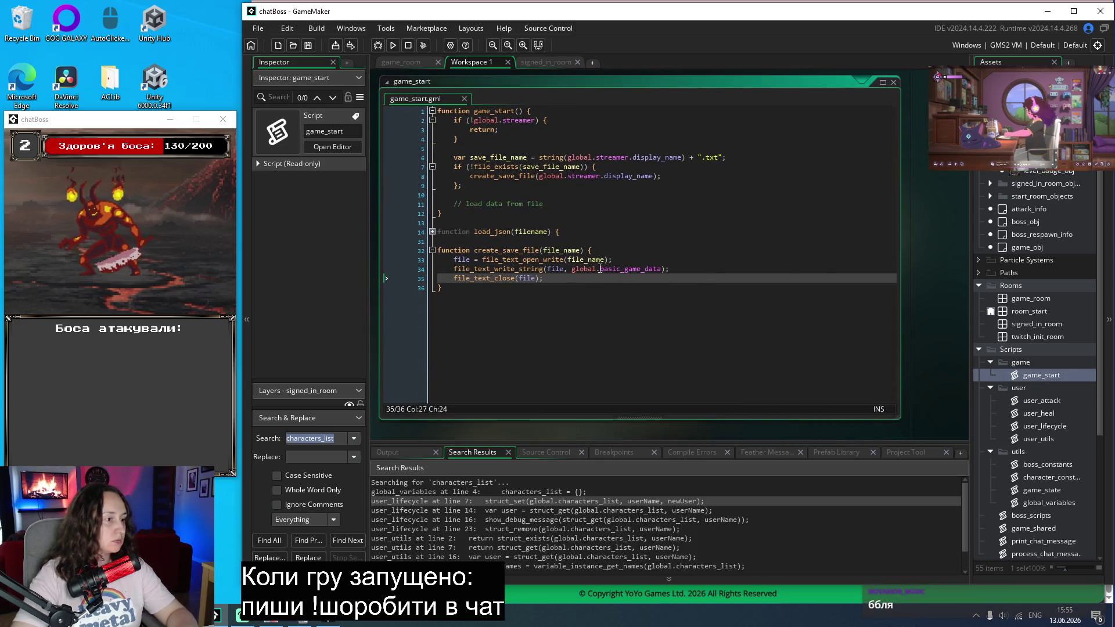
double_click(631, 270)
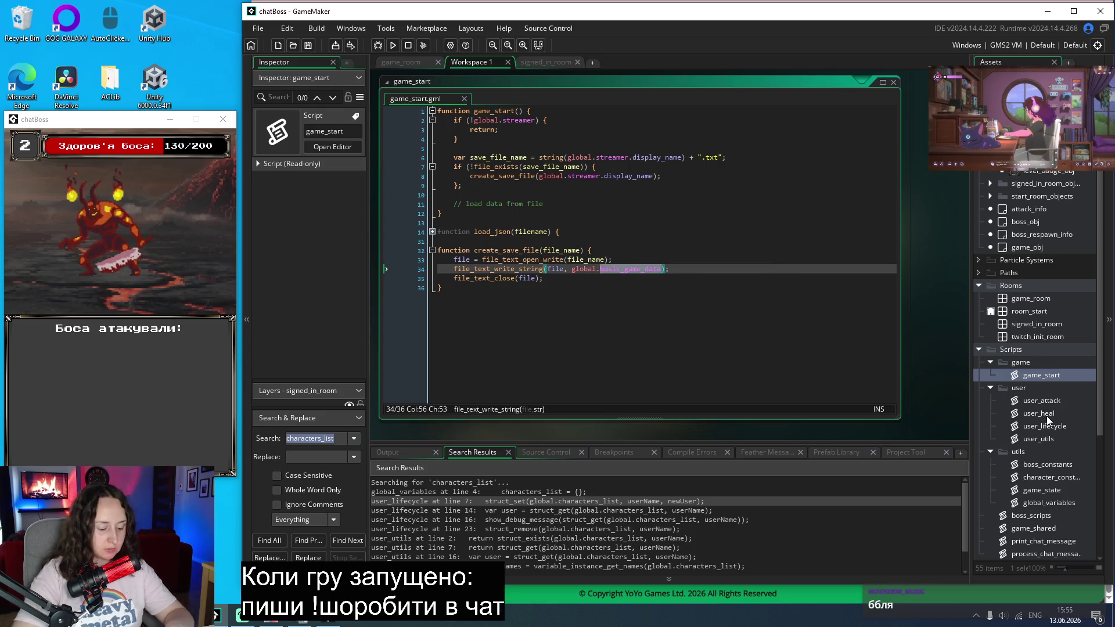
Step: Open the global_variables script, then the game_state script with its struct fields
click(1058, 504)
double_click(1058, 503)
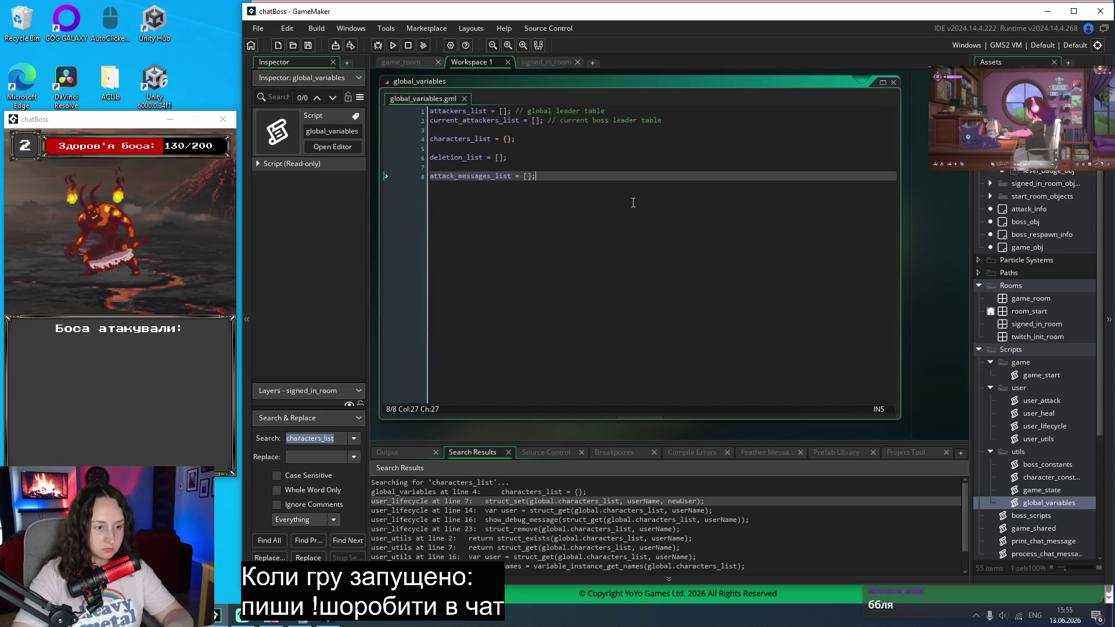
double_click(1027, 490)
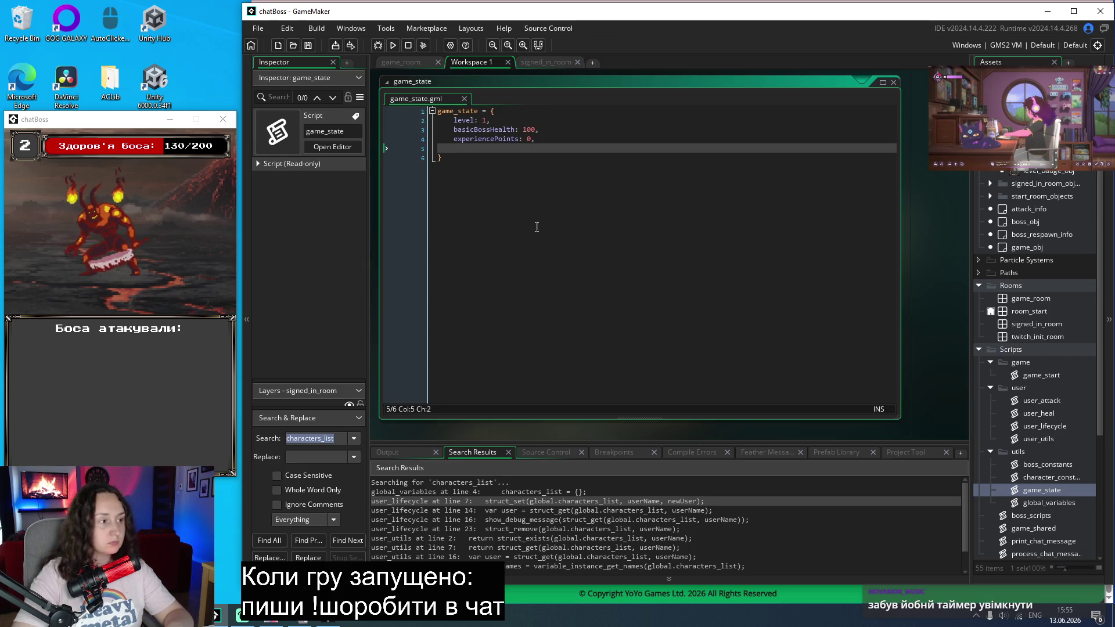
Step: Add a basic_game_data line and empty game_state of its level, basicBossHealth and experiencePoints fields
click(532, 181)
key(Return)
key(Return)
text(basic_game_data)
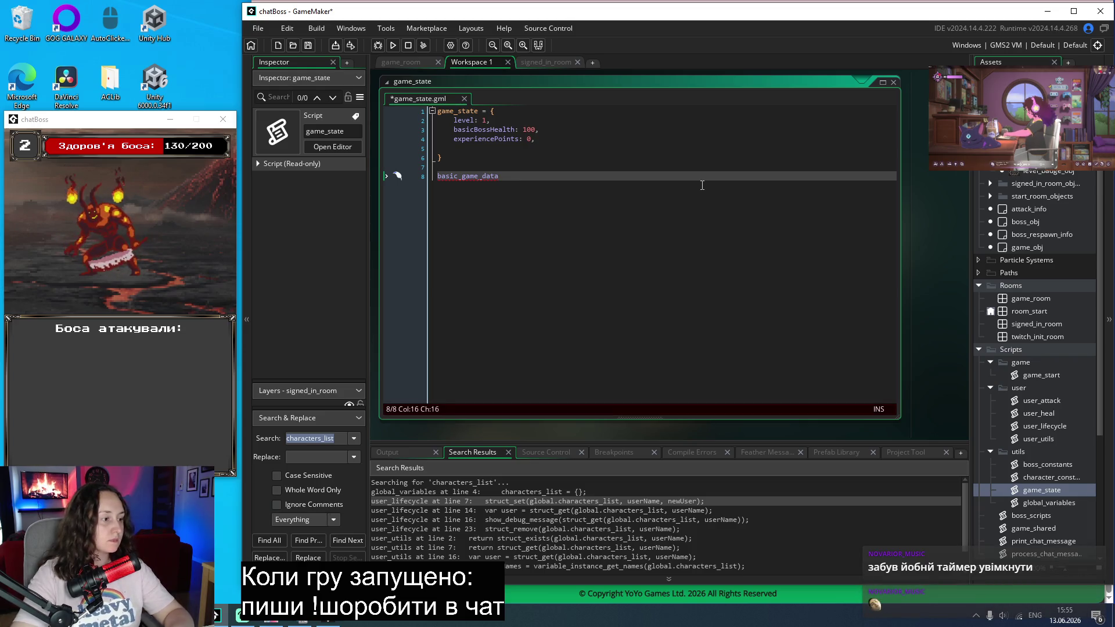
drag(472, 149, 399, 119)
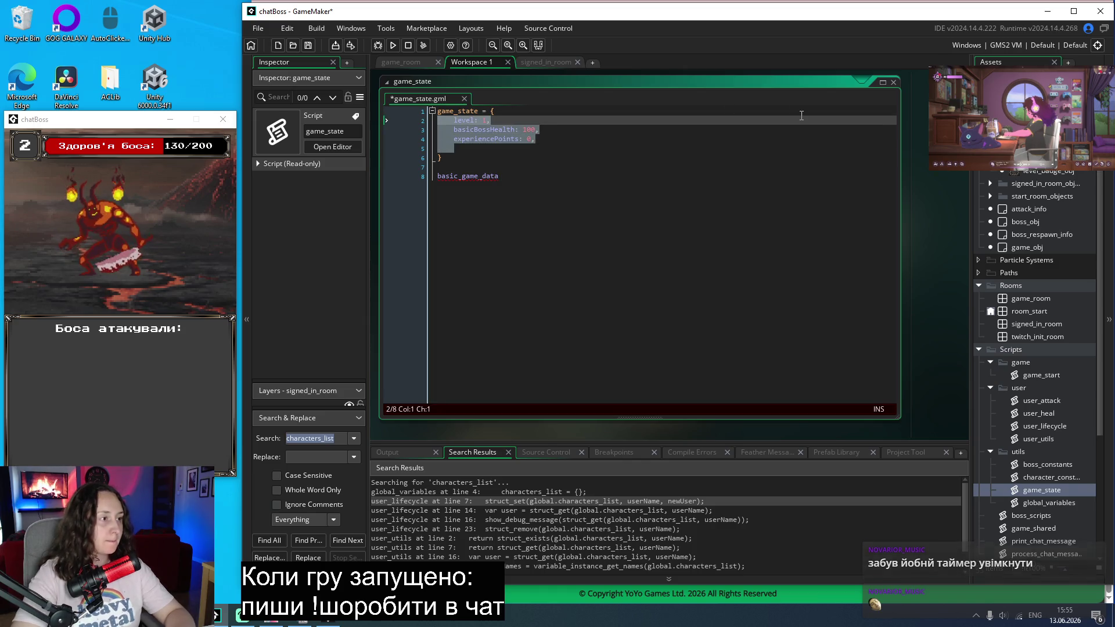
key(BackSpace)
text(})
key(Delete)
drag(493, 111, 418, 104)
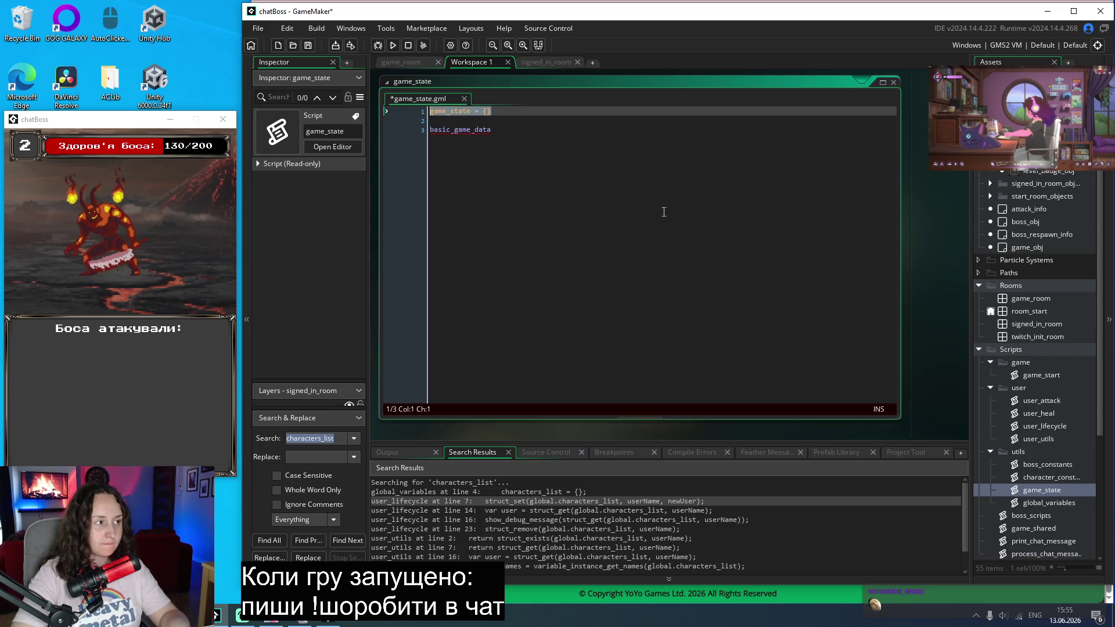
Step: Put game_state = {}; on the first line of global_variables and save it
double_click(1058, 502)
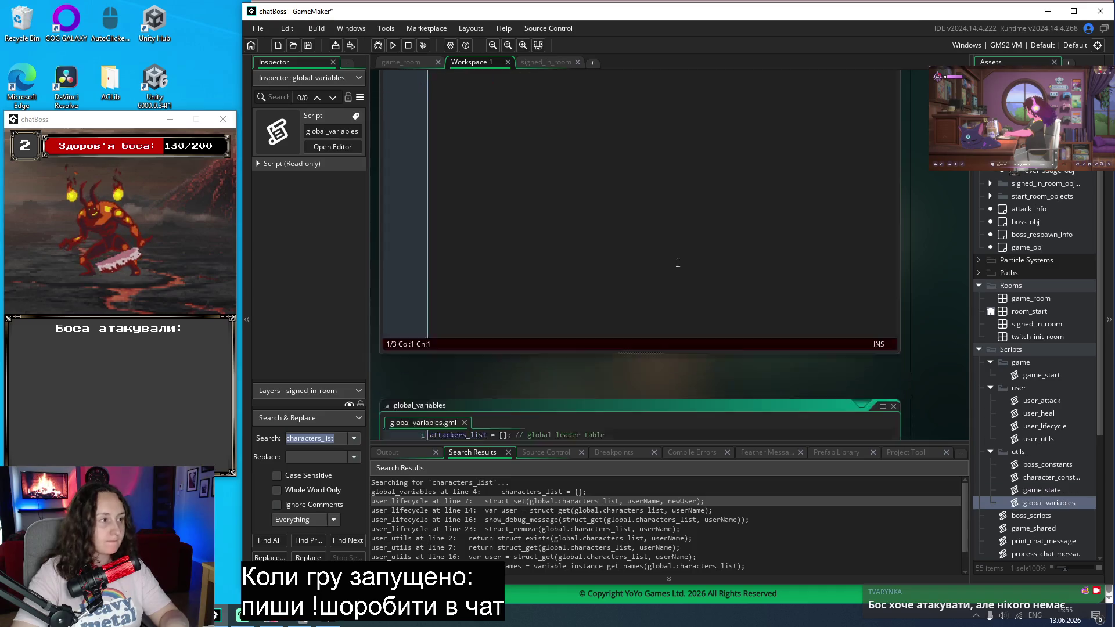
click(432, 111)
key(Return)
key(Return)
key(Up)
key(Up)
text(game_state = {};)
key(ctrl+s)
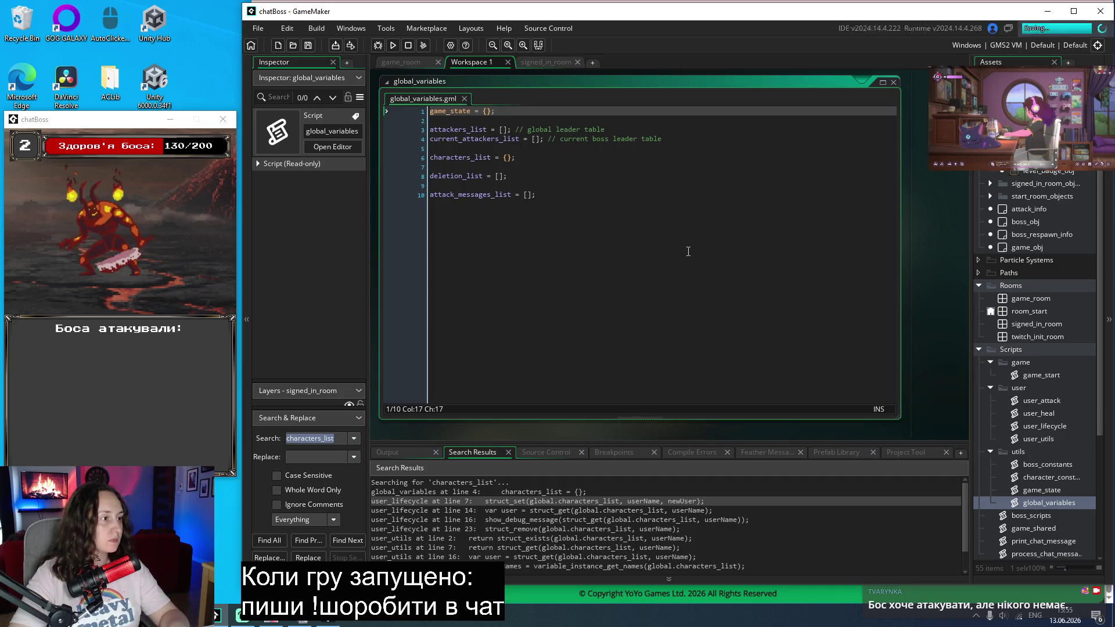
Step: In game_state, start basic_game_data = { with a nested game_data struct on indented lines
double_click(1041, 493)
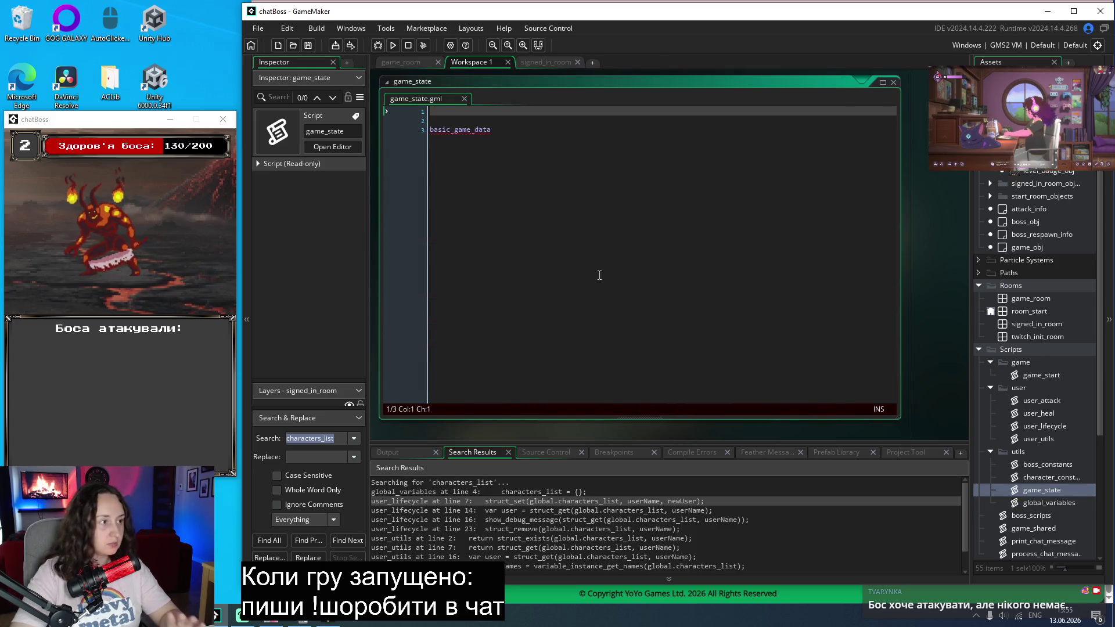
click(546, 120)
key(BackSpace)
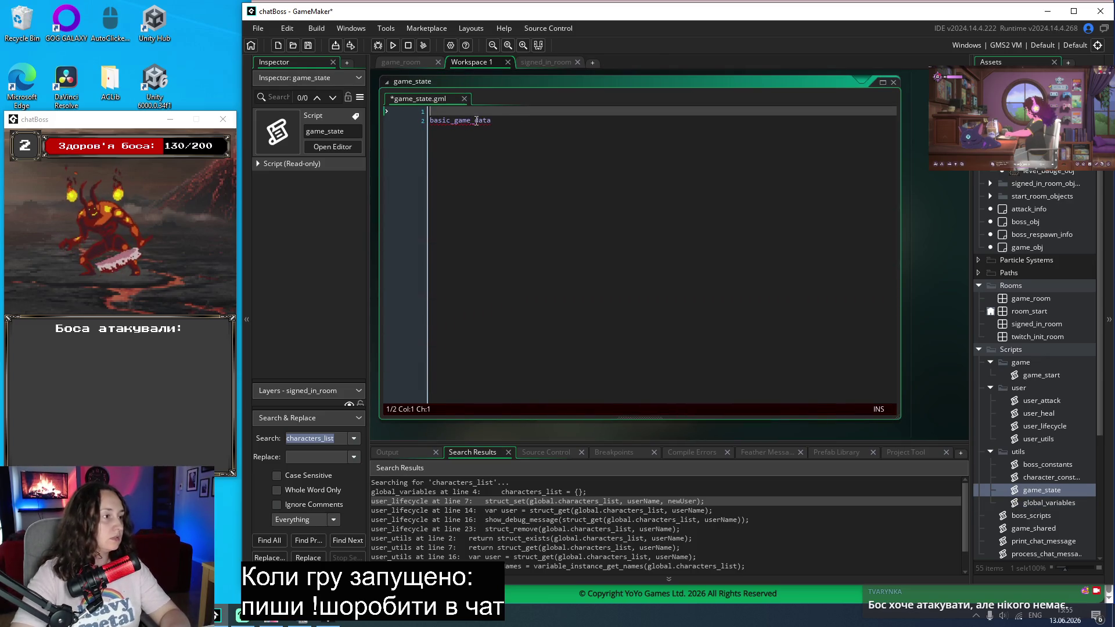
key(Down)
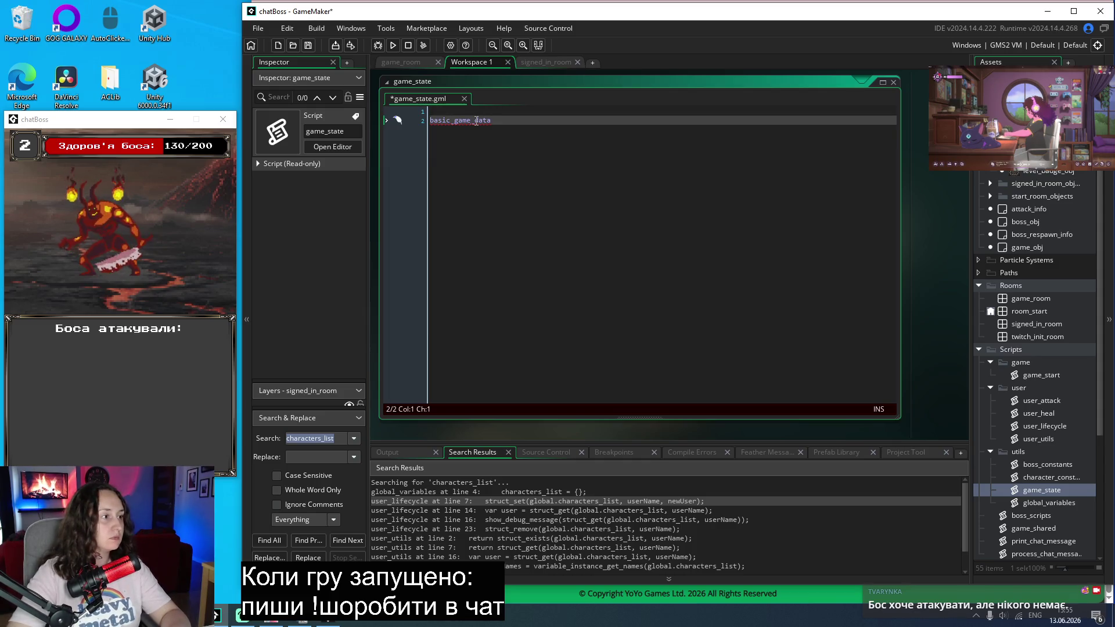
key(BackSpace)
click(567, 112)
text(= {)
key(Return)
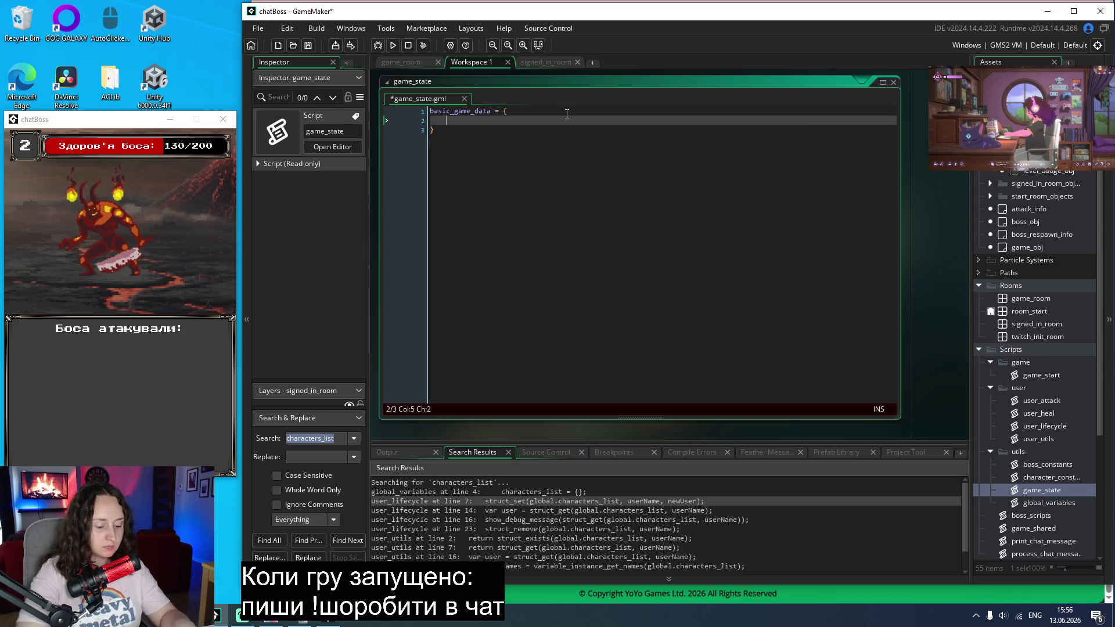
text(game_data)
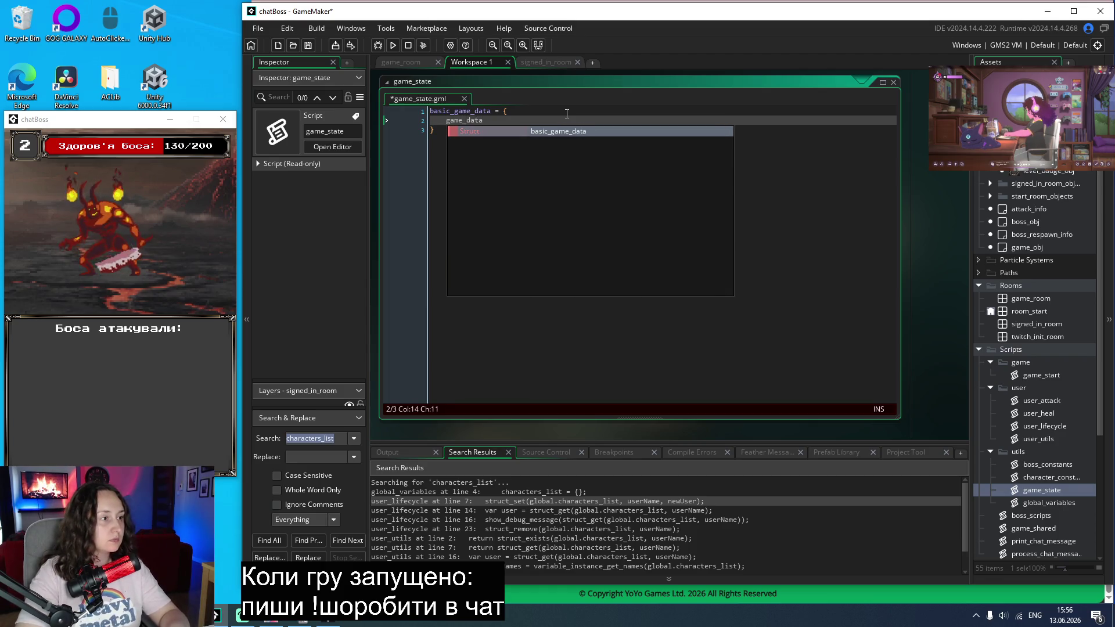
text(:)
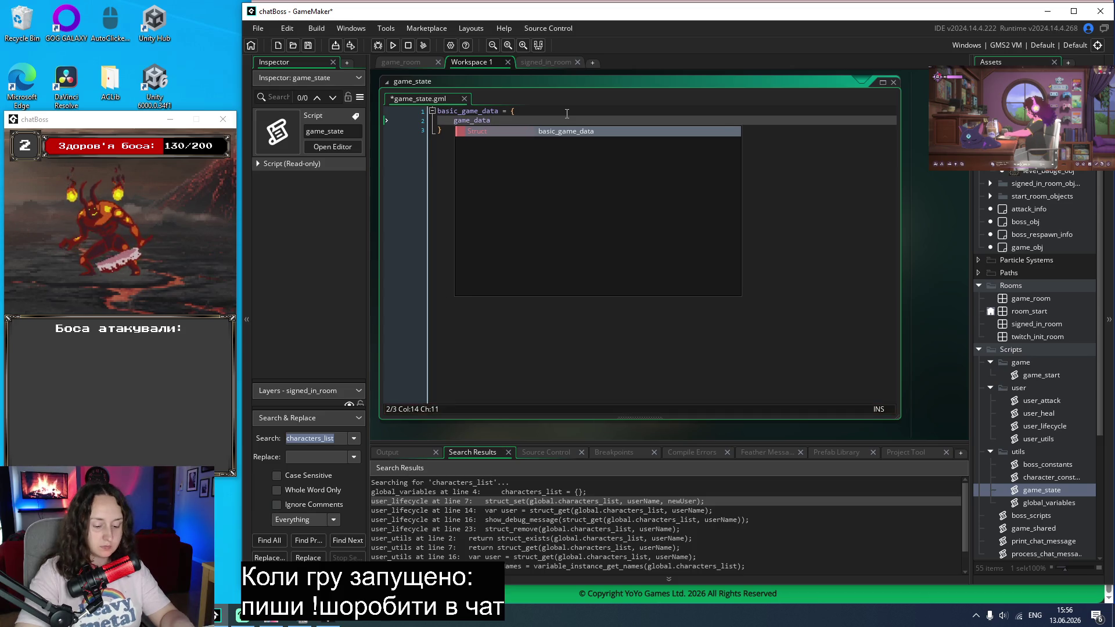
key(Return)
key(Return)
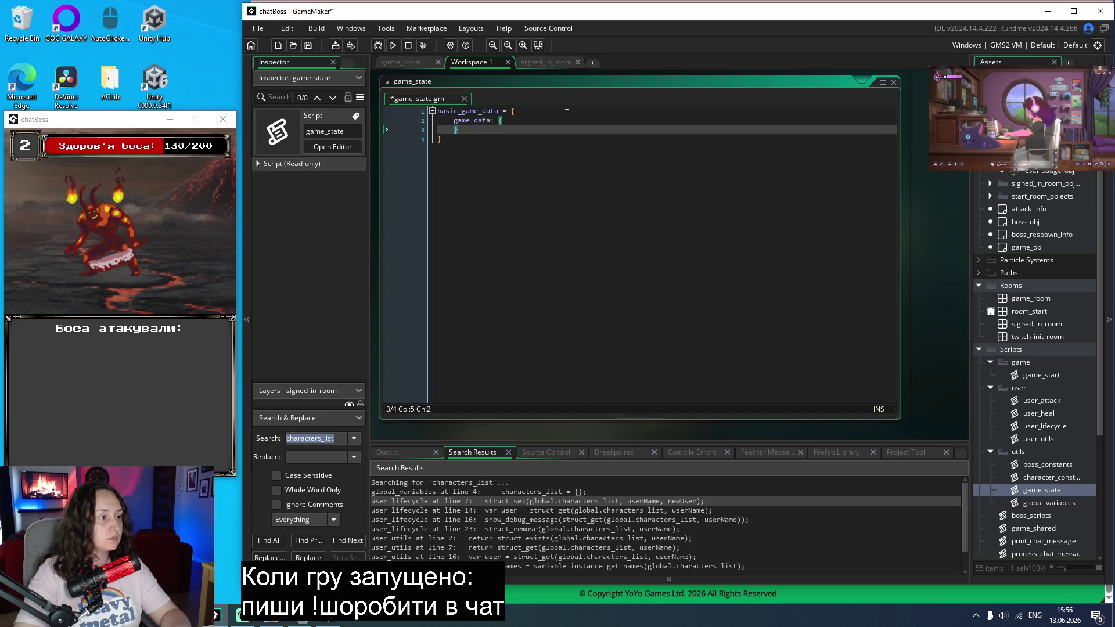
key(Up)
key(Tab)
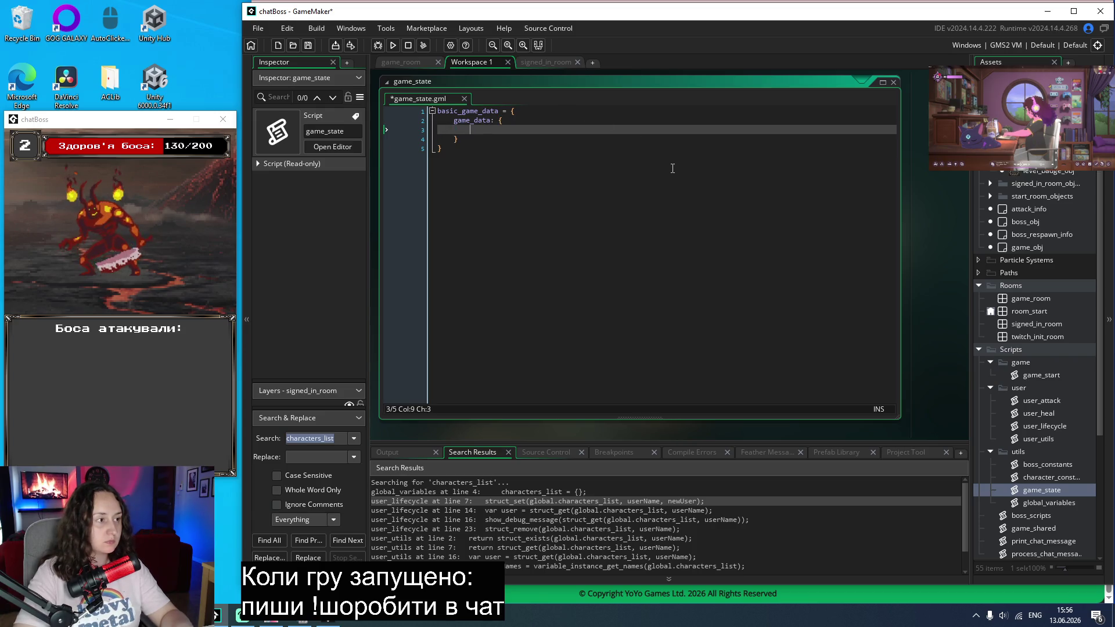
Step: After checking global_variables, rename the nested key to game_state and give it level: 1
click(1042, 503)
double_click(1041, 503)
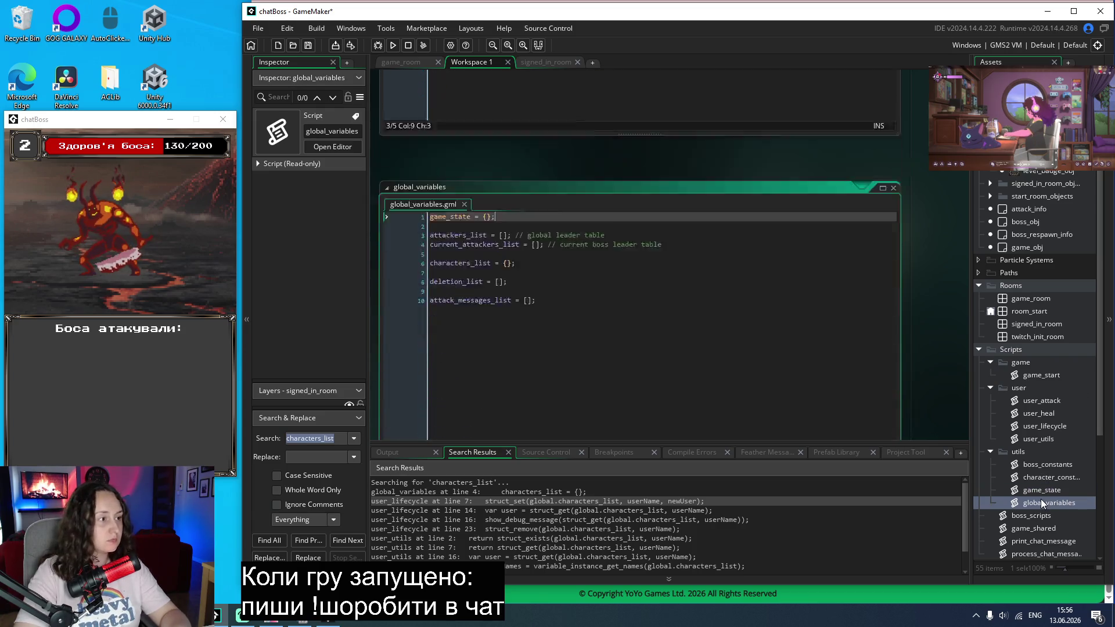
double_click(1037, 489)
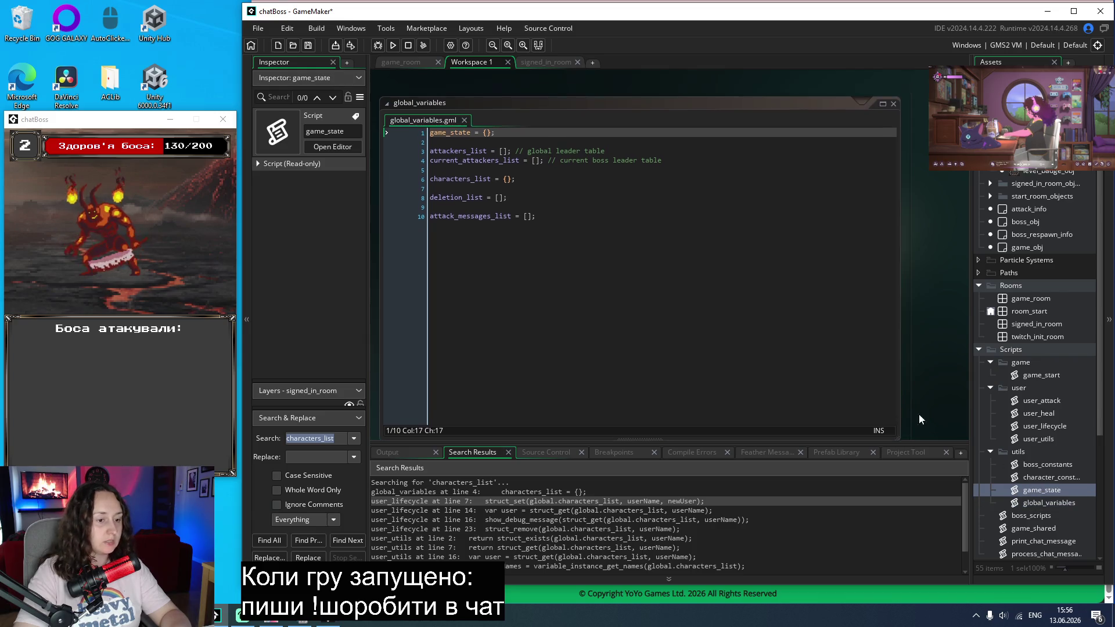
click(489, 121)
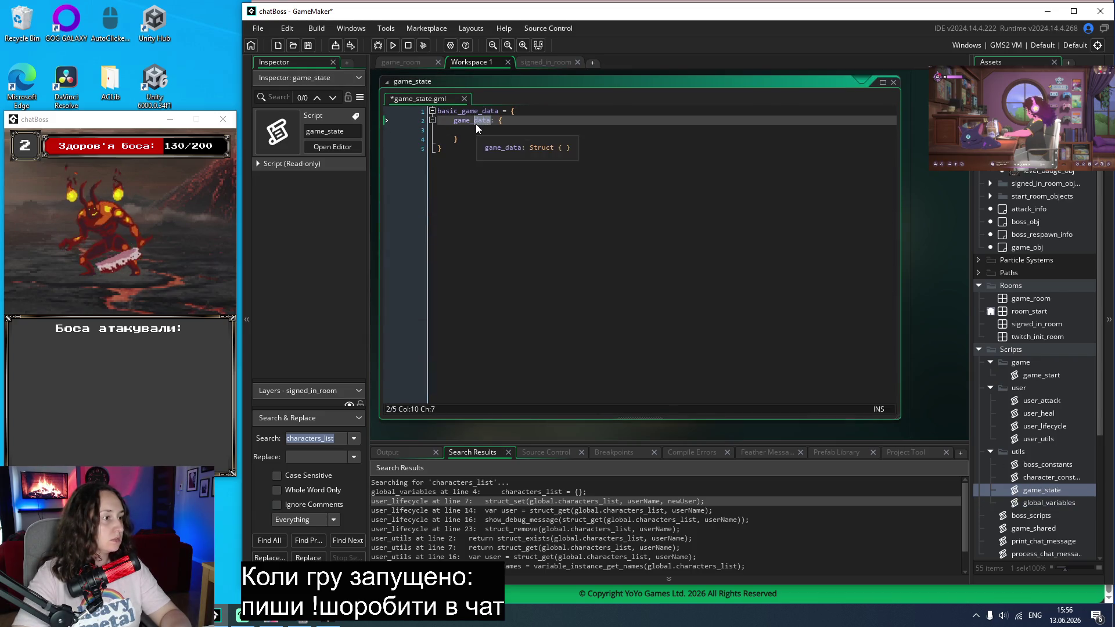
key(BackSpace)
key(BackSpace)
key(BackSpace)
text(sta)
key(Return)
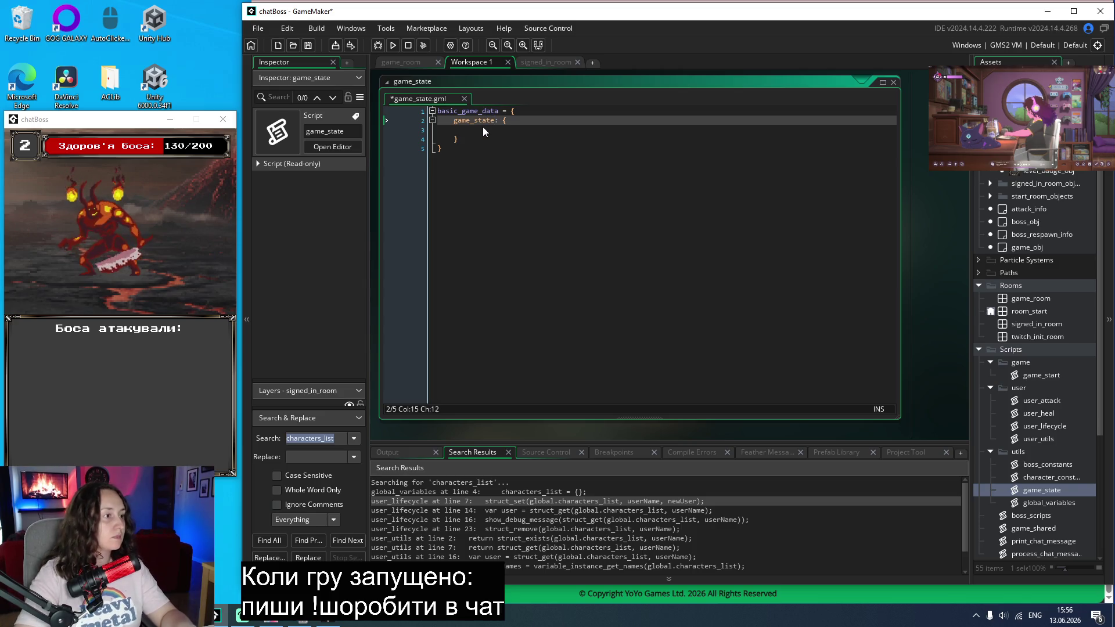
click(481, 133)
text(leve)
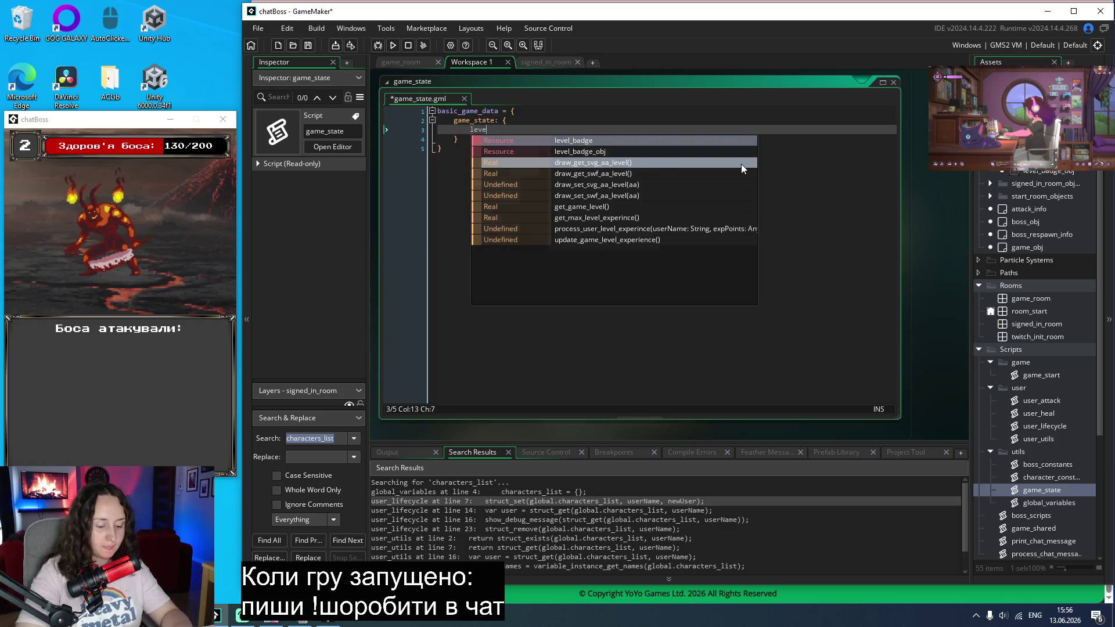
text(l: 1)
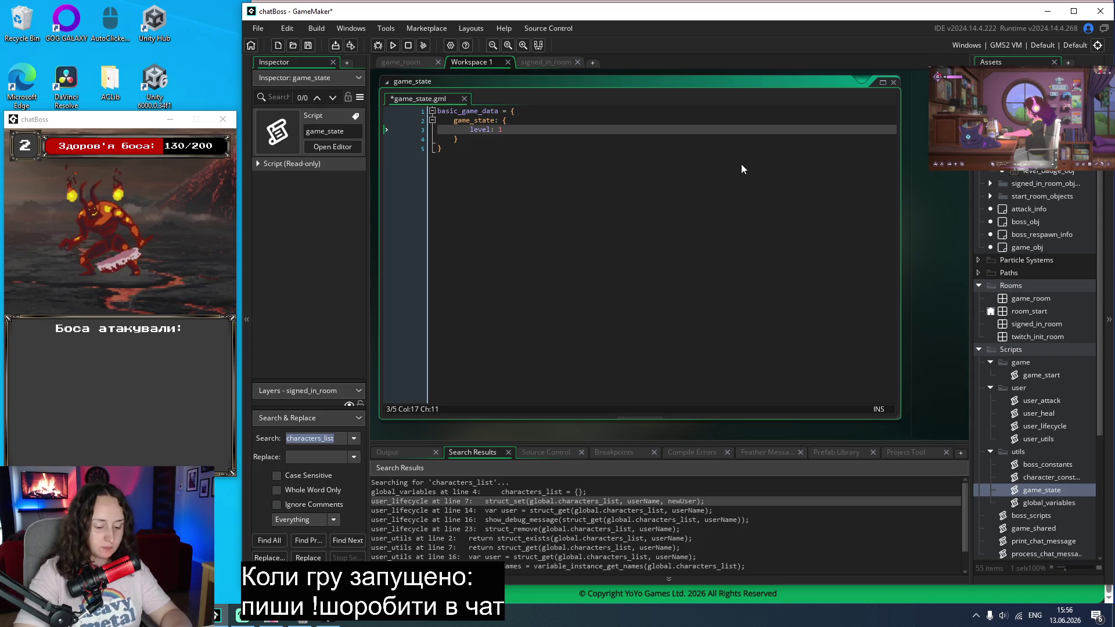
key(Return)
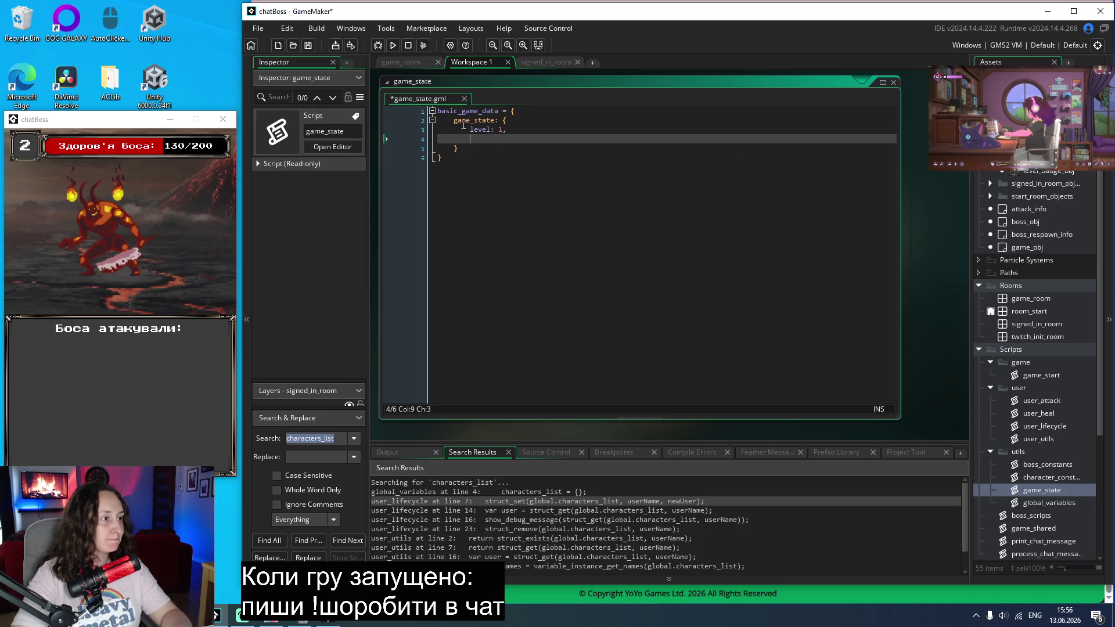
Step: Search the whole project for every use of game_state
double_click(464, 121)
key(ctrl+c)
click(340, 440)
key(ctrl+a)
key(ctrl+v)
key(Return)
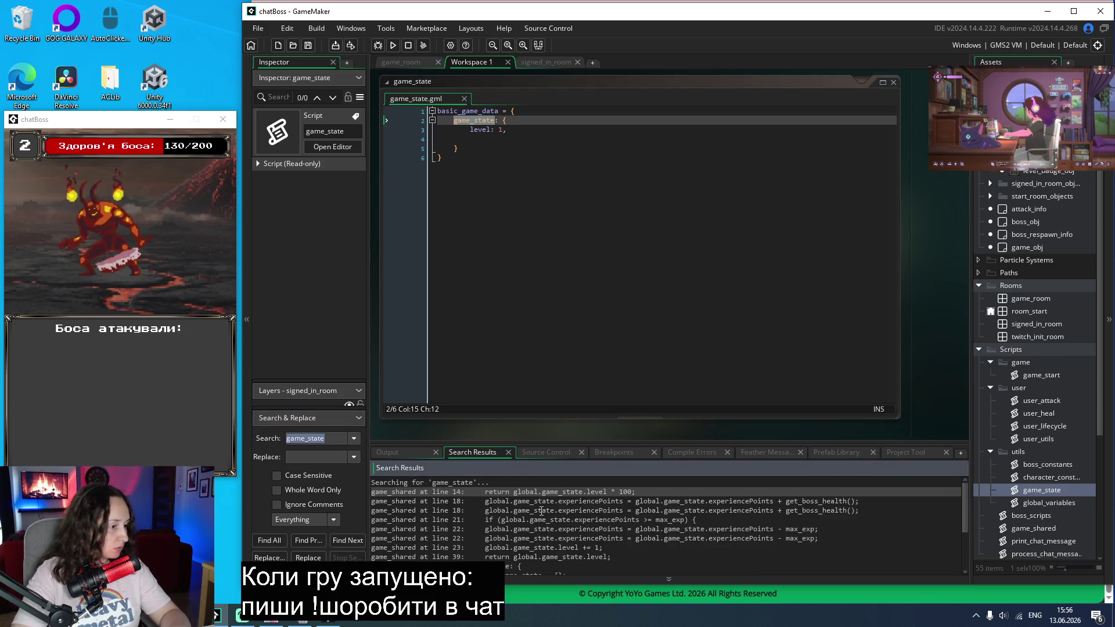
Step: Add experiencePoints: 0, to the nested game_state struct below level: 1
click(513, 140)
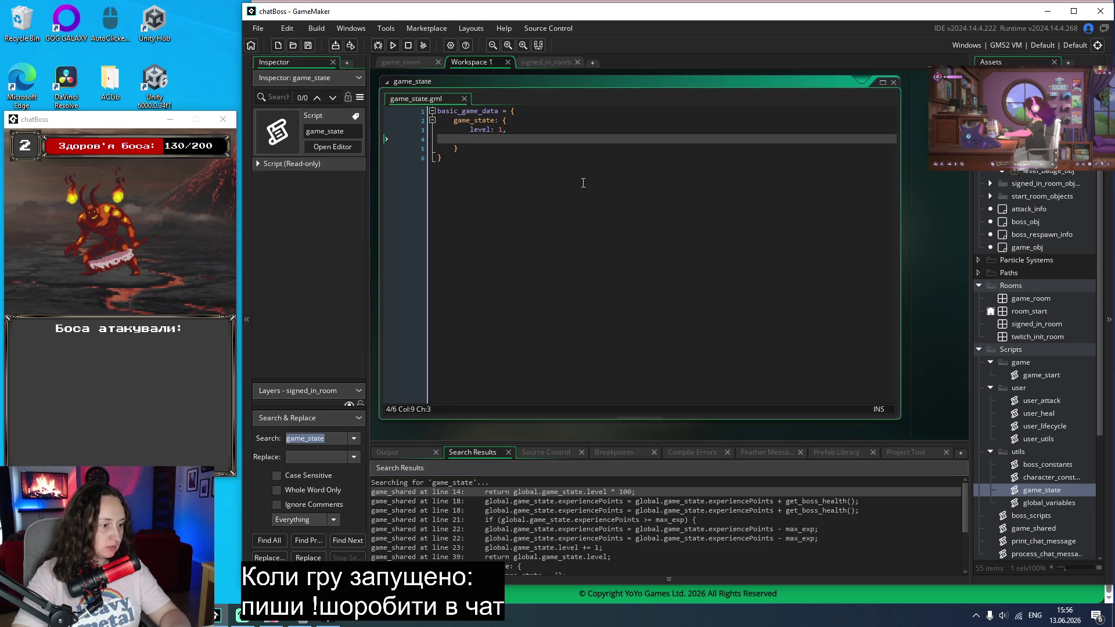
text(game_state)
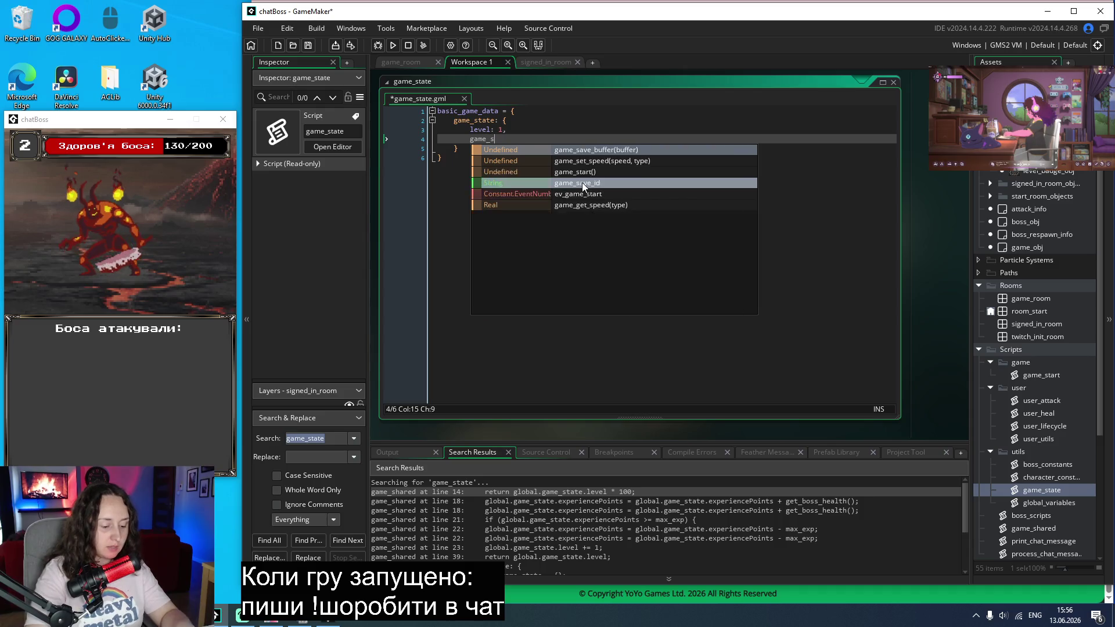
key(BackSpace)
key(BackSpace)
key(BackSpace)
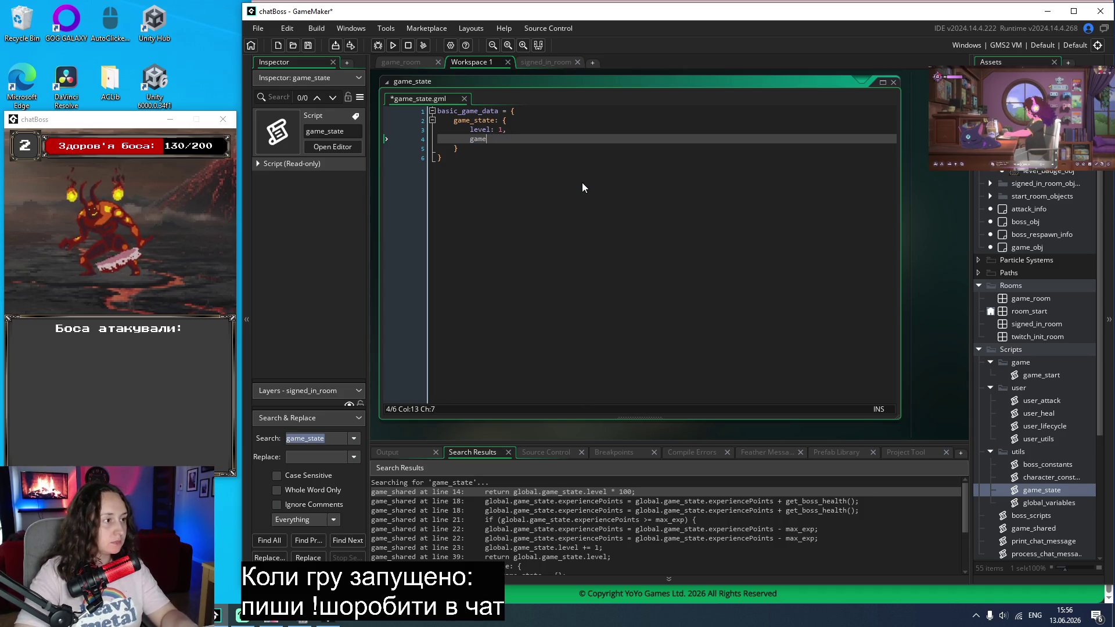
text(experience)
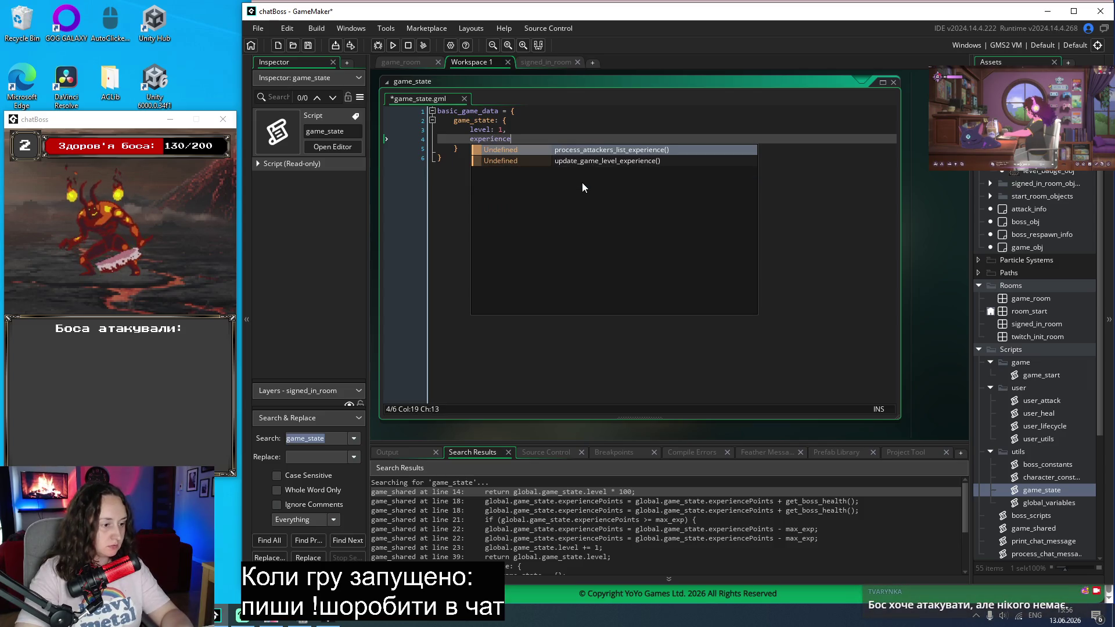
text(Points)
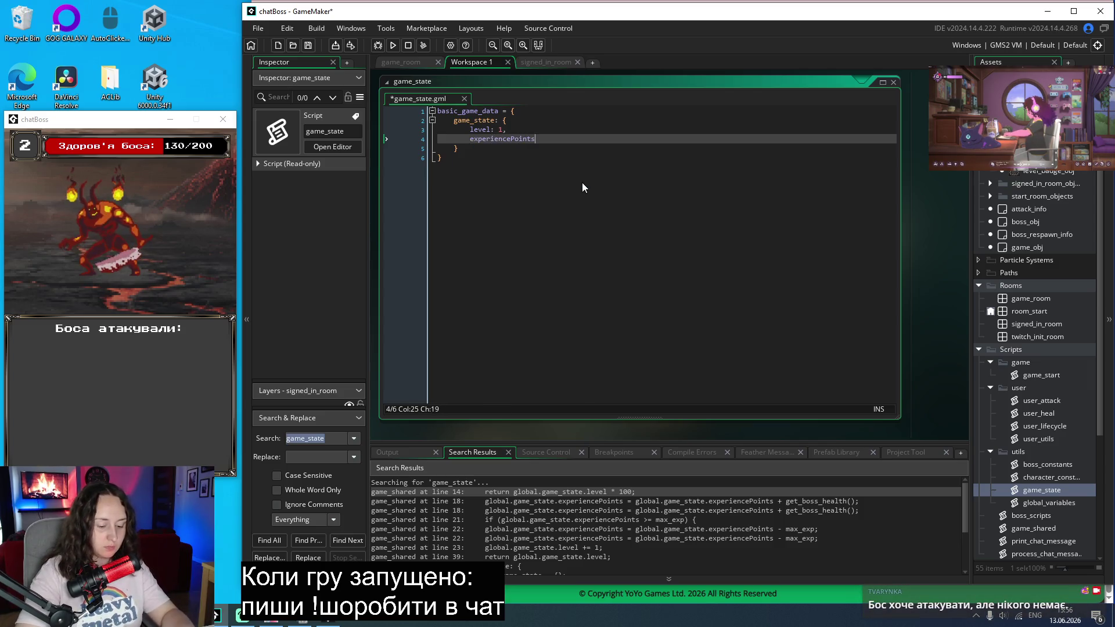
text(: 0)
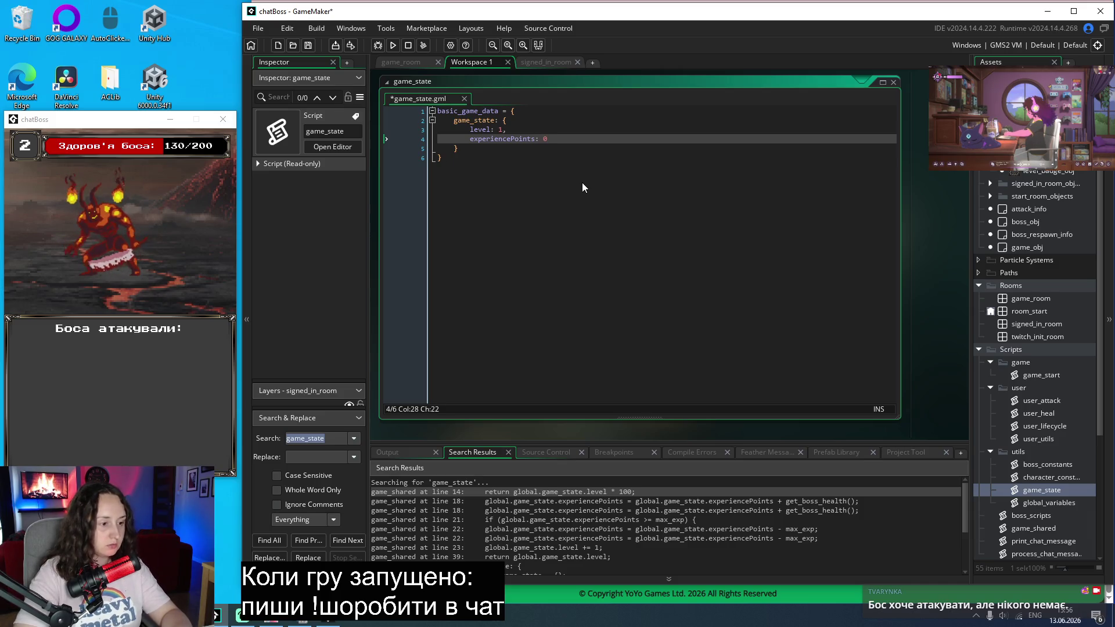
text(,)
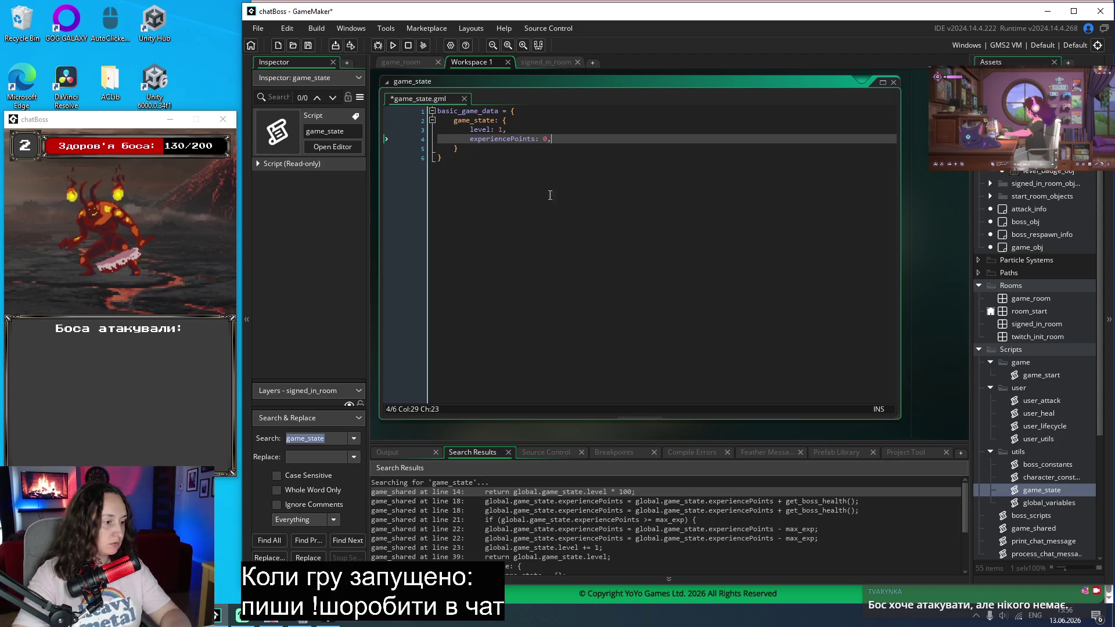
Step: Inspect the boss_scripts search result at line 48, then return to game_state
scroll(713, 551, down, 1)
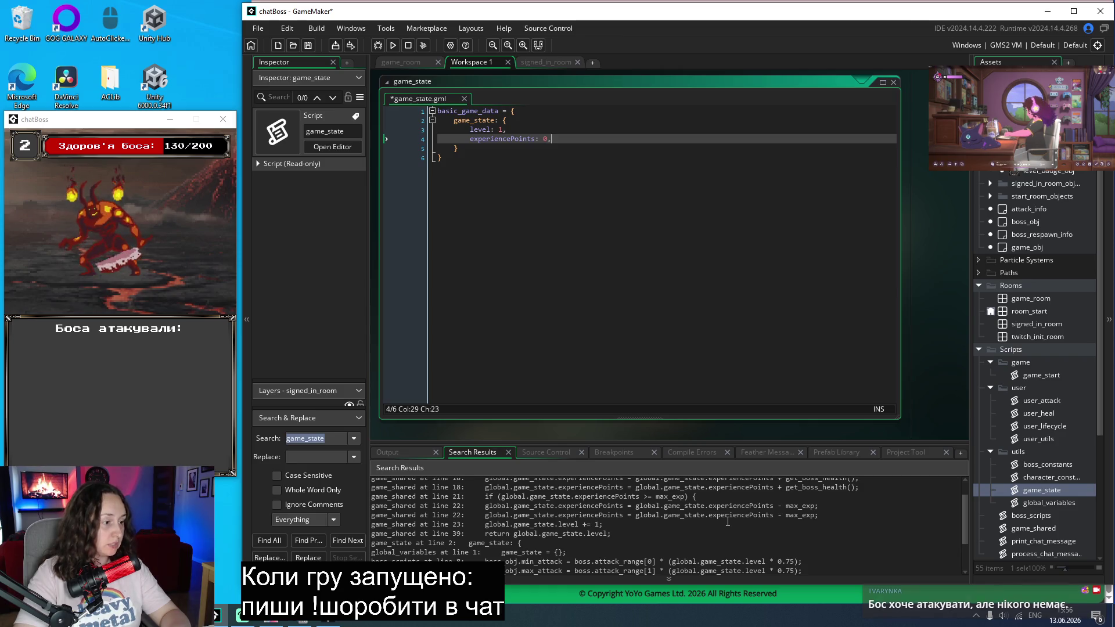
scroll(727, 522, down, 1)
scroll(728, 522, down, 1)
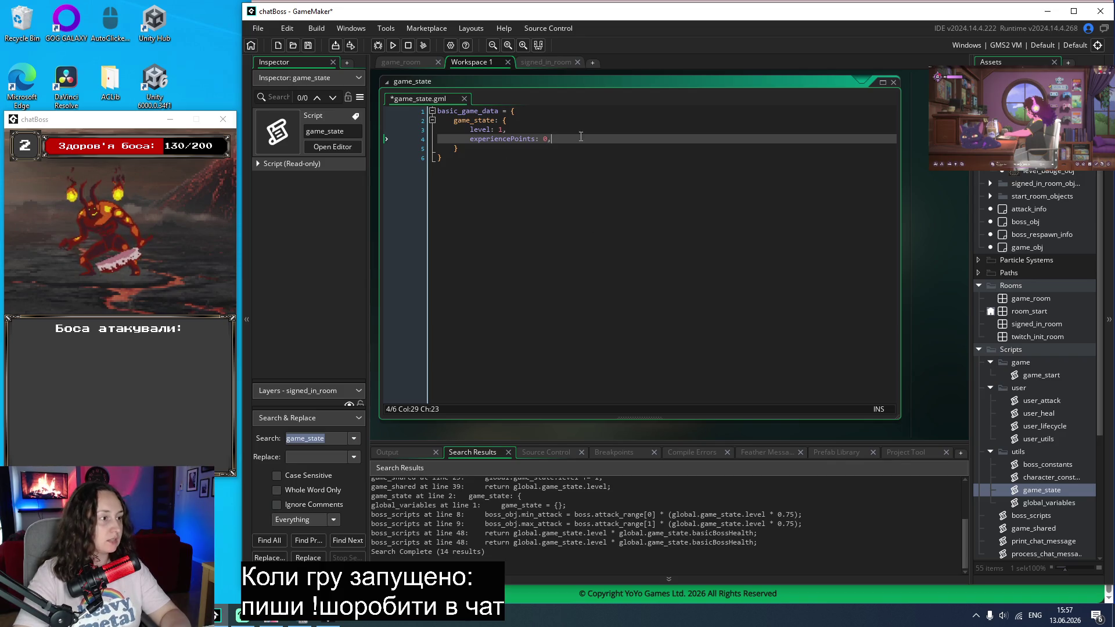
double_click(659, 542)
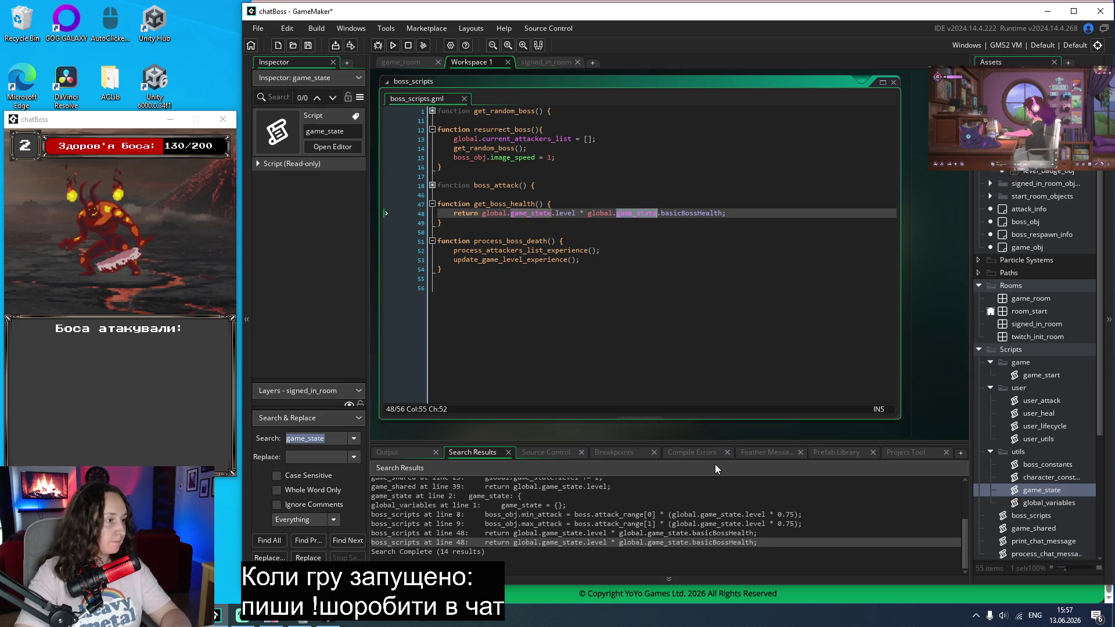
double_click(1030, 493)
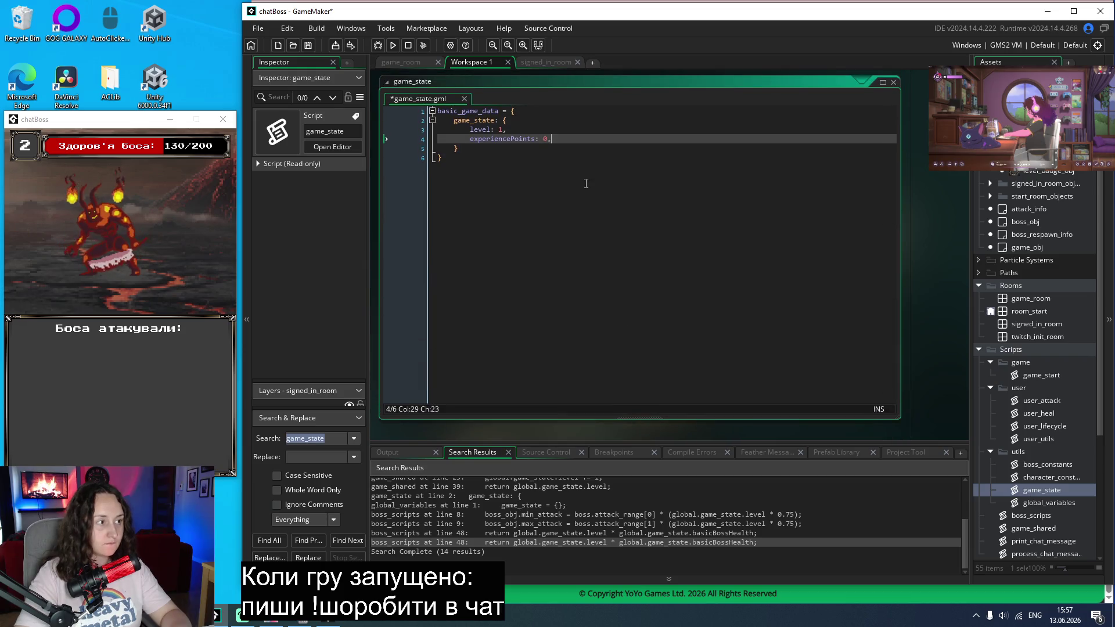
Step: Add basicBossHealth: 100 to game_state, save, and put a comma after its closing brace
key(Return)
text(basicBossHealth:)
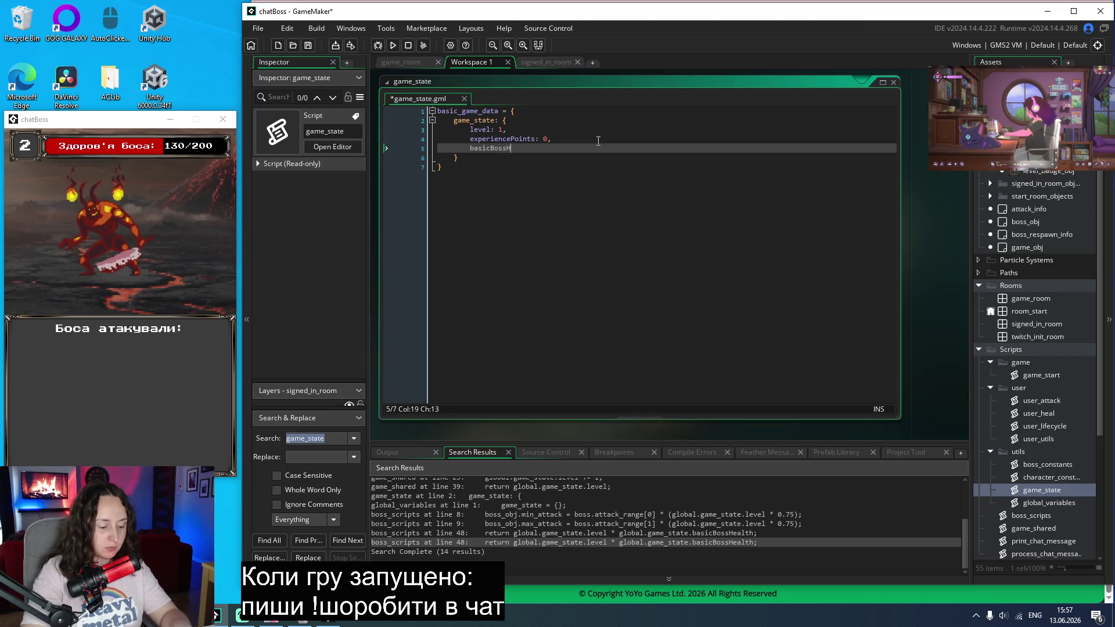
text( 100,)
key(ctrl+s)
click(495, 158)
text(,)
key(Return)
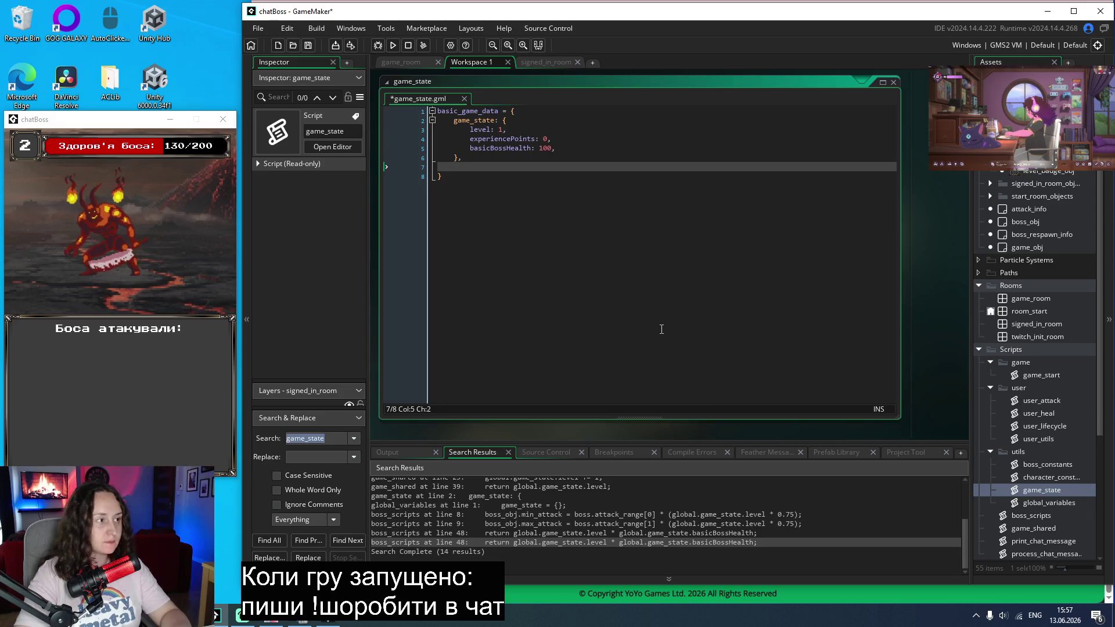
Step: Add an attackers_list [] entry, copying the name from global_variables
scroll(674, 302, down, 3)
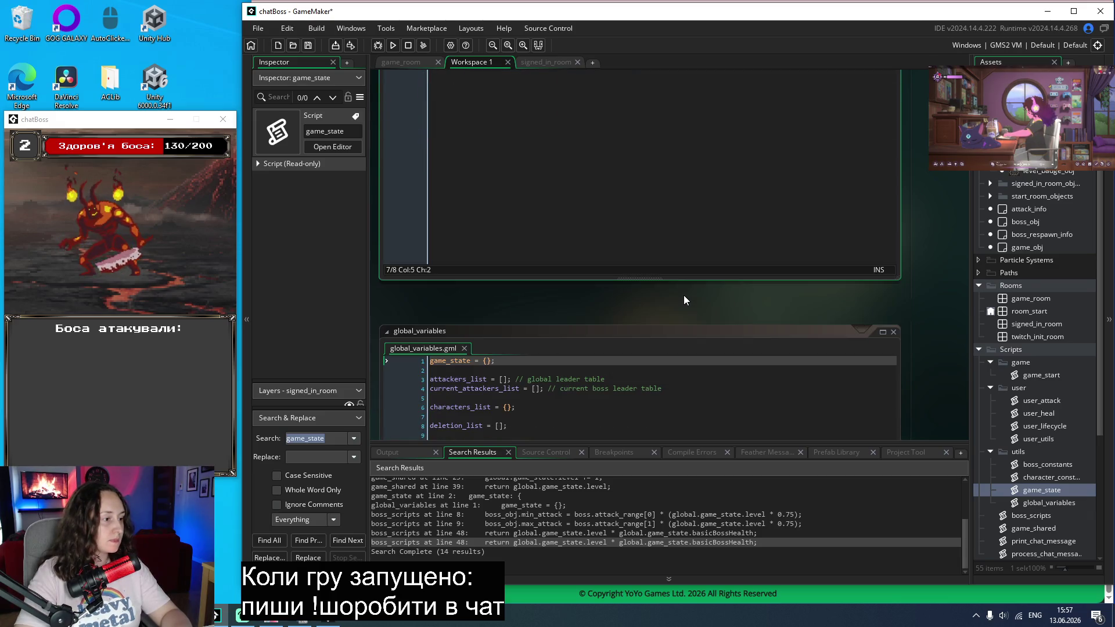
scroll(684, 295, up, 3)
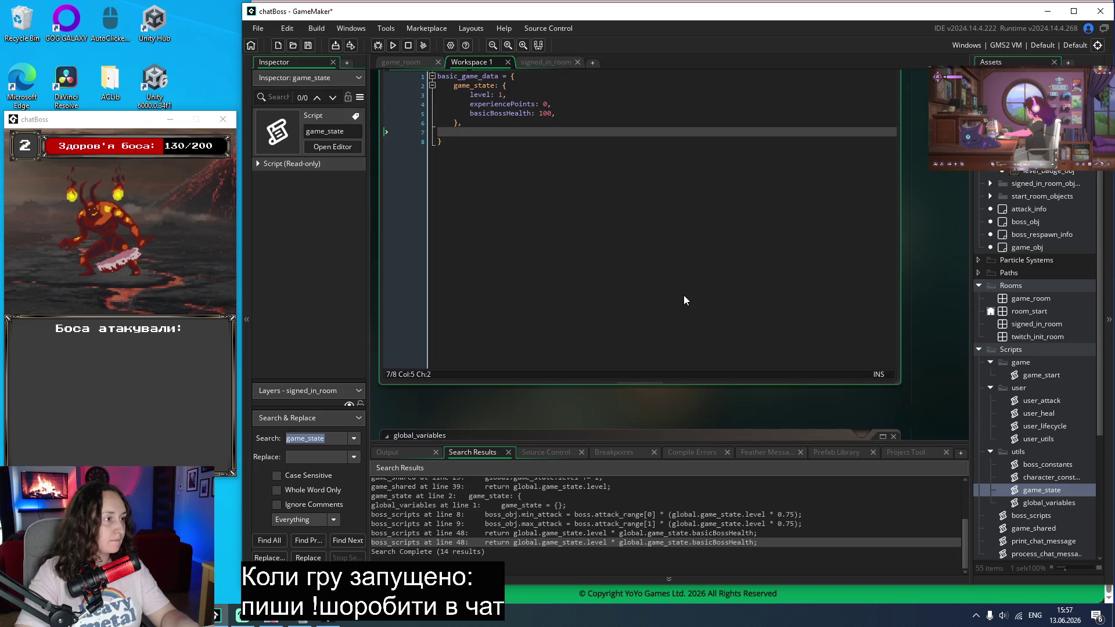
text(attackers)
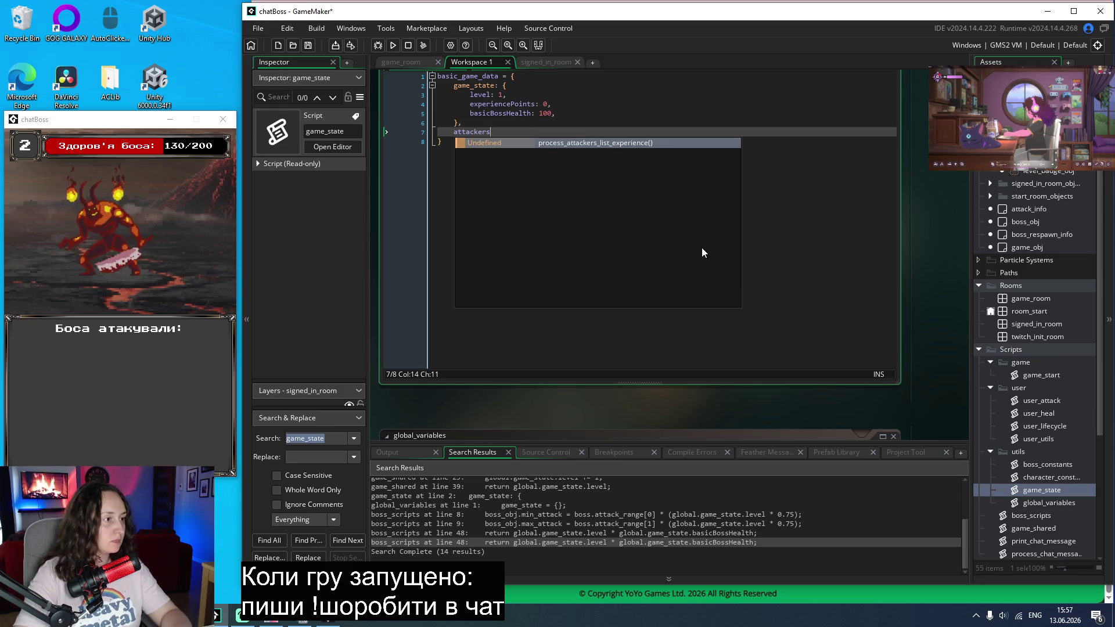
key(Left)
key(Left)
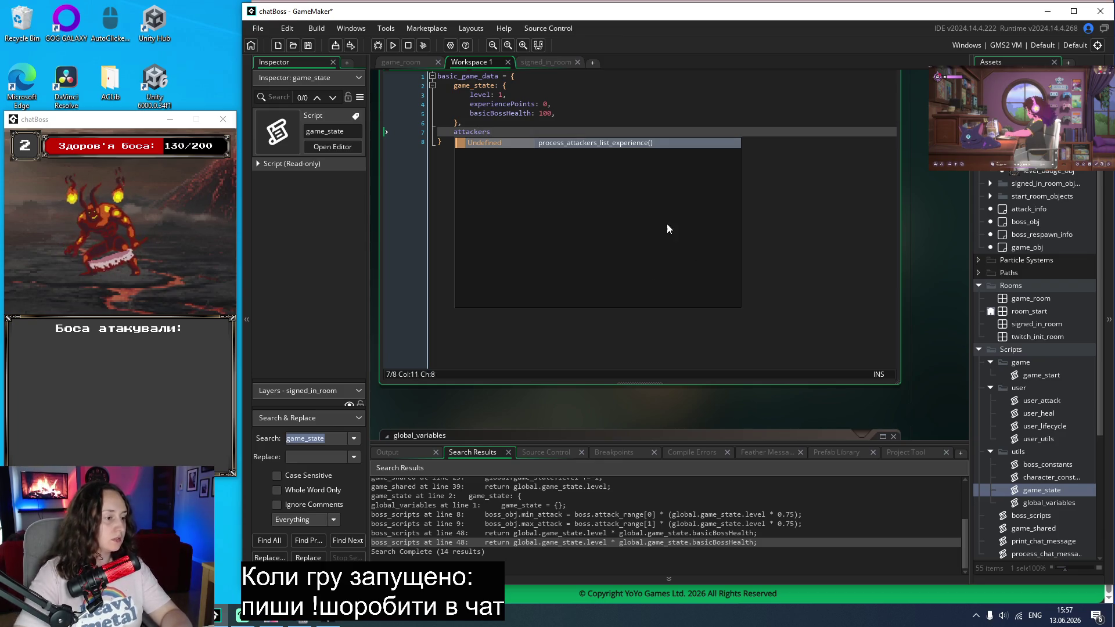
scroll(618, 392, down, 3)
double_click(471, 381)
key(ctrl+c)
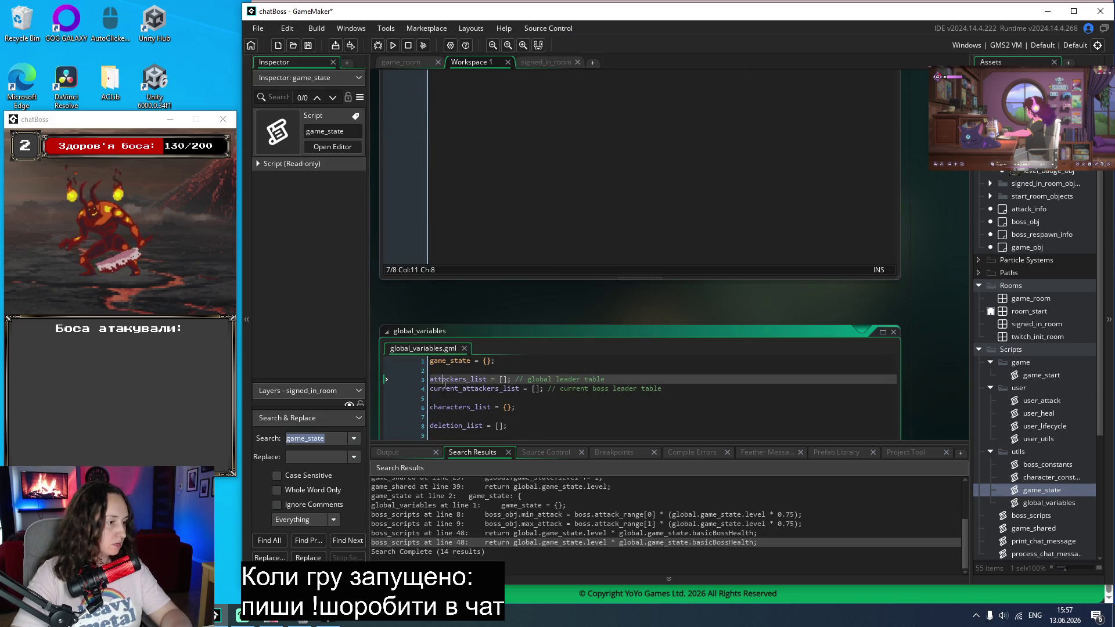
scroll(630, 301, up, 3)
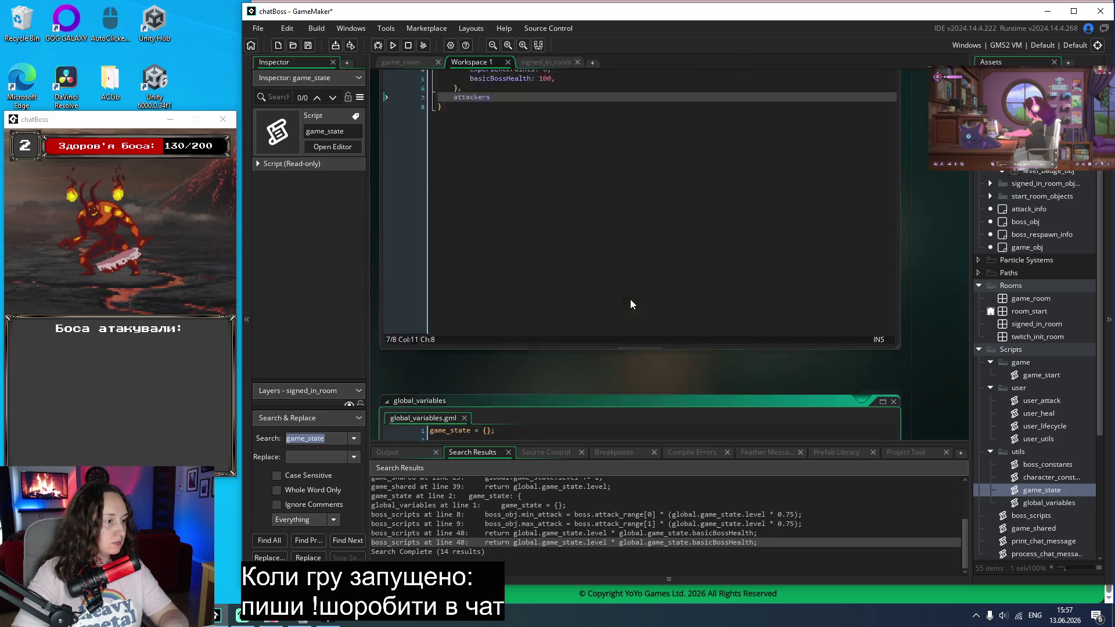
click(521, 204)
key(ctrl+shift+Left)
key(ctrl+v)
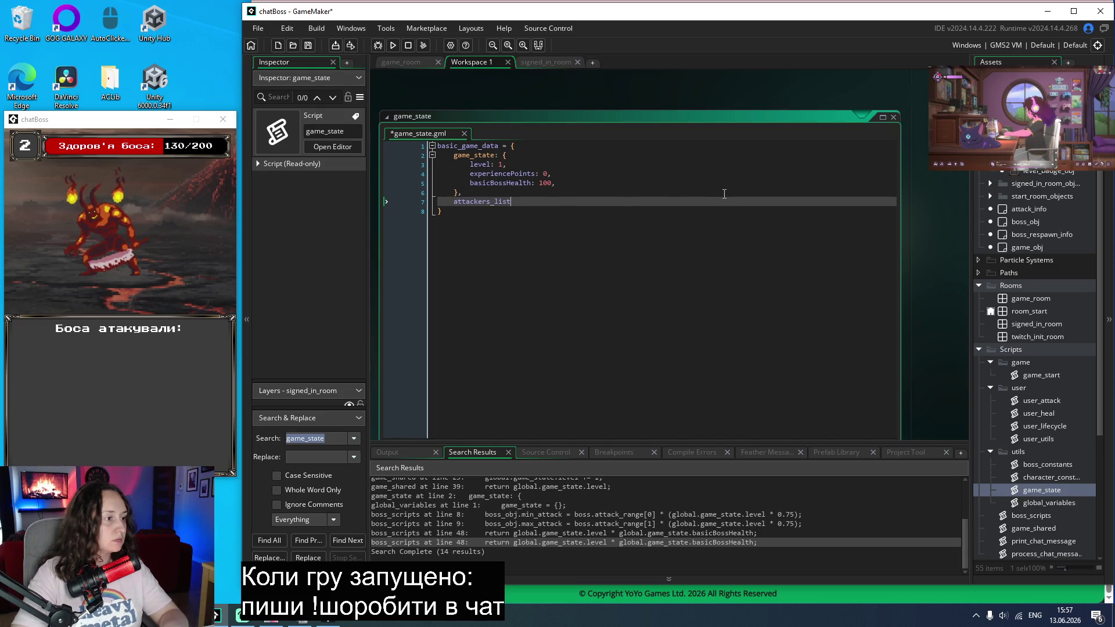
text(: [],)
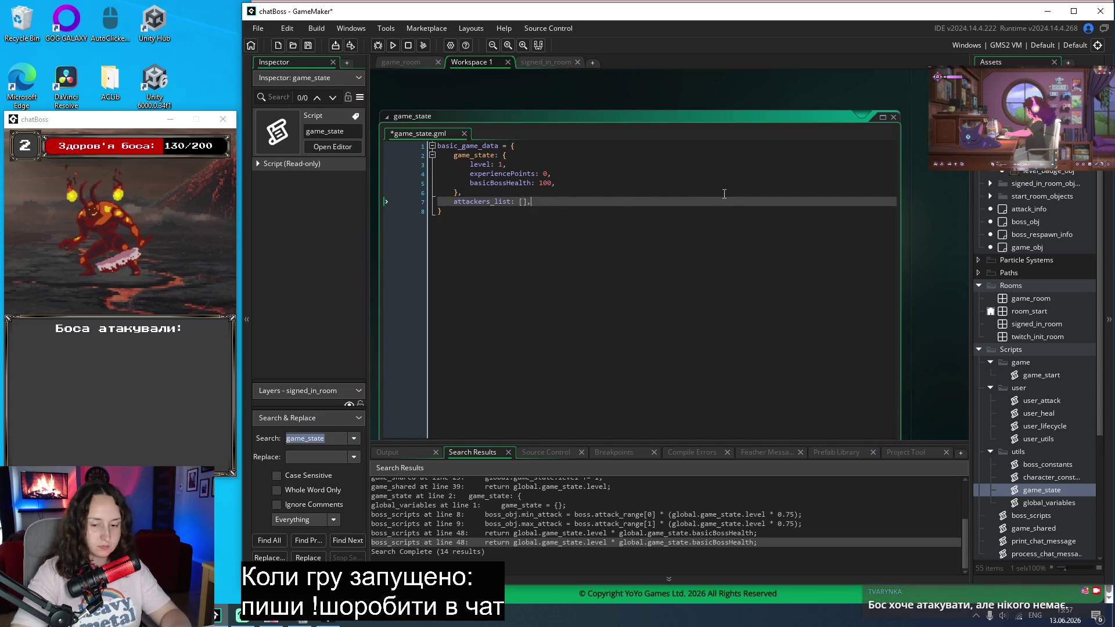
key(Return)
Step: Add a current_attackers_list [] entry copied from global_variables
scroll(724, 198, down, 5)
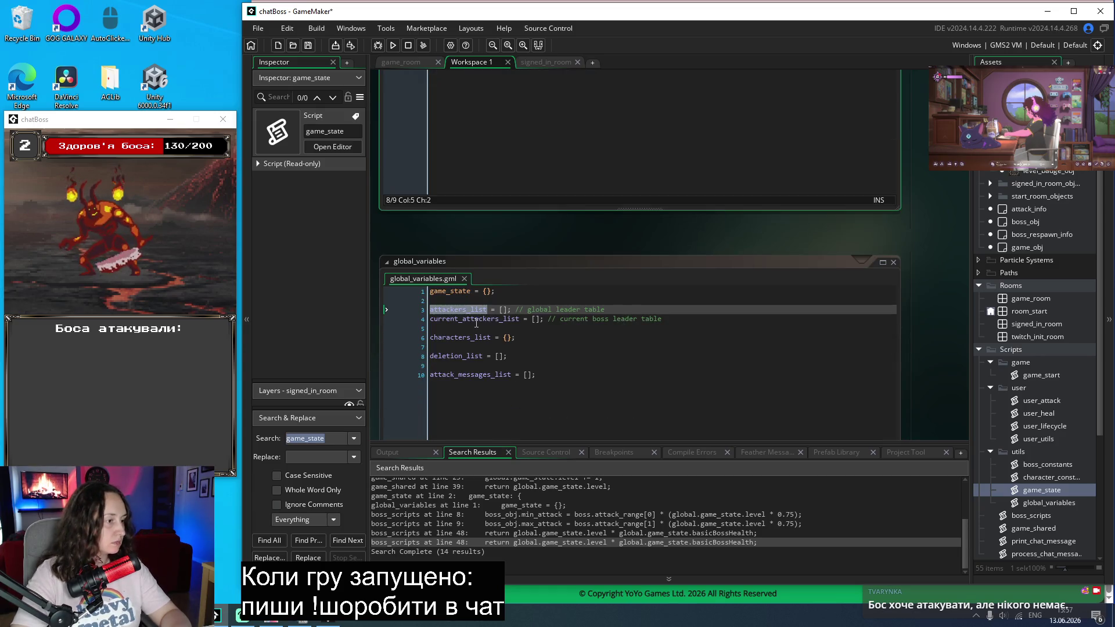
double_click(476, 321)
key(ctrl+c)
scroll(597, 219, up, 5)
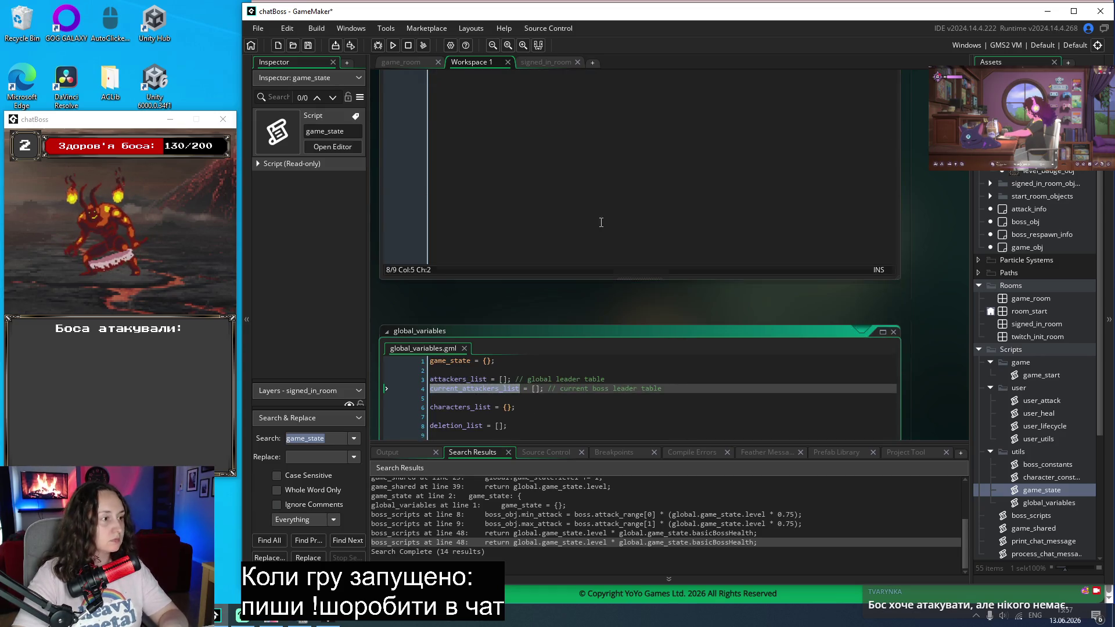
key(ctrl+v)
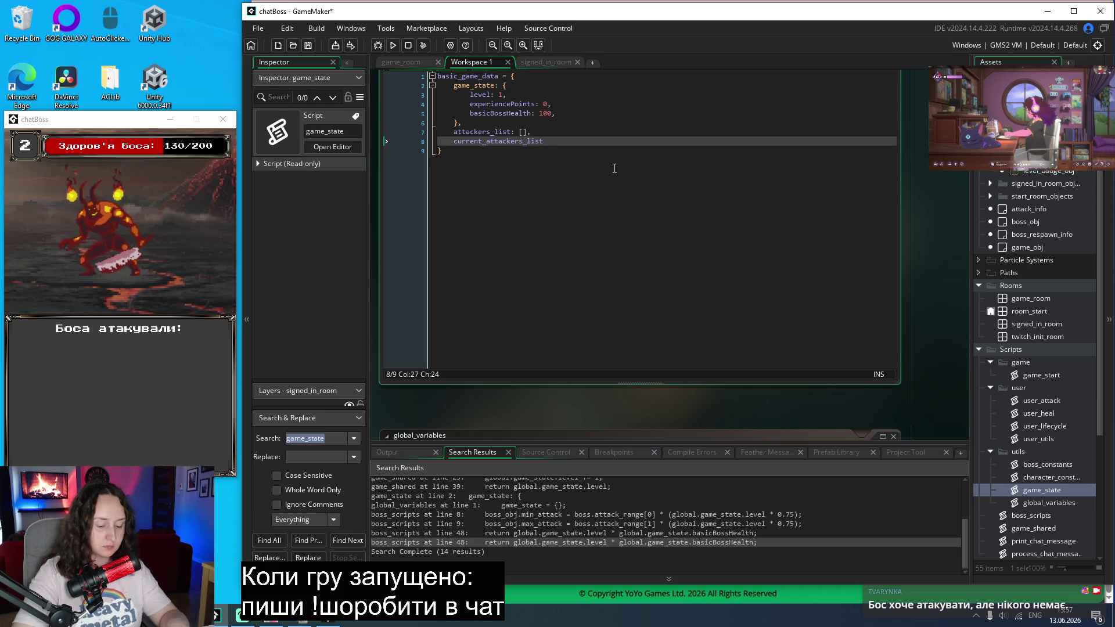
text([])
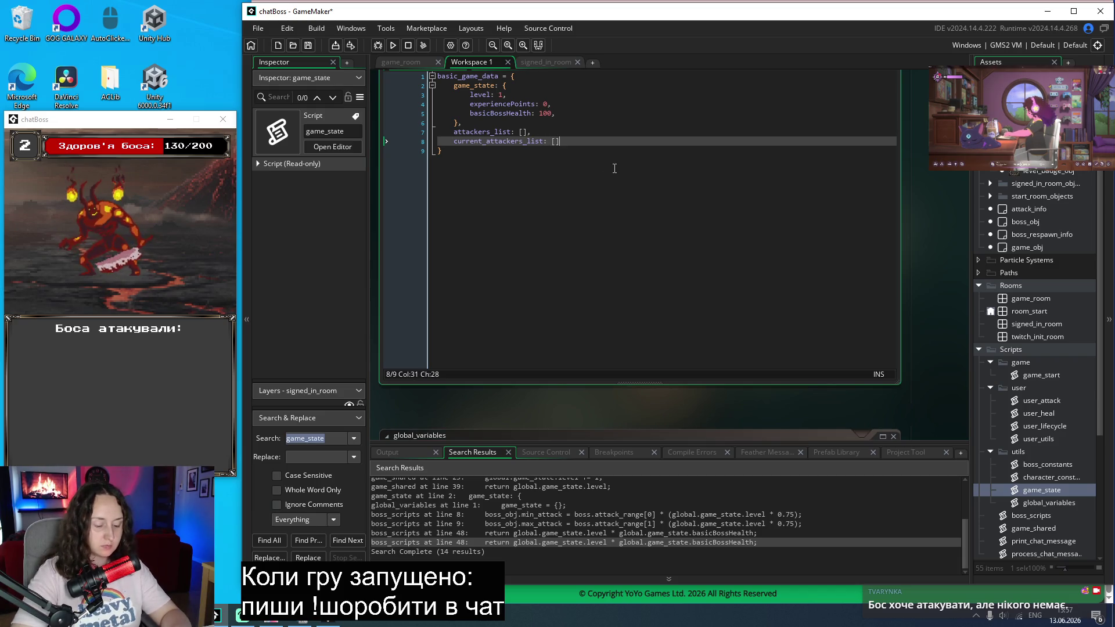
text(,)
key(Return)
Step: Add characters_list: {}, copied from global_variables, as the last basic_game_data entry
scroll(639, 168, down, 5)
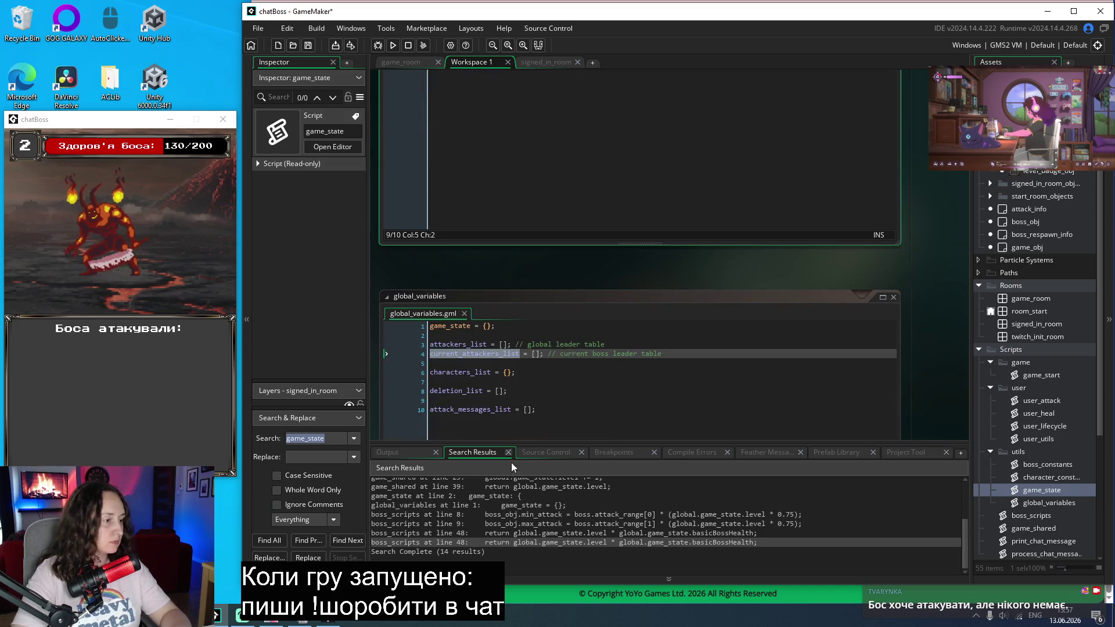
double_click(456, 372)
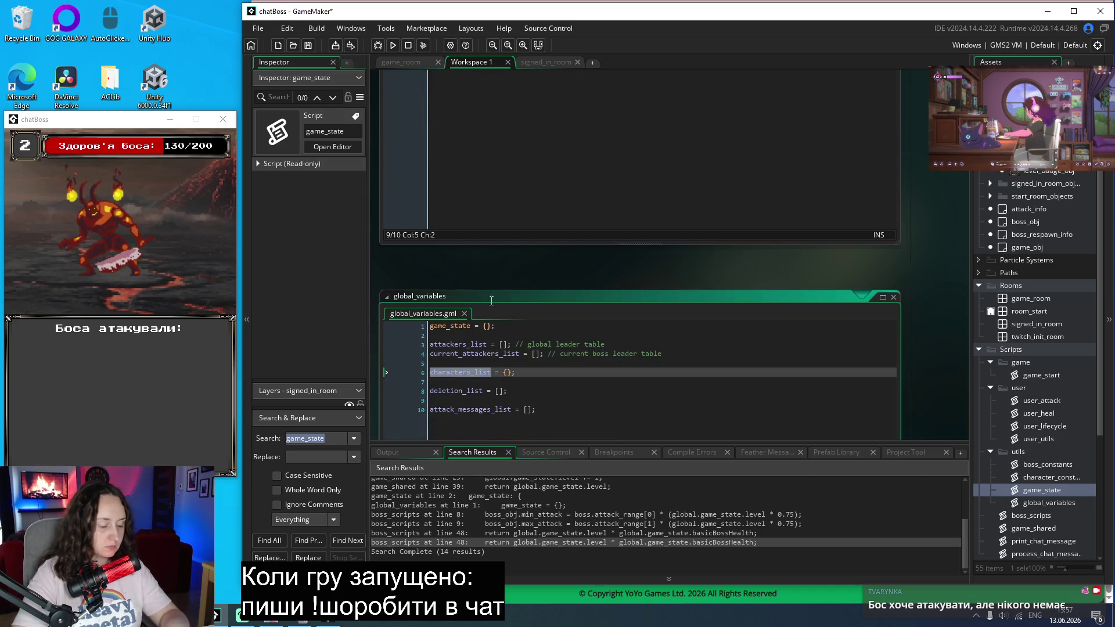
key(ctrl+c)
scroll(492, 300, up, 5)
click(705, 163)
key(ctrl+v)
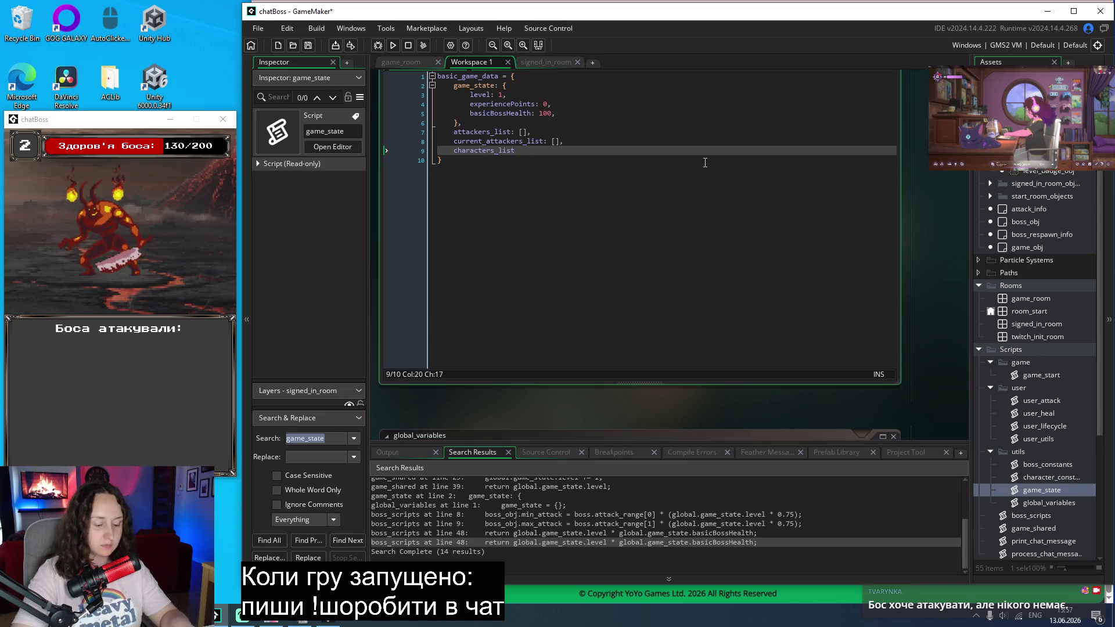
text(: {},)
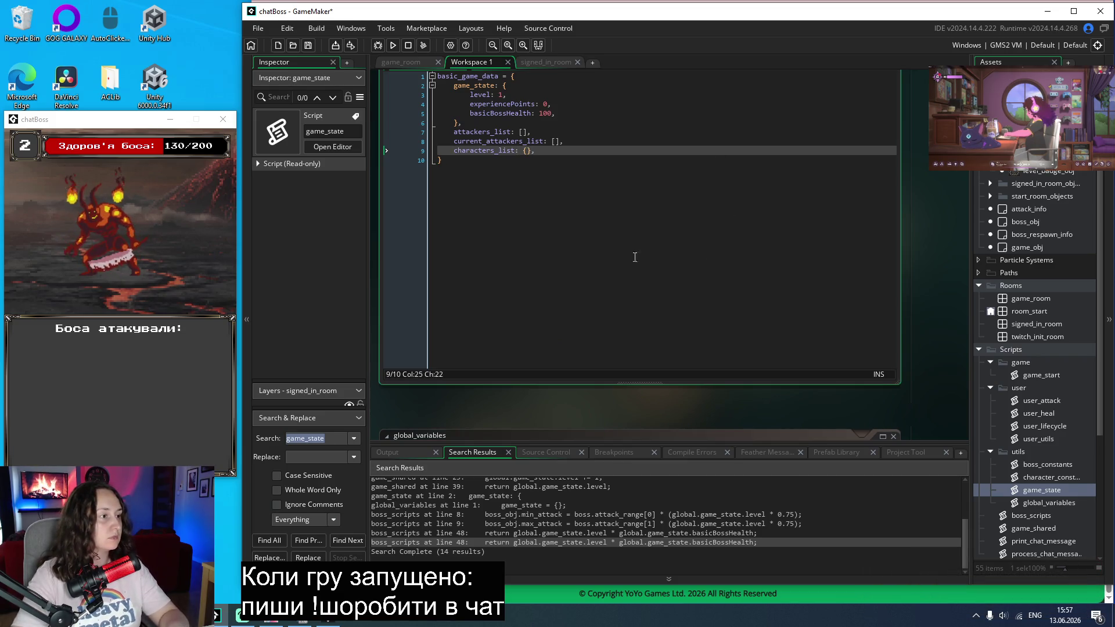
scroll(656, 313, up, 2)
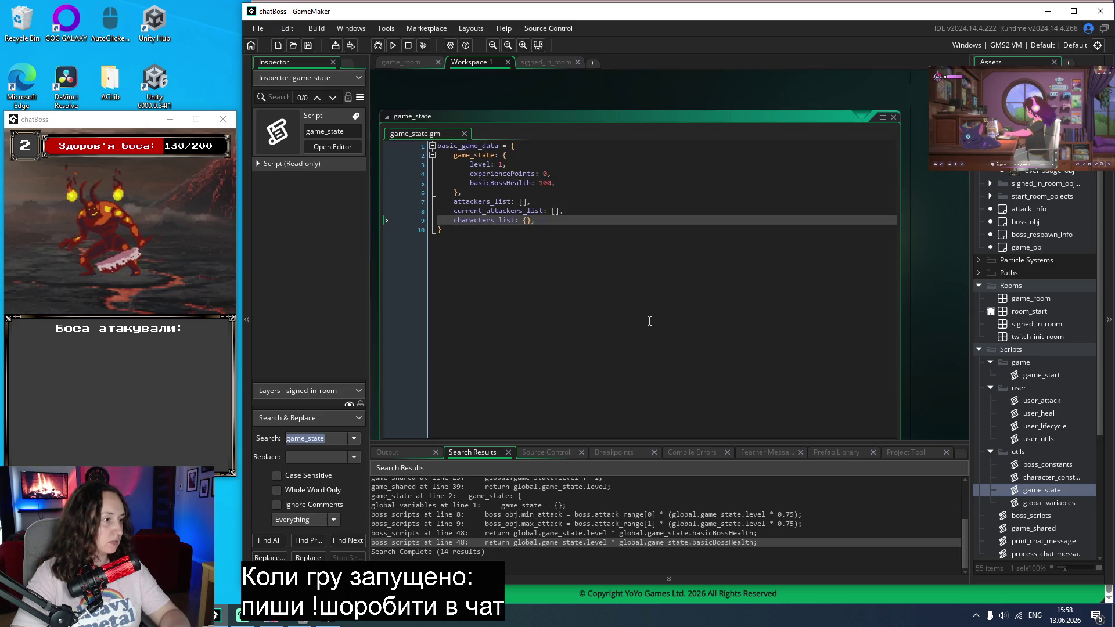
scroll(649, 320, down, 6)
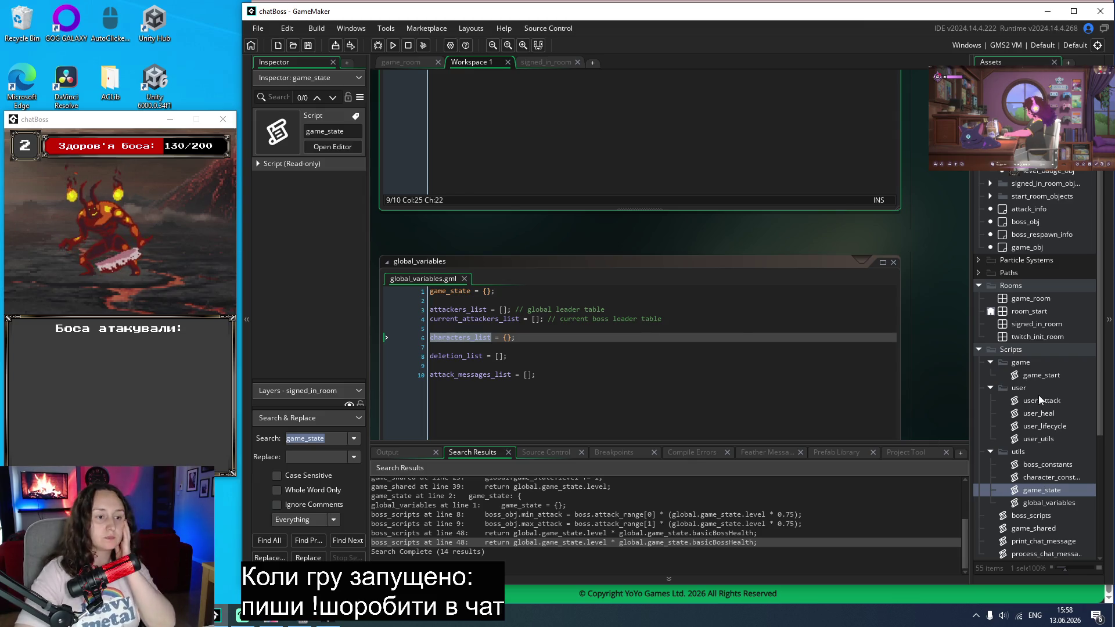
Step: In game_start, replace the load-data comment on line 11 with load_game_data(save_file_name)
double_click(1040, 376)
click(728, 259)
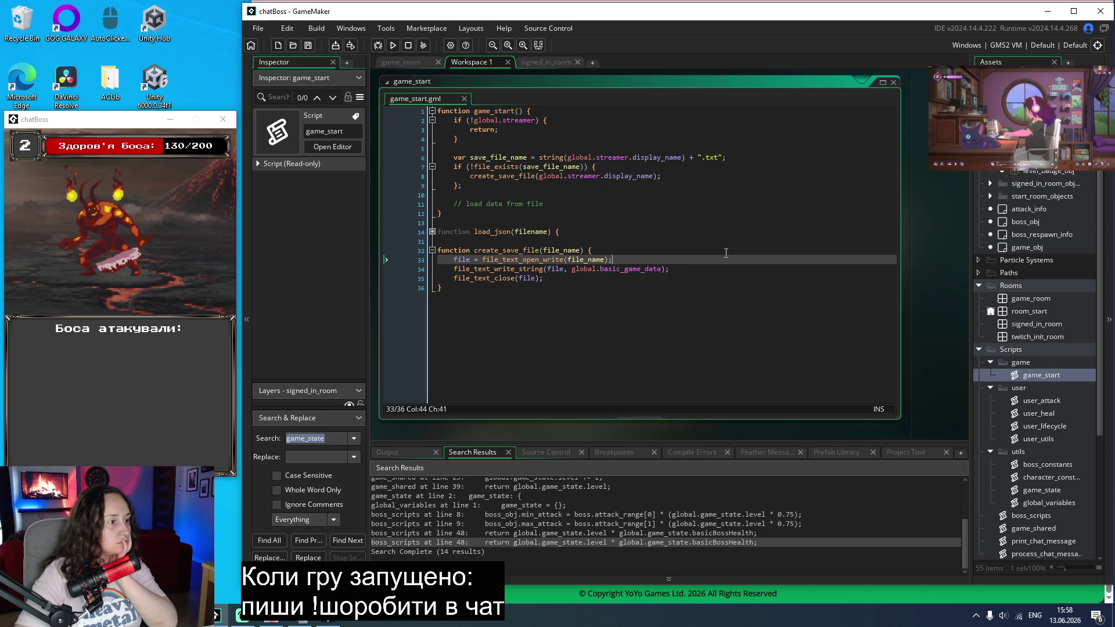
click(565, 204)
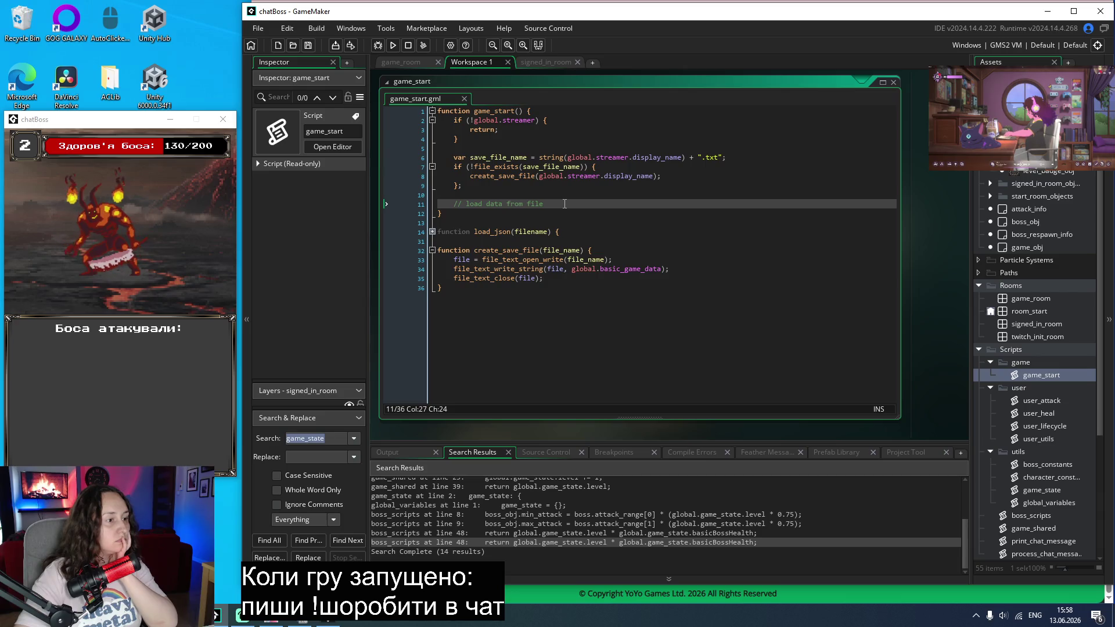
drag(564, 204, 452, 204)
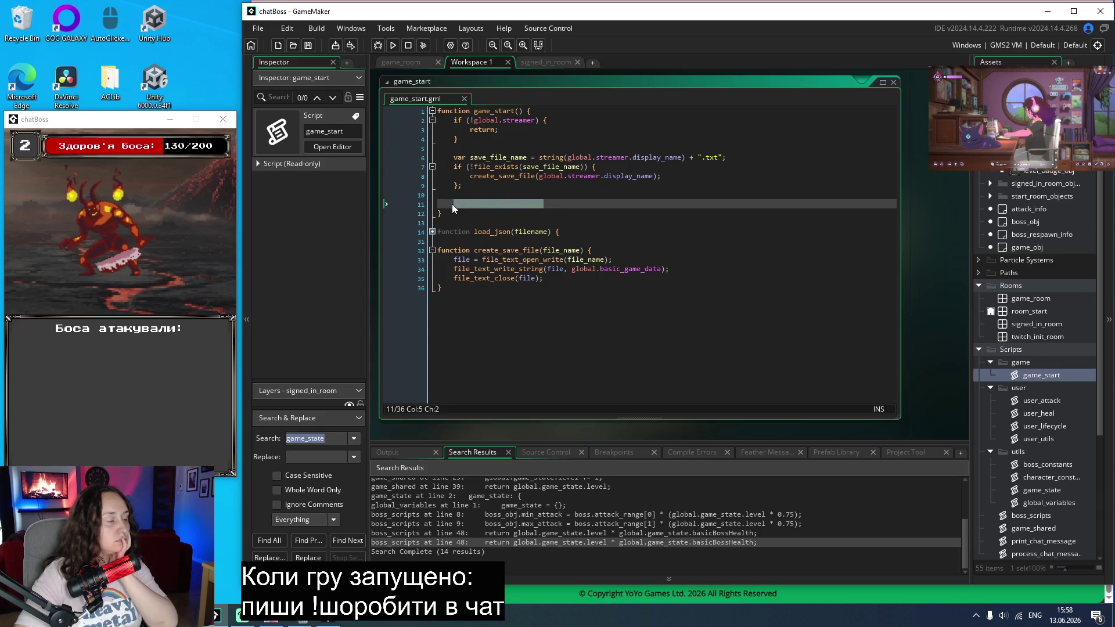
key(Delete)
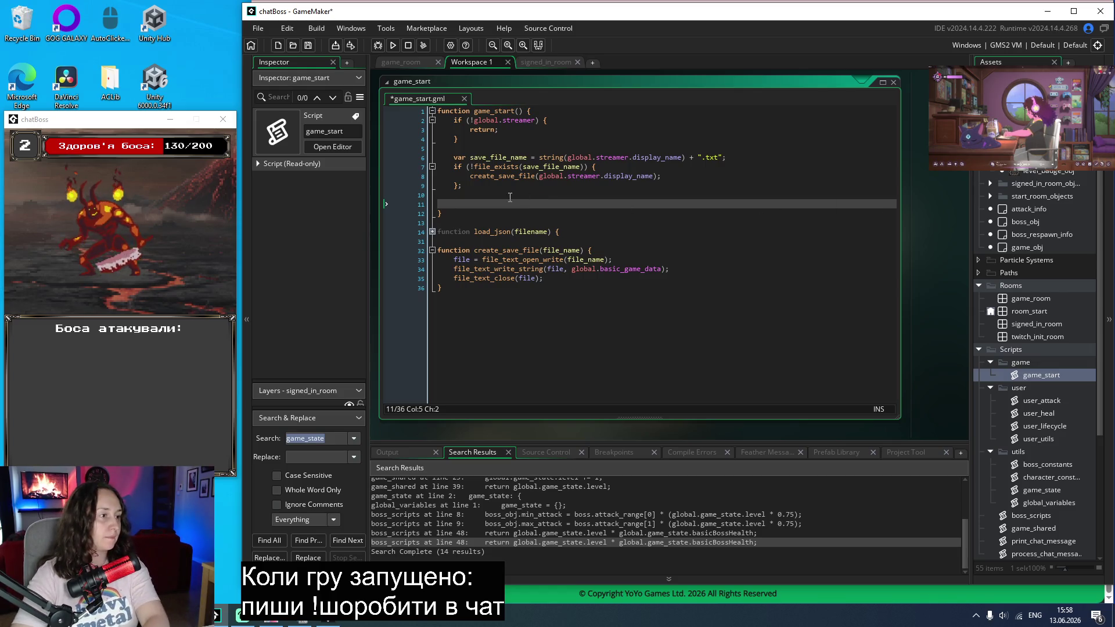
click(735, 157)
key(Return)
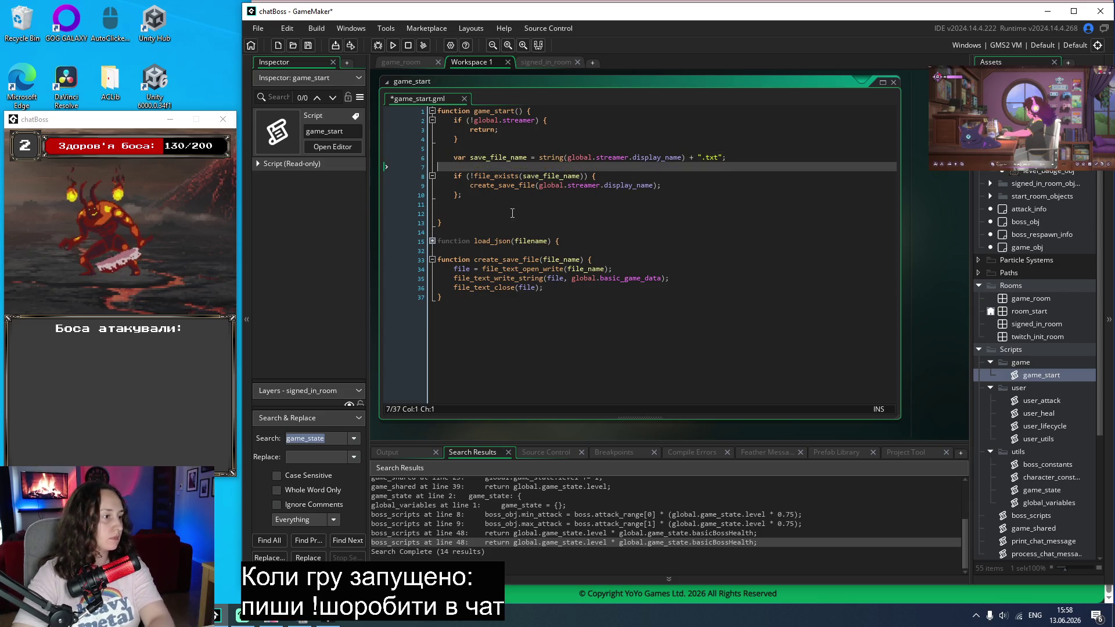
click(508, 215)
text(lo)
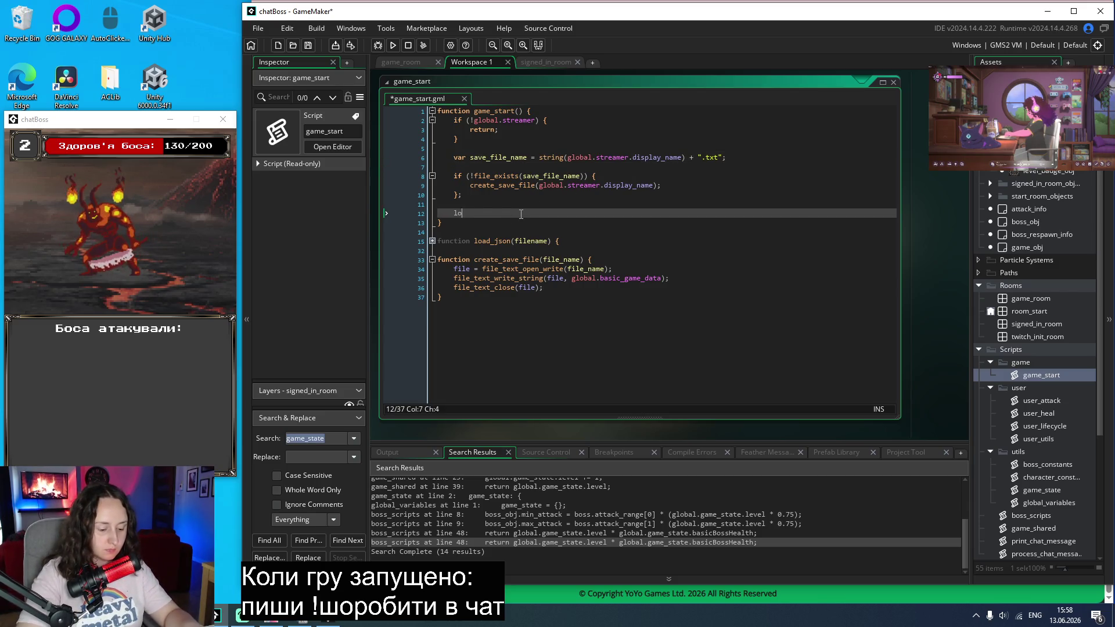
text(ad_game_data())
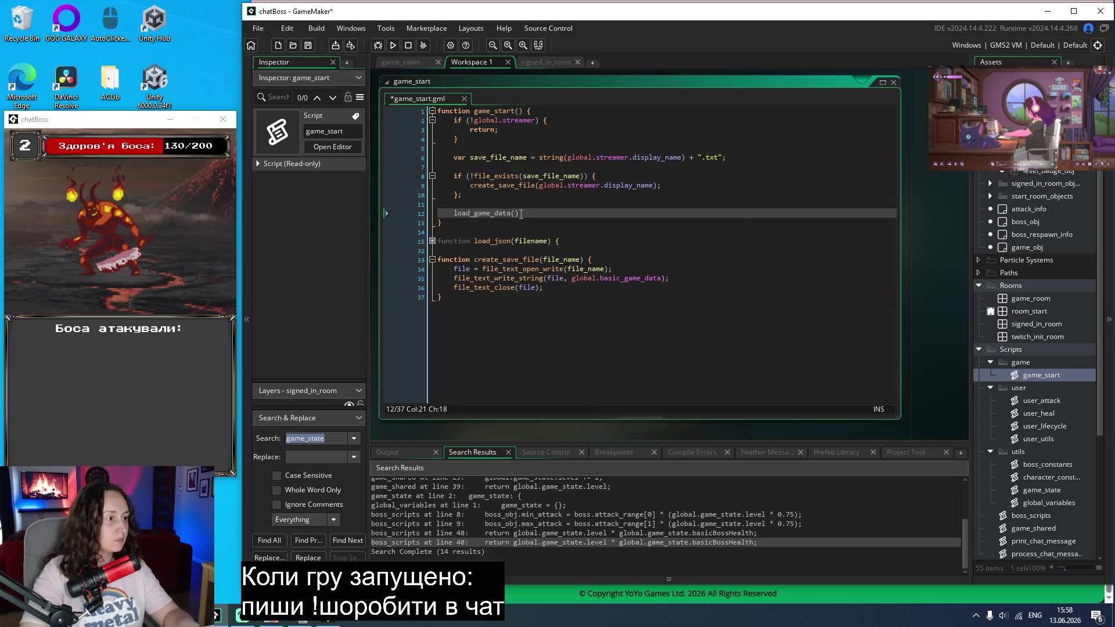
key(Left)
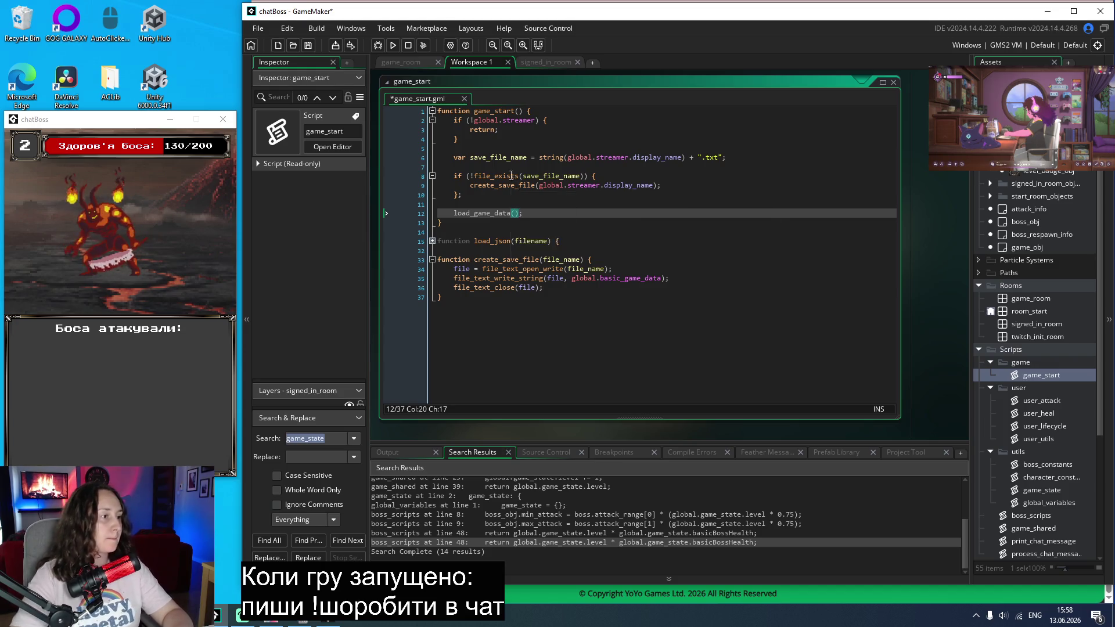
double_click(562, 177)
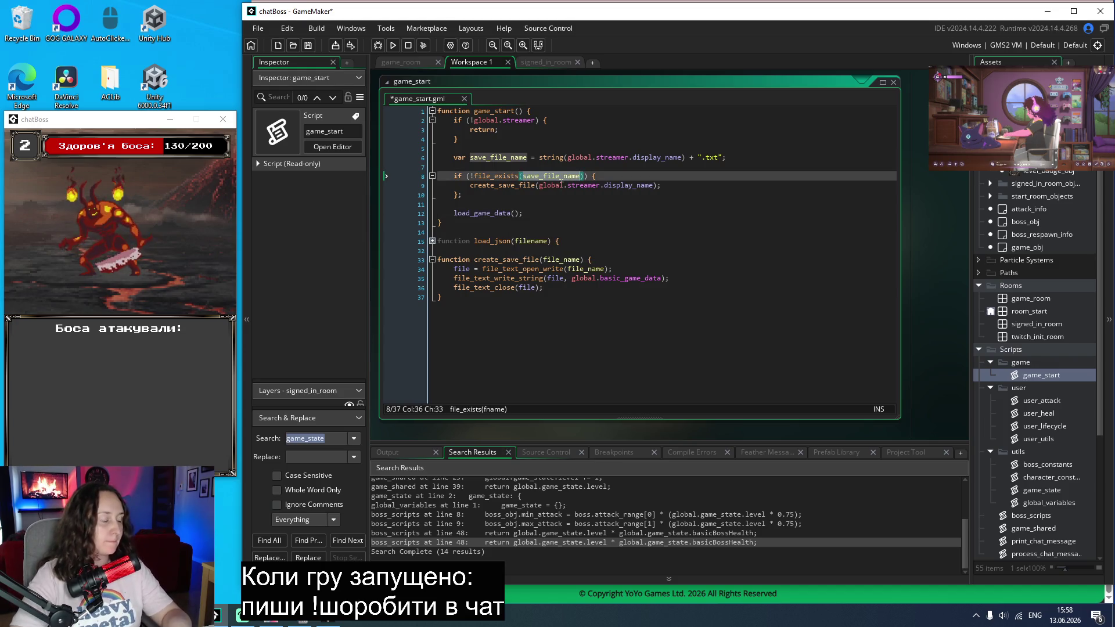
click(521, 213)
key(ctrl+v)
Step: Below create_save_file, add function load_game_data(file_name) whose body begins var game_data =
key(ctrl+End)
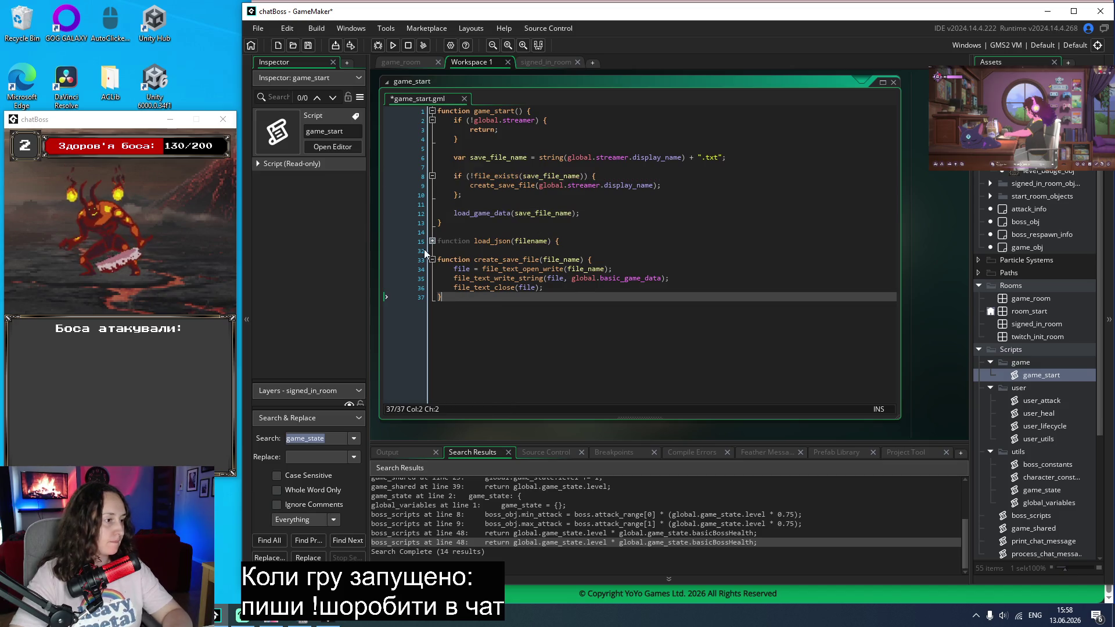
click(433, 259)
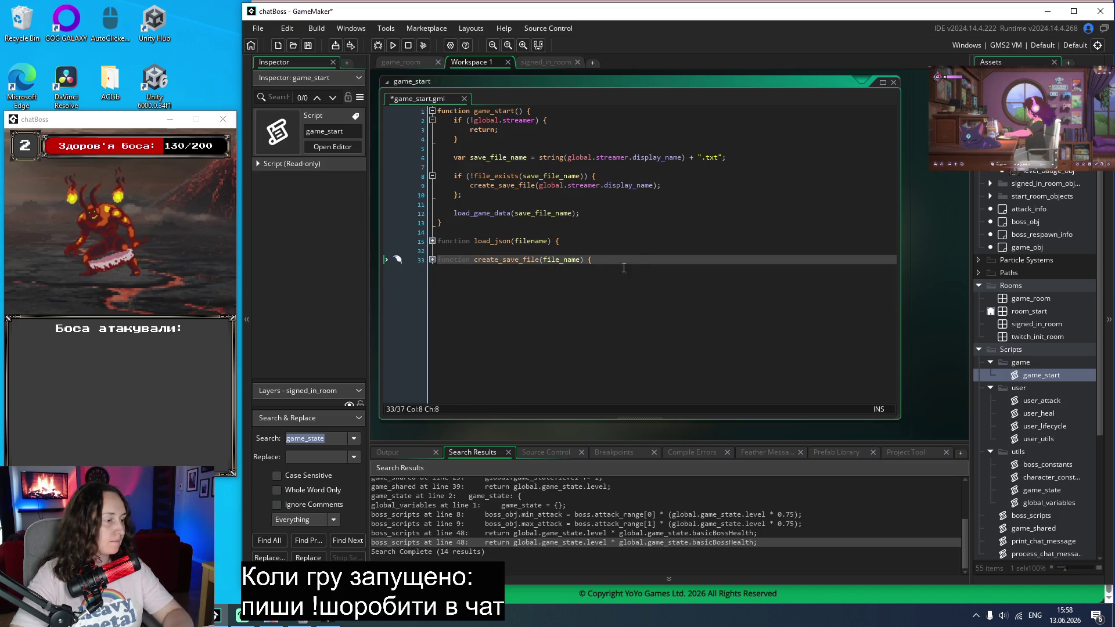
click(433, 260)
click(464, 299)
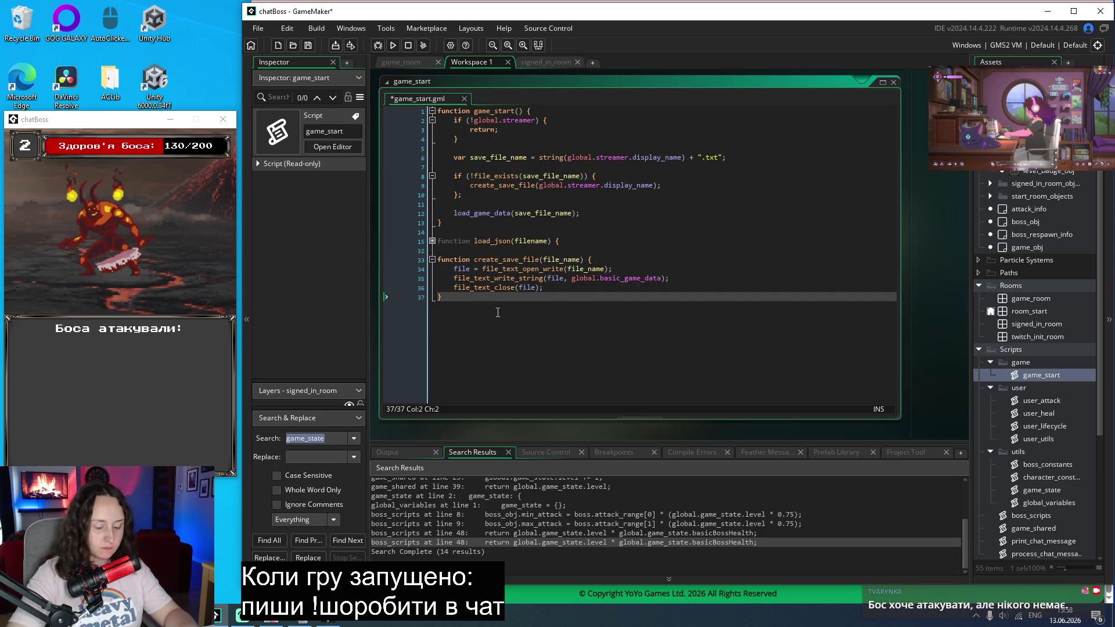
key(Return)
key(Return)
text(function load_game_)
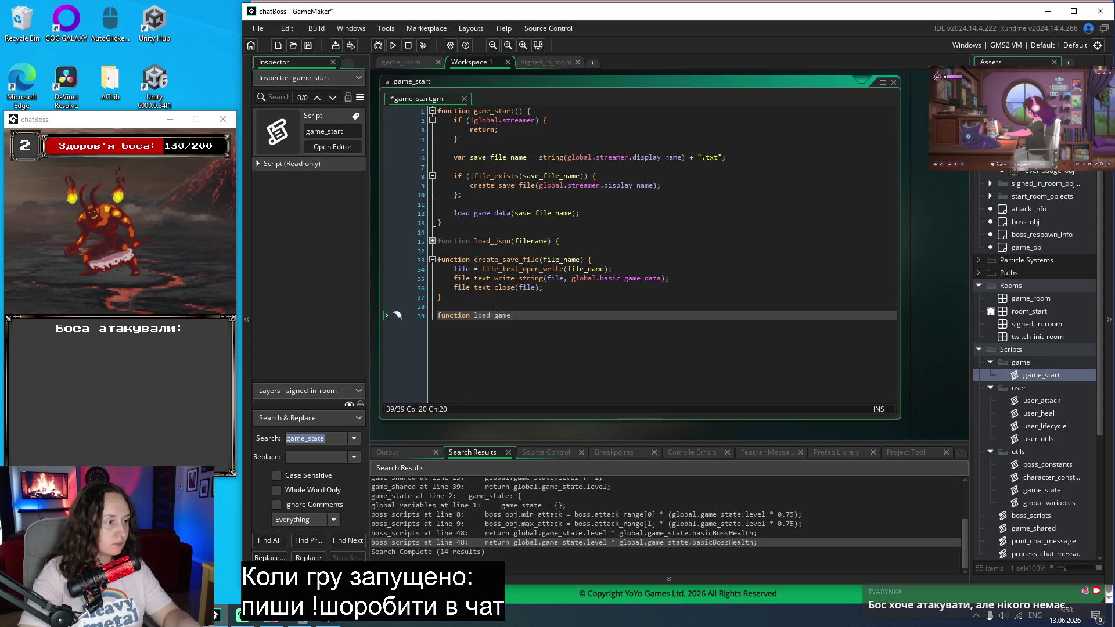
text(data)
text(() {})
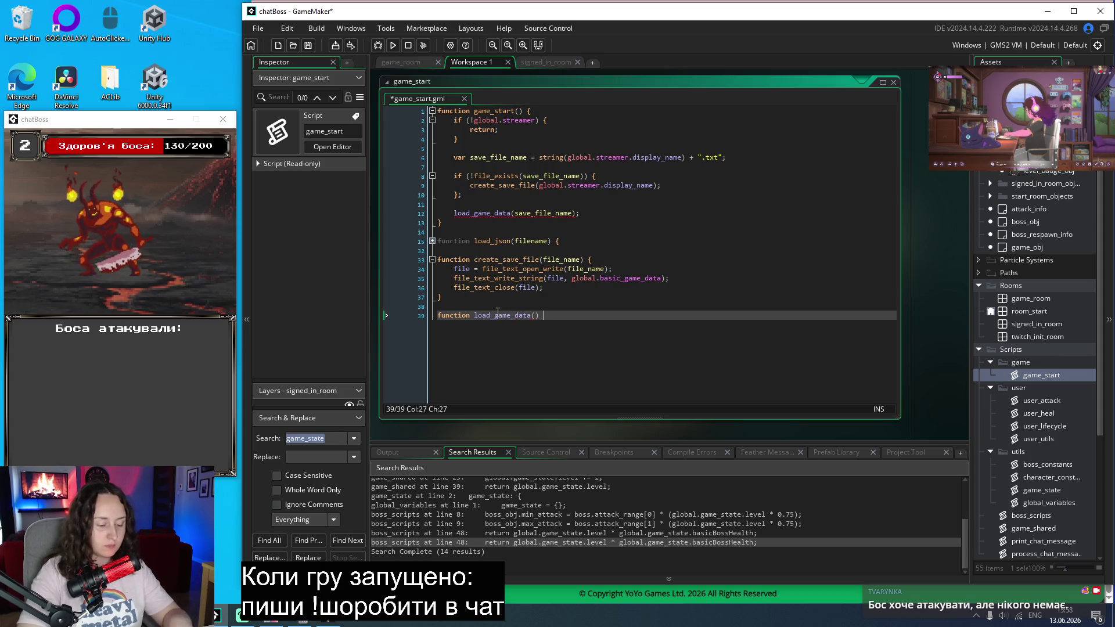
key(Return)
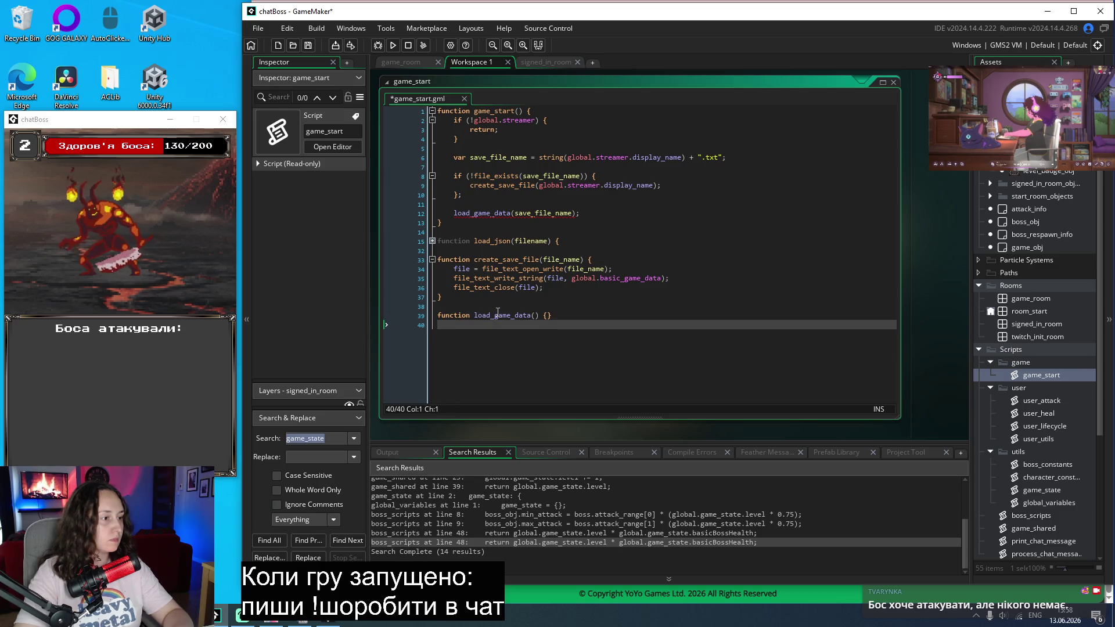
click(537, 315)
text(file_name)
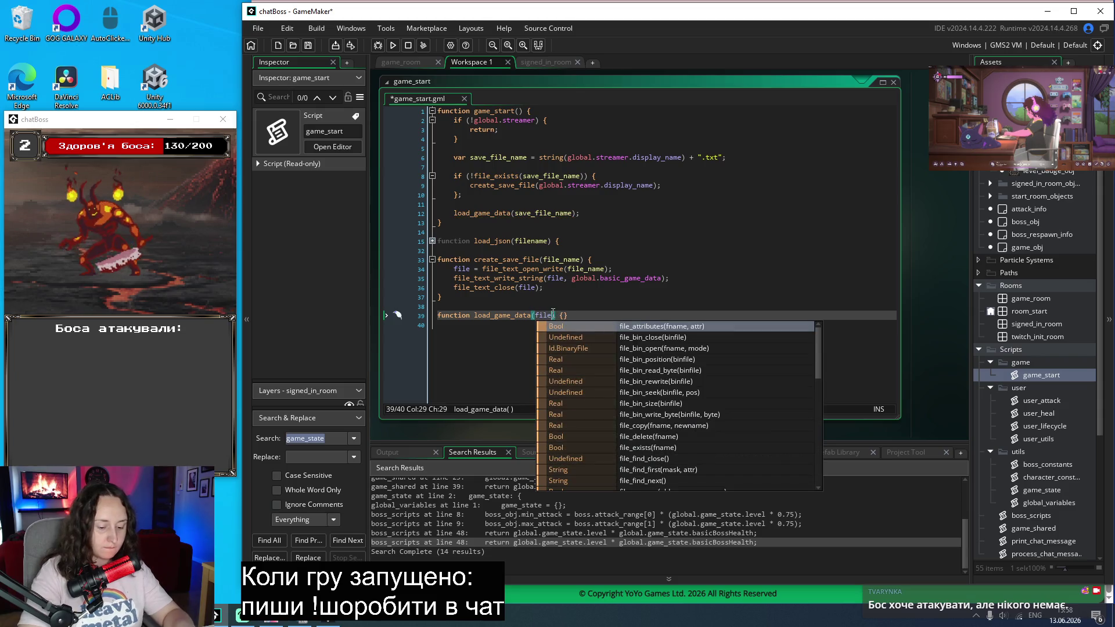
key(Right)
key(Right)
key(Right)
key(Return)
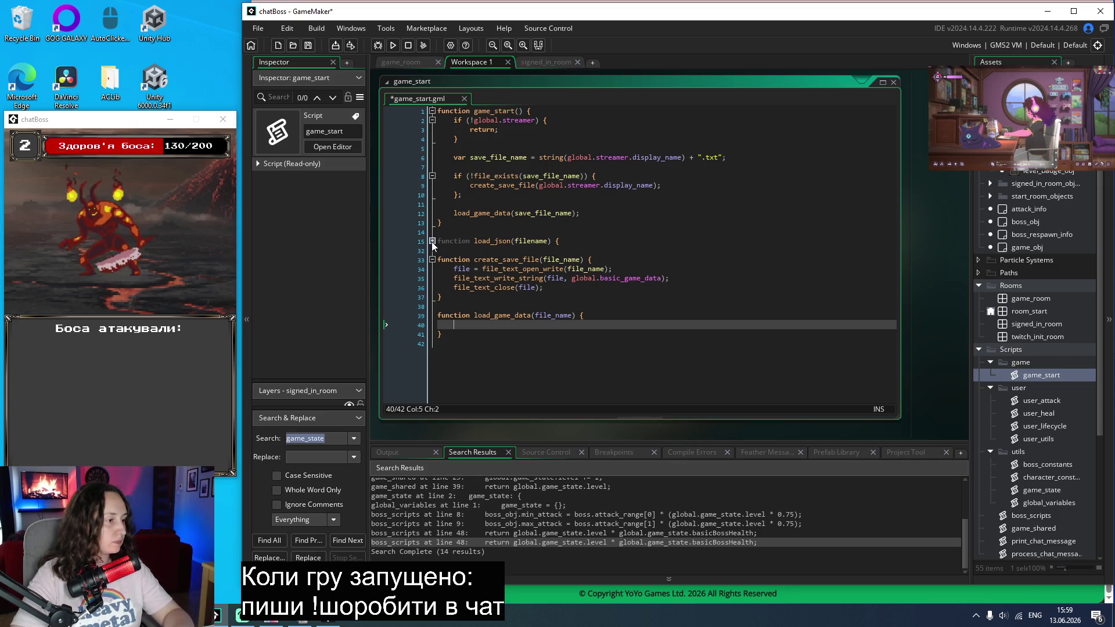
text(var g)
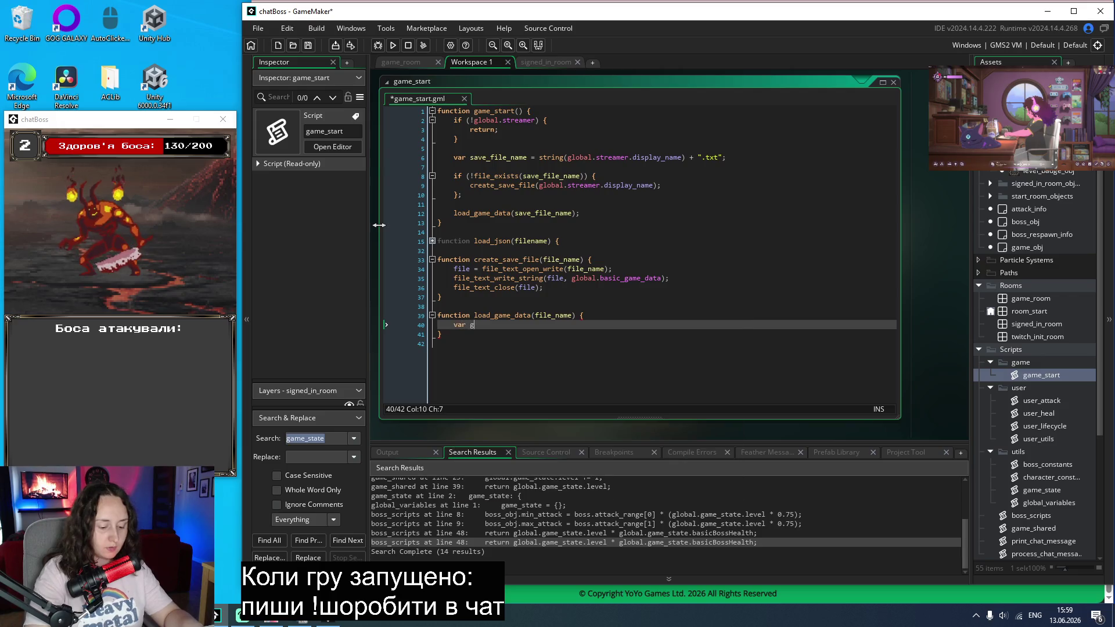
text(ame_data)
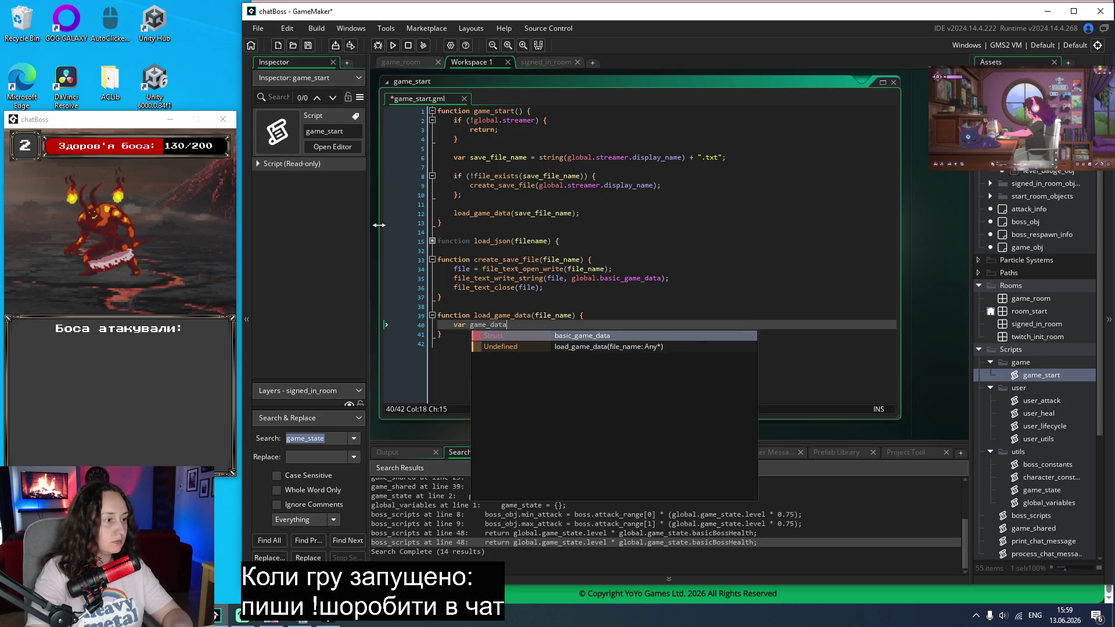
text( =)
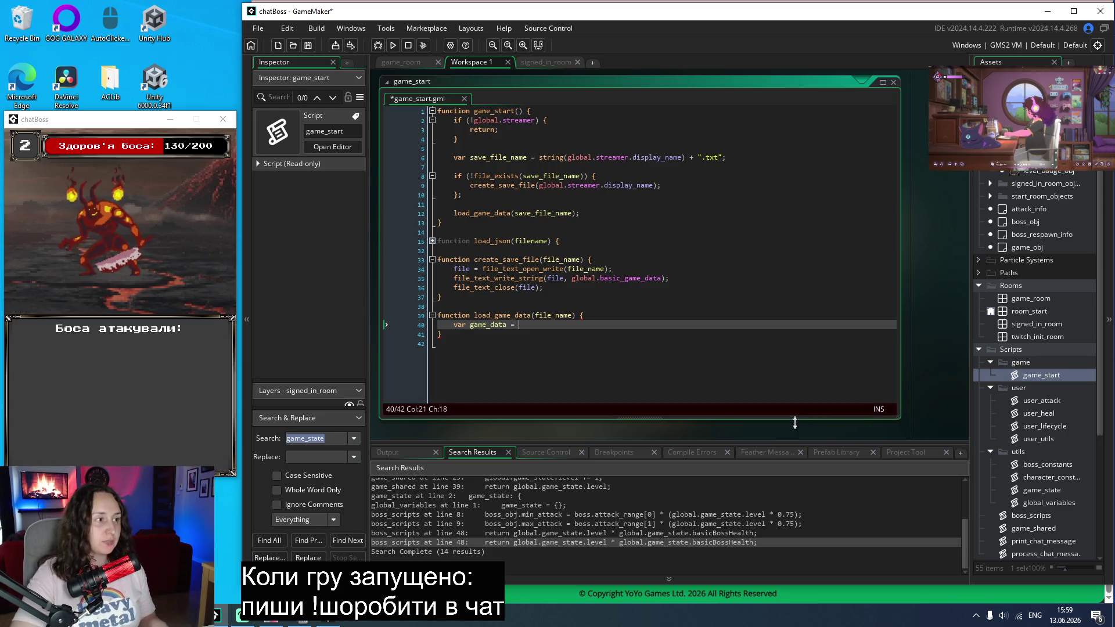
Step: Reopen game_state.gml from Scripts > utils to view basic_game_data
double_click(1040, 492)
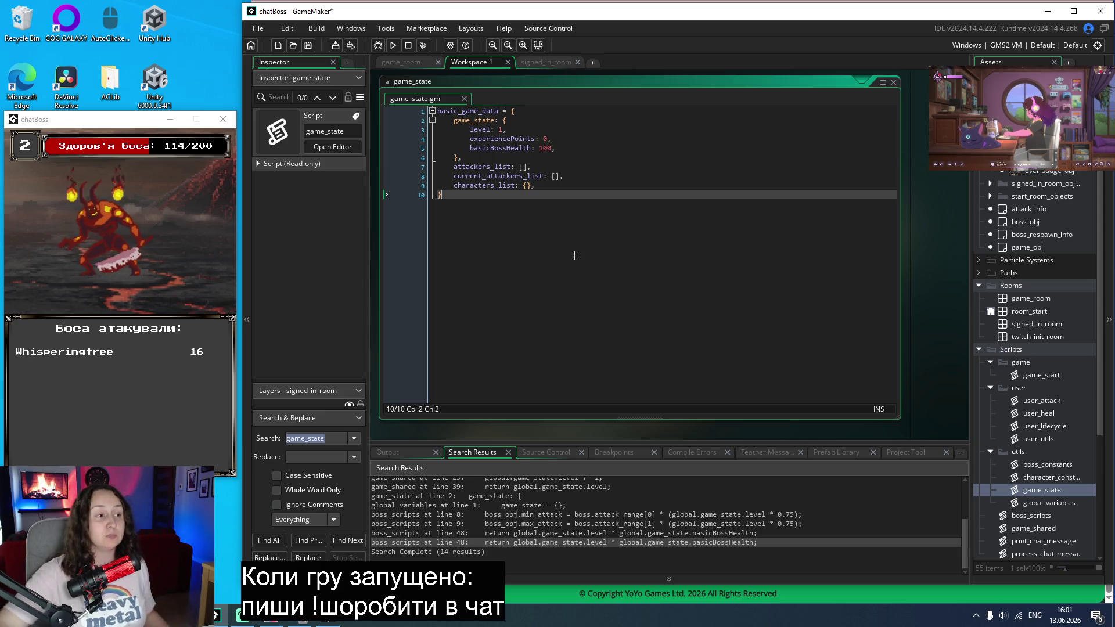
click(598, 187)
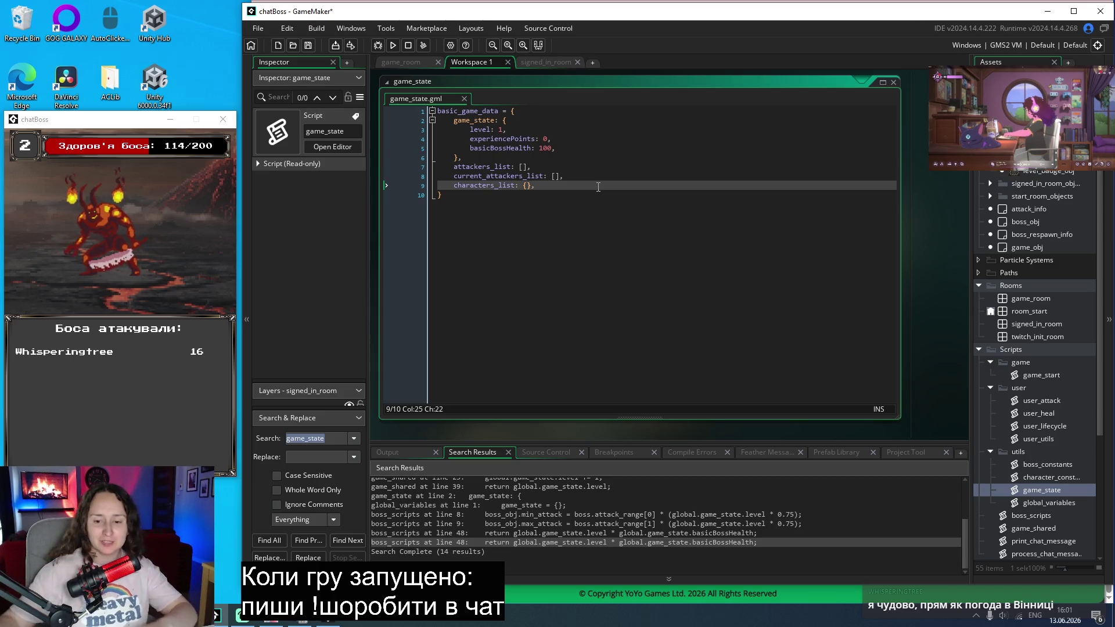
click(564, 200)
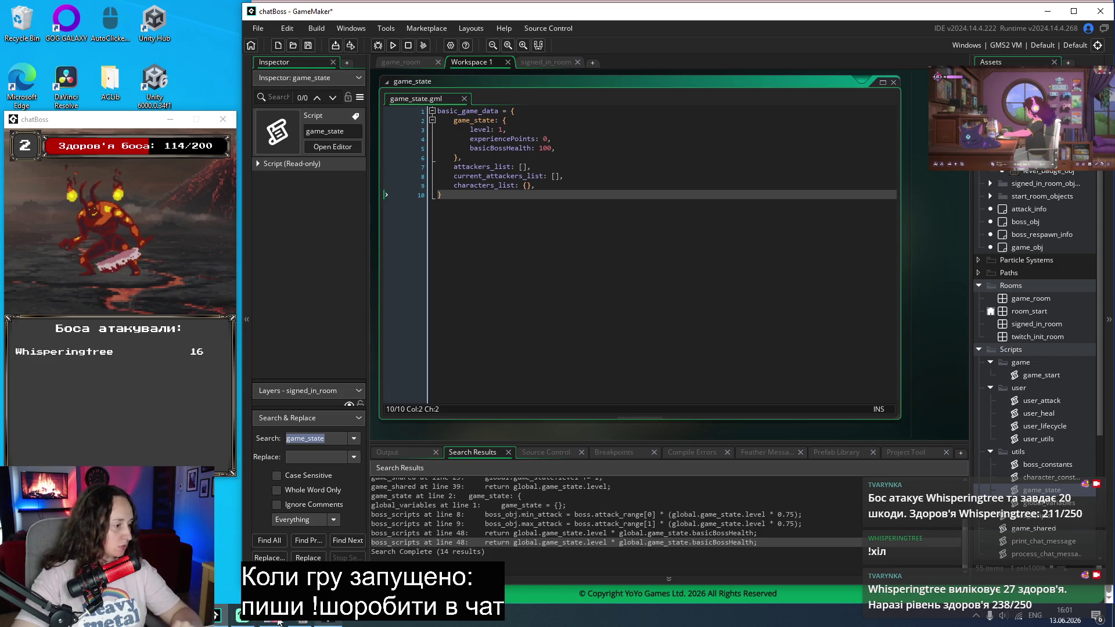
key(alt+Tab)
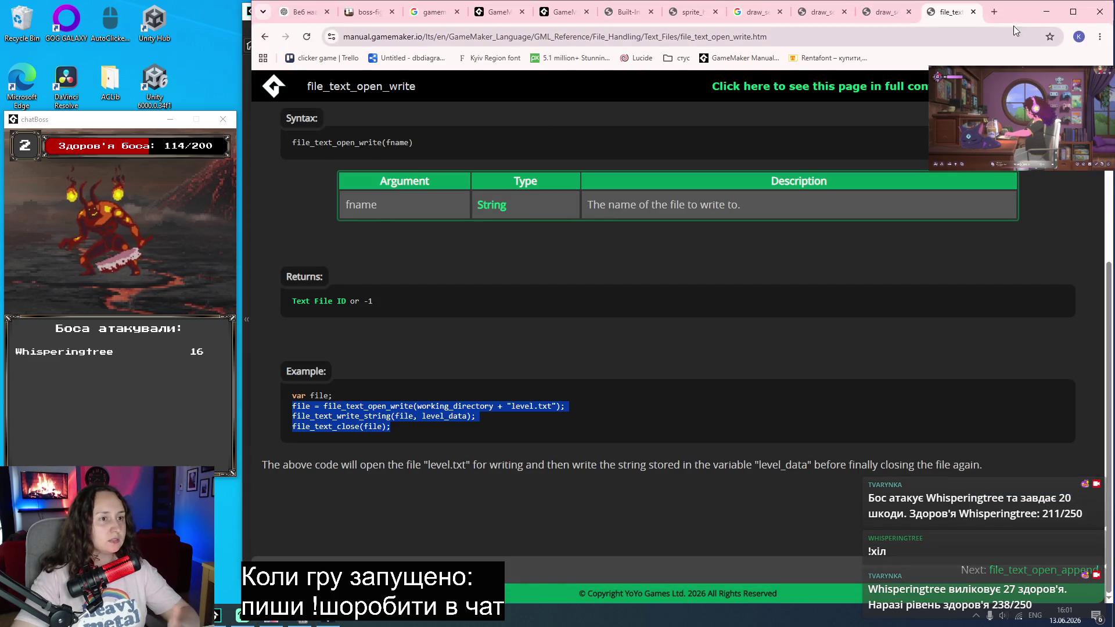
Step: Google 'gamemaker parse json', open the json_parse manual page, then switch back to GameMaker
key(ctrl+t)
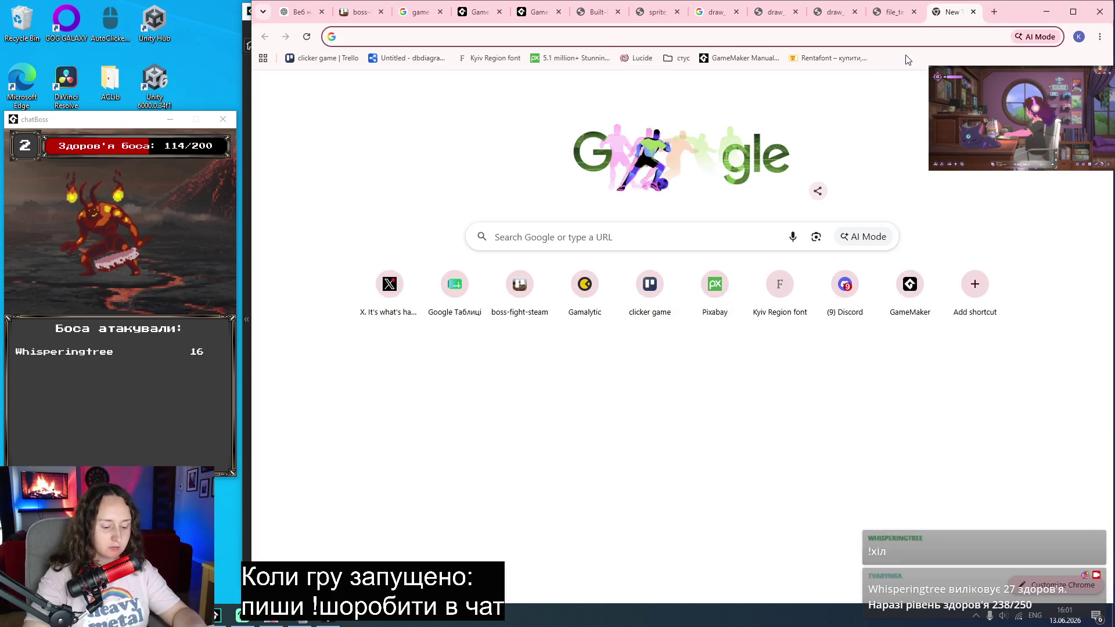
text(gamemake)
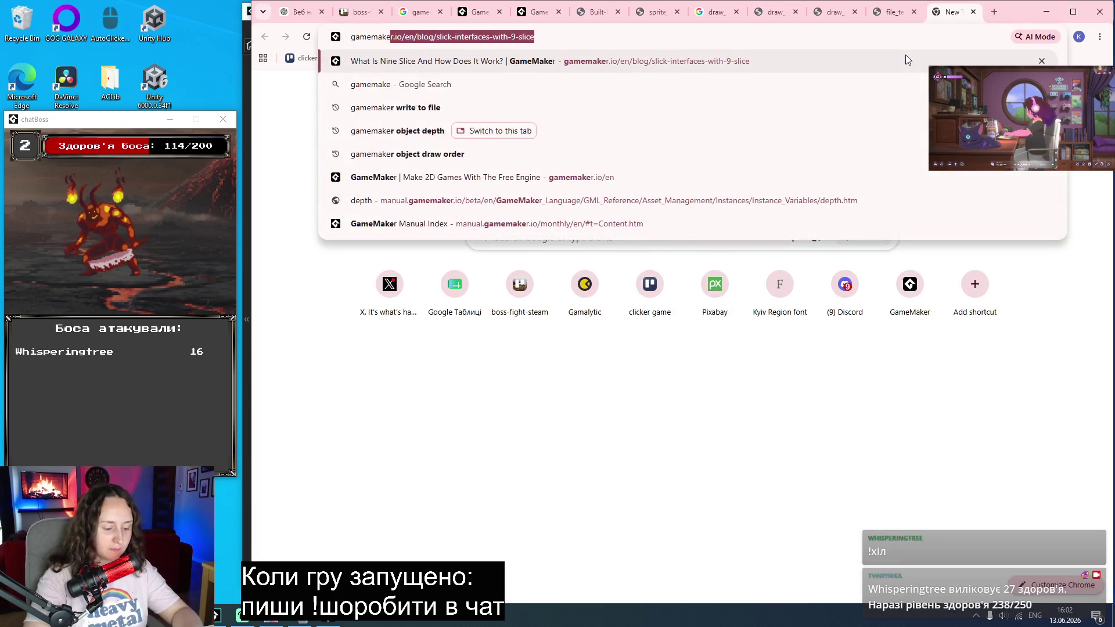
text(r parse json)
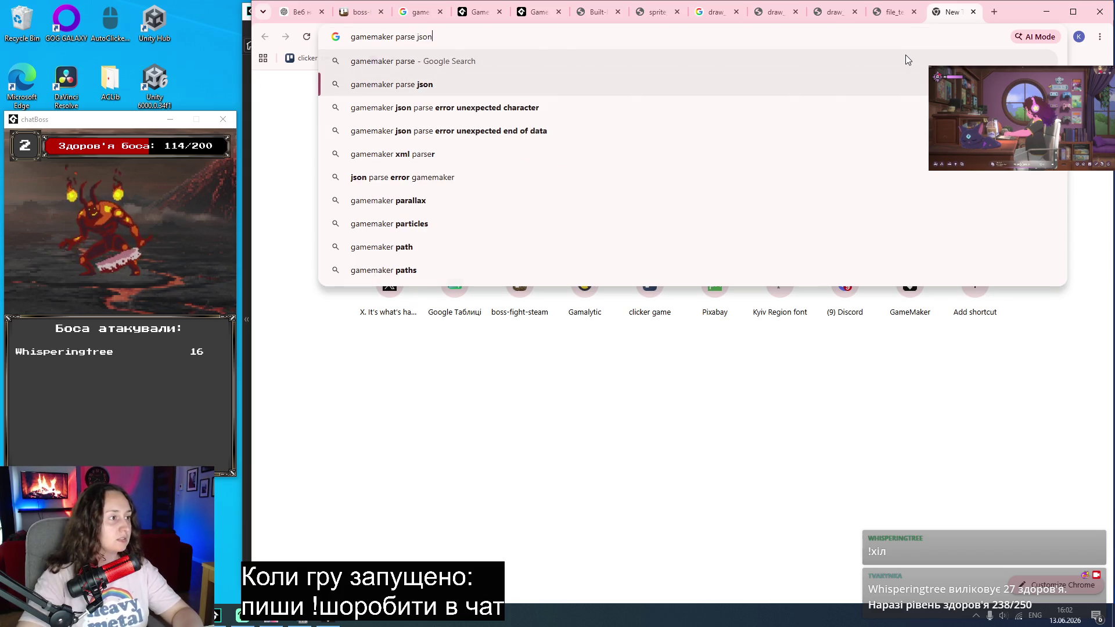
key(Return)
click(392, 198)
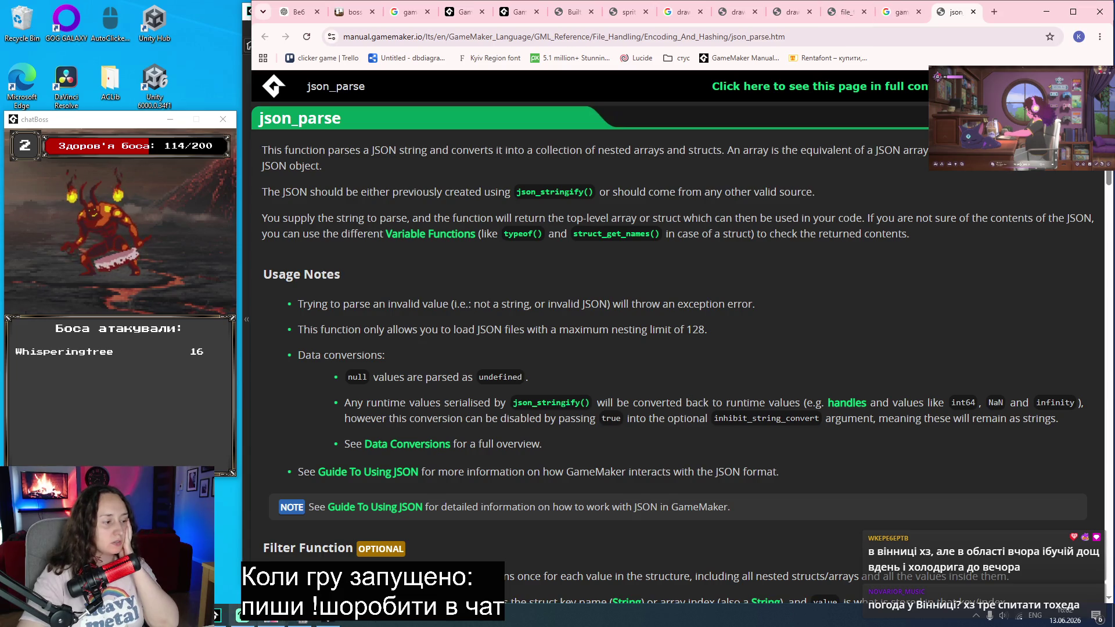
click(244, 615)
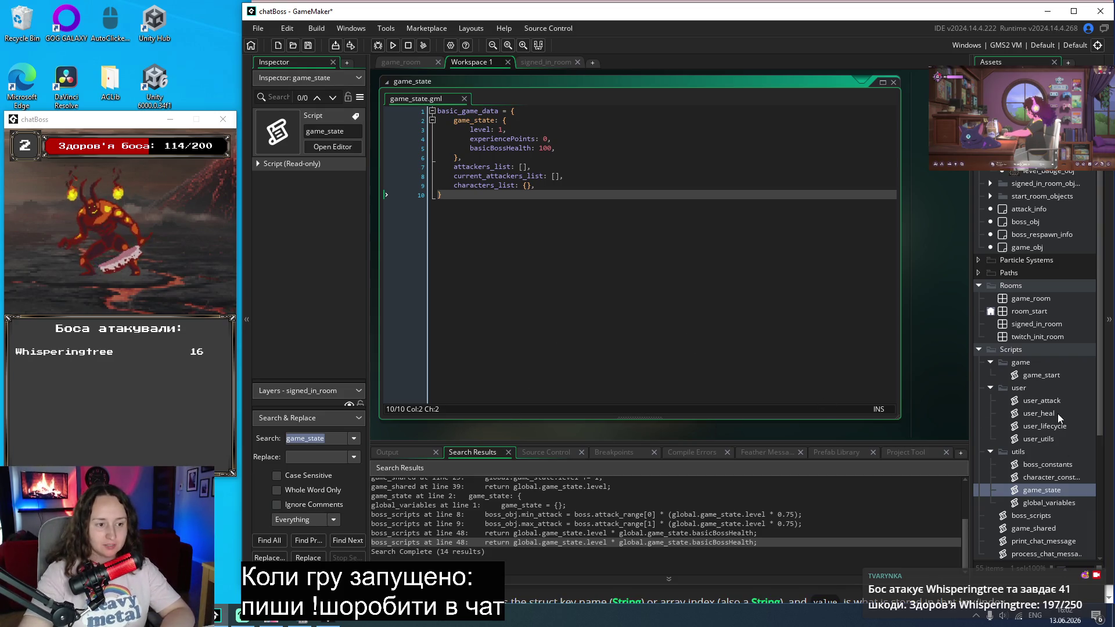
Step: In game_start, complete line 40 as var game_data = load_json(file_name)
click(1032, 375)
double_click(1032, 375)
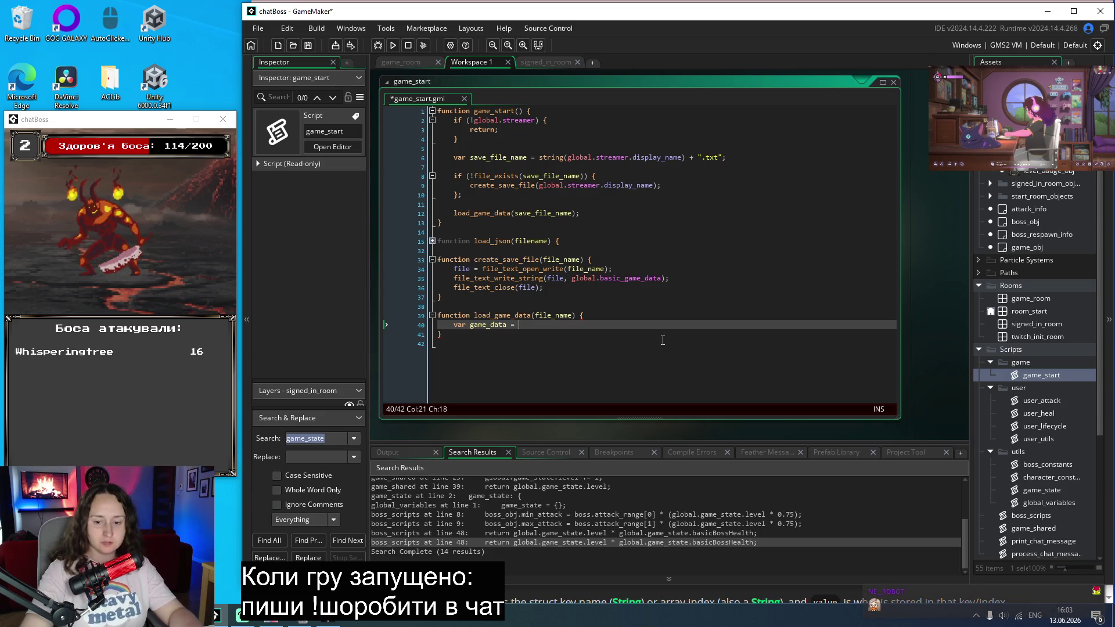
text(load_)
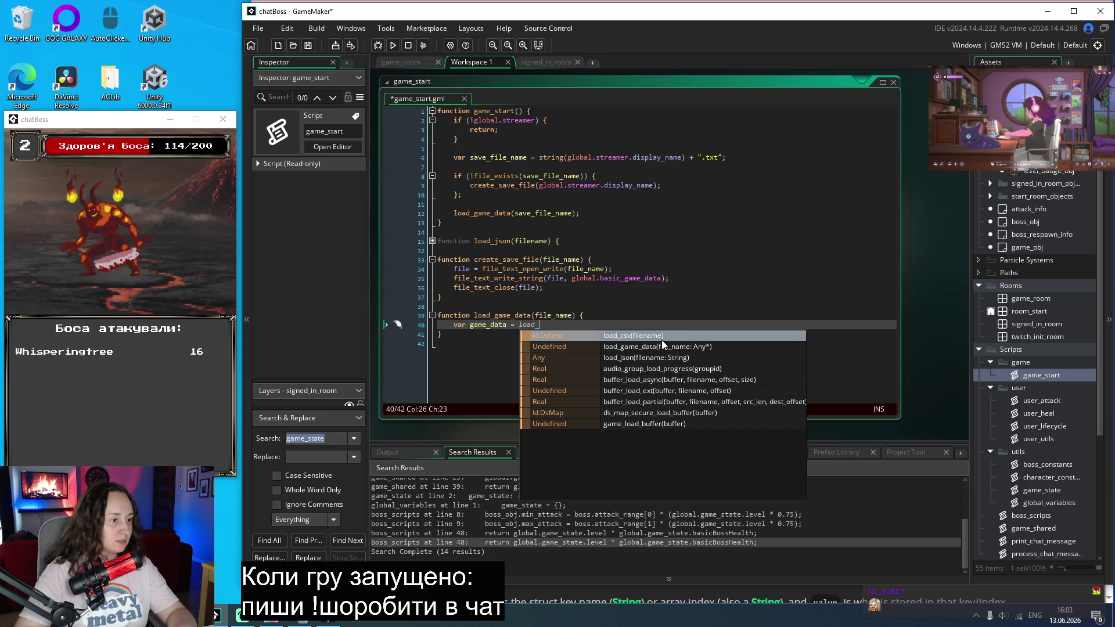
key(Down)
key(Down)
key(Return)
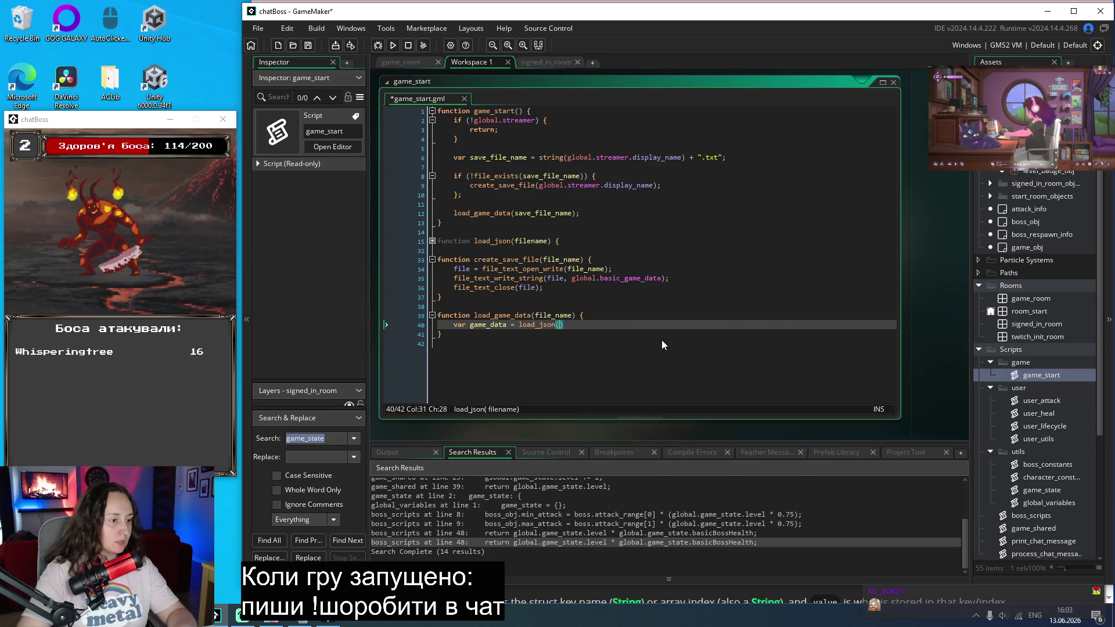
text(file_name)
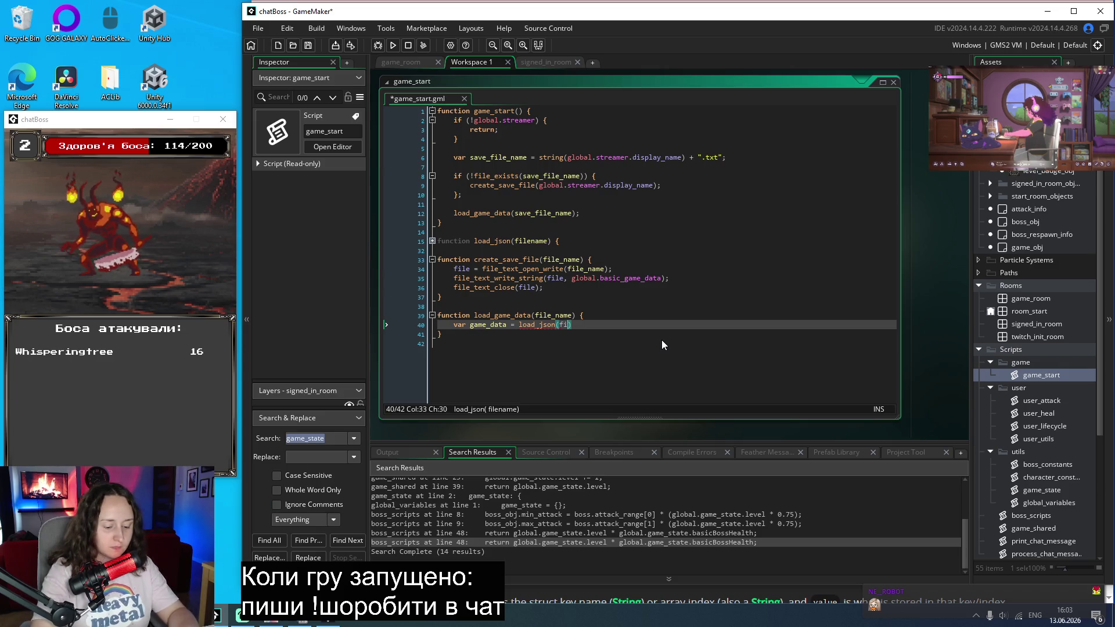
text())
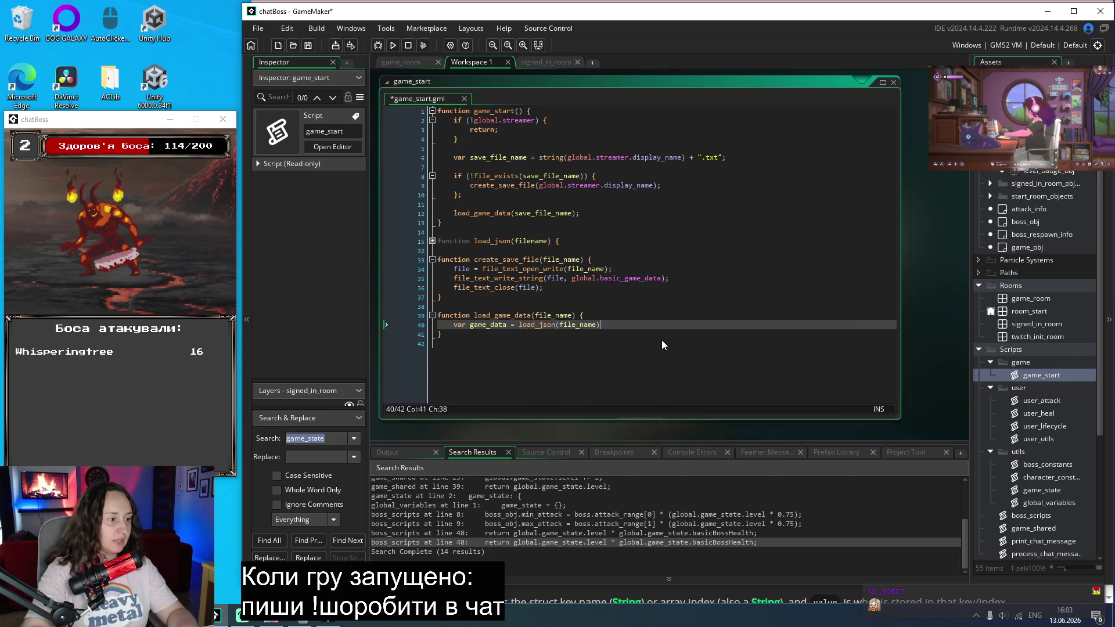
key(Return)
key(Return)
Step: Begin a global.game_state = assignment on the line below the load_json call
text(global.)
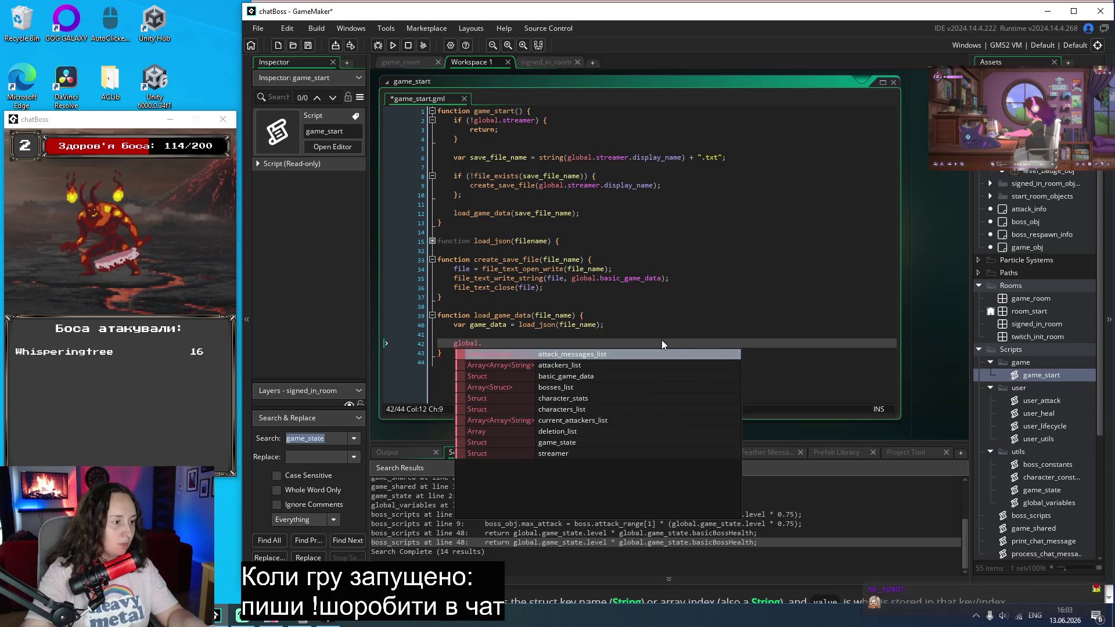
key(Down)
key(Down)
key(Down)
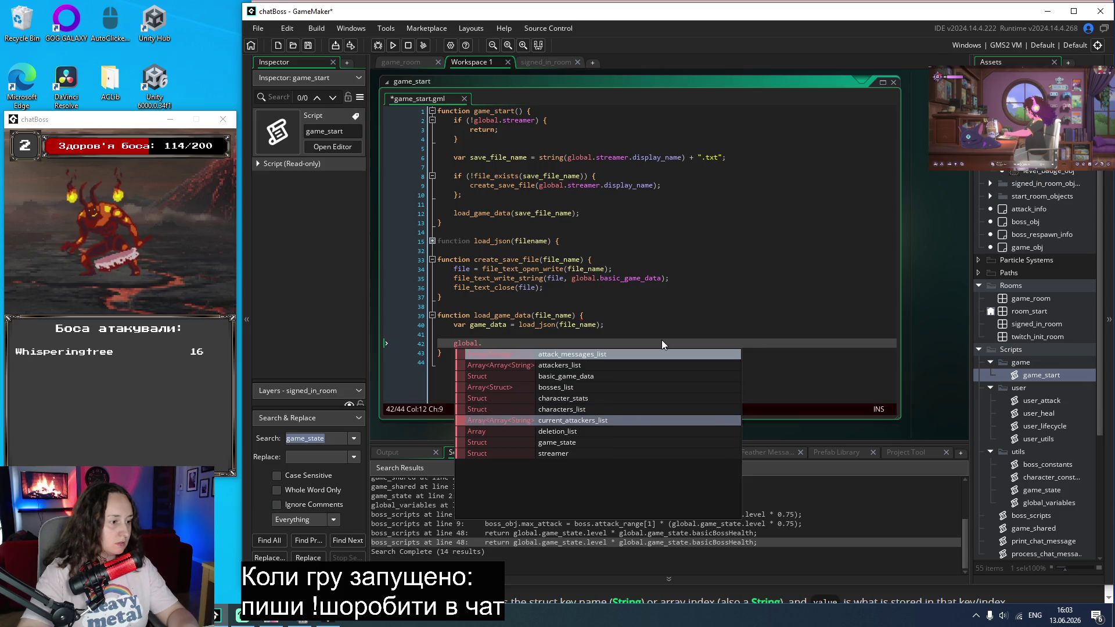
key(Return)
text(= )
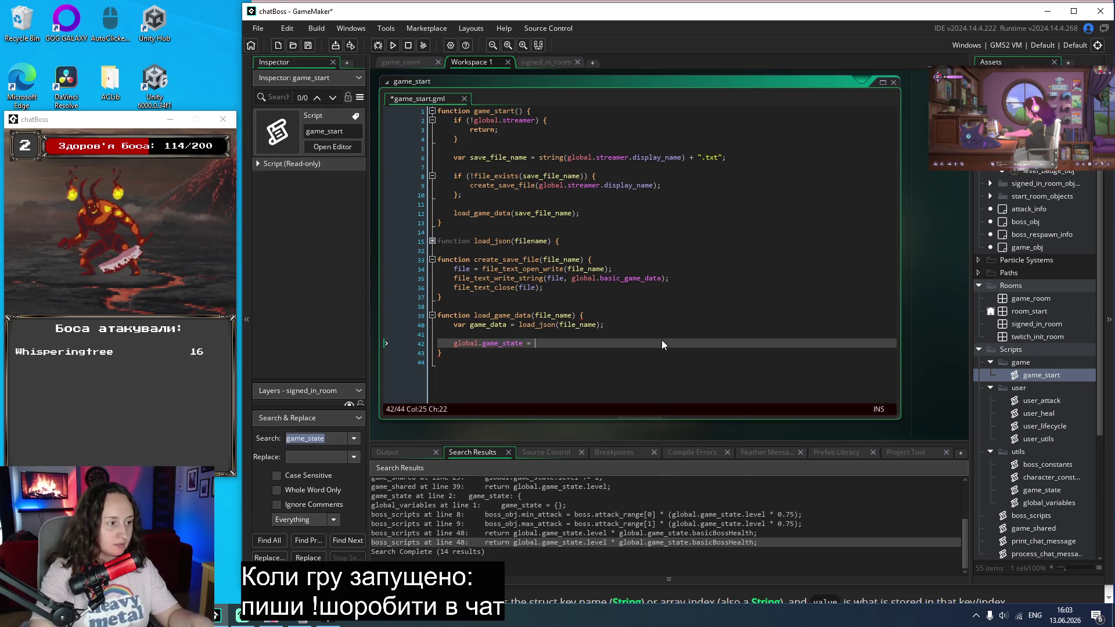
text(game_data)
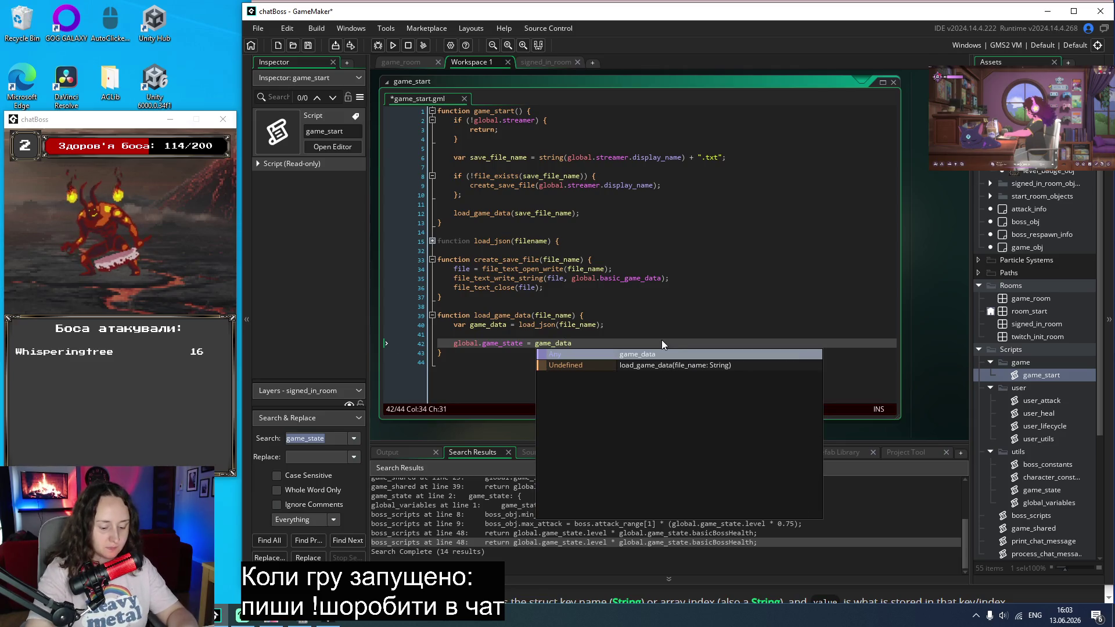
text(.g)
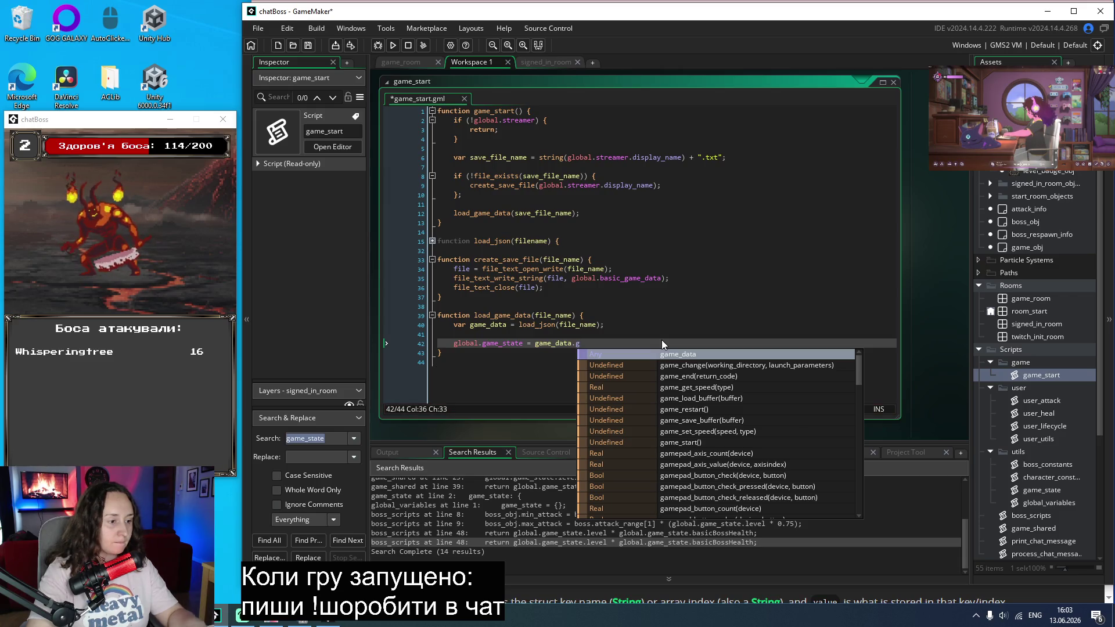
key(BackSpace)
key(BackSpace)
key(BackSpace)
key(BackSpace)
key(BackSpace)
key(BackSpace)
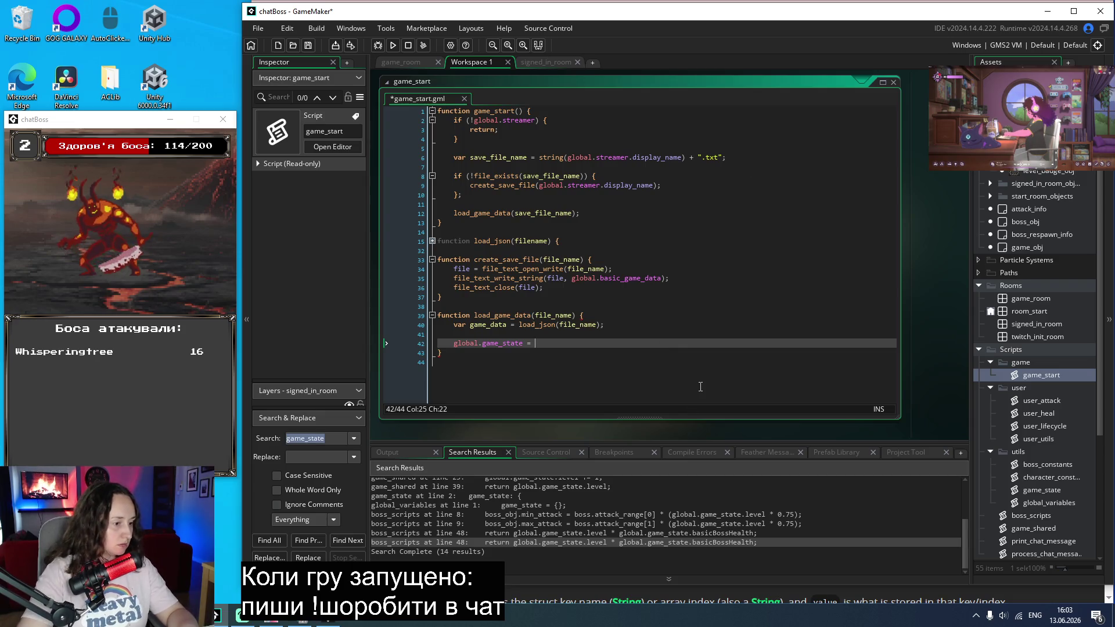
scroll(693, 537, up, 2)
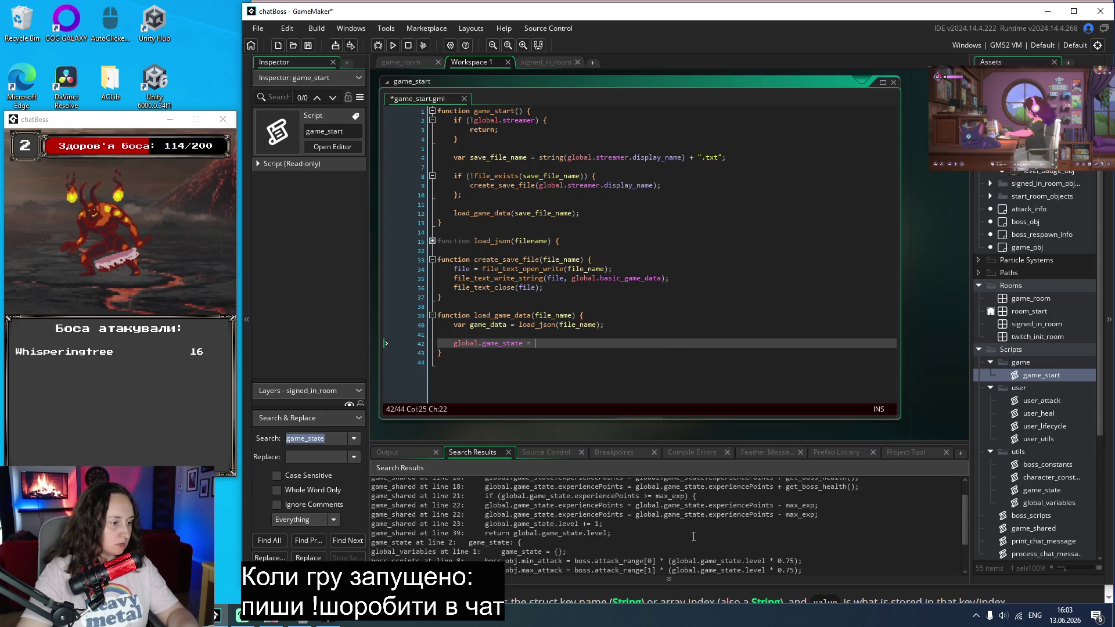
scroll(693, 536, up, 1)
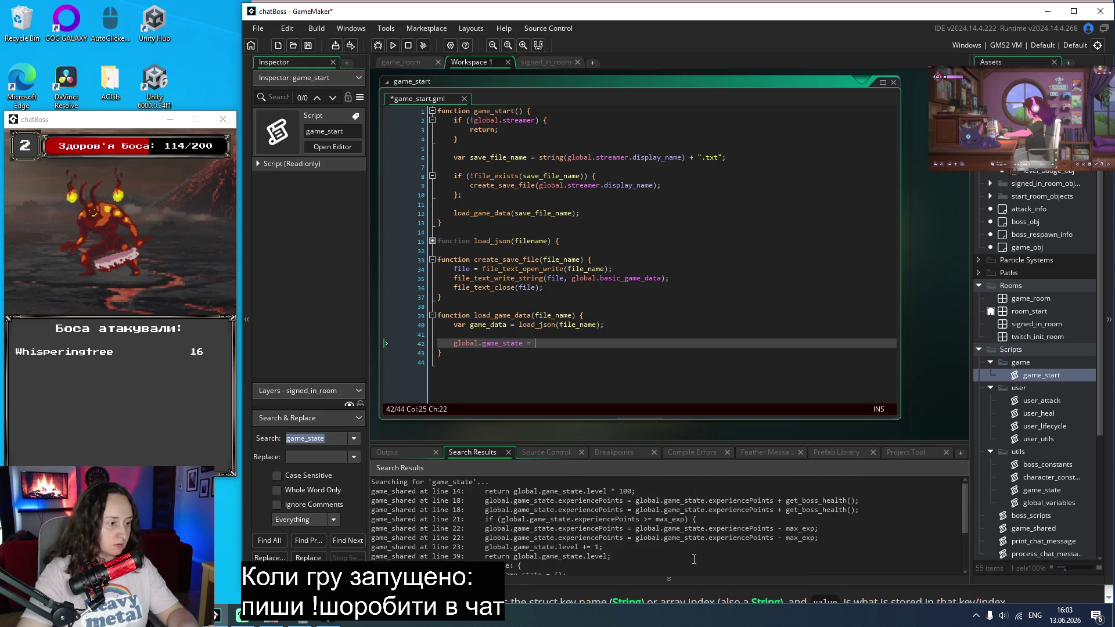
double_click(1041, 400)
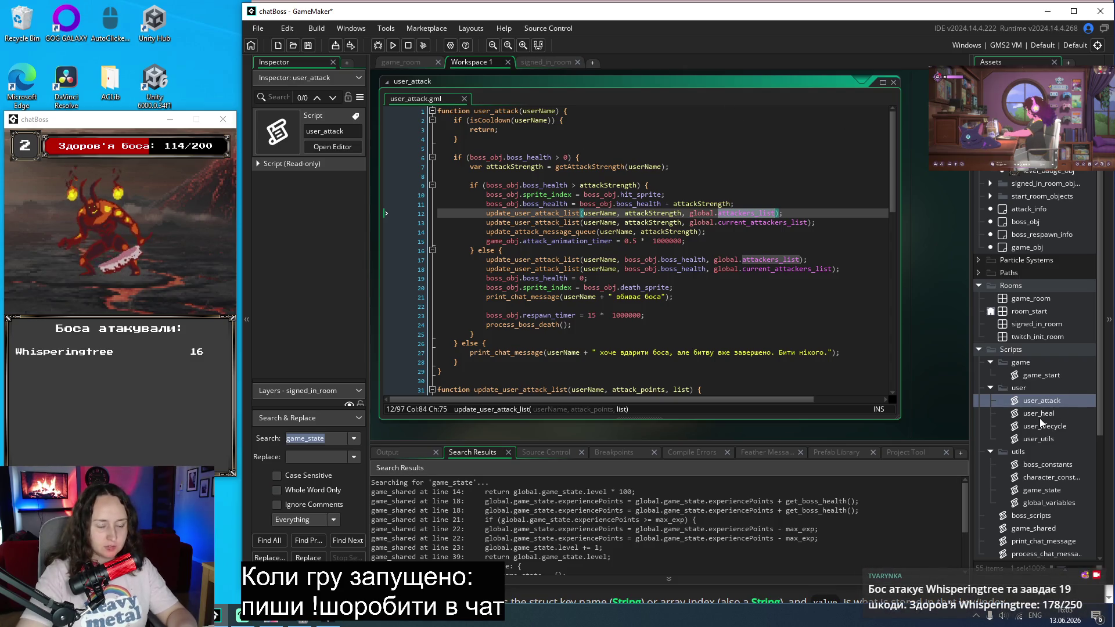
scroll(1027, 468, down, 1)
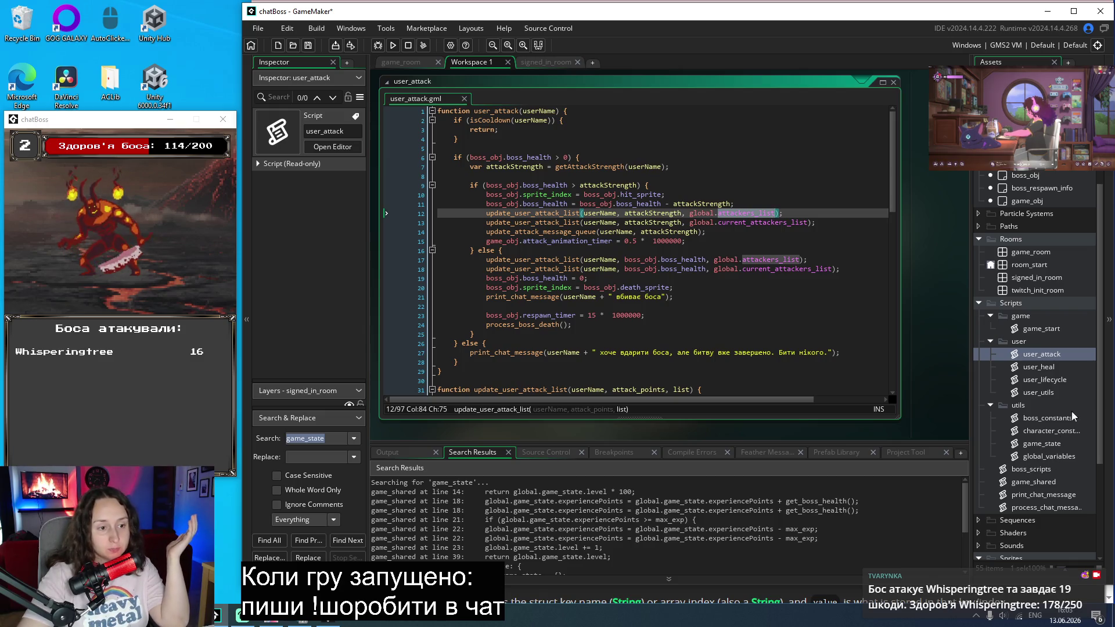
double_click(1045, 380)
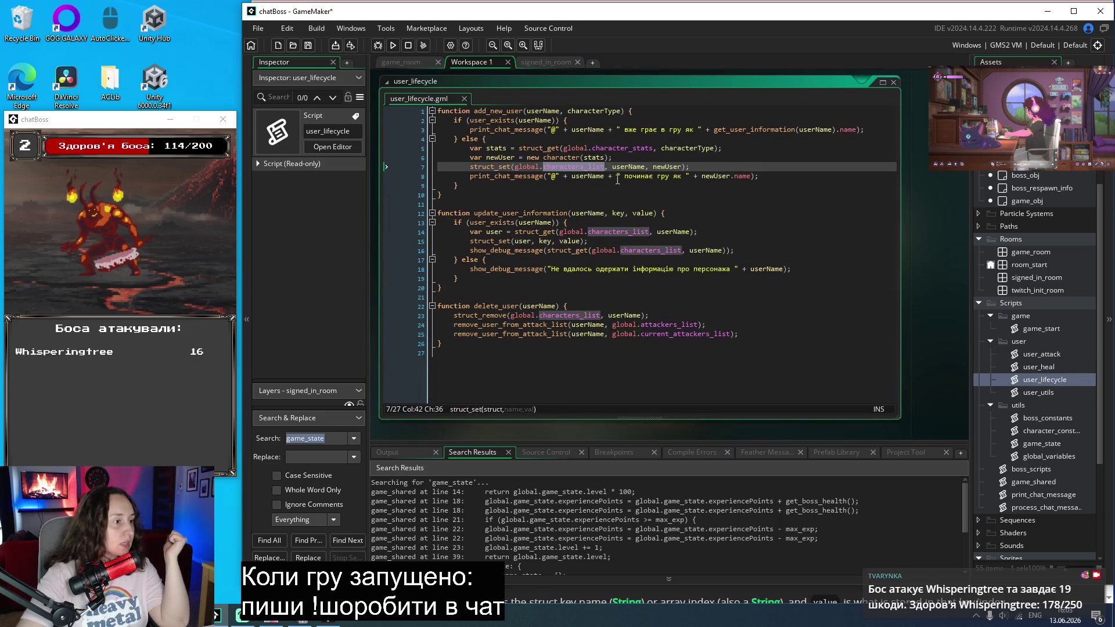
drag(720, 150, 518, 150)
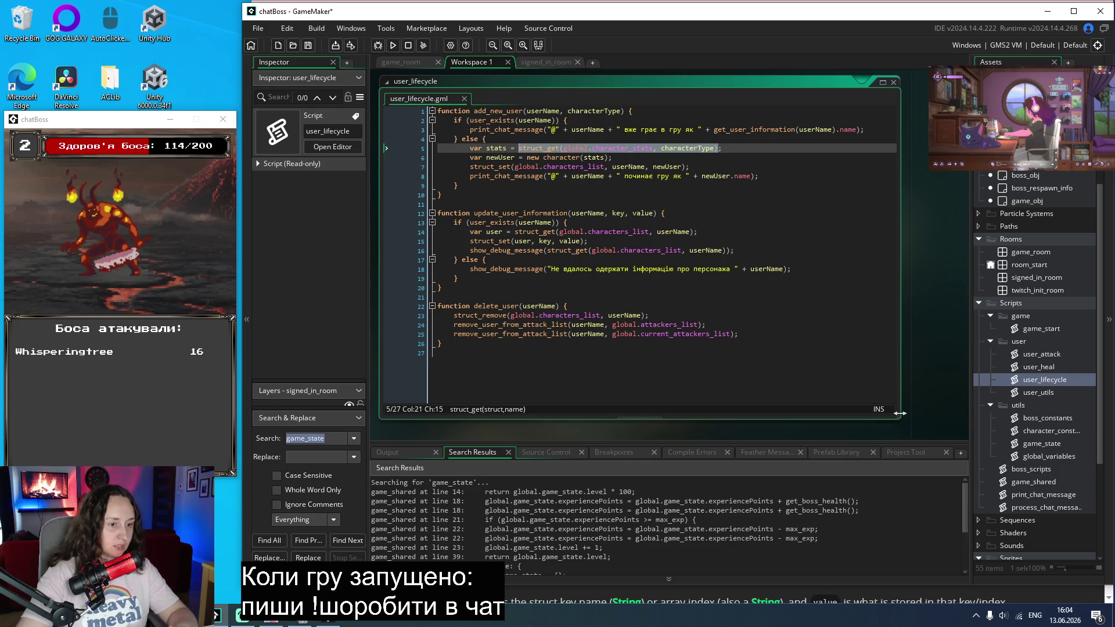
double_click(1041, 444)
double_click(1036, 328)
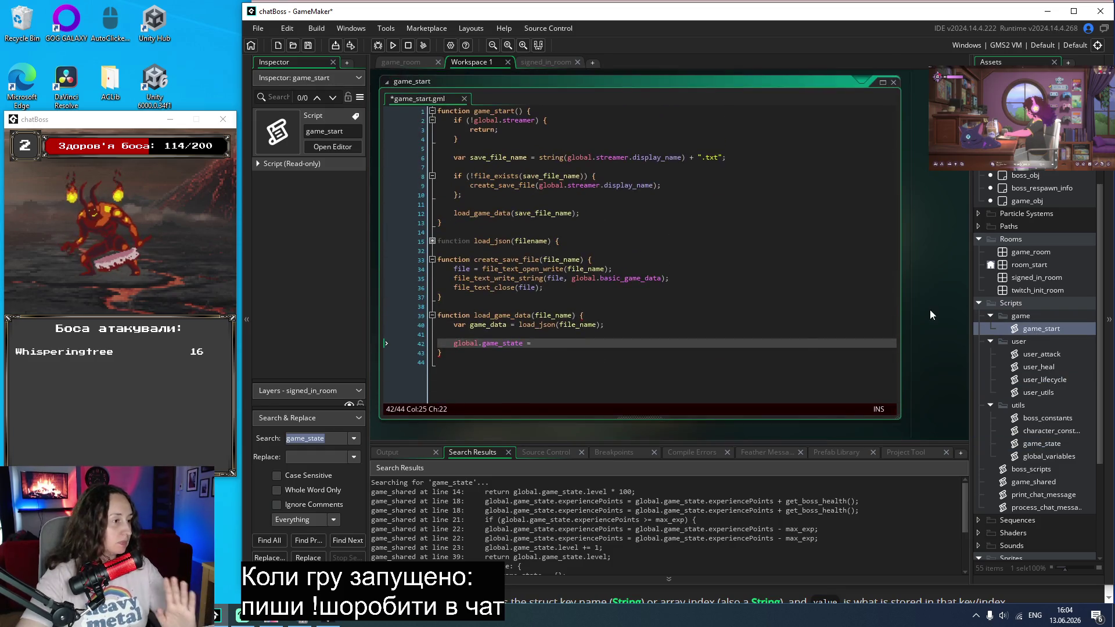
Step: Finish line 42 as global.game_state = game_data.game_state; and copy the struct lines from game_state.gml
text(game_data)
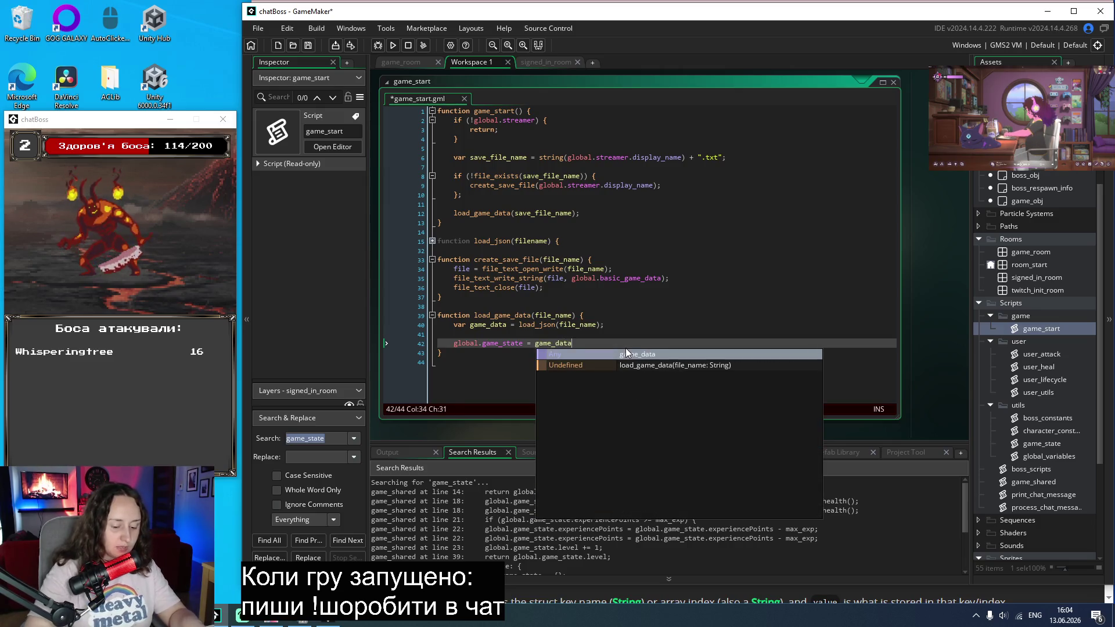
text(.)
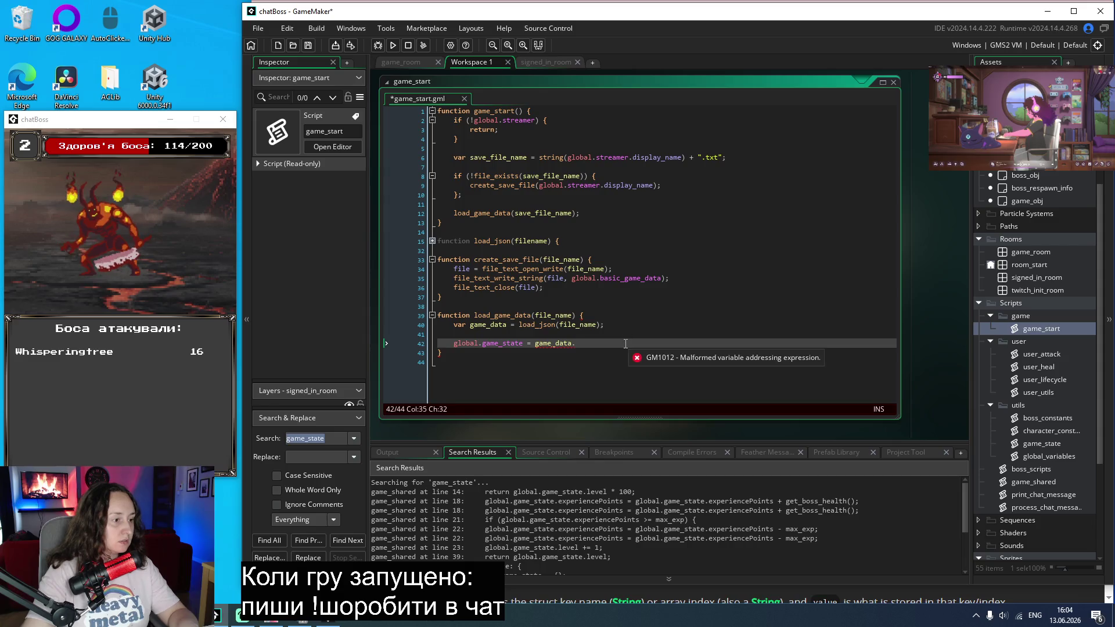
text(game)
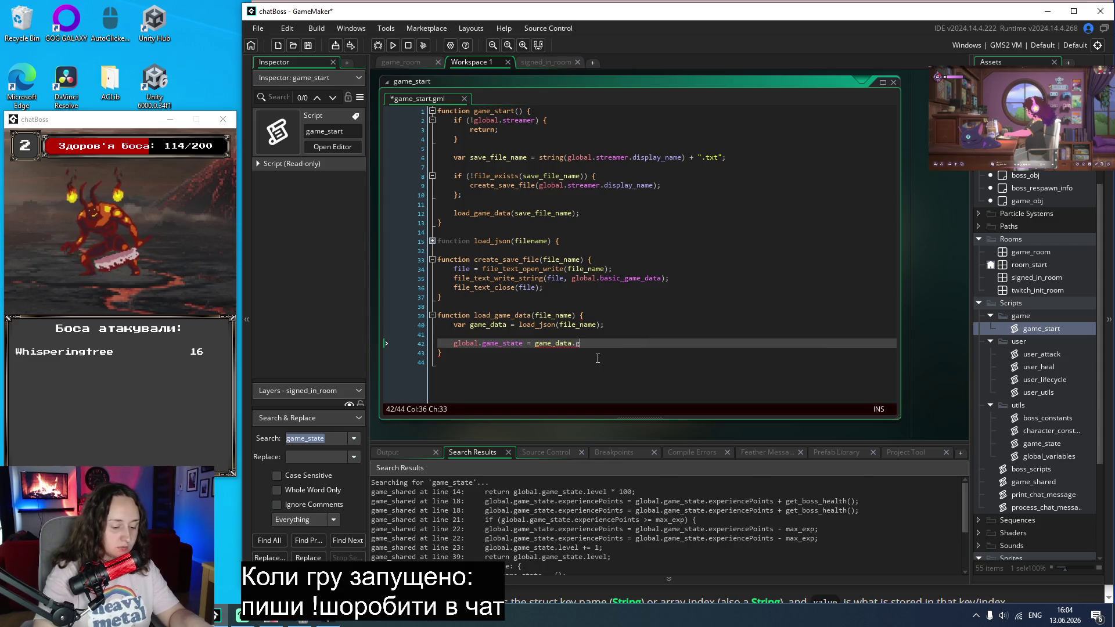
text(_state;)
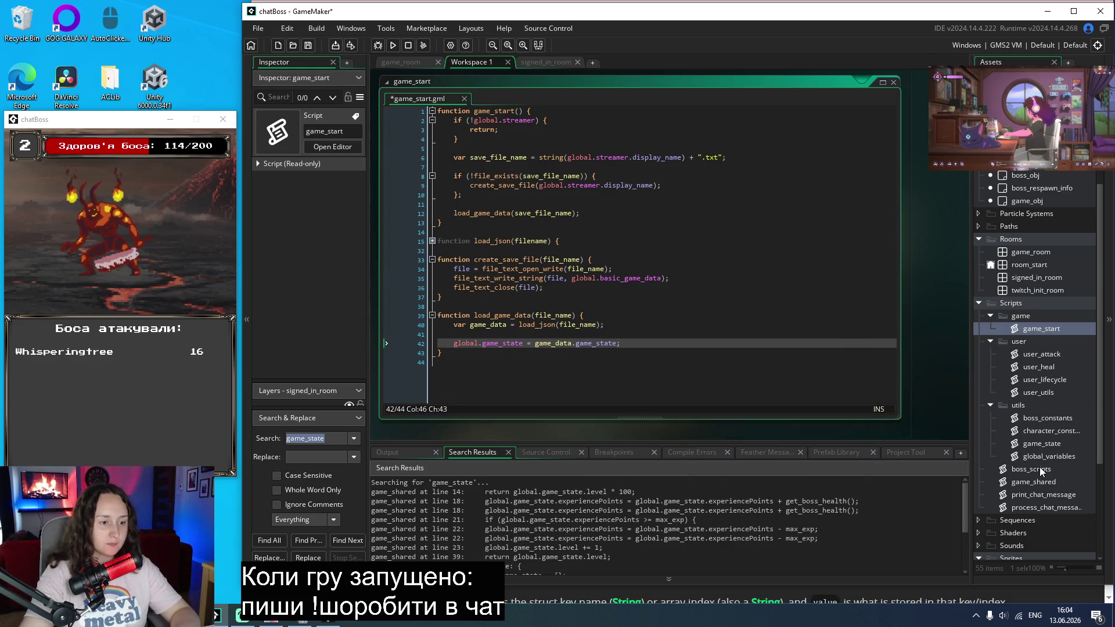
click(1042, 445)
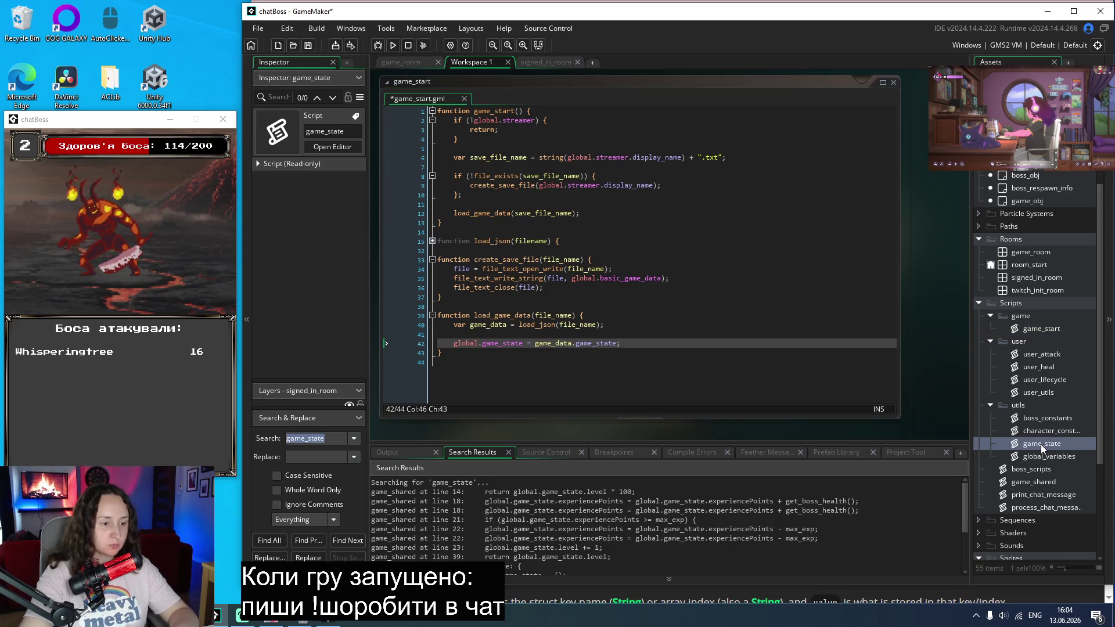
double_click(1041, 444)
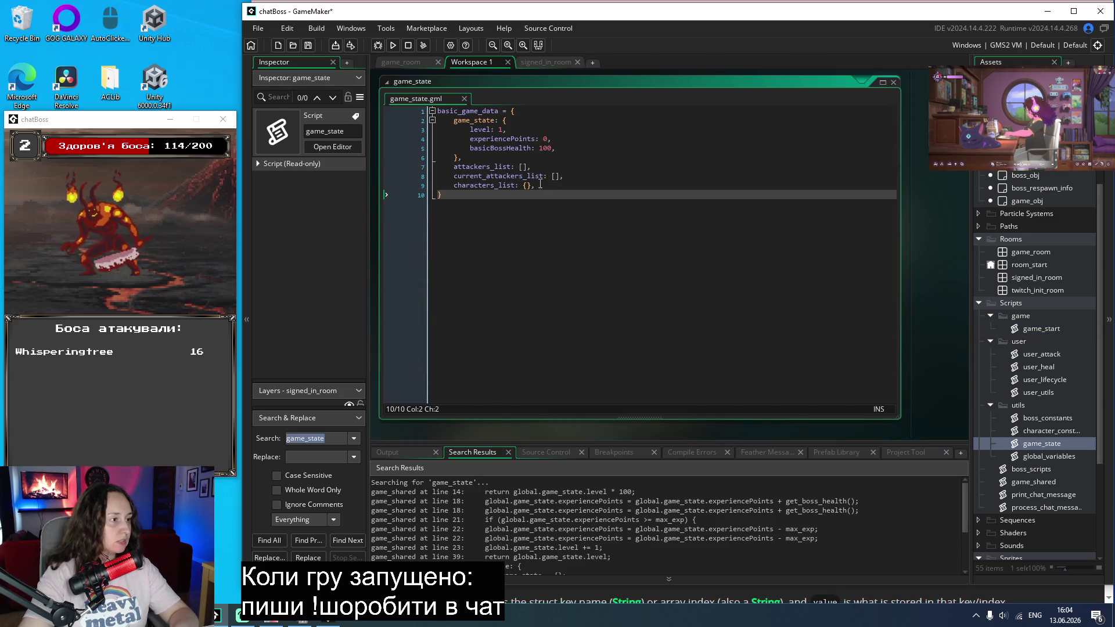
drag(551, 186, 404, 119)
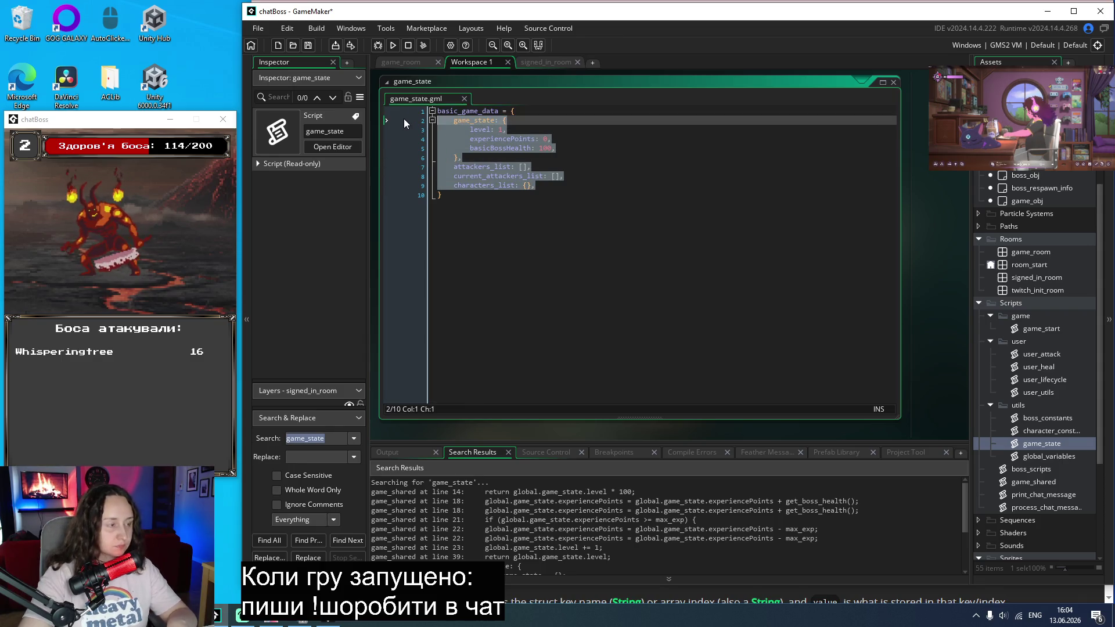
Step: Paste the struct fields below load_game_data in game_start.gml and delete the pasted game_state block
double_click(1039, 328)
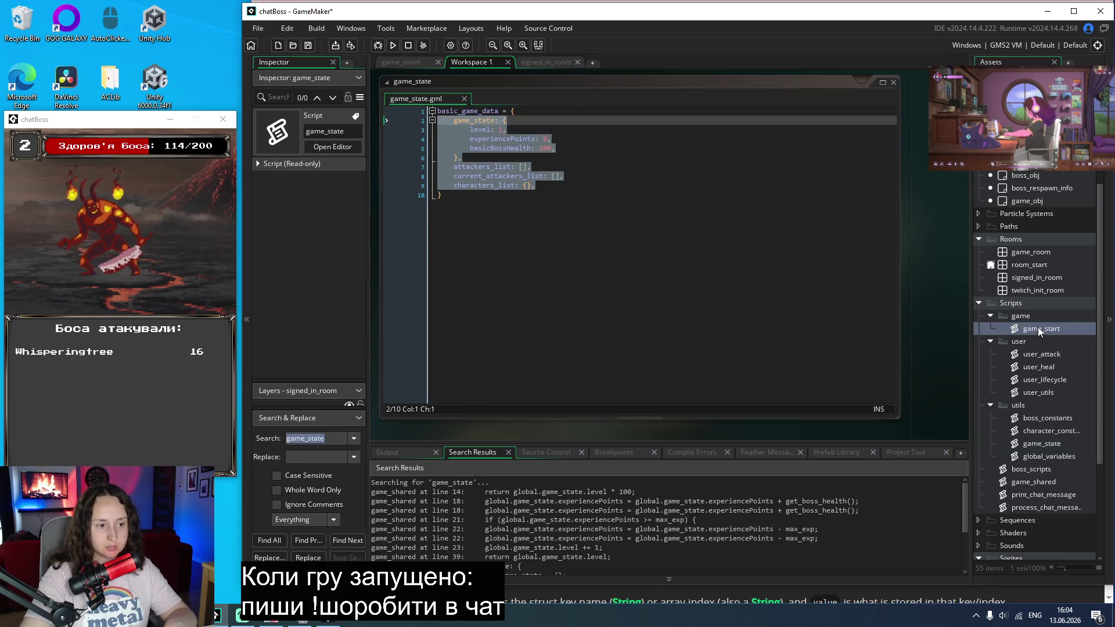
click(509, 366)
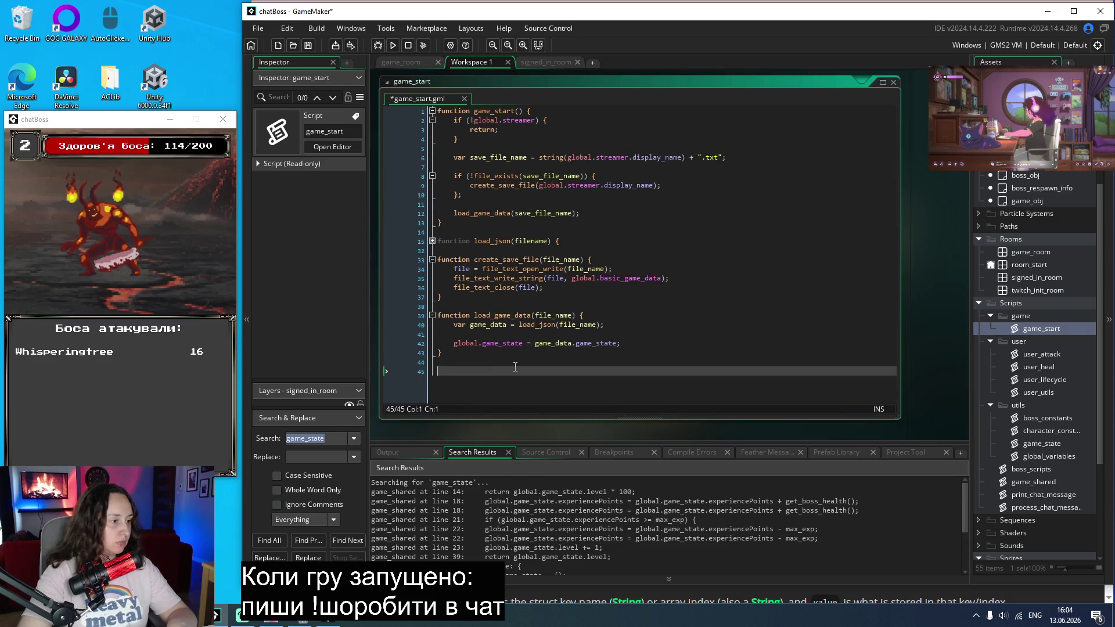
key(Return)
key(ctrl+v)
drag(465, 371, 438, 334)
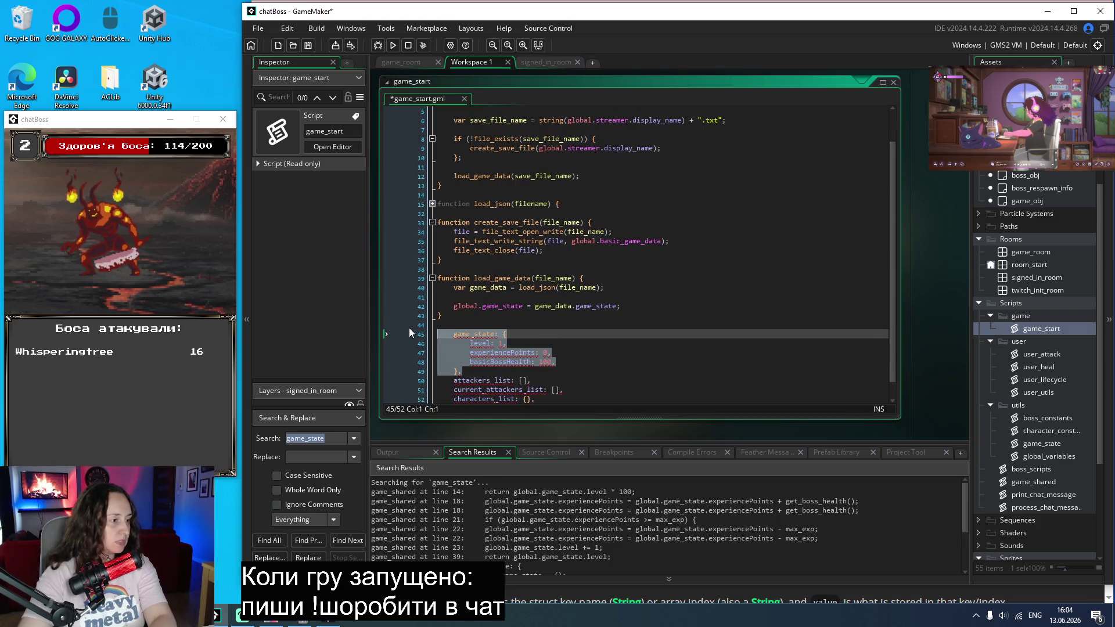
key(BackSpace)
click(651, 322)
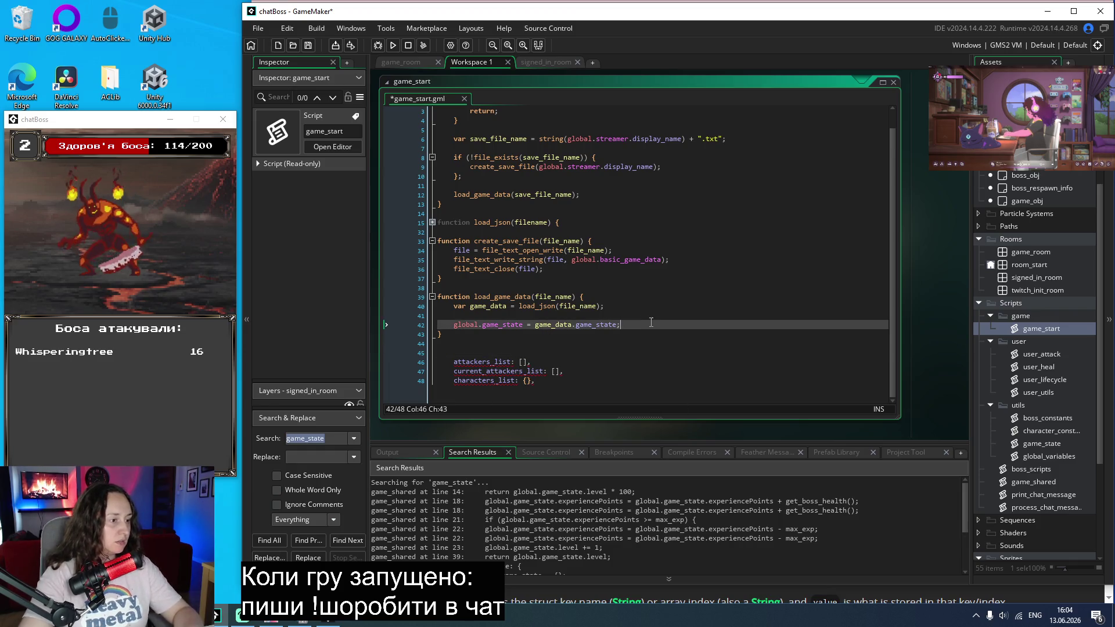
Step: Add line 43: global.attackers_list = game_data.attackers_list
key(Return)
text(global.at)
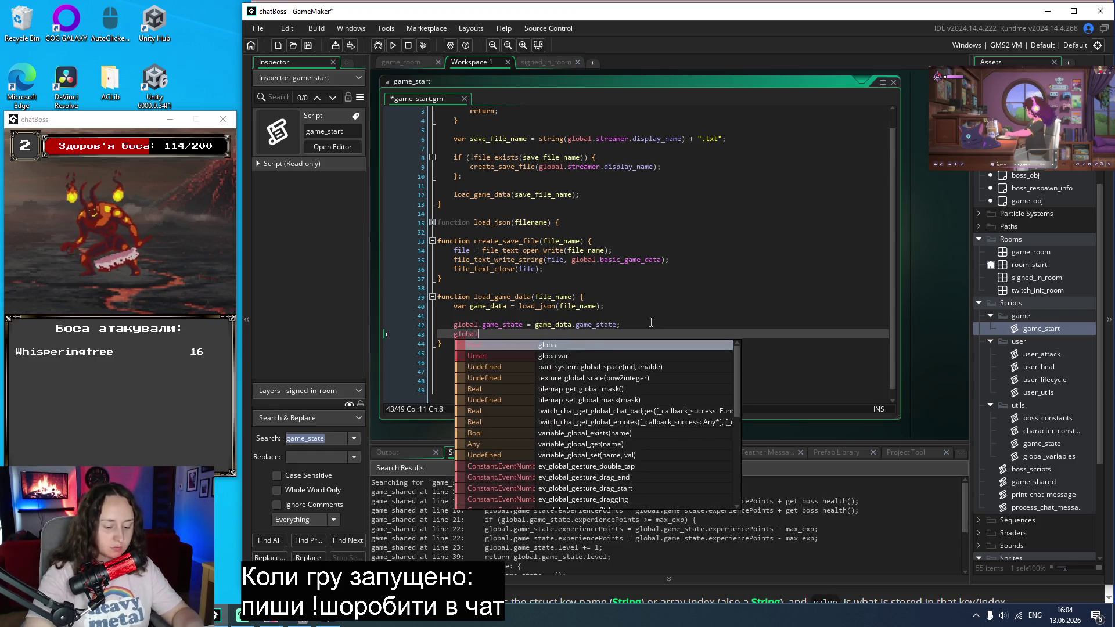
key(Down)
key(Return)
text(=  game_dat)
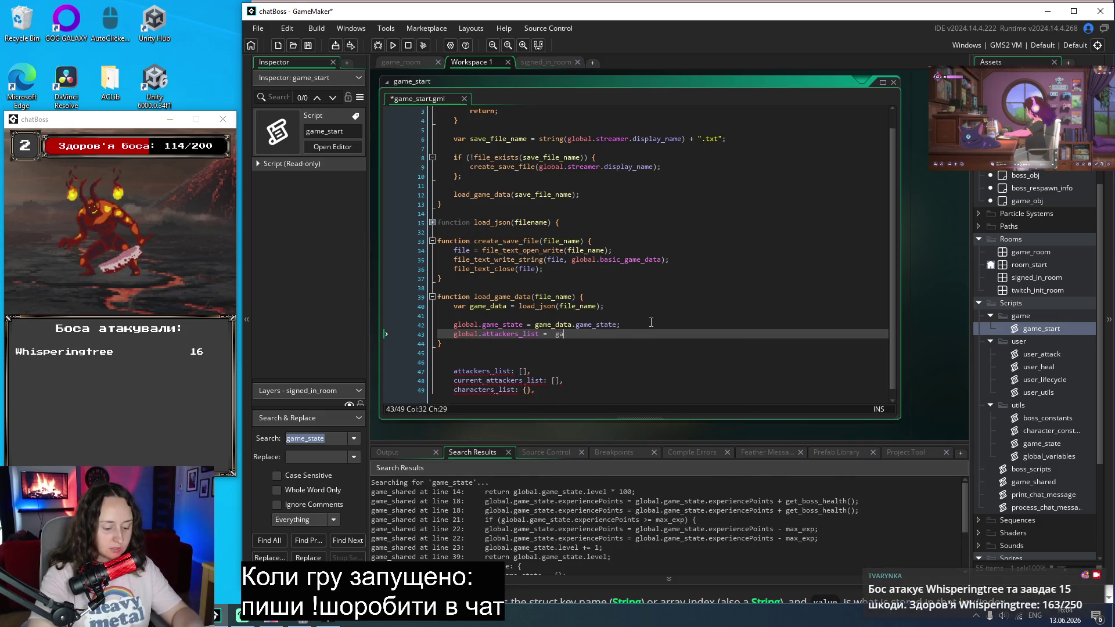
text(a)
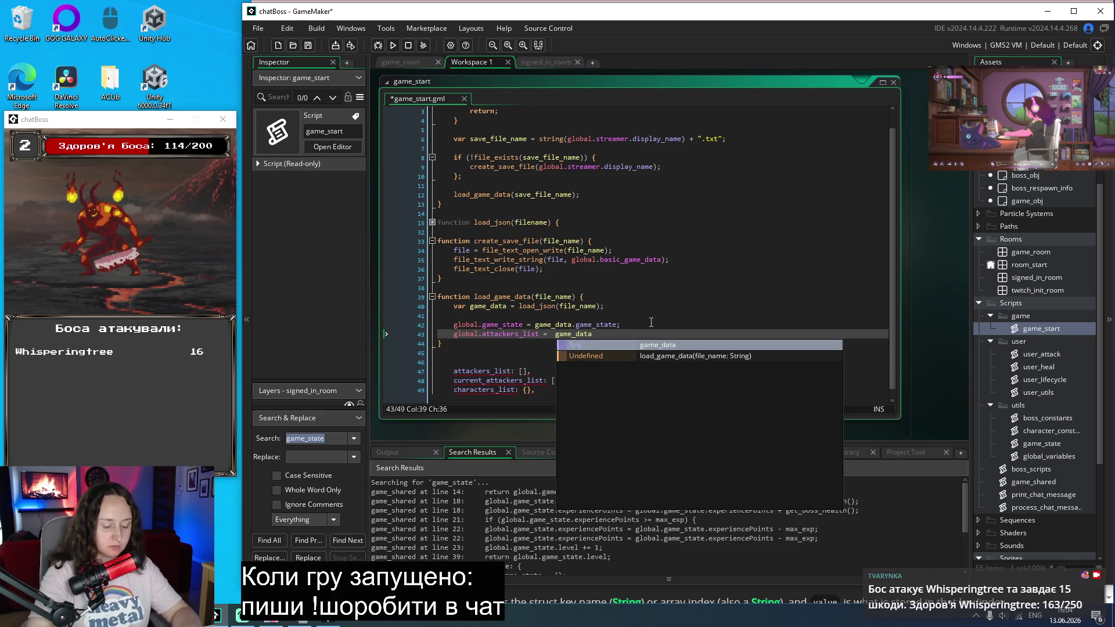
text(.atta)
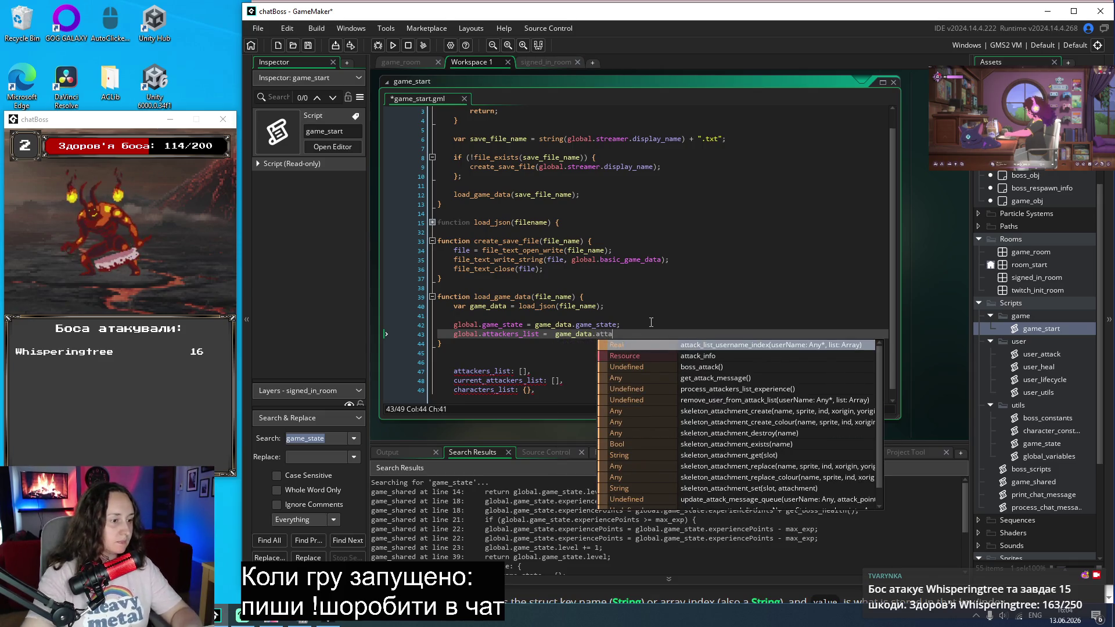
double_click(519, 332)
key(ctrl+c)
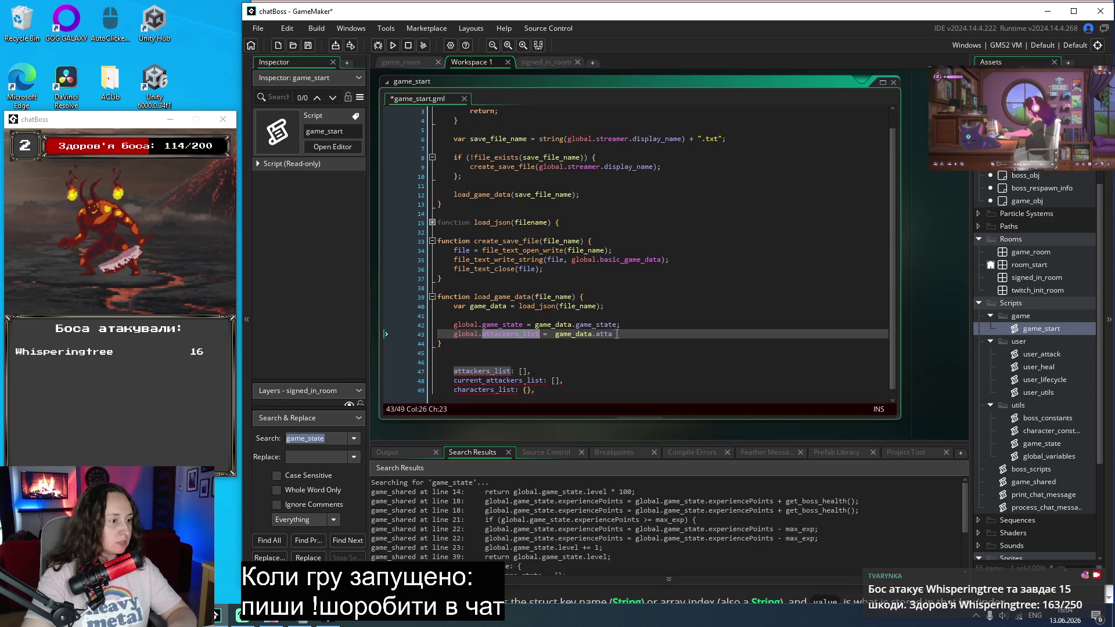
key(End)
key(ctrl+shift+Left)
key(ctrl+v)
key(Return)
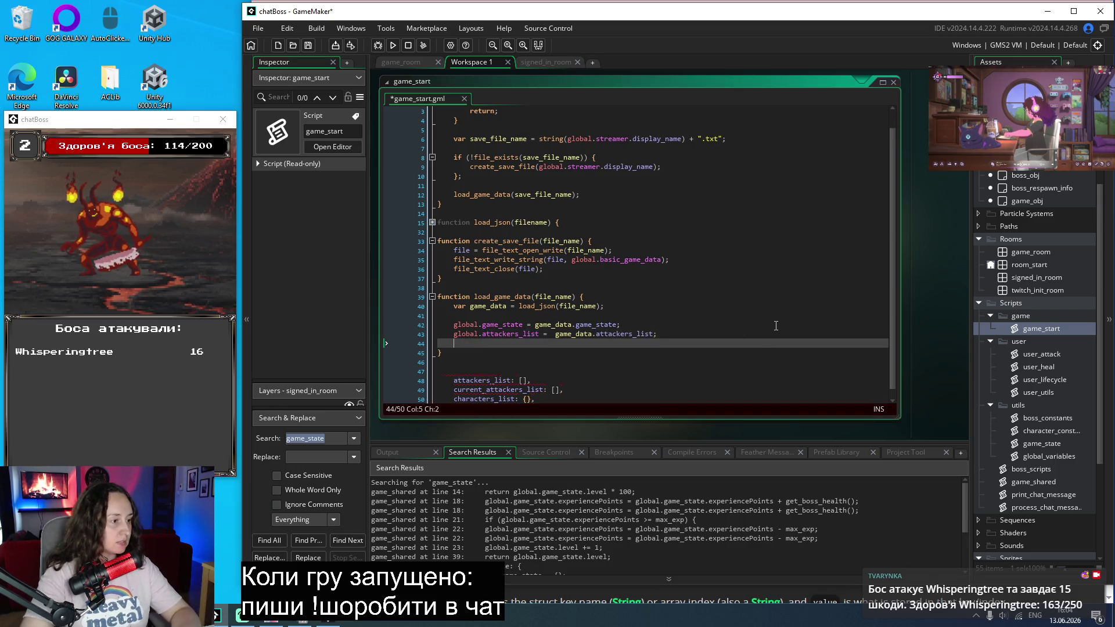
Step: Add line 44: global.current_attackers_list = game_data.current_attackers_list;
text(global.cu)
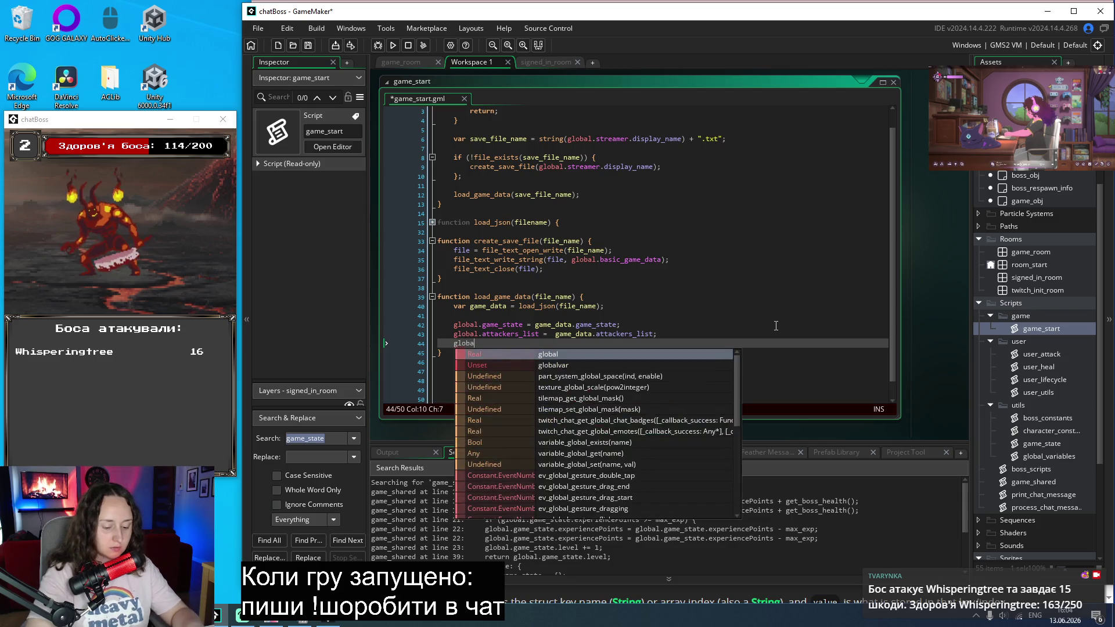
key(Return)
text(= game_data.)
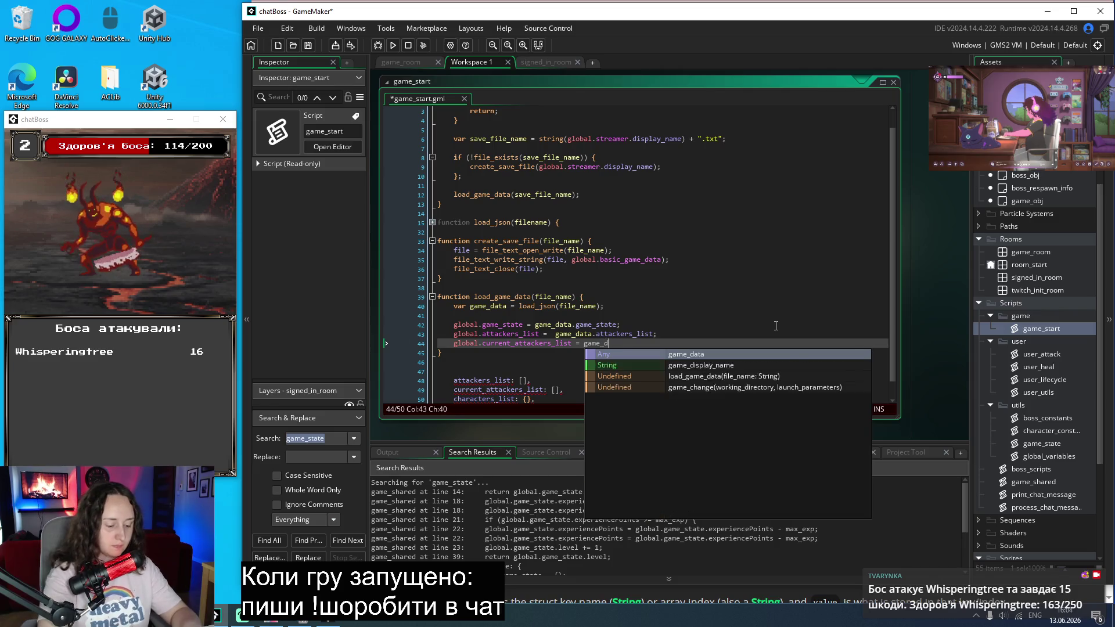
double_click(530, 335)
double_click(526, 344)
key(ctrl+c)
key(End)
key(ctrl+v)
text(;)
key(Return)
Step: Add line 45: global.characters_list = game_data.characters_list;
scroll(715, 331, down, 1)
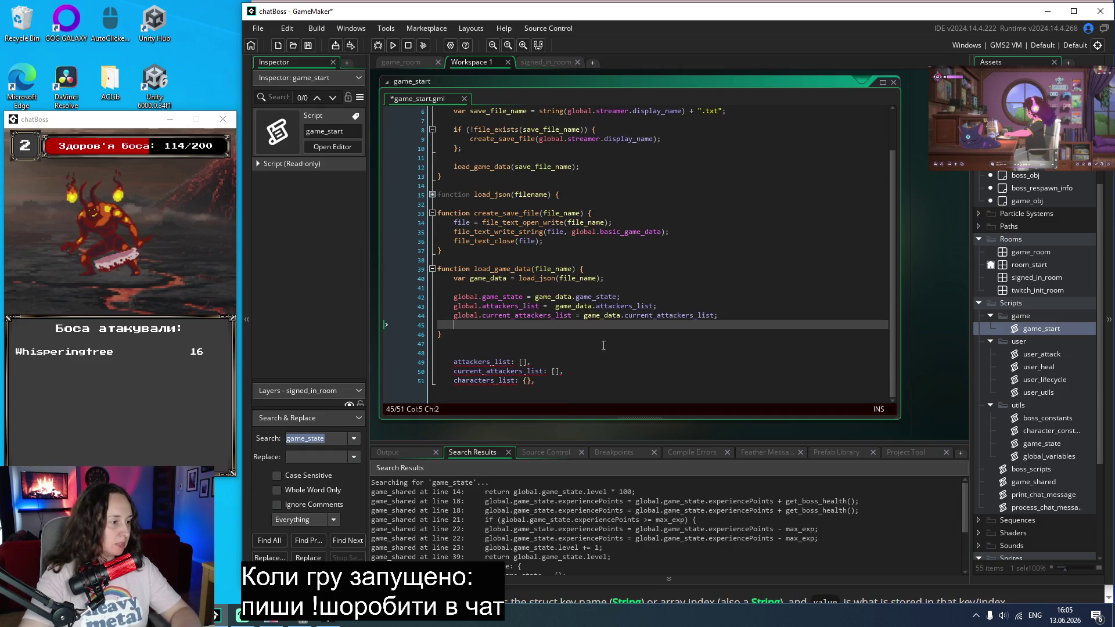
click(782, 318)
key(Return)
key(Delete)
text(glob)
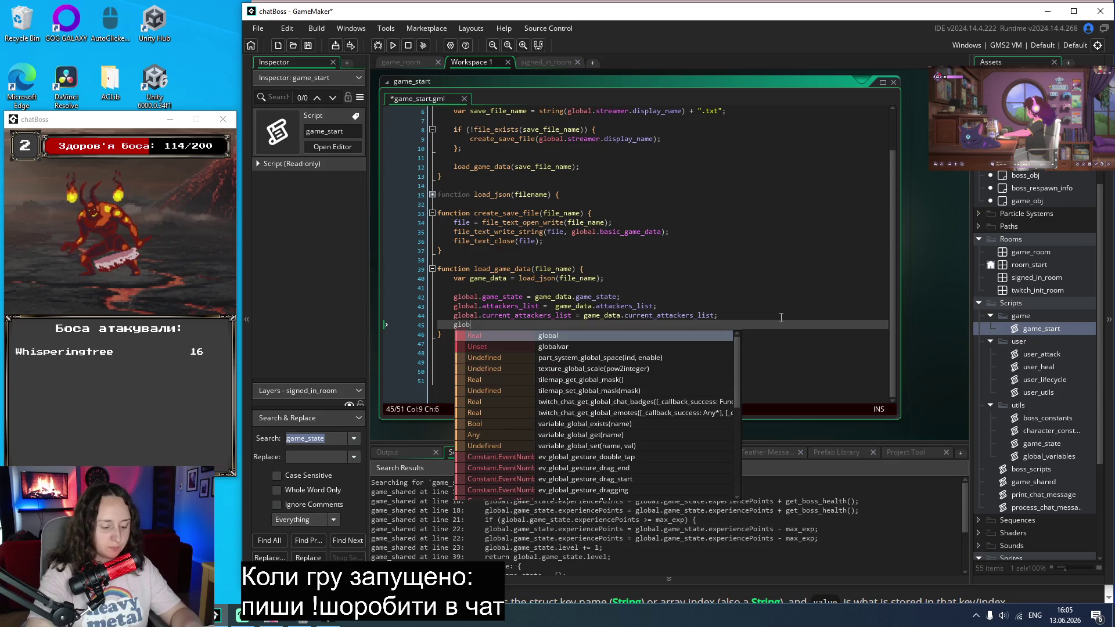
text(al.)
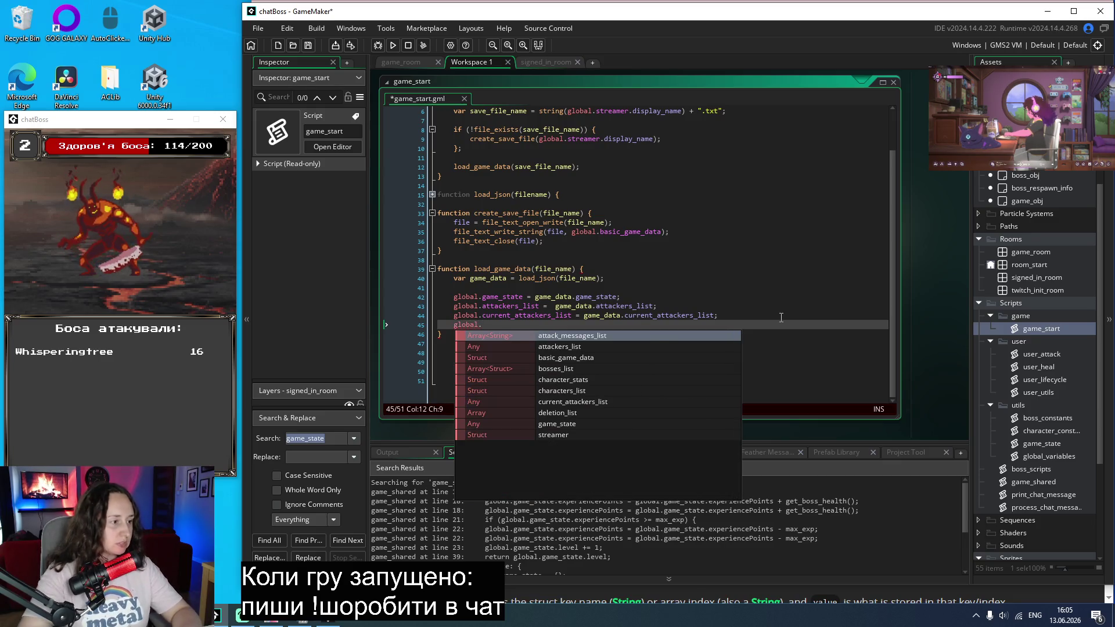
key(Down)
key(Down)
key(Down)
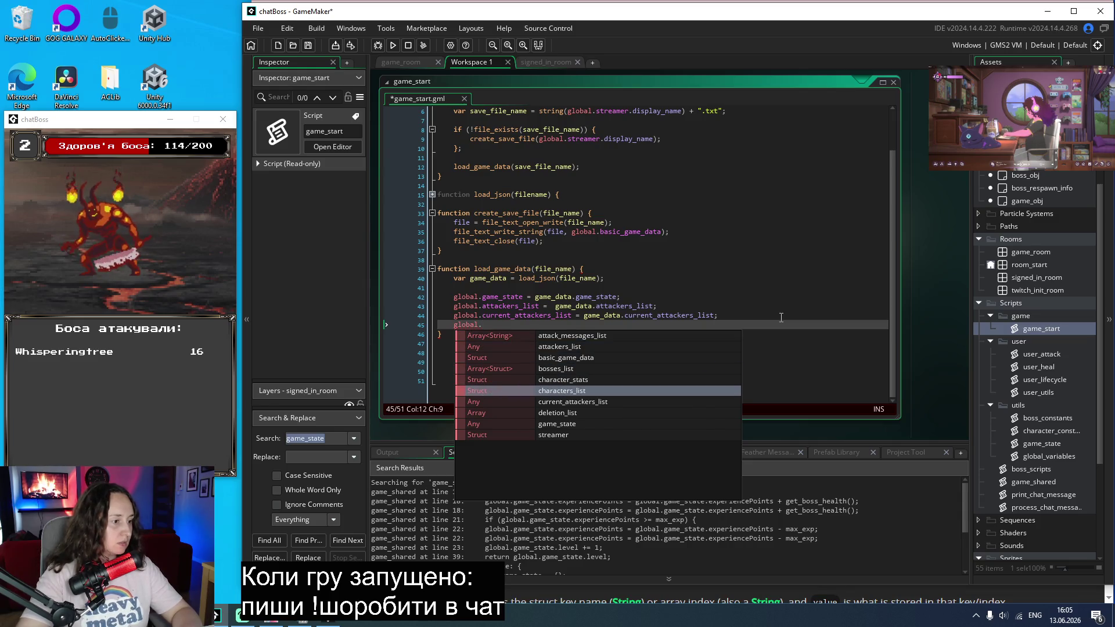
key(Return)
text(= )
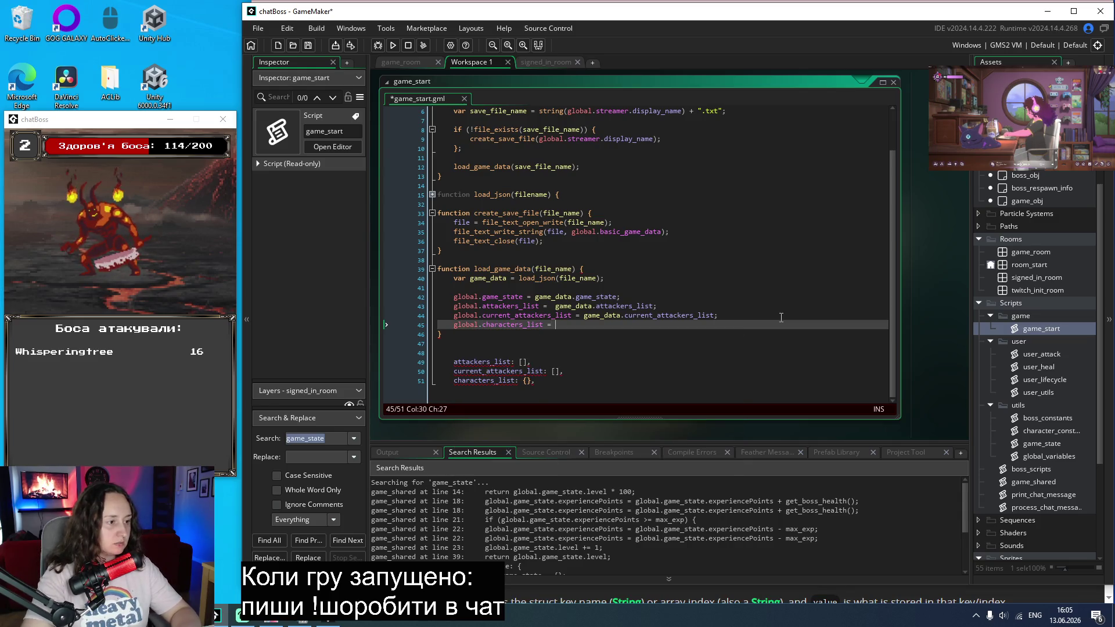
text(game_data.ch)
key(Return)
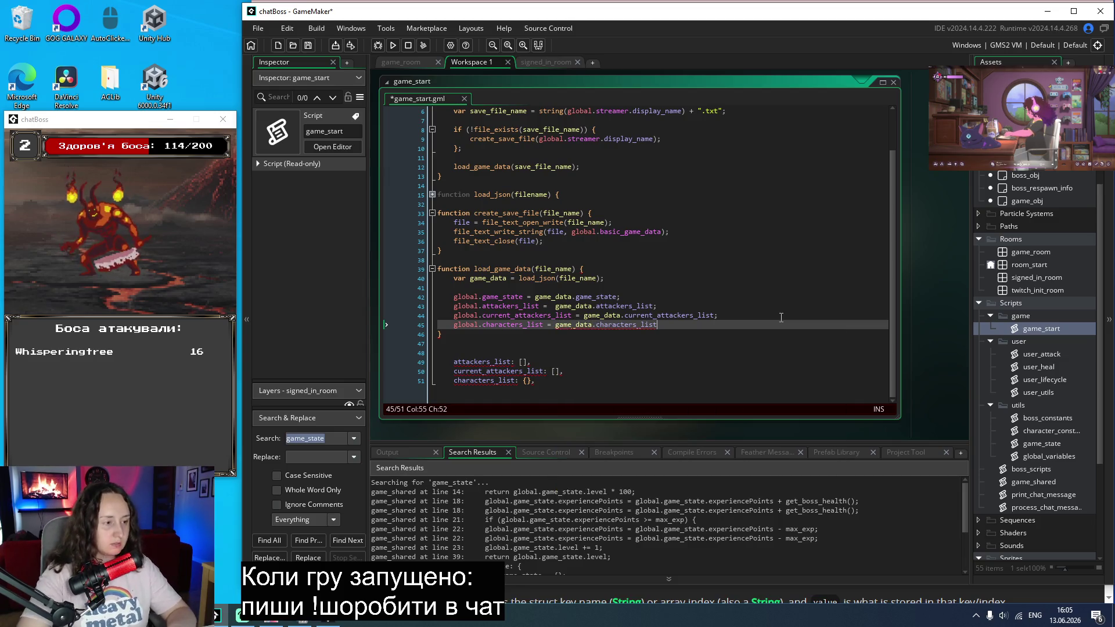
text(;)
Step: Delete the leftover pasted list lines and save game_start.gml
drag(540, 381, 441, 352)
key(BackSpace)
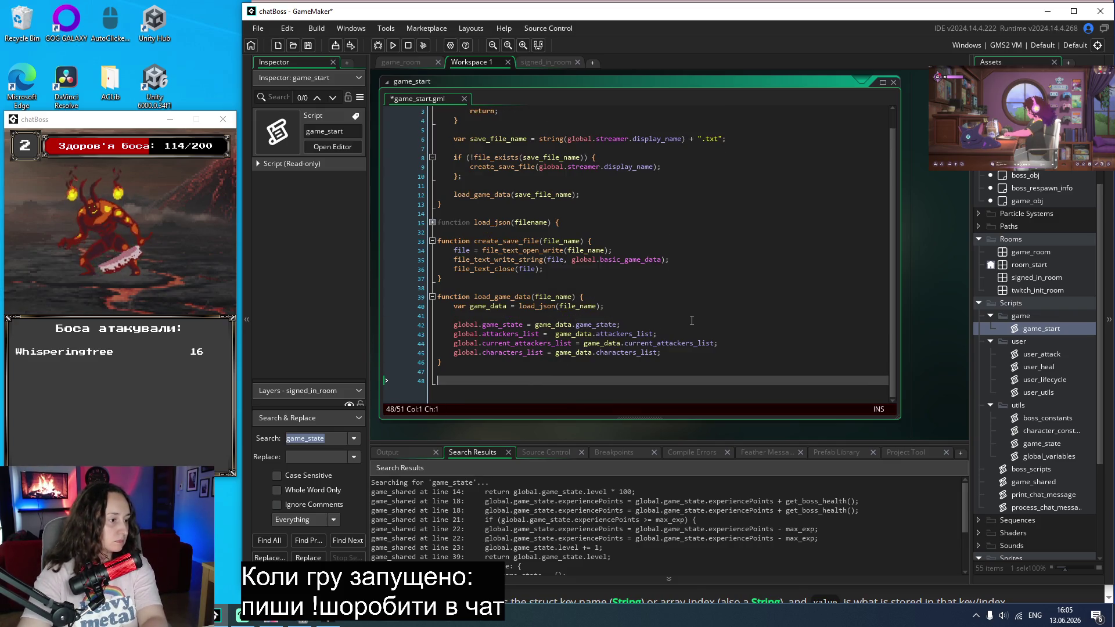
key(Delete)
key(Delete)
key(Delete)
key(BackSpace)
key(ctrl+s)
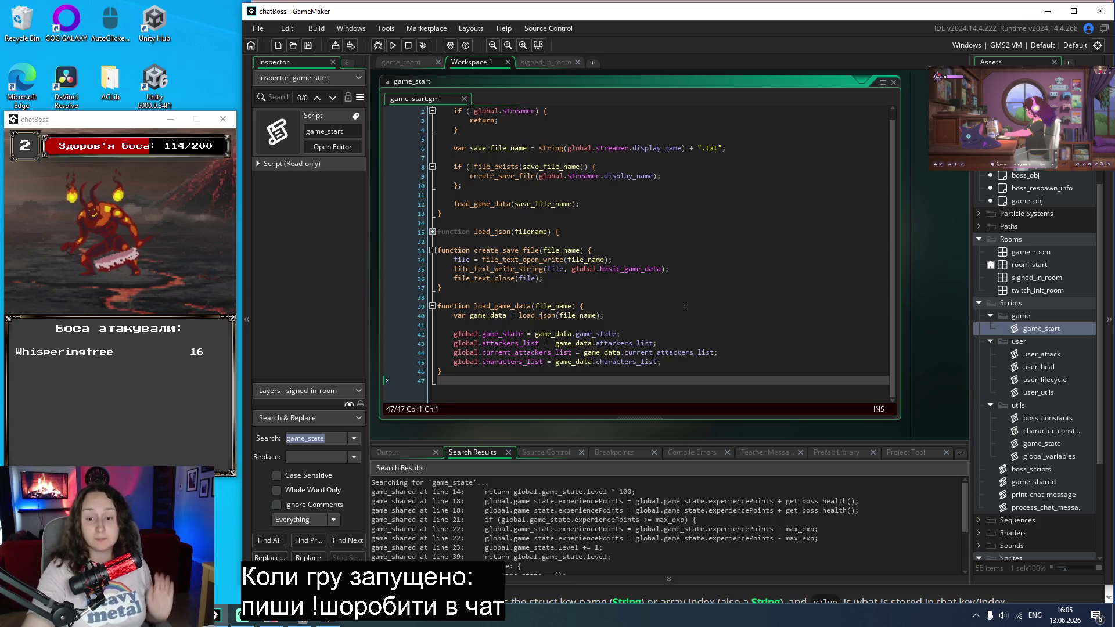
Step: Close the previously running game window and relaunch the game
scroll(581, 308, up, 1)
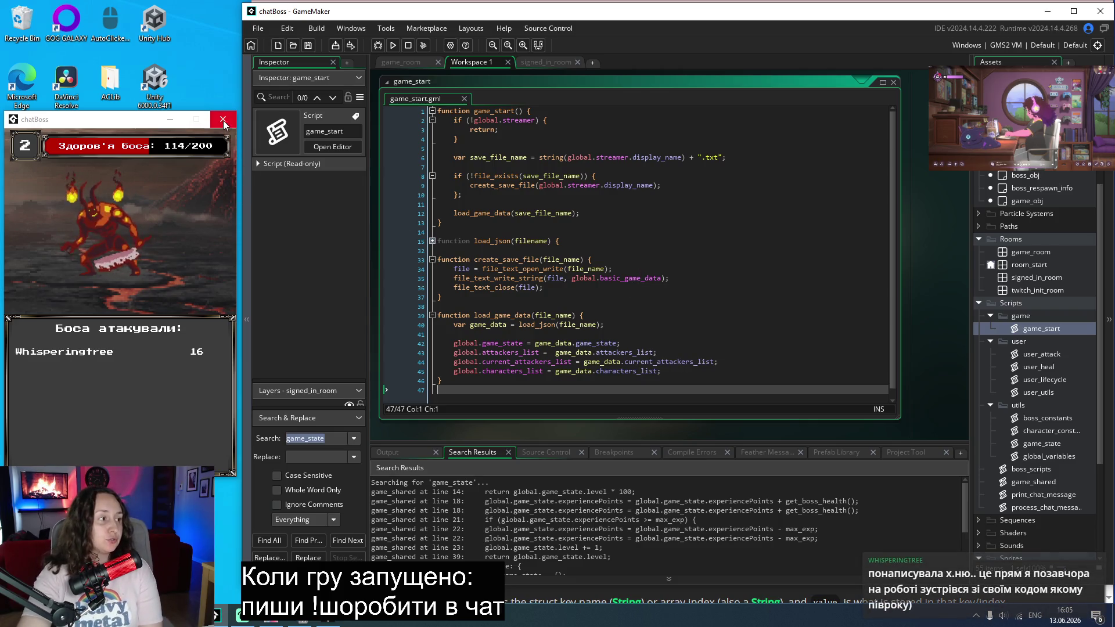
click(225, 119)
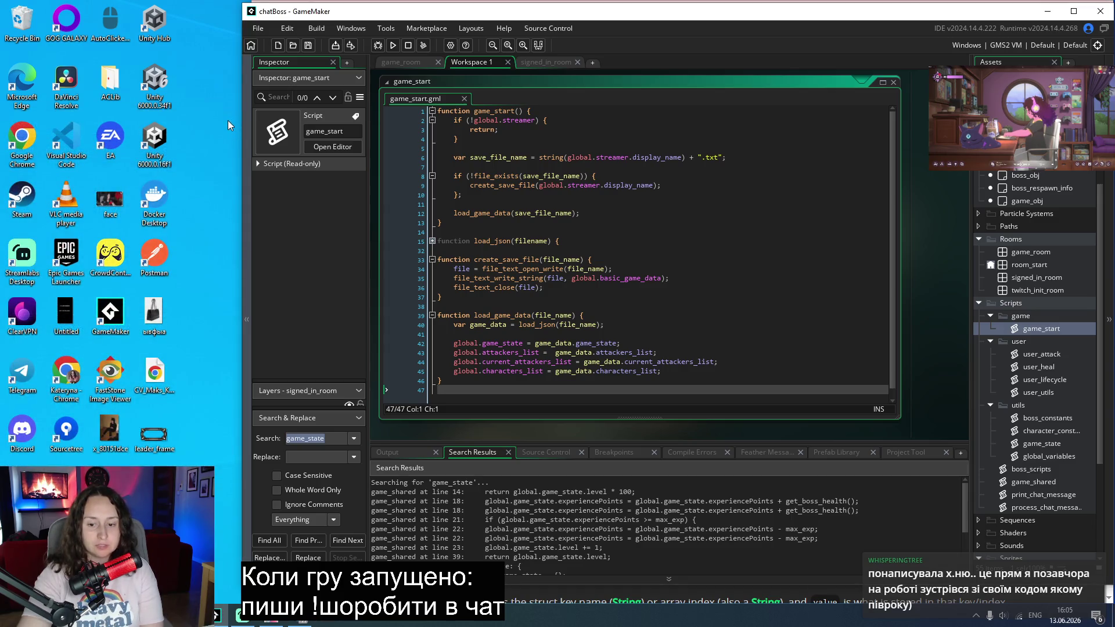
click(392, 45)
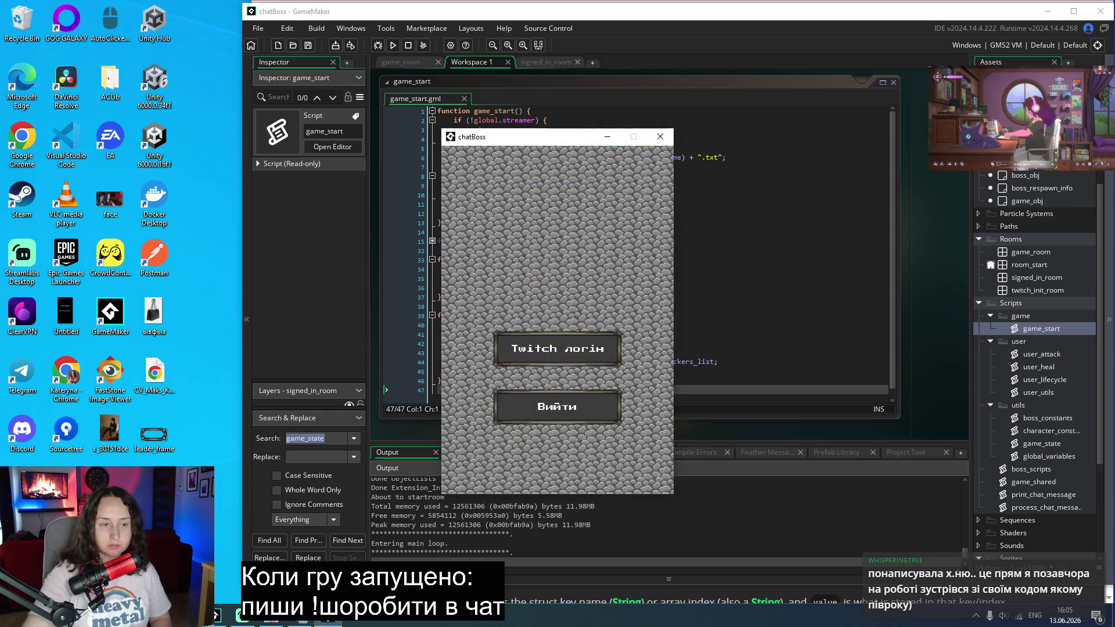
Step: Start a match, hit the get_boss_health 'level not set' error, and abort the run
mouse_move(552, 136)
mouse_down()
mouse_move(110, 136)
mouse_move(125, 106)
mouse_up()
click(123, 302)
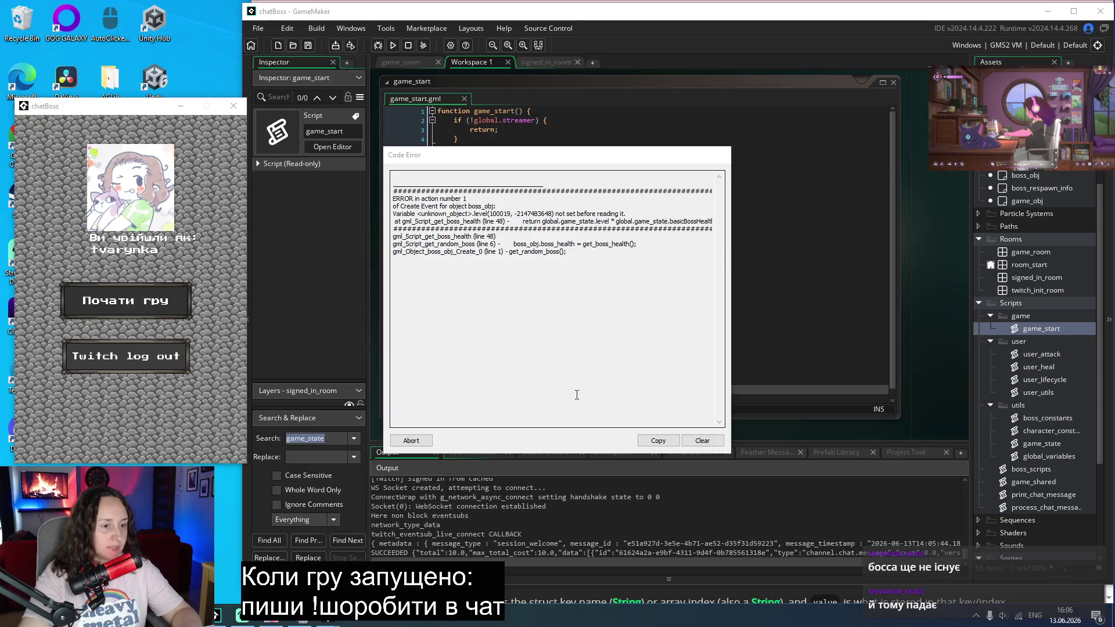
mouse_move(552, 165)
mouse_down()
mouse_move(242, 145)
mouse_move(215, 153)
mouse_up()
double_click(1034, 331)
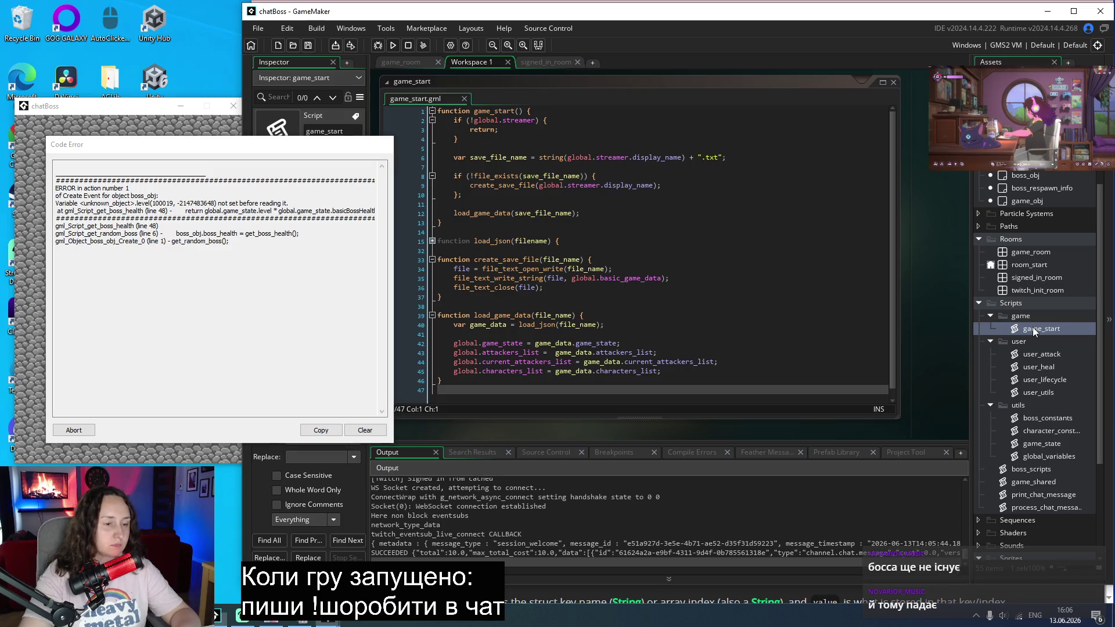
double_click(490, 110)
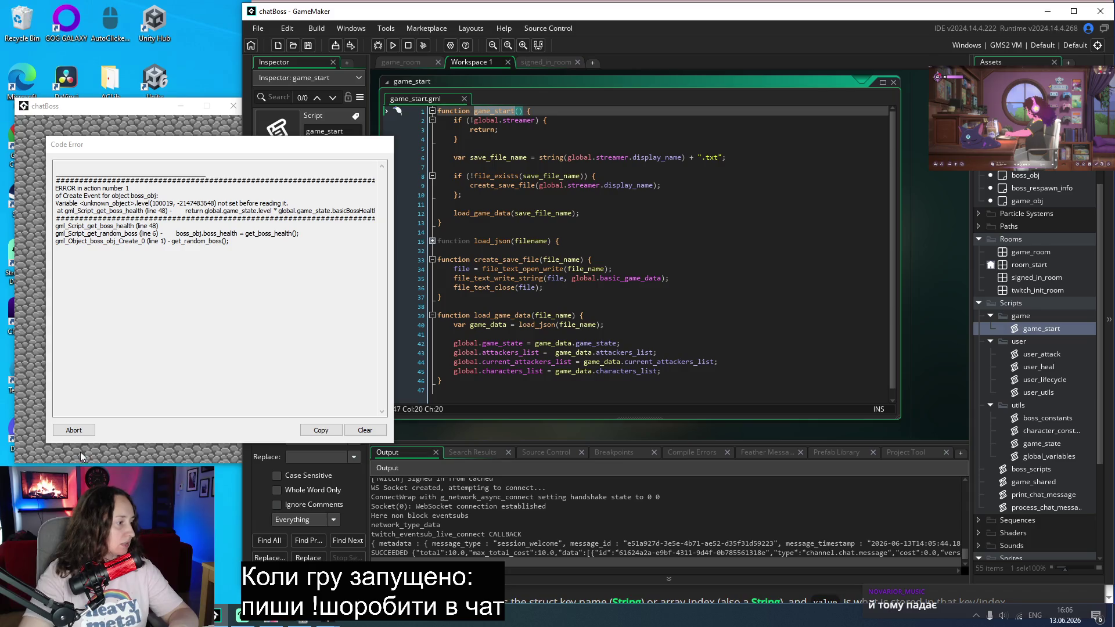
click(74, 430)
key(ctrl+shift+f)
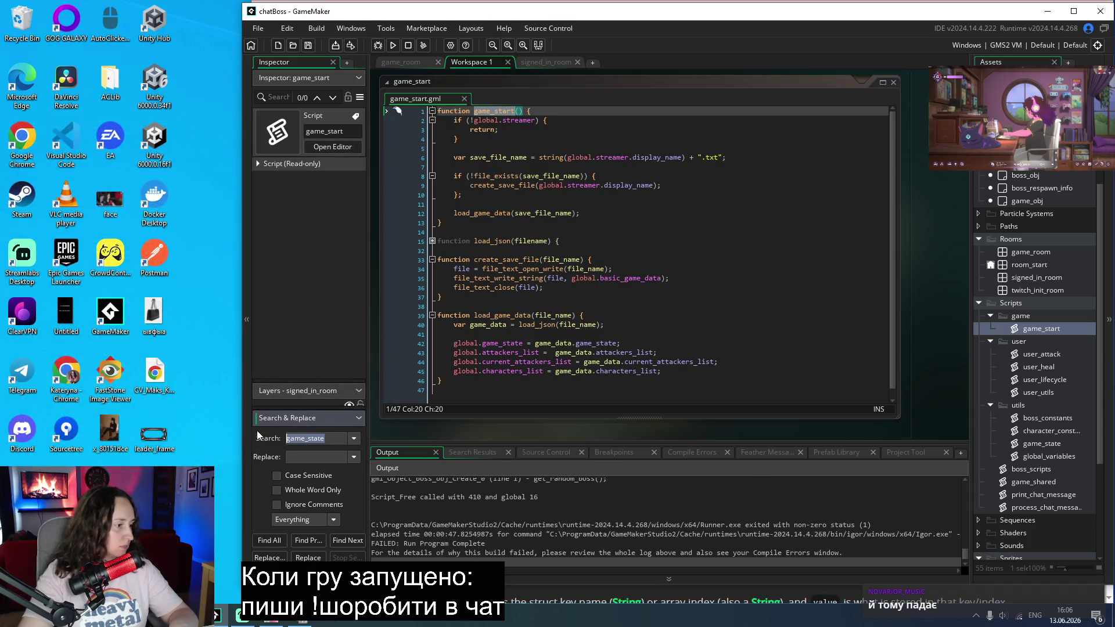
Step: Search the project for game_start and open the game_obj Create event calling it
key(Return)
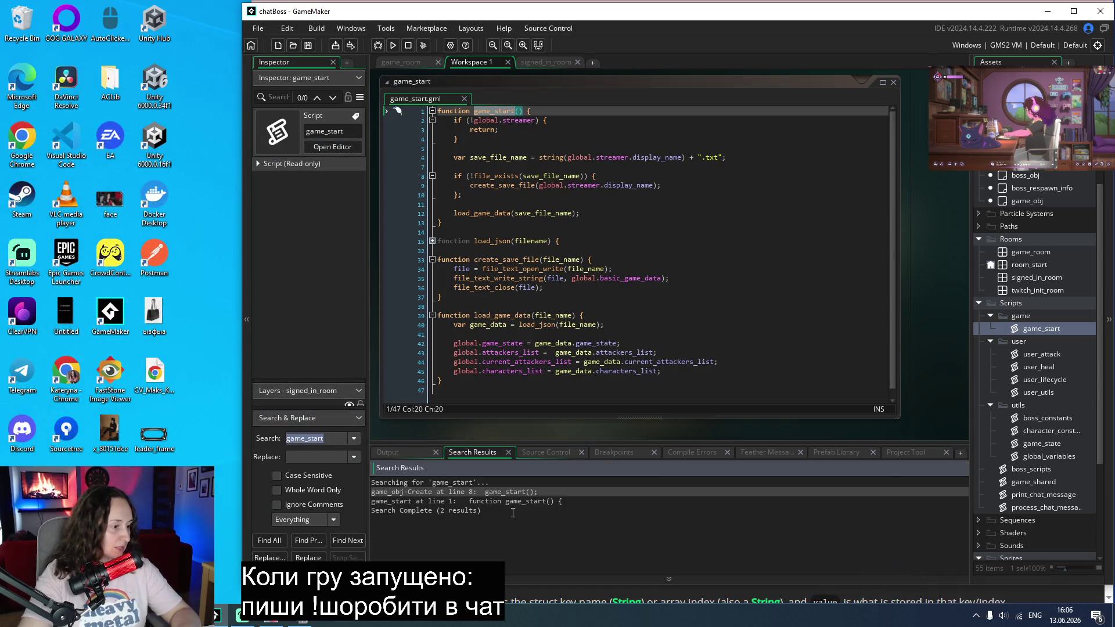
double_click(481, 492)
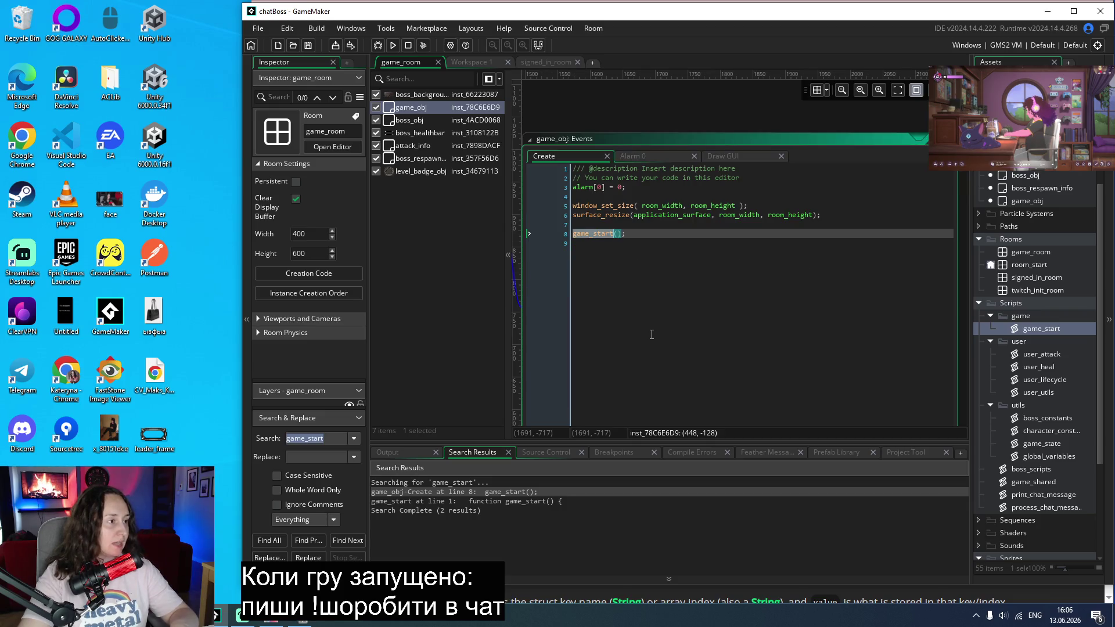
click(724, 334)
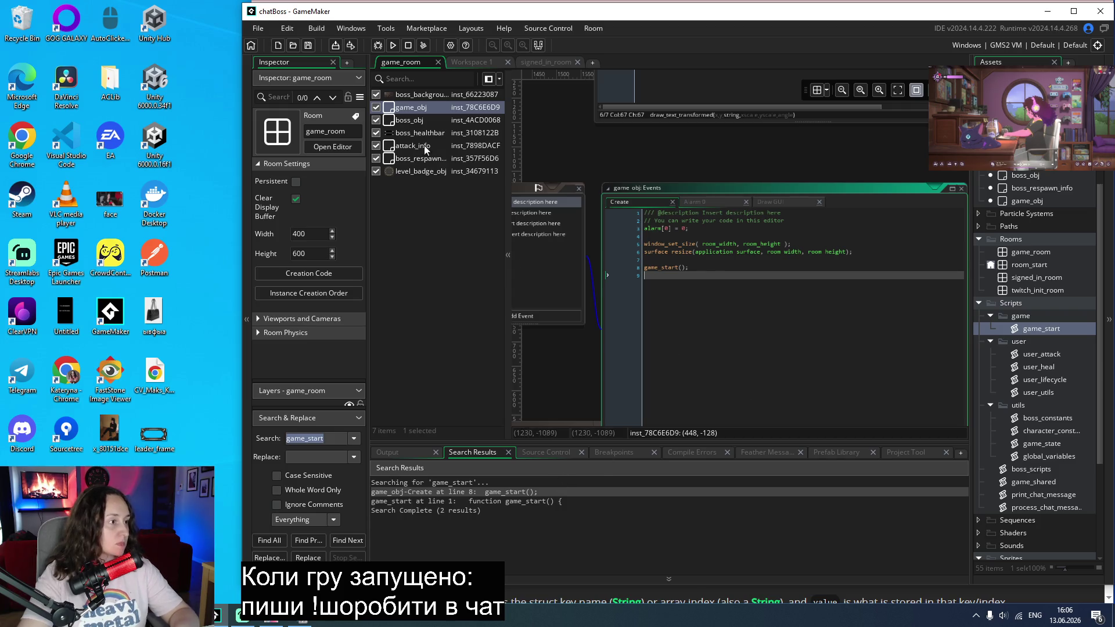
Step: Inspect boss_obj's Create event code, then revisit game_start and open signed_in_room
click(410, 120)
double_click(410, 123)
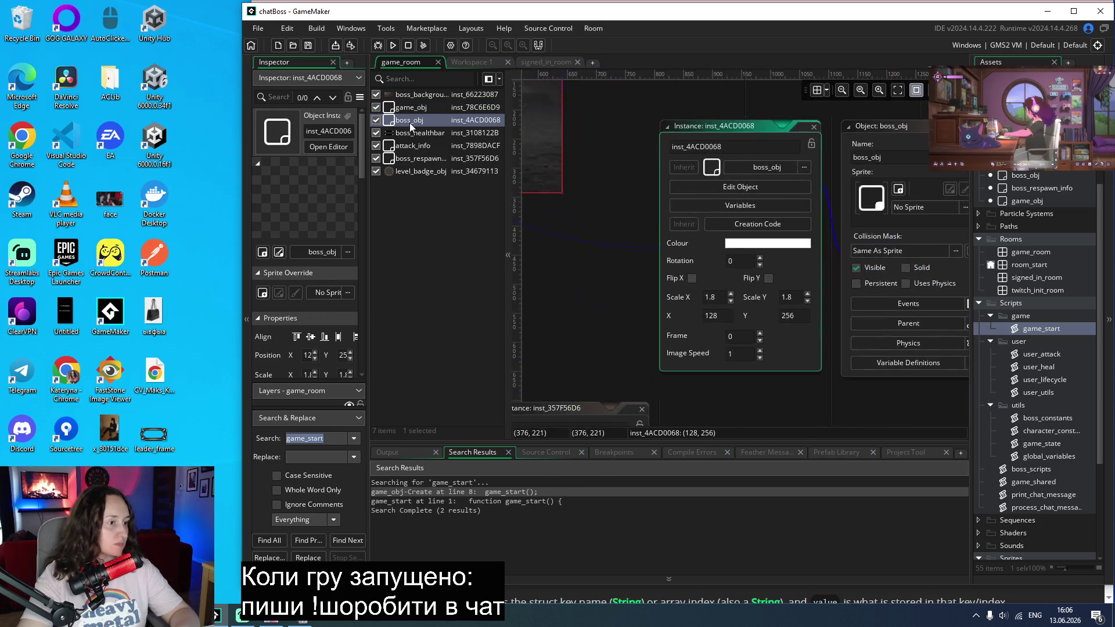
scroll(585, 301, down, 3)
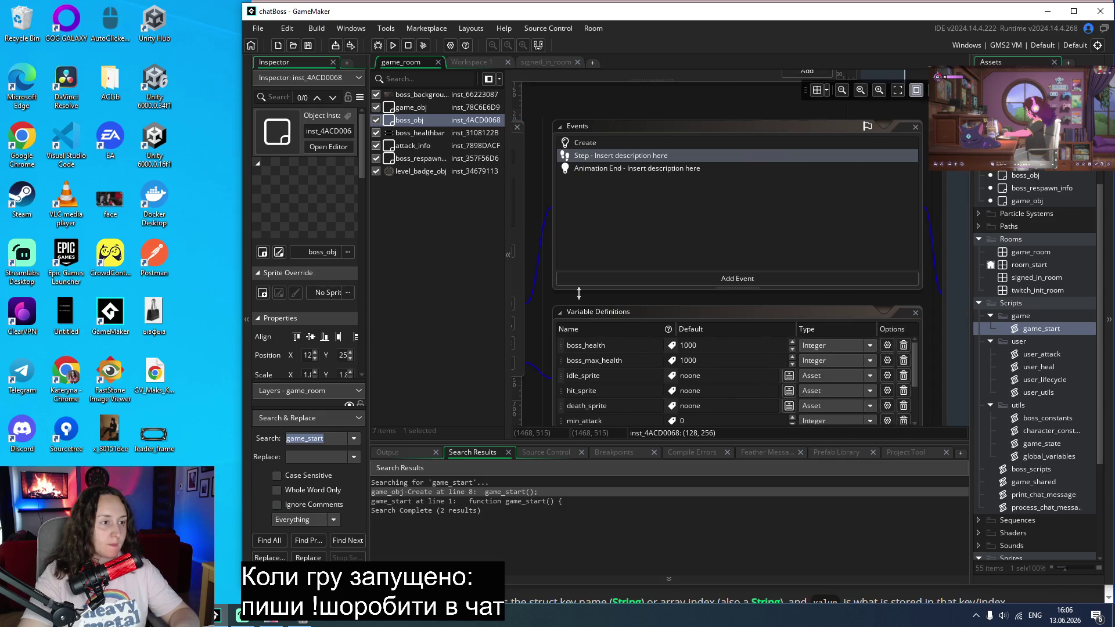
double_click(611, 142)
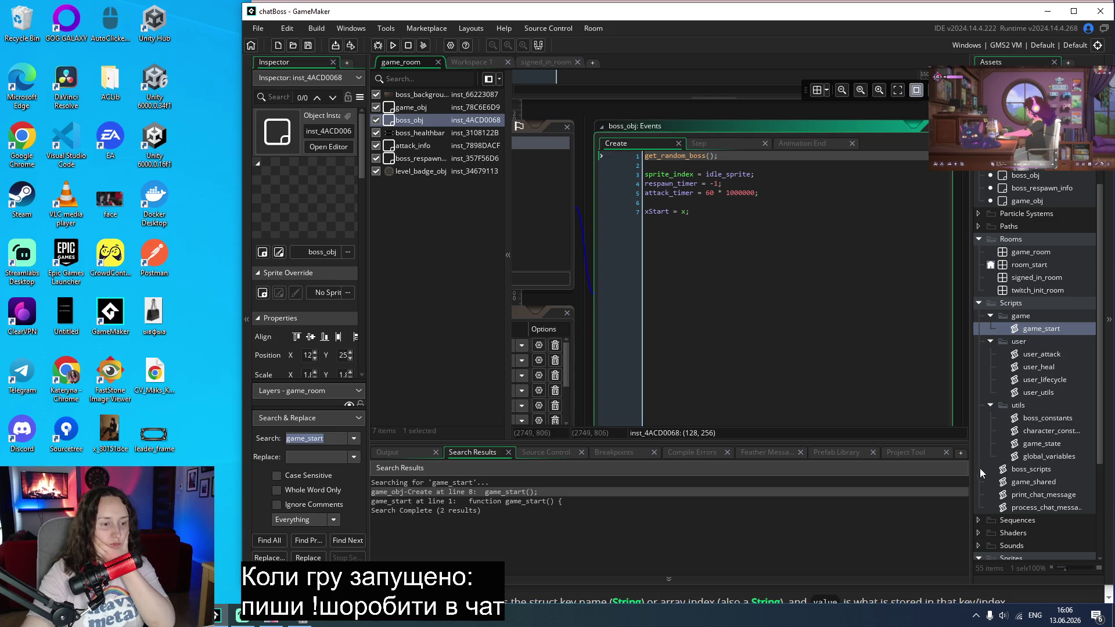
double_click(1033, 329)
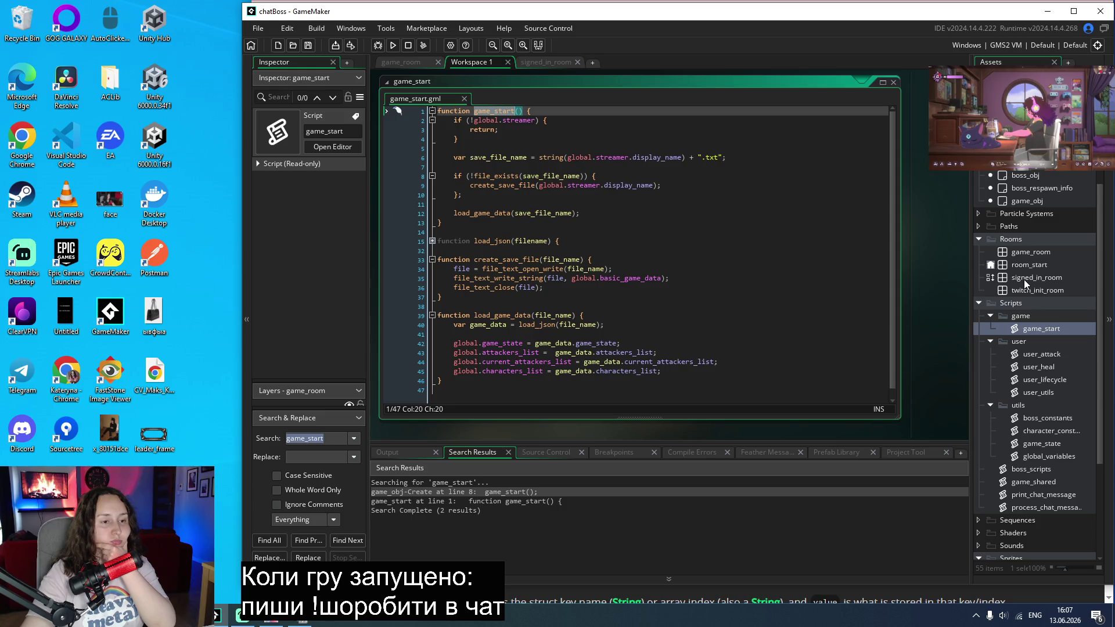
double_click(1024, 280)
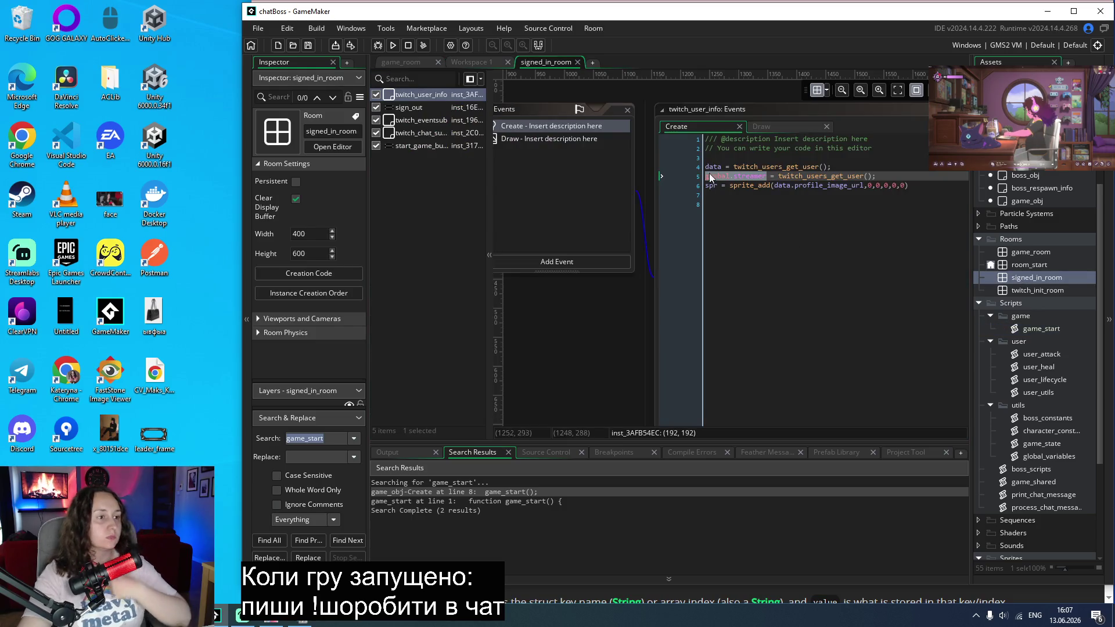
Step: Inspect start_game_button's events and twitch_user_info's Create code in signed_in_room
click(409, 147)
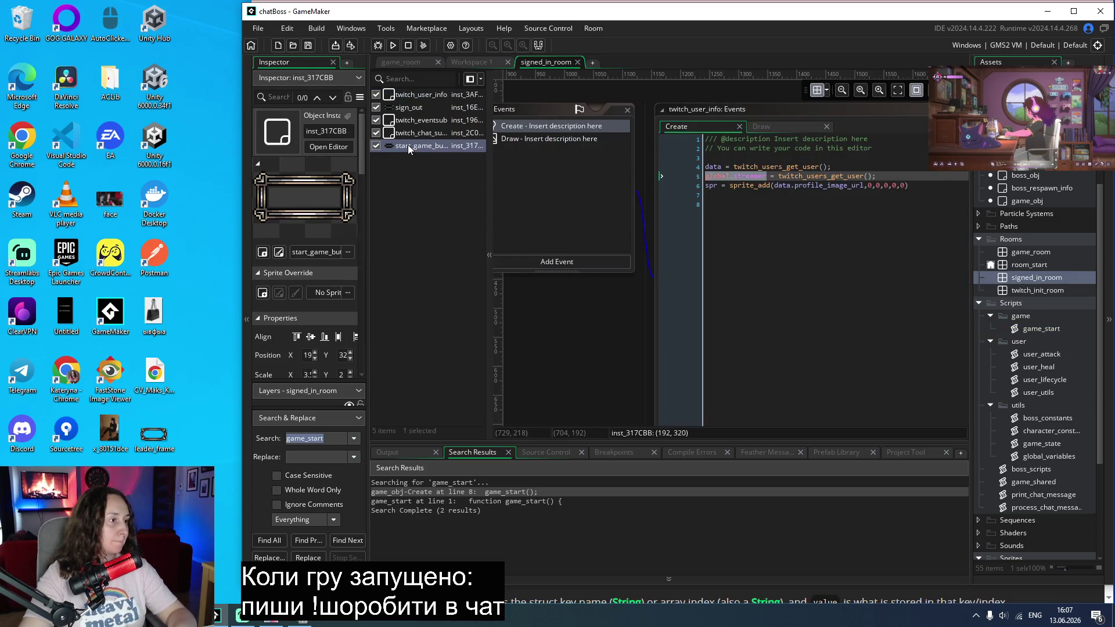
double_click(408, 144)
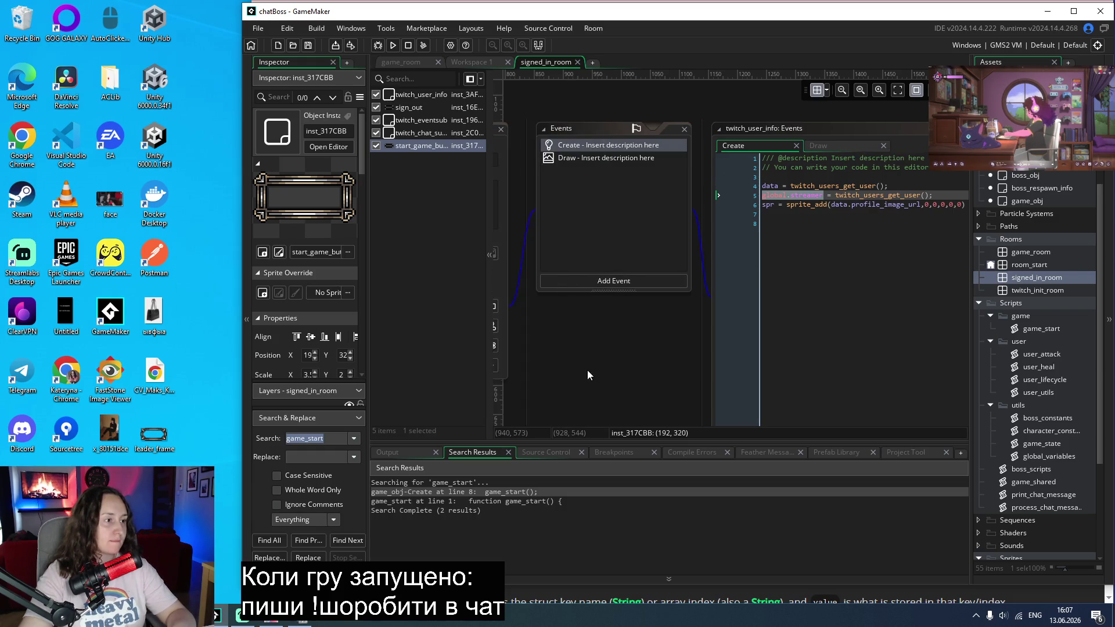
key(Down)
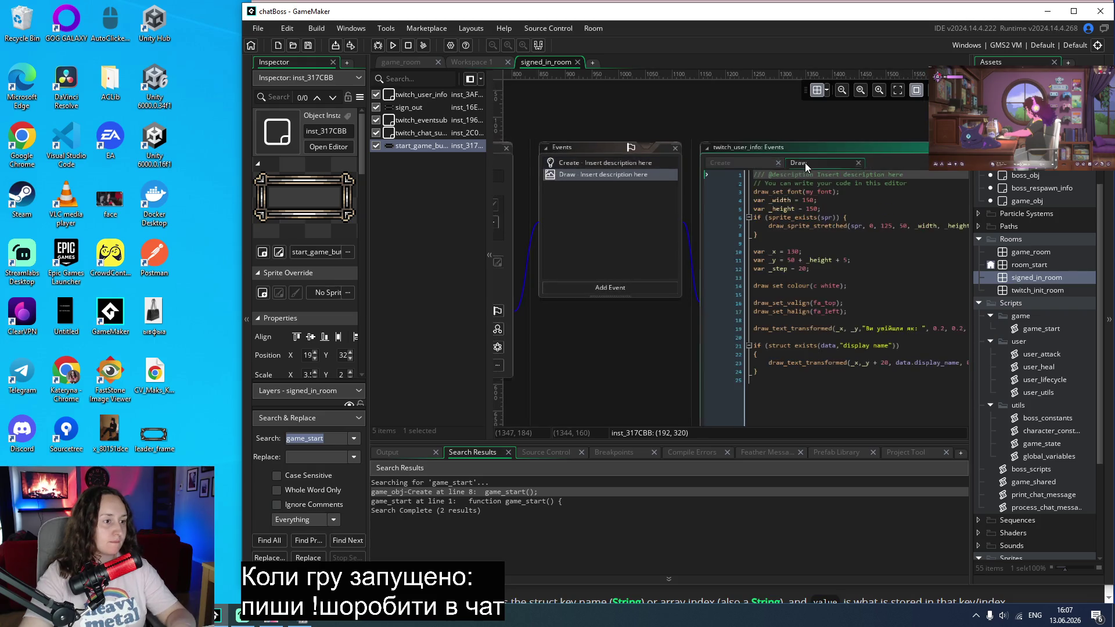
drag(804, 135, 747, 135)
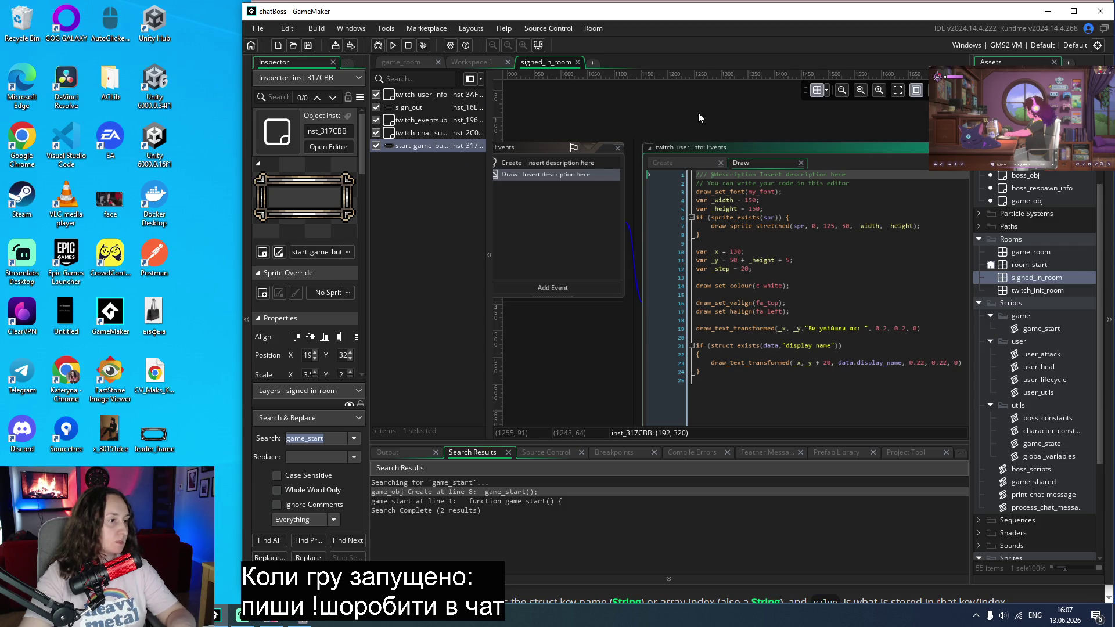
scroll(696, 113, left, 6)
scroll(677, 141, down, 2)
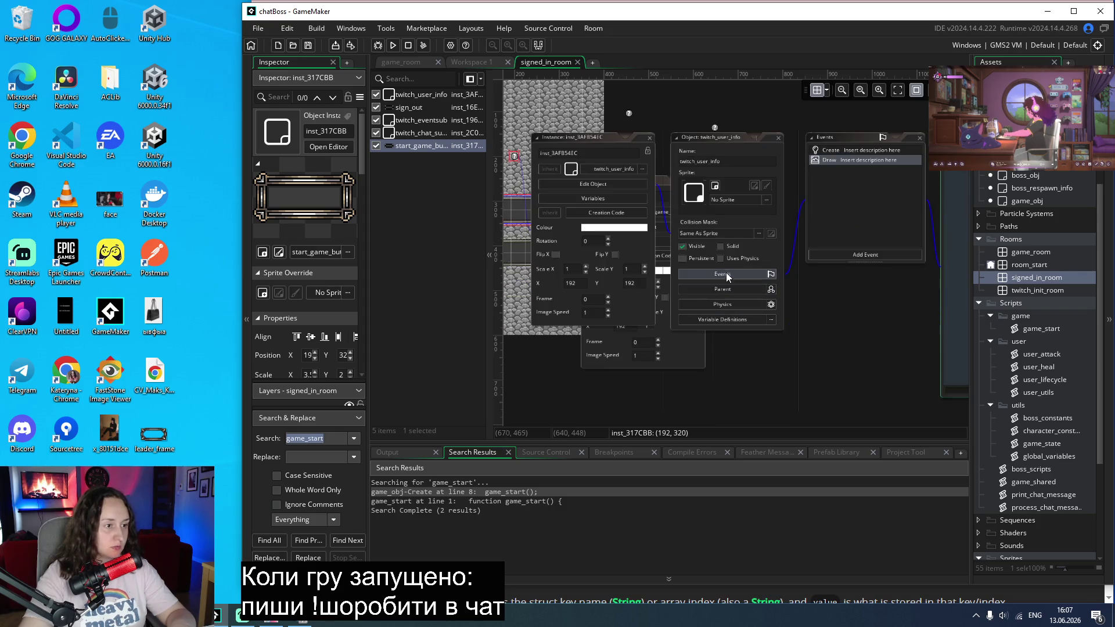
click(726, 272)
scroll(673, 392, right, 2)
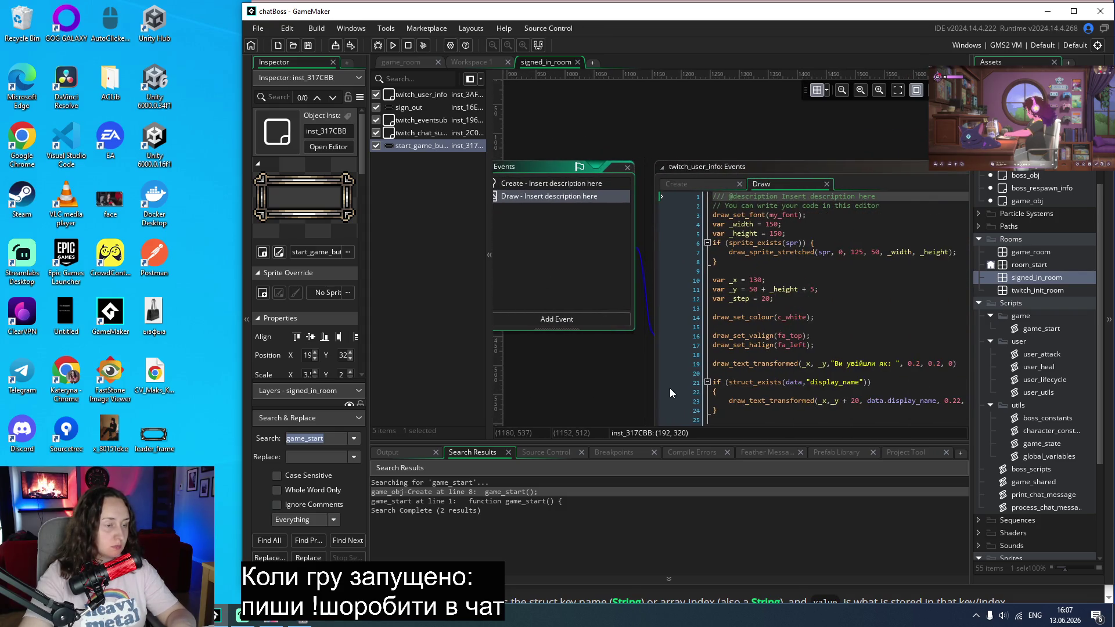
scroll(755, 349, down, 2)
scroll(849, 312, up, 2)
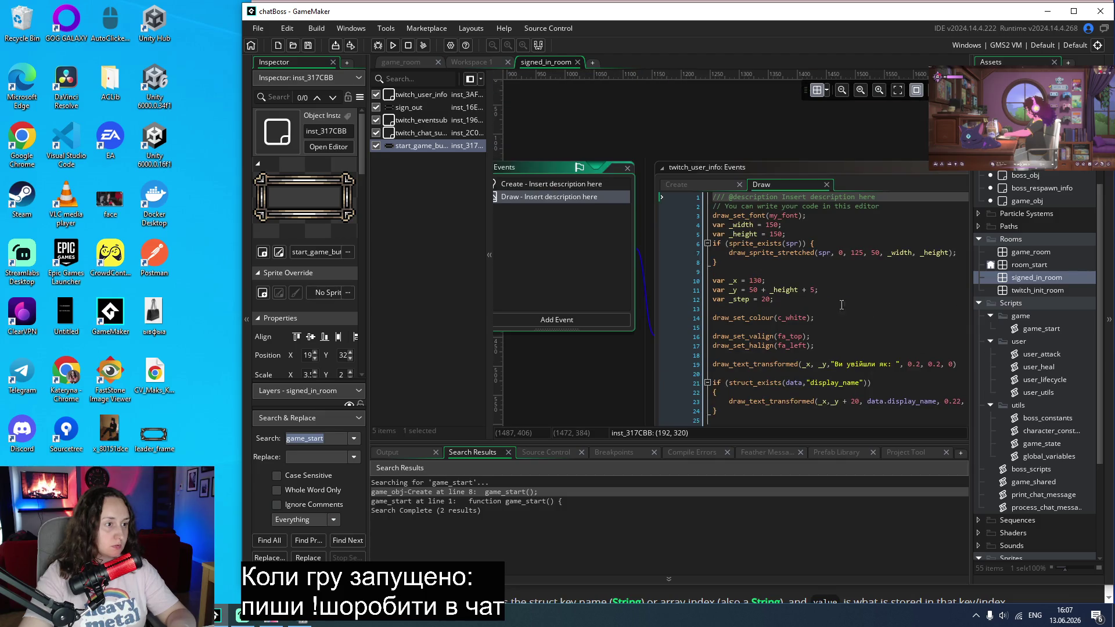
click(671, 185)
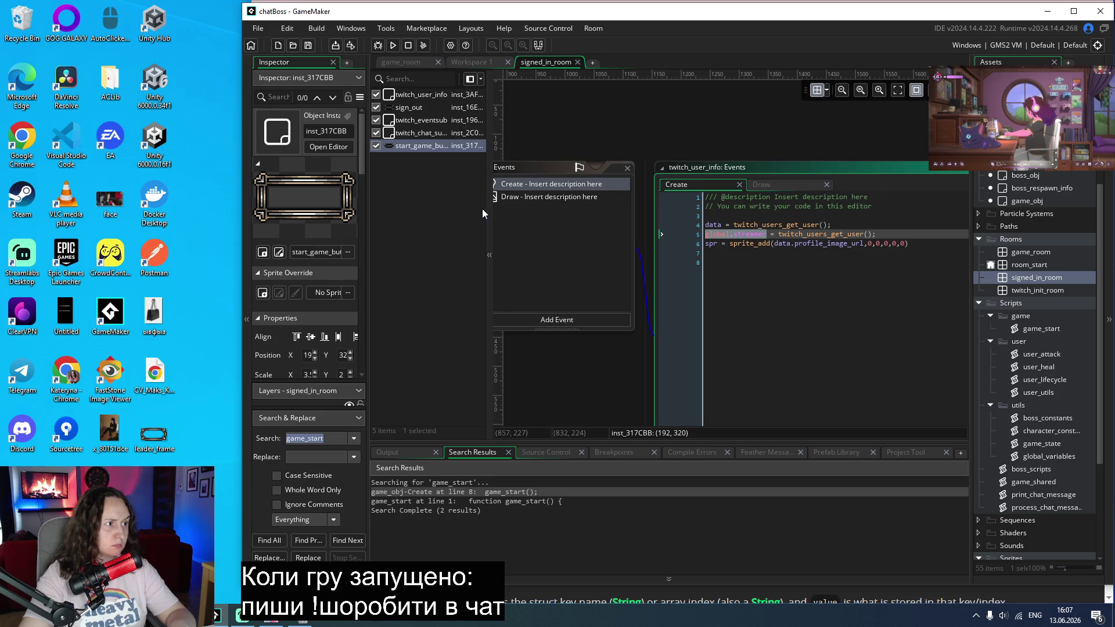
mouse_move(488, 211)
mouse_down()
mouse_move(616, 211)
mouse_move(538, 210)
mouse_move(581, 212)
mouse_move(546, 215)
mouse_move(561, 218)
mouse_up()
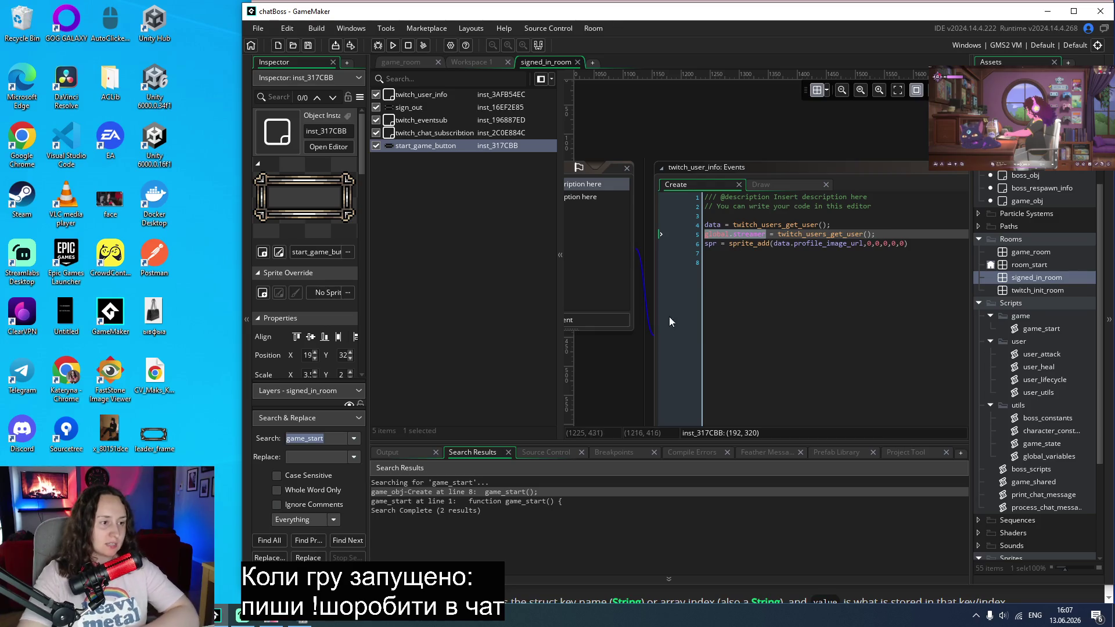
Step: Delete the empty trailing line 8 from twitch_user_info's Create code
click(806, 301)
scroll(750, 367, down, 2)
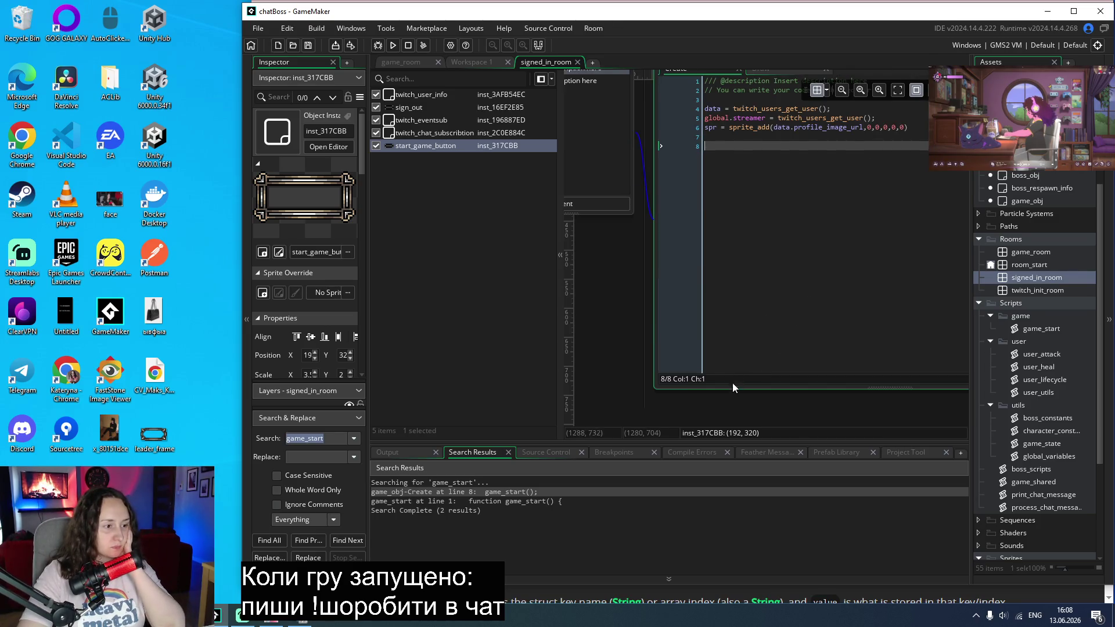
scroll(776, 313, up, 1)
key(BackSpace)
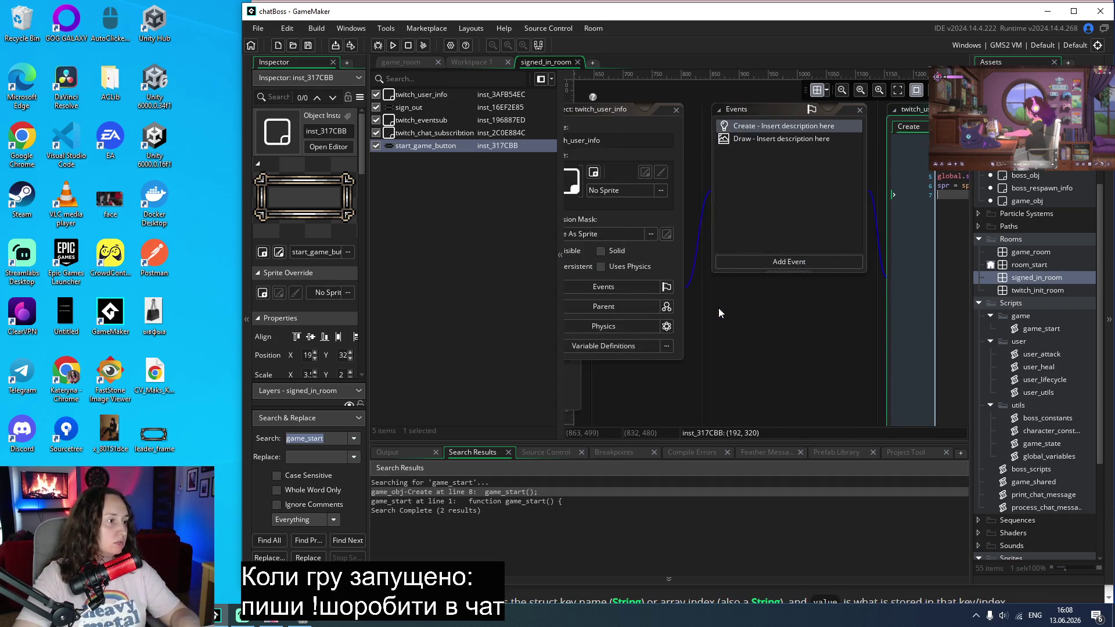
scroll(776, 333, down, 3)
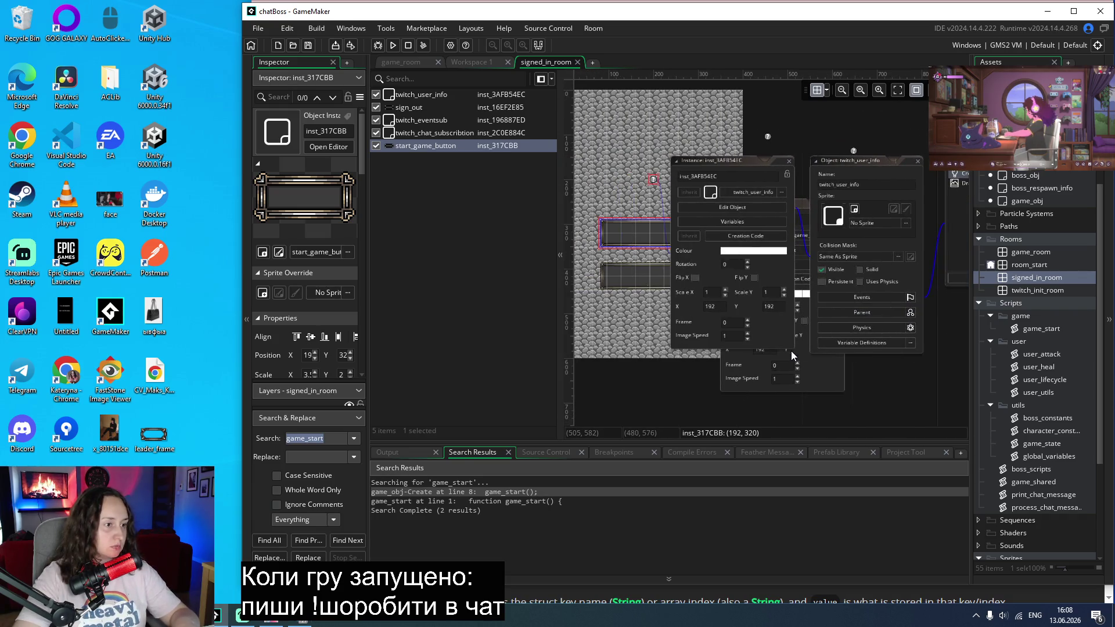
scroll(791, 351, right, 2)
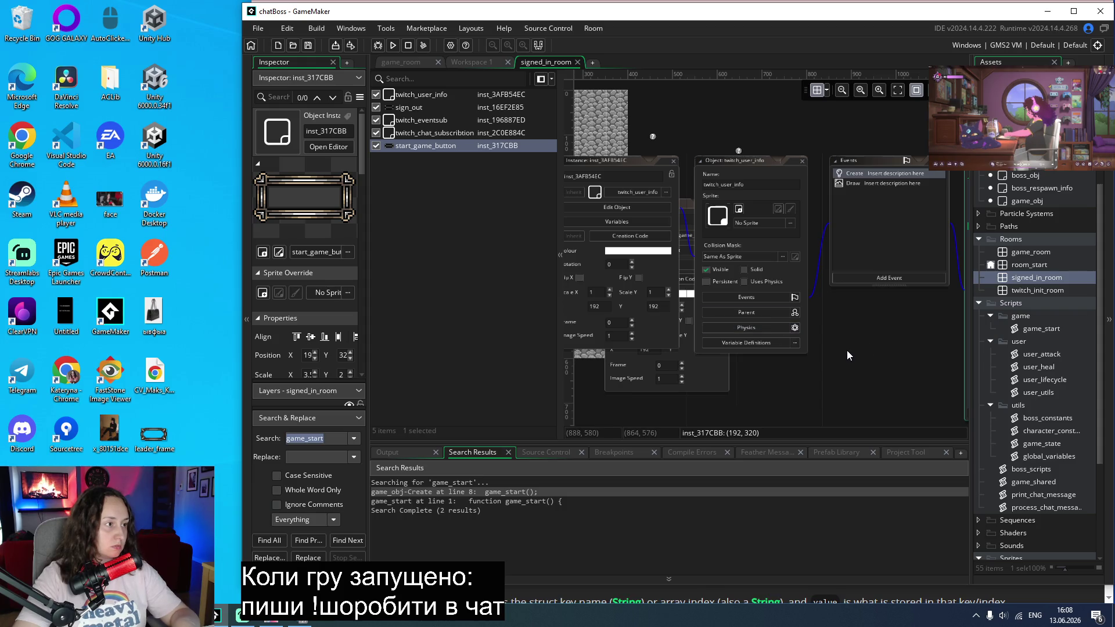
Step: Search the project for go_to, confirm zero results, and clear the search field
click(331, 438)
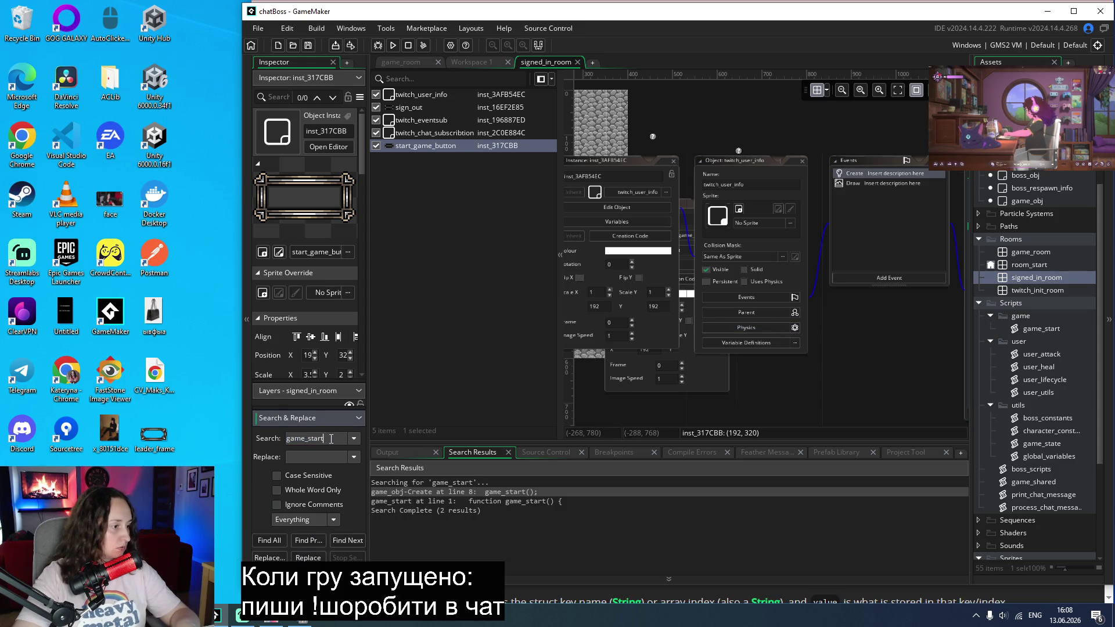
key(ctrl+a)
text(g-)
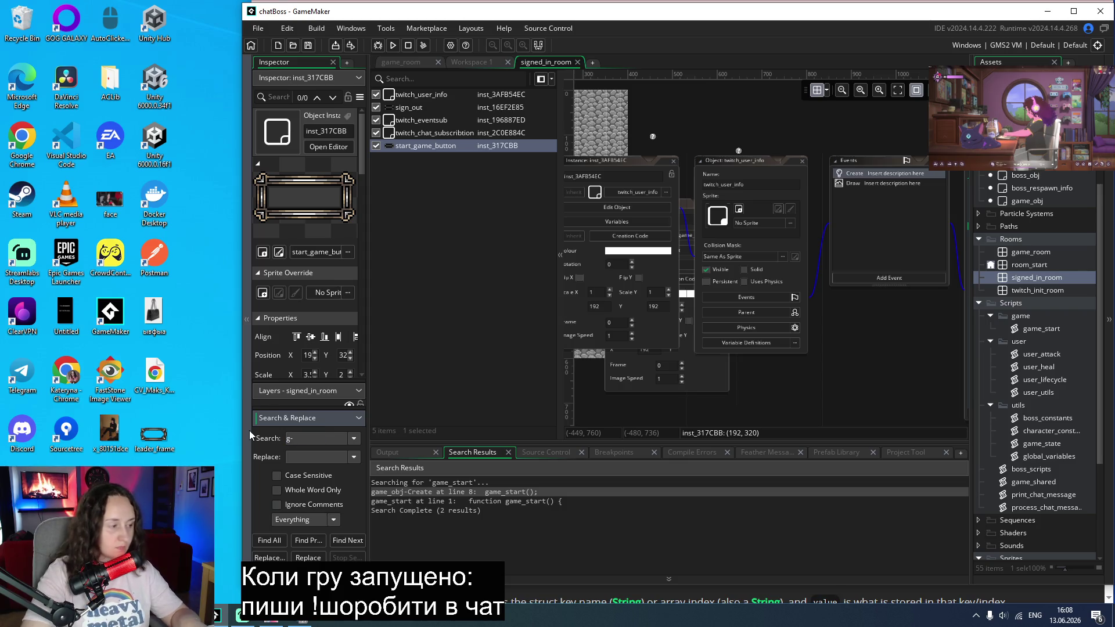
key(BackSpace)
text(o_to)
key(Return)
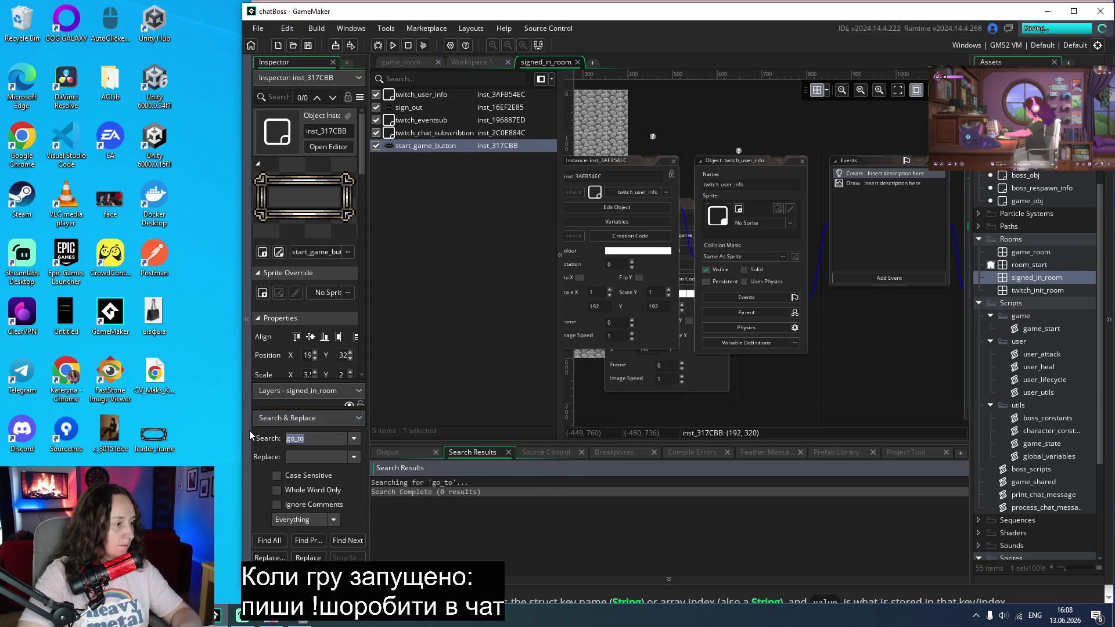
click(316, 438)
key(ctrl+a)
key(BackSpace)
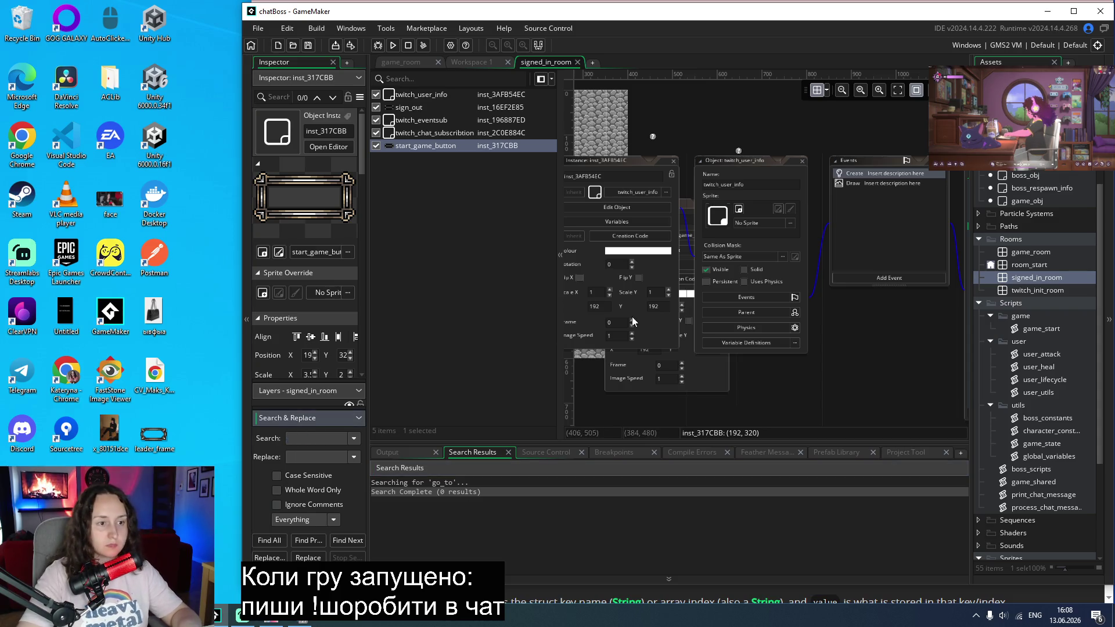
double_click(1039, 265)
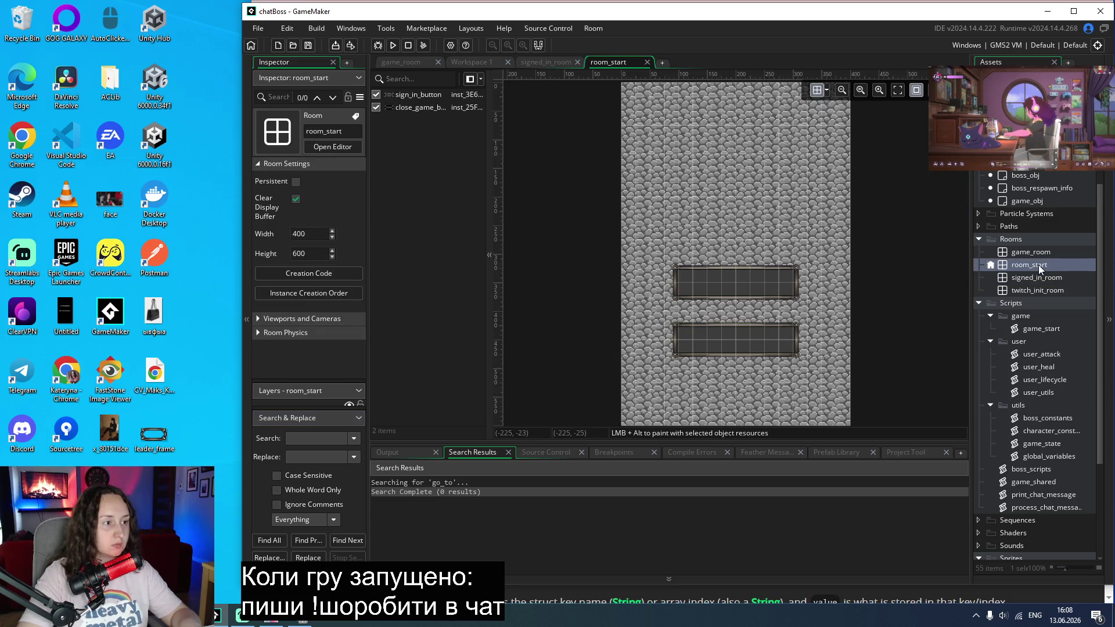
double_click(413, 94)
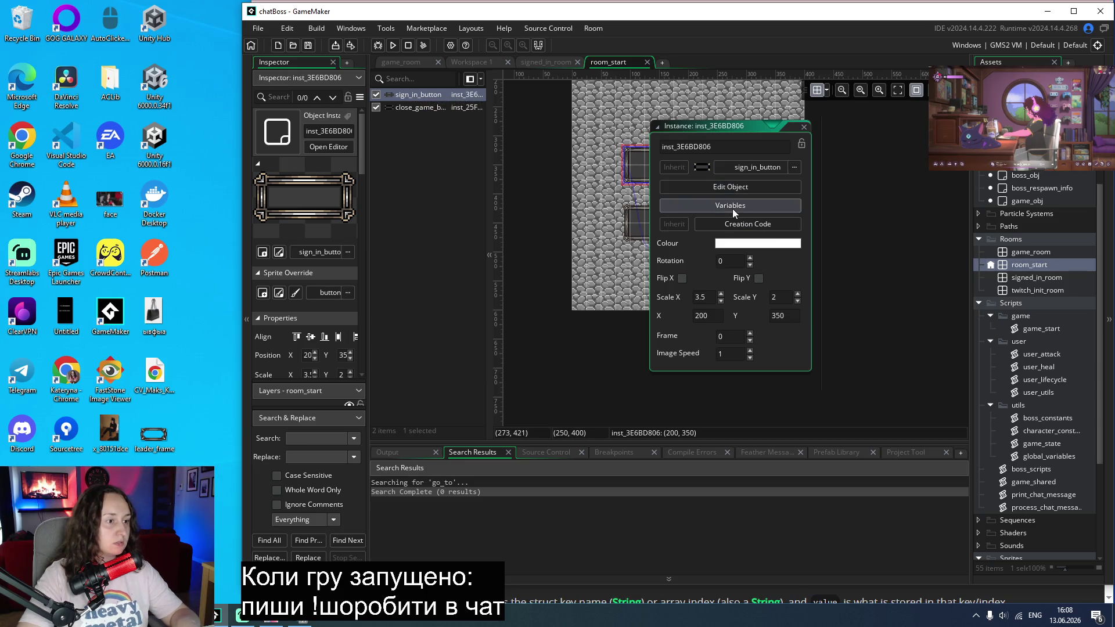
click(730, 190)
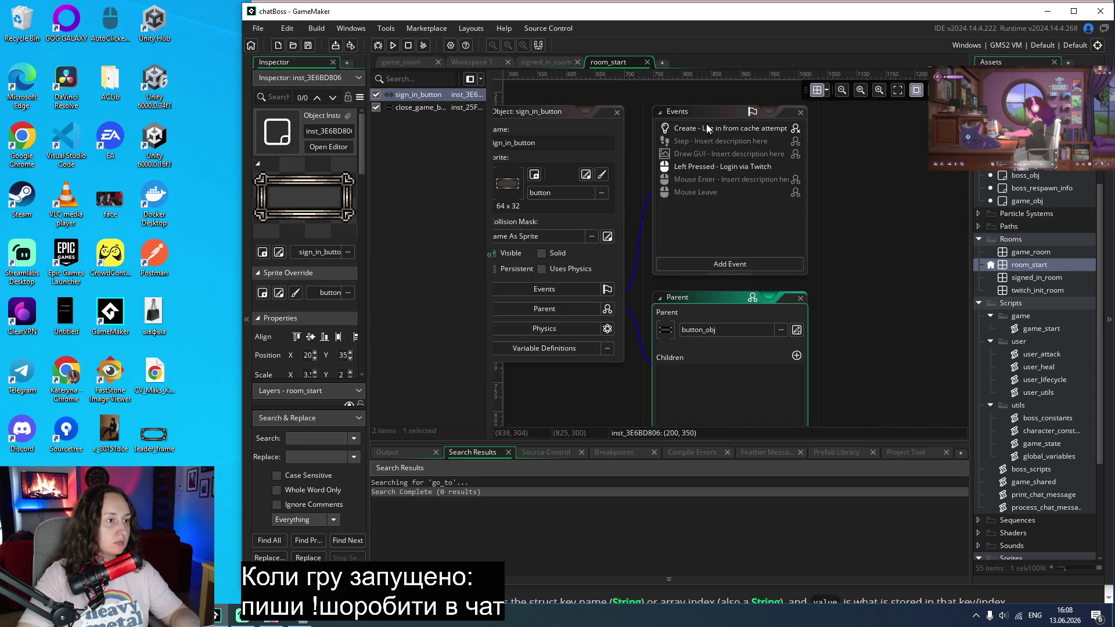
click(698, 169)
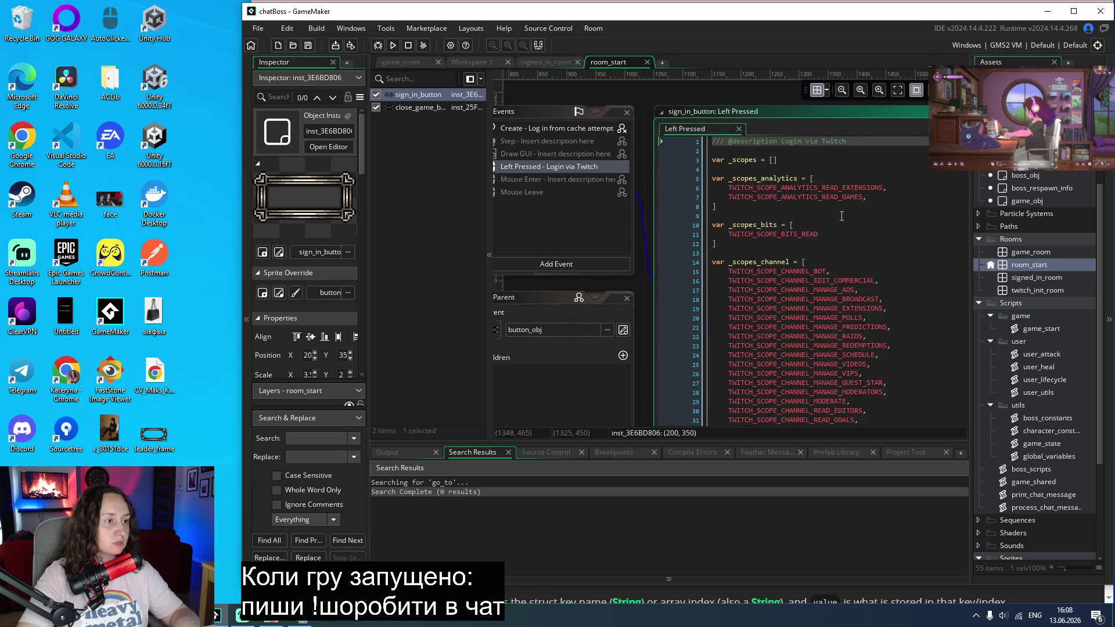
scroll(842, 216, down, 10)
scroll(840, 216, down, 3)
scroll(840, 216, up, 8)
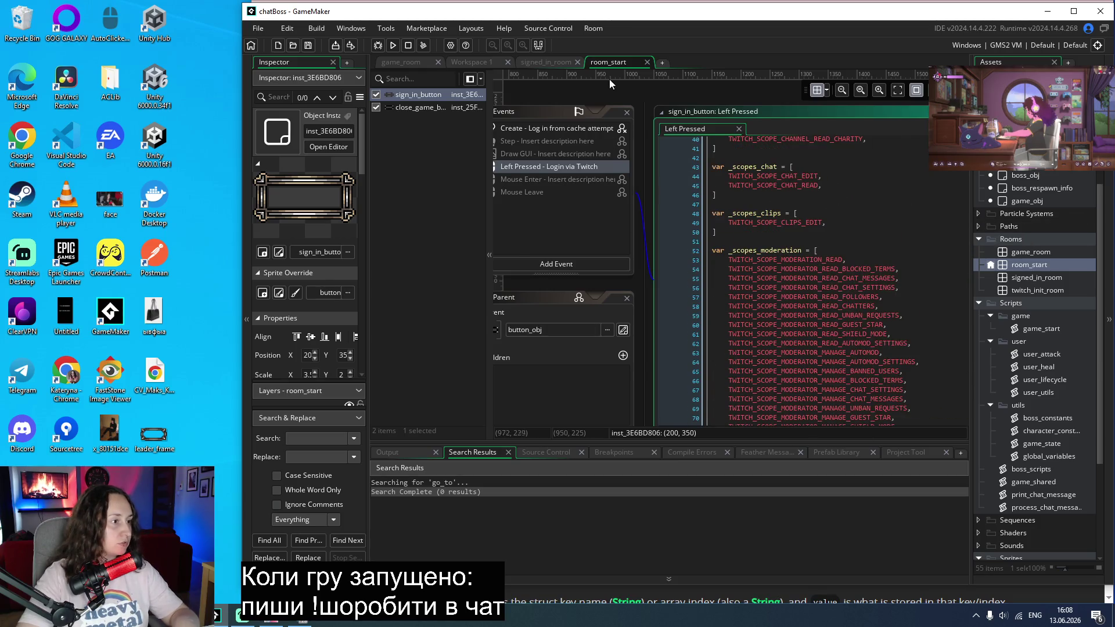
scroll(598, 96, left, 5)
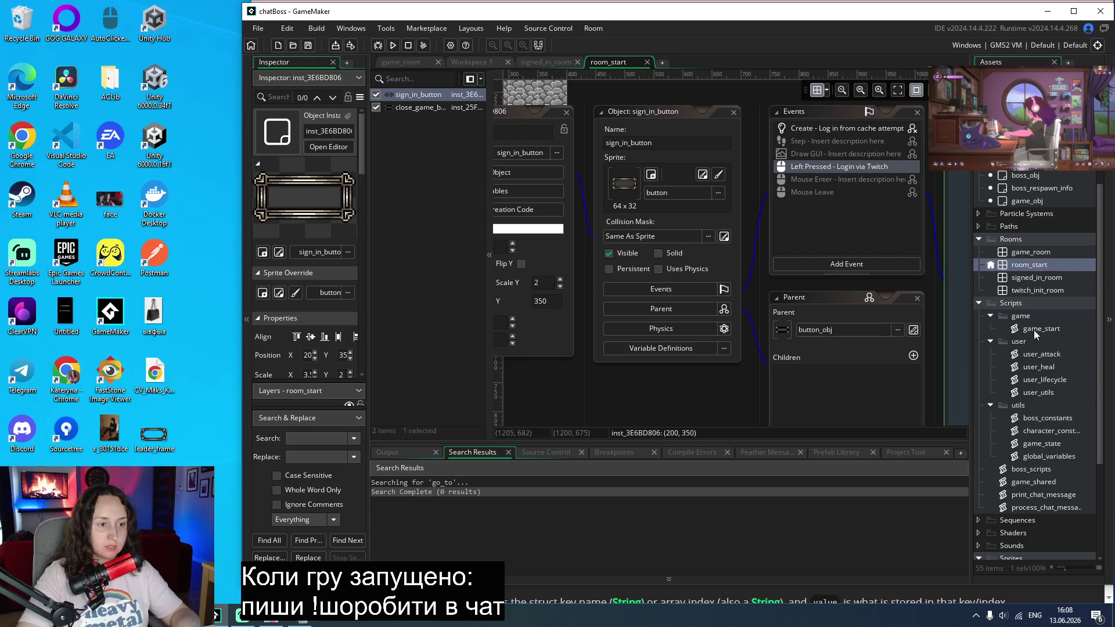
double_click(1026, 277)
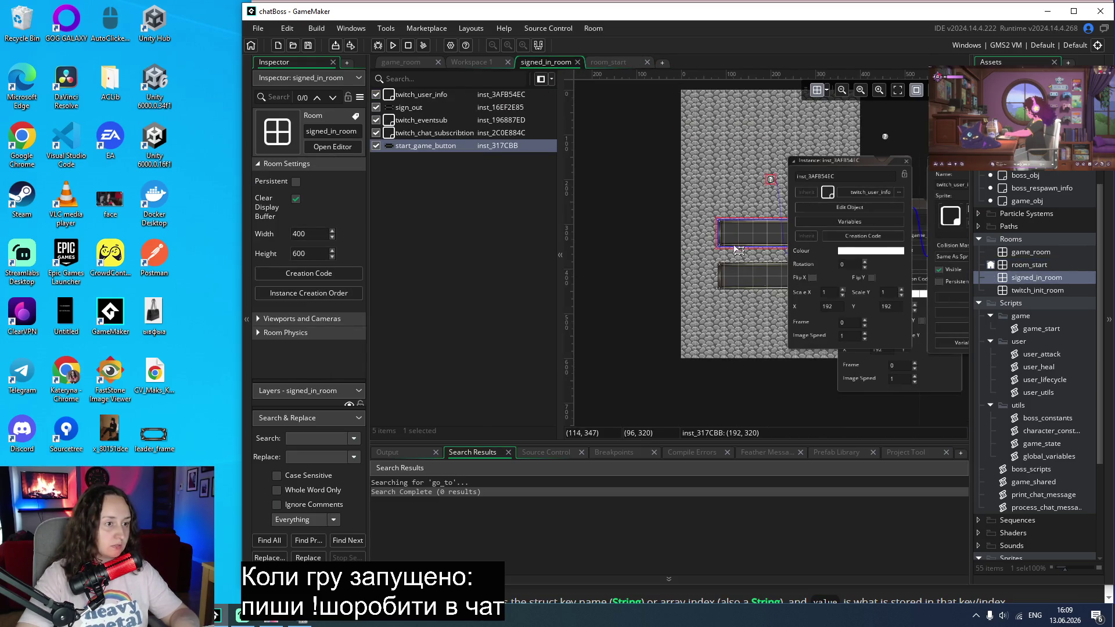
Step: Bring up start_game_button's Left Pressed event code from the room instance
double_click(739, 250)
mouse_move(882, 205)
mouse_down()
mouse_move(837, 231)
mouse_move(813, 265)
mouse_move(798, 232)
mouse_up()
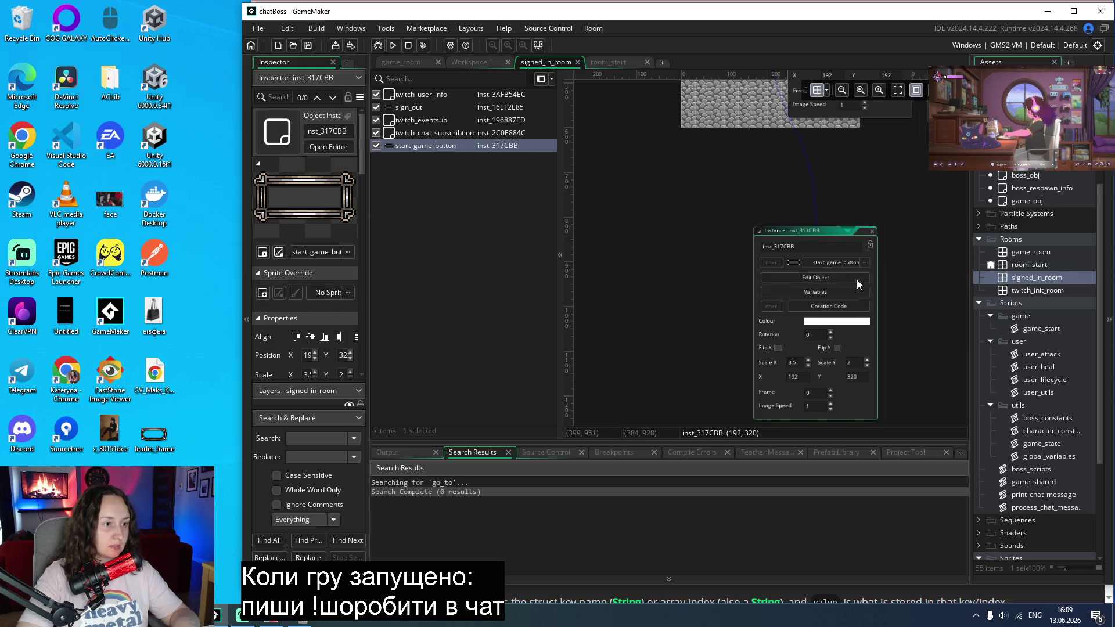
click(822, 277)
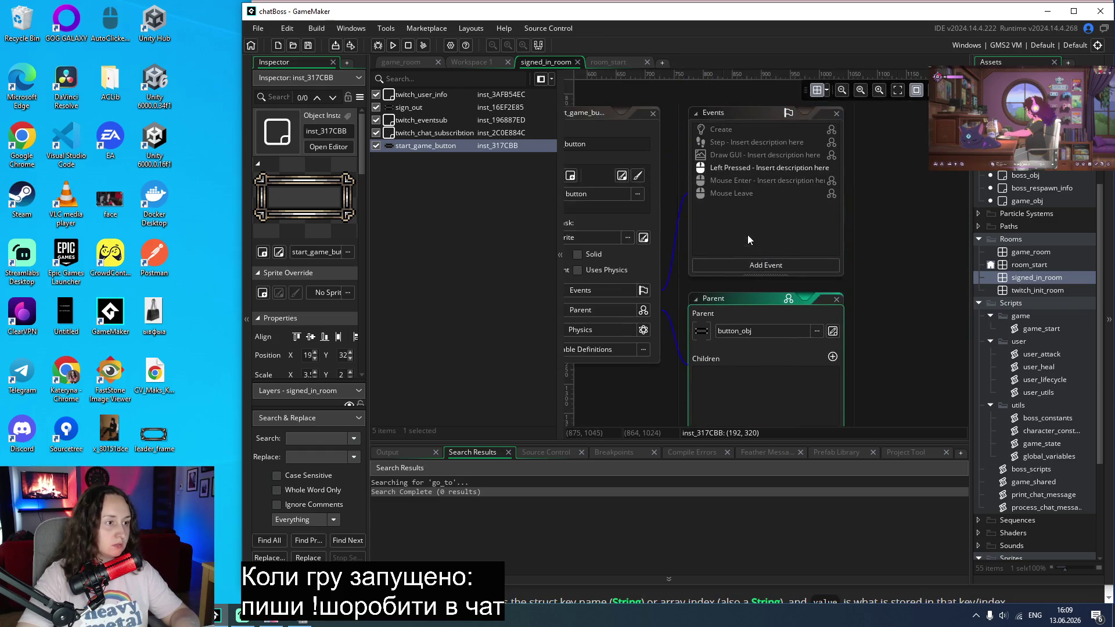
click(734, 166)
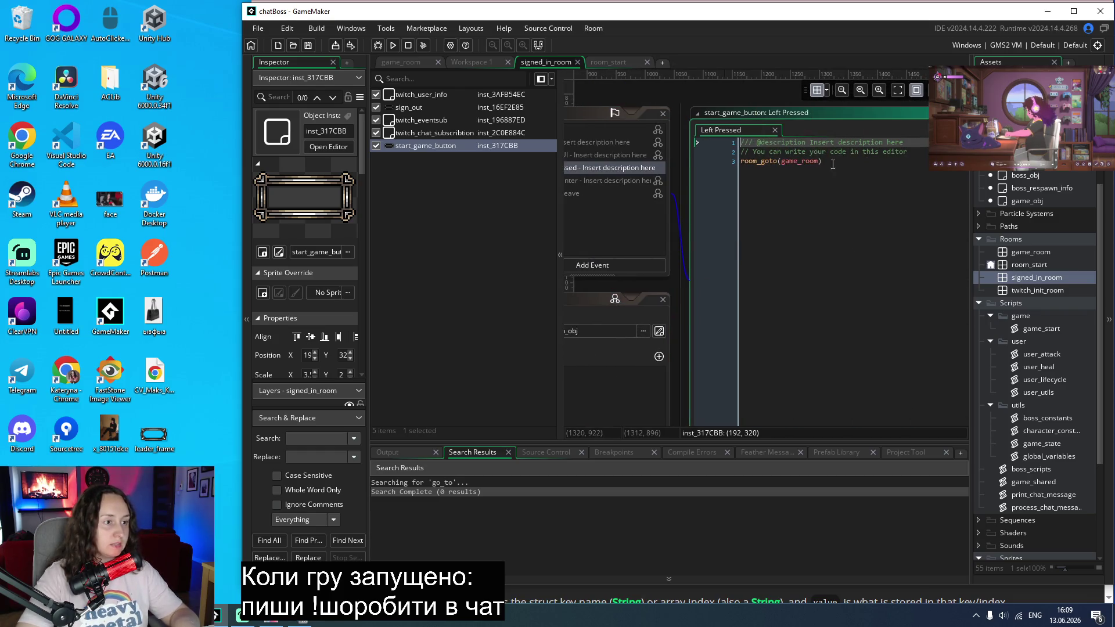
Step: Insert game_start(); above room_goto(game_room), save, and open game_room's game_obj instance
key(Return)
text(game)
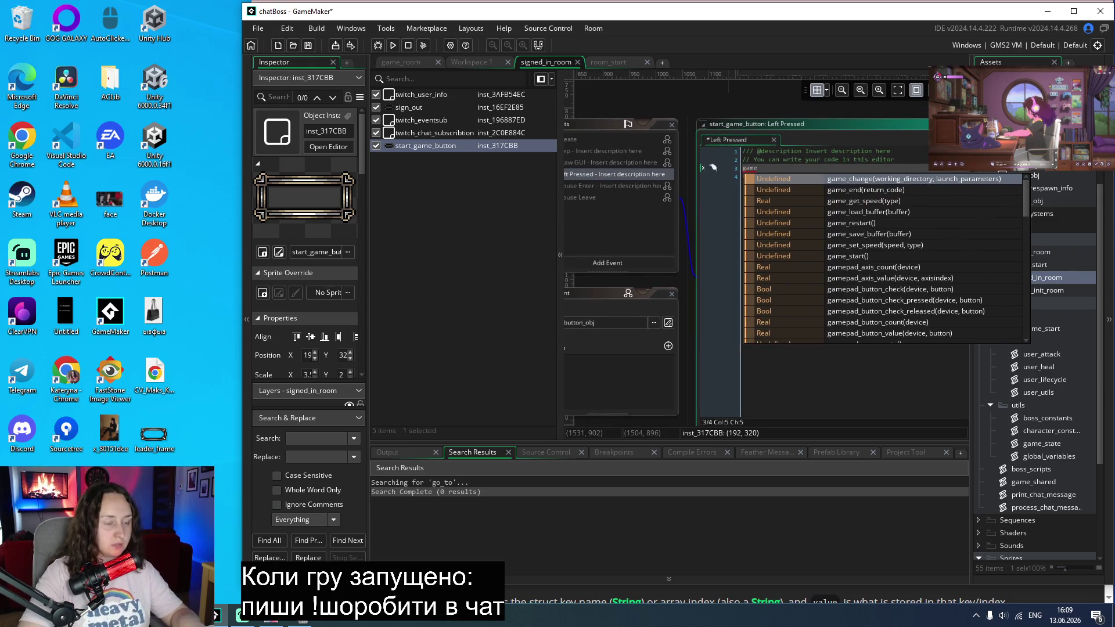
text(_sta)
key(Return)
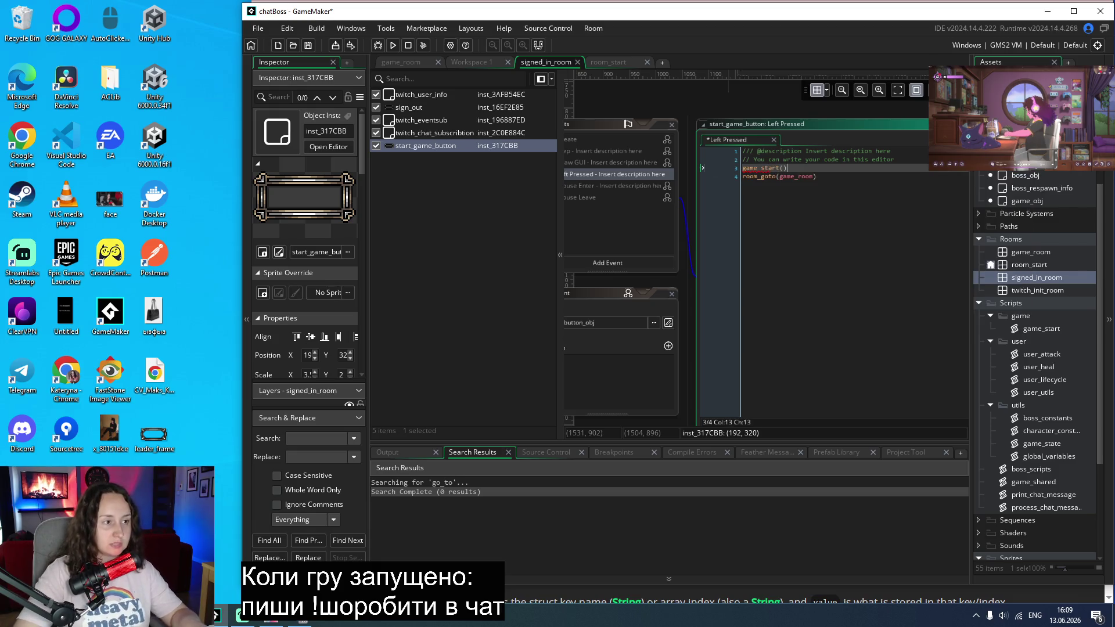
text(;)
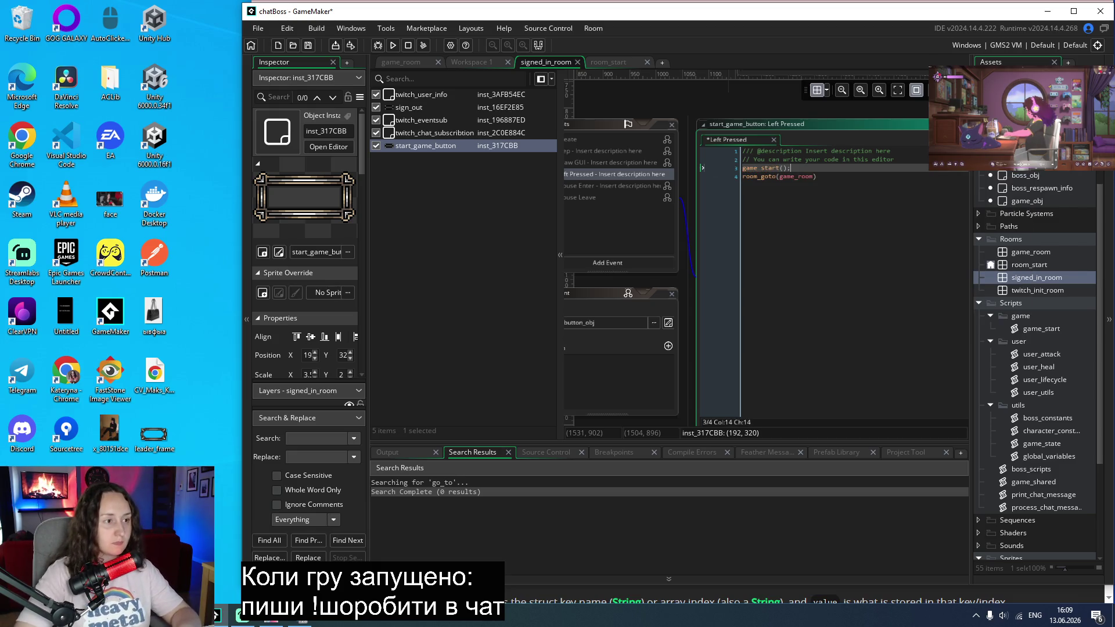
key(ctrl+s)
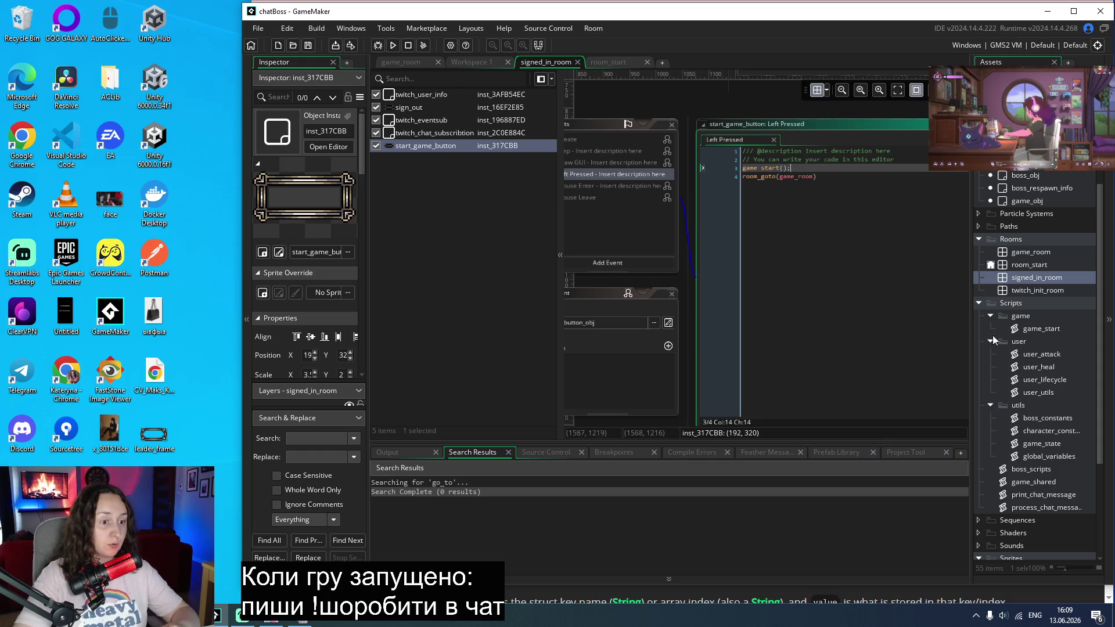
double_click(1029, 251)
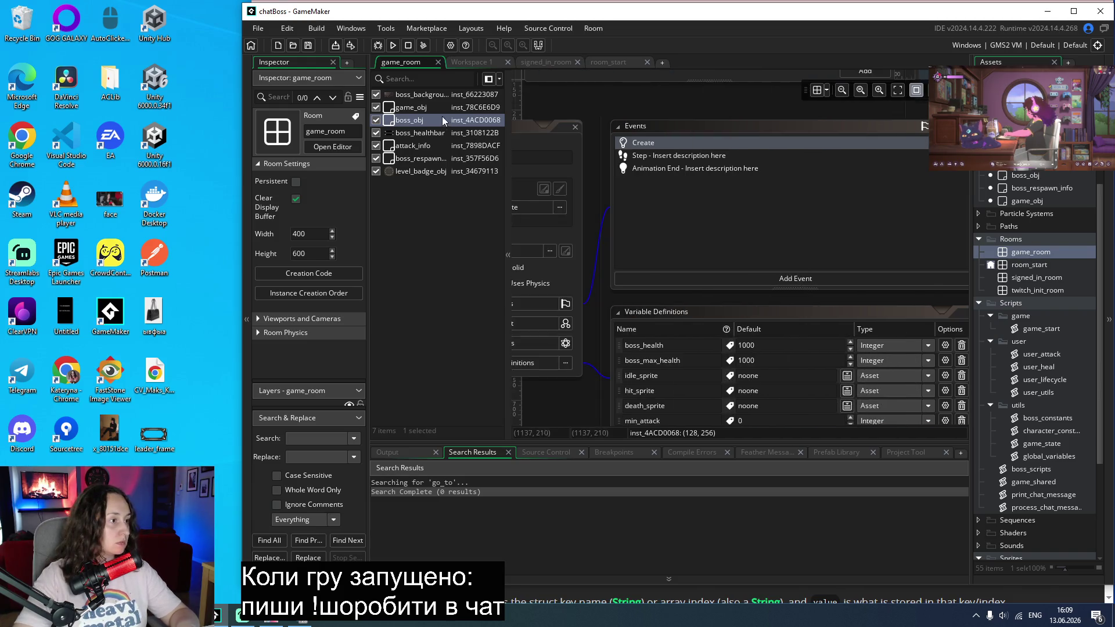
double_click(423, 107)
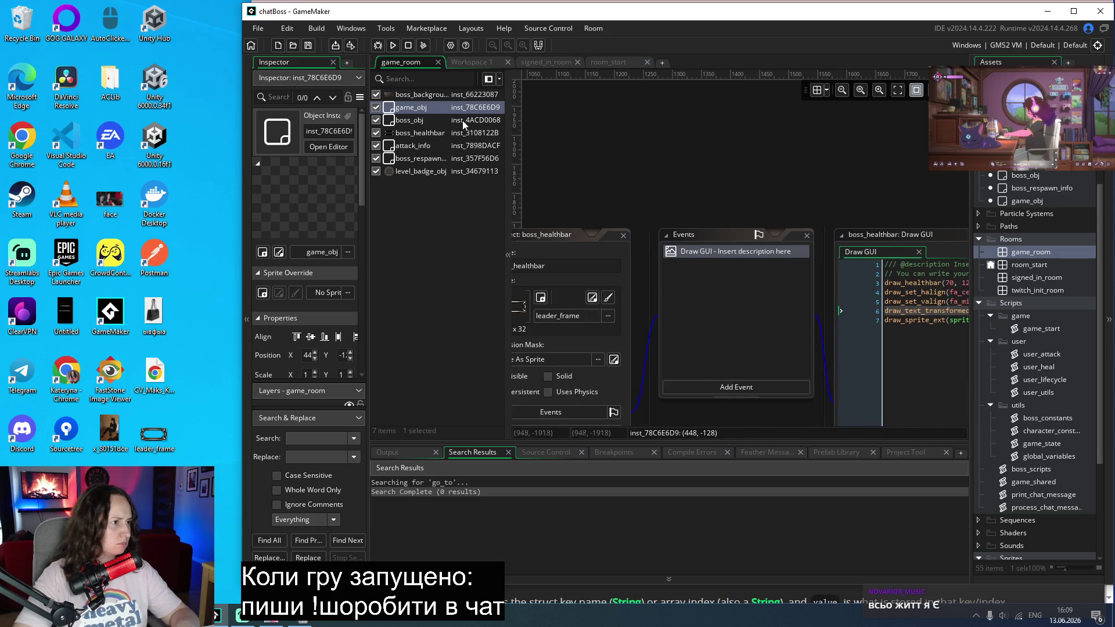
Step: Delete the game_start(); line from game_obj's Create event, save, and run the game
double_click(440, 105)
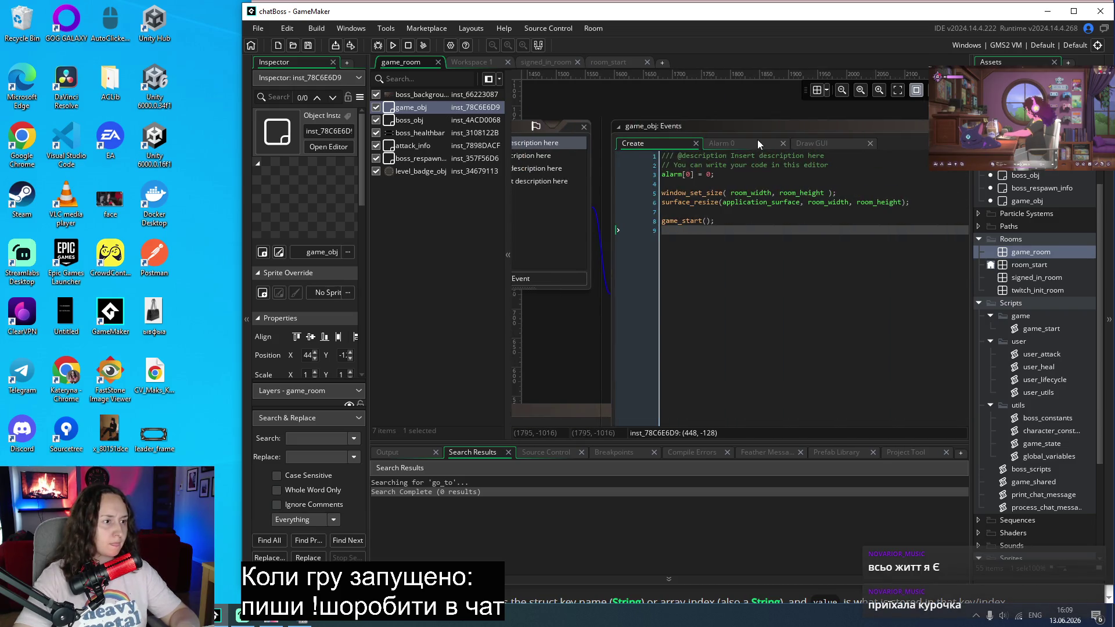
click(647, 222)
key(BackSpace)
key(BackSpace)
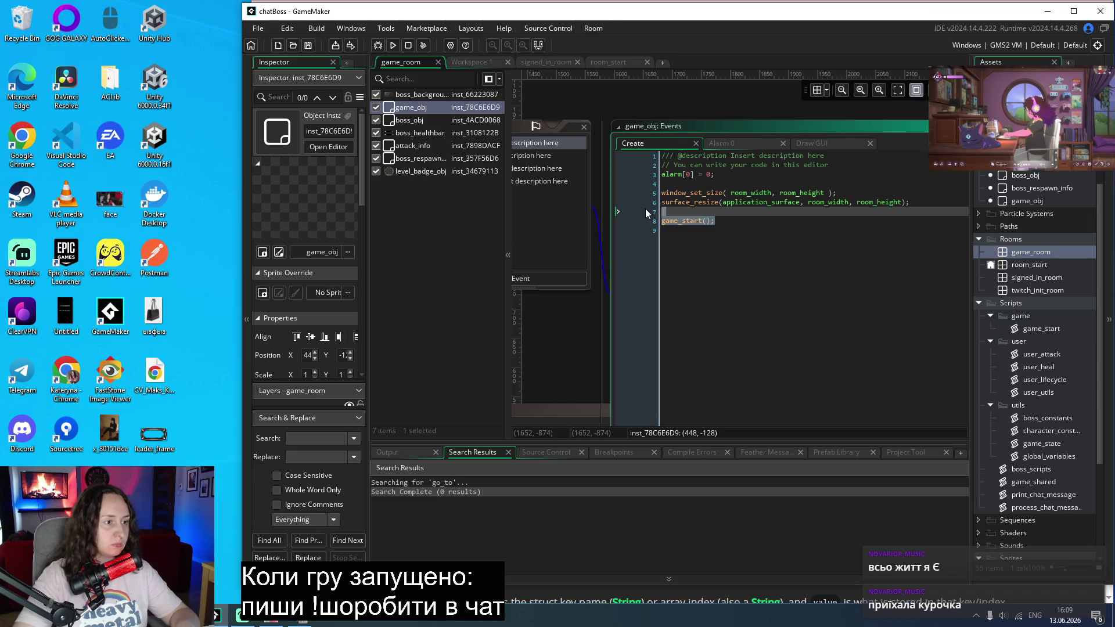
key(BackSpace)
key(ctrl+s)
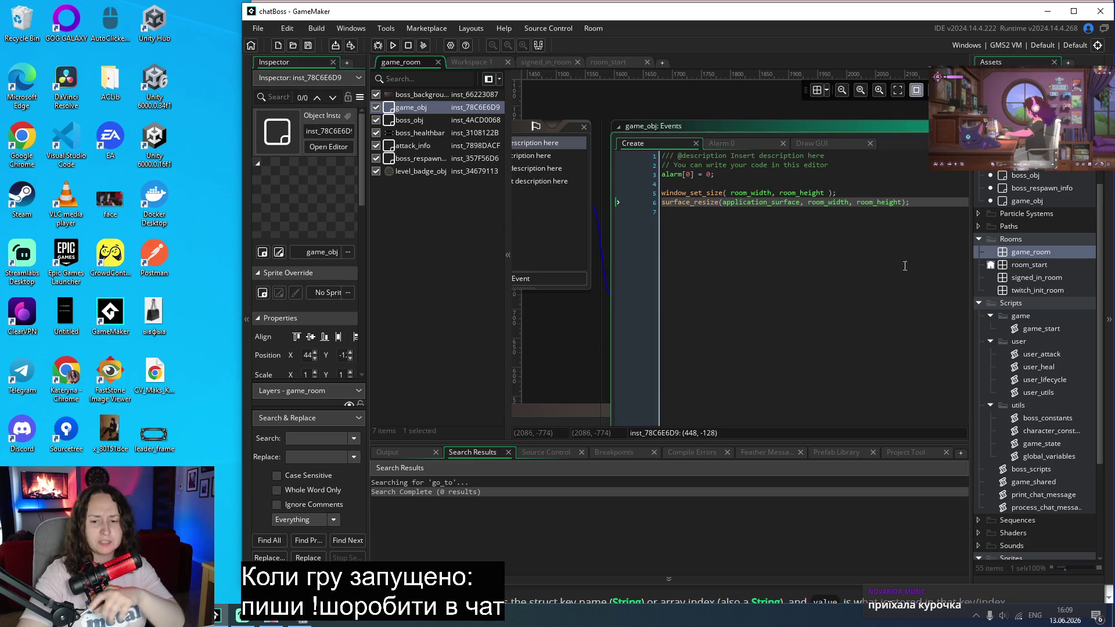
click(395, 46)
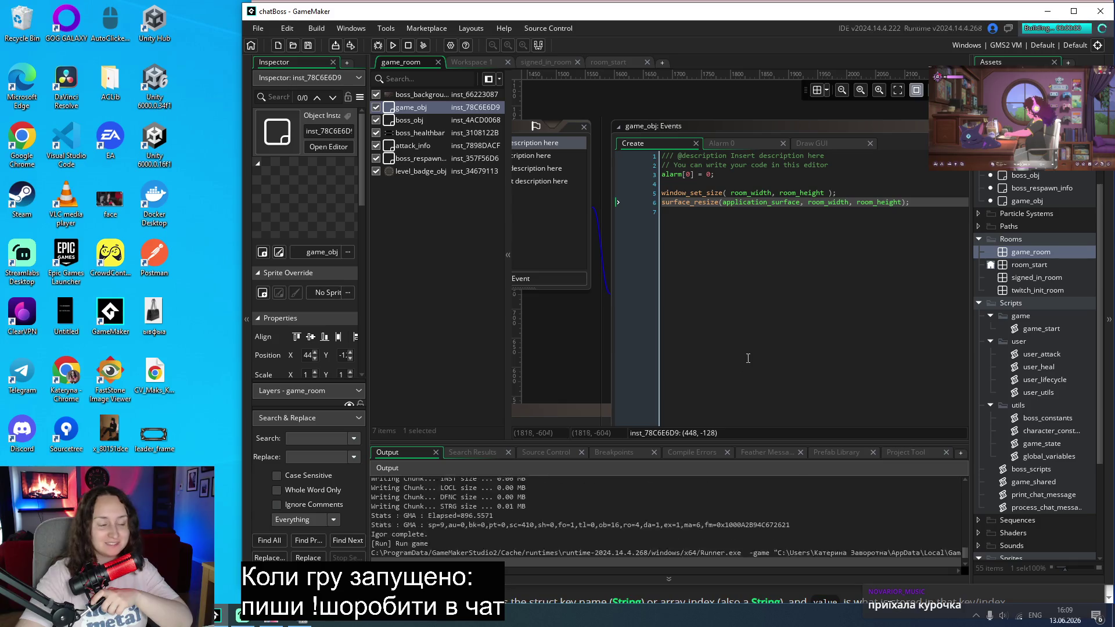
Step: Start a match, hit the load_game_data line 42 game_state error, and abort
click(522, 365)
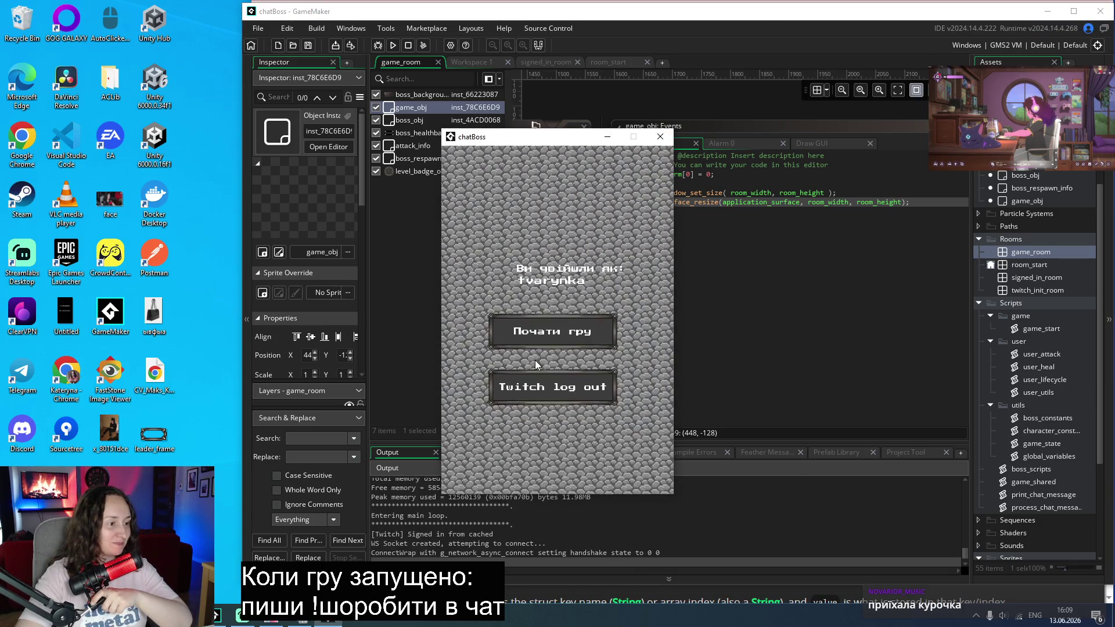
click(553, 330)
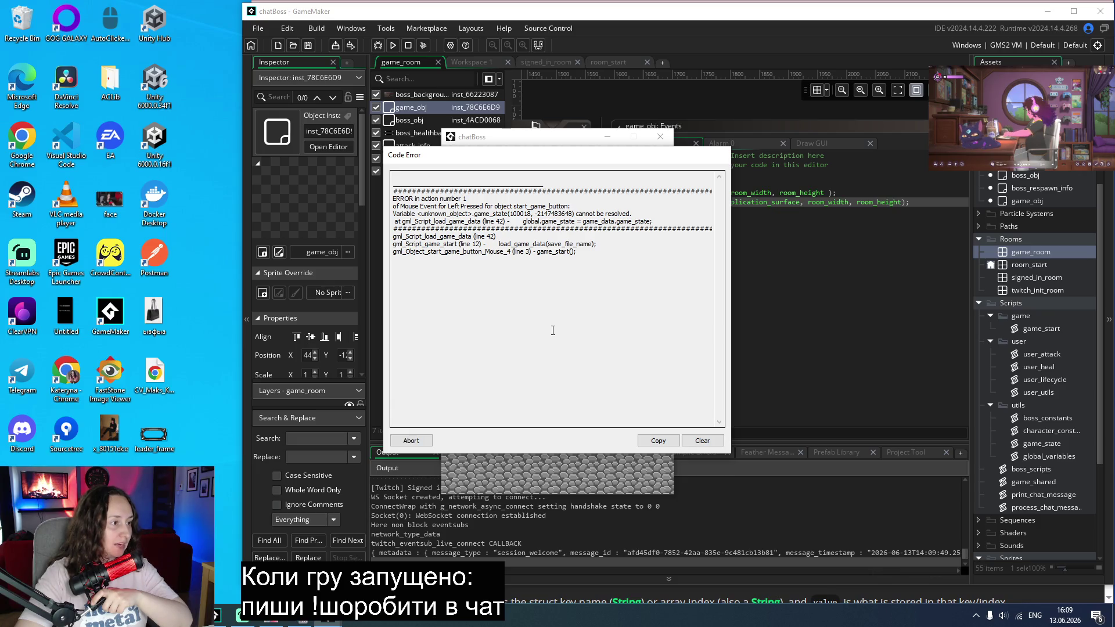
click(410, 441)
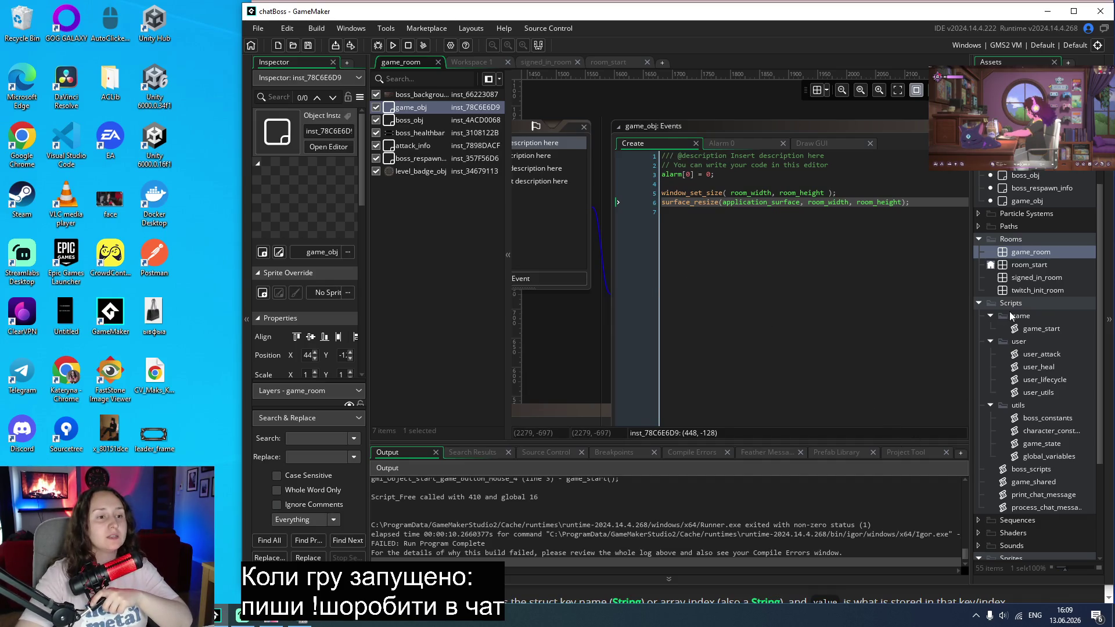
Step: Remove game_start() from start_game_button's Left Pressed code and close the room tabs
double_click(1032, 279)
click(787, 169)
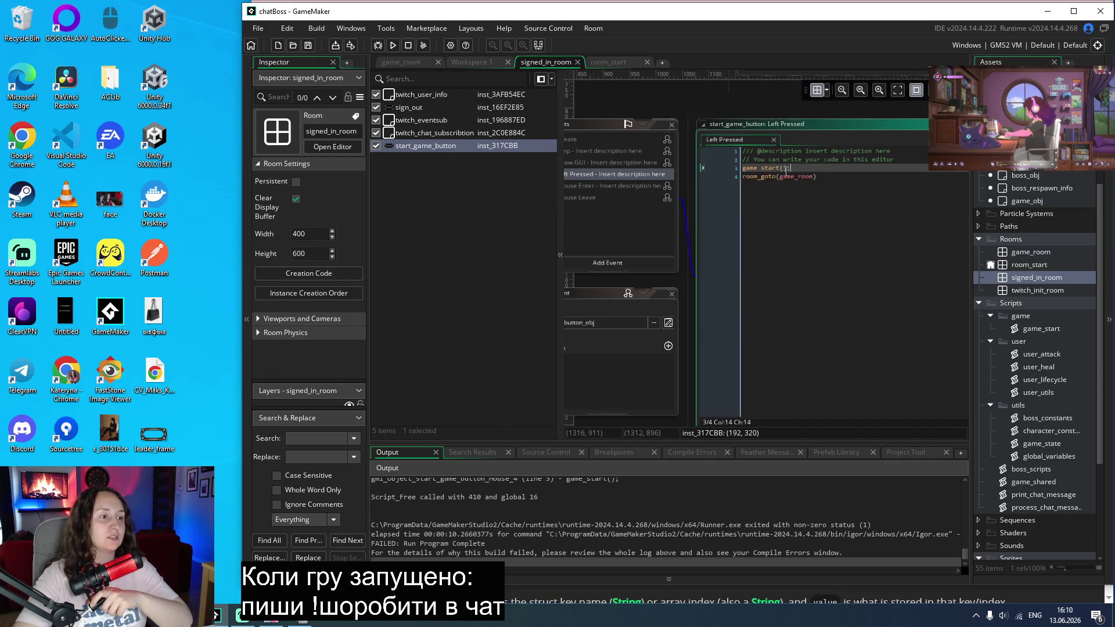
key(BackSpace)
key(BackSpace)
key(BackSpace)
key(ctrl+d)
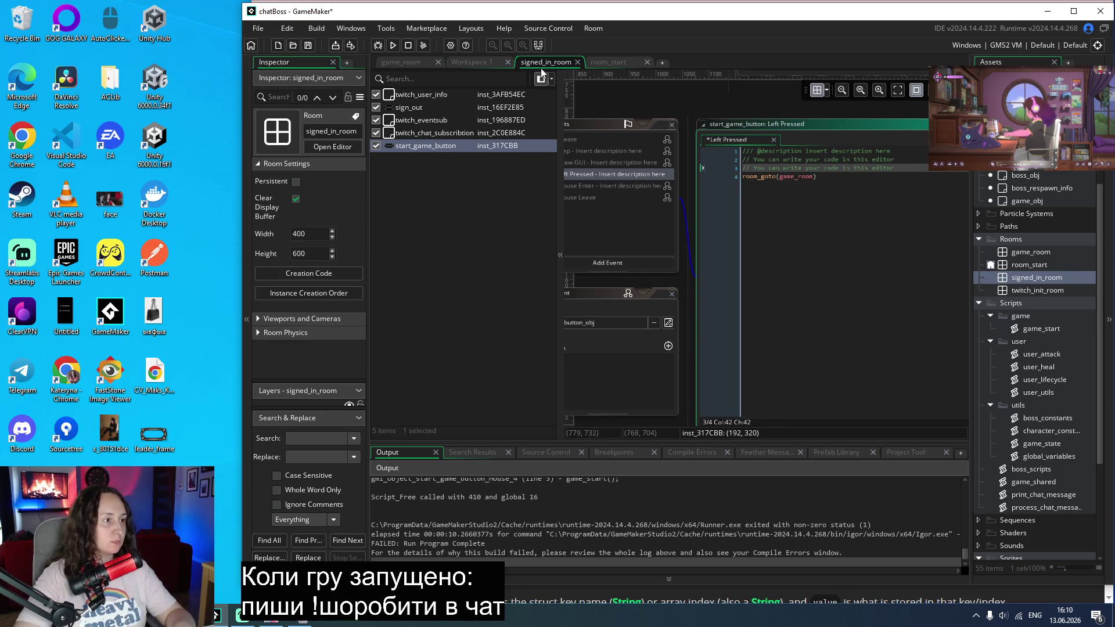
middle_click(546, 64)
middle_click(551, 64)
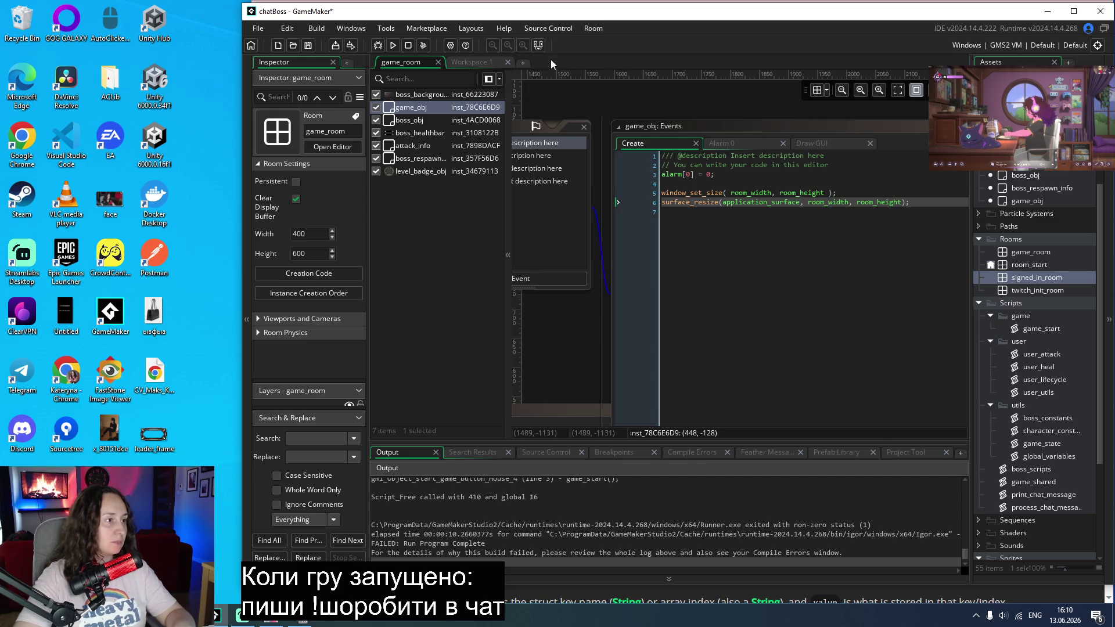
Step: Add an Other > Game Start event to game_obj and paste game_start(); into it
scroll(737, 326, up, 1)
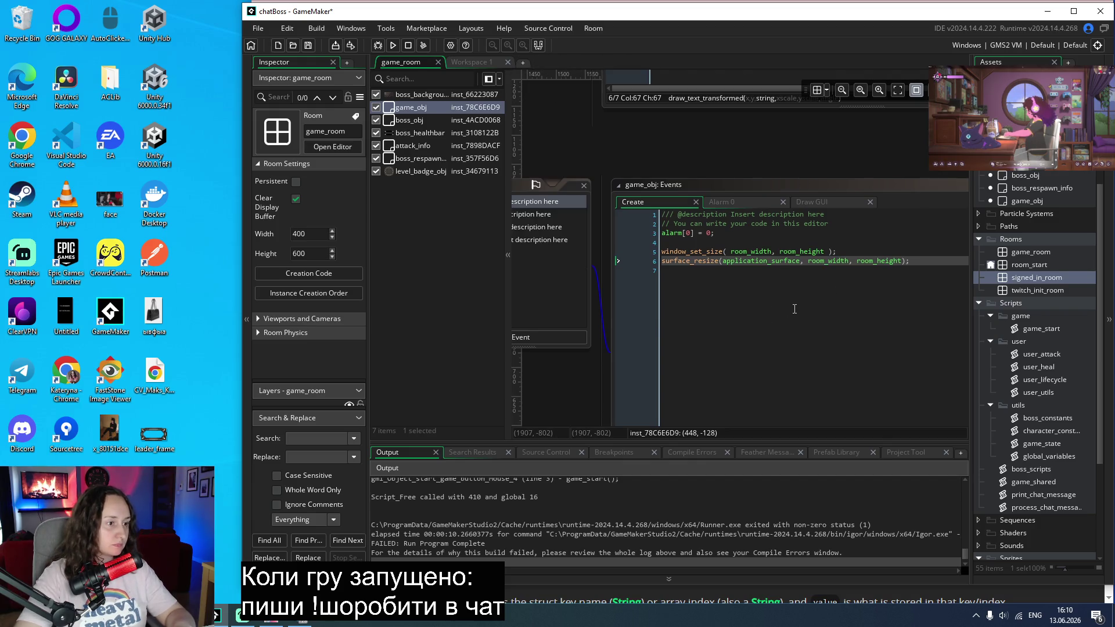
ctrl+scroll(691, 151, down, 3)
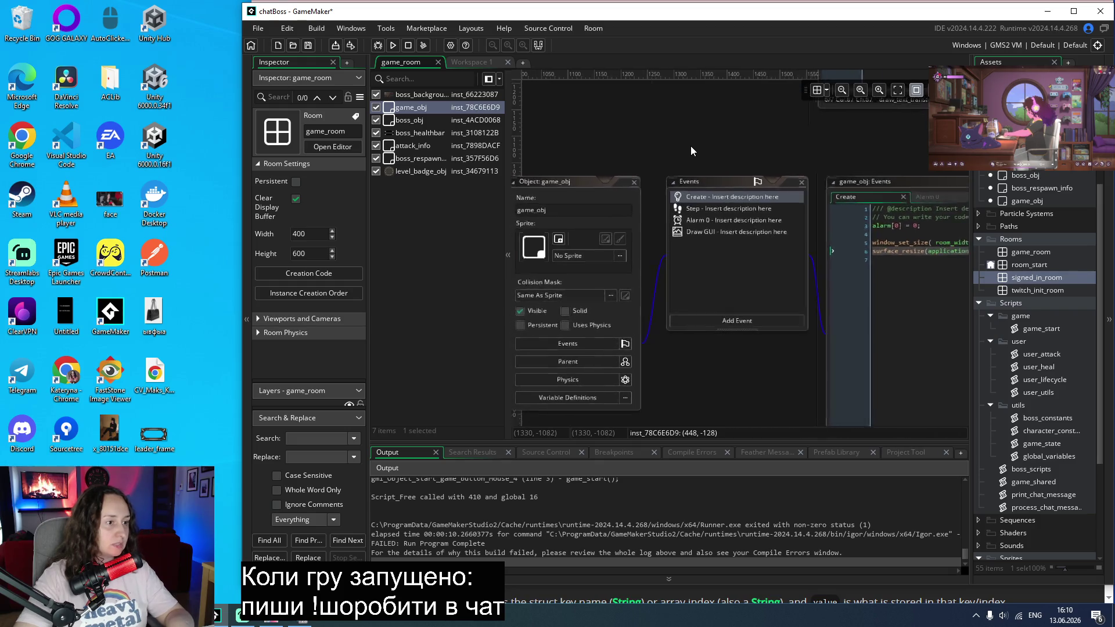
scroll(691, 151, left, 2)
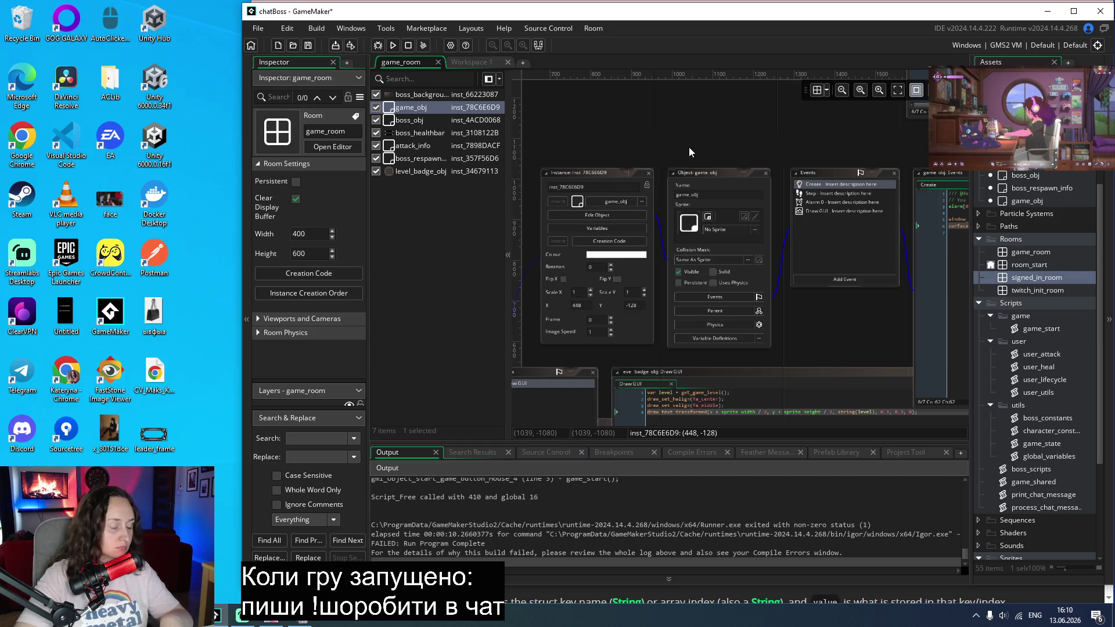
scroll(690, 152, right, 5)
scroll(690, 152, left, 5)
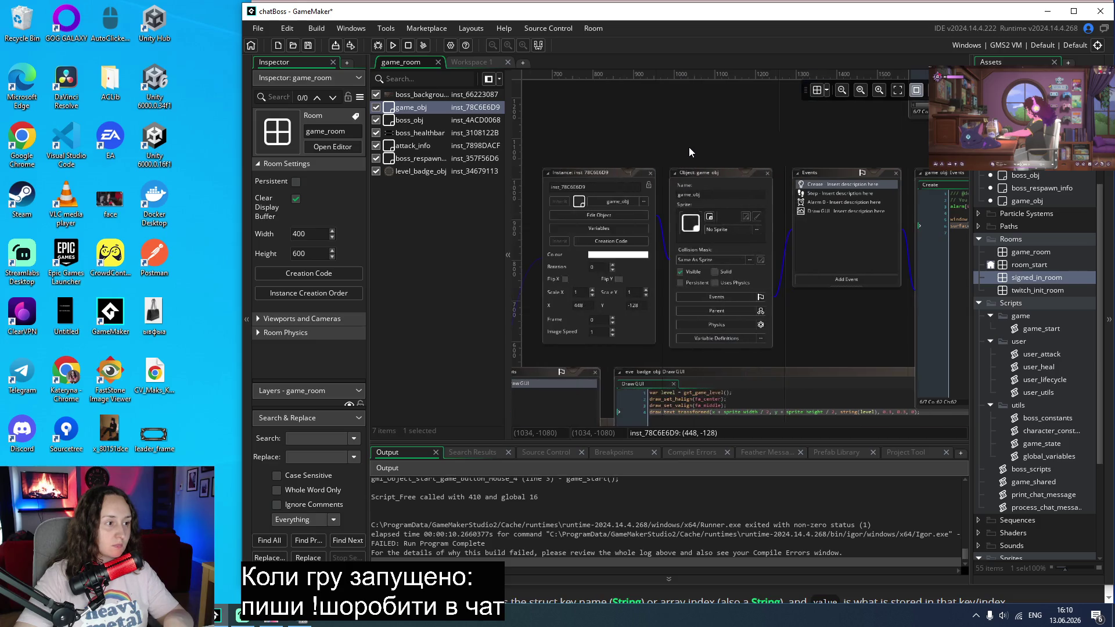
click(716, 340)
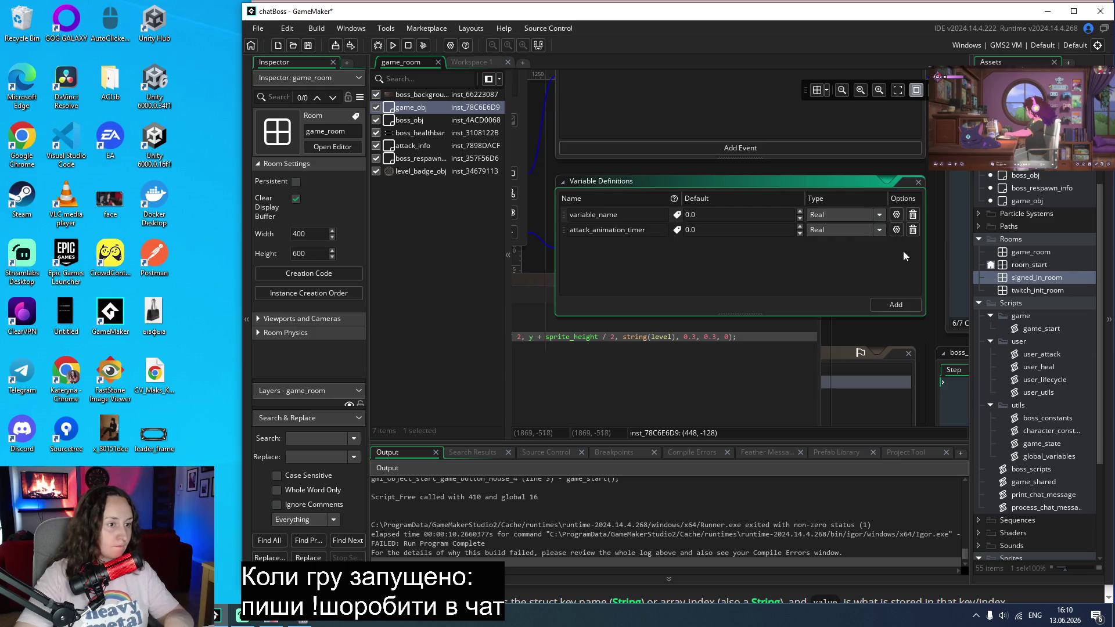
click(918, 183)
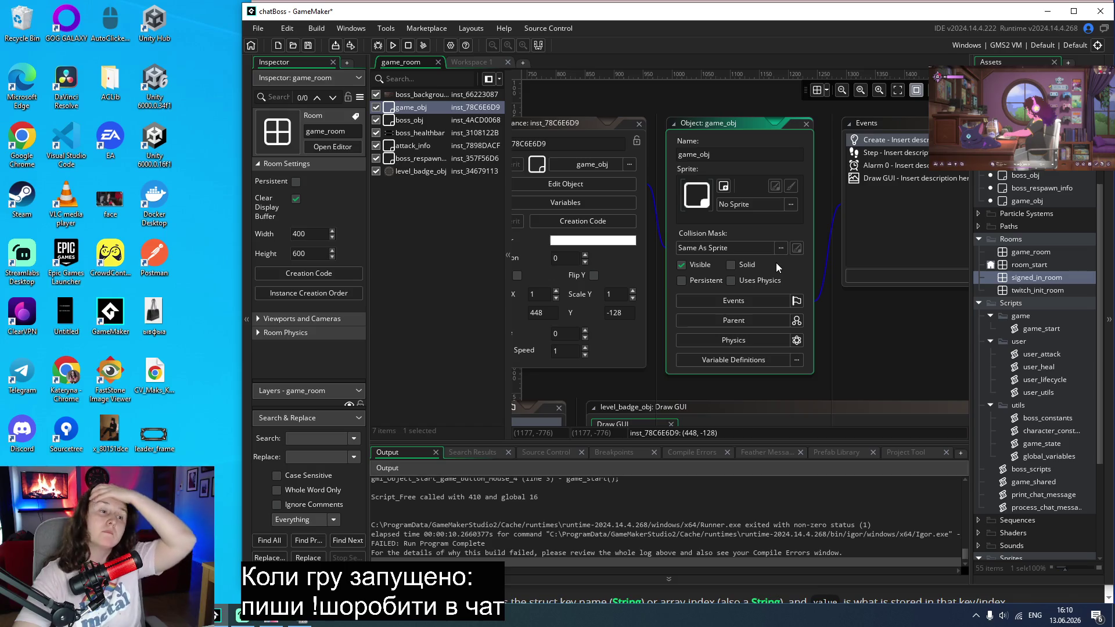
click(848, 279)
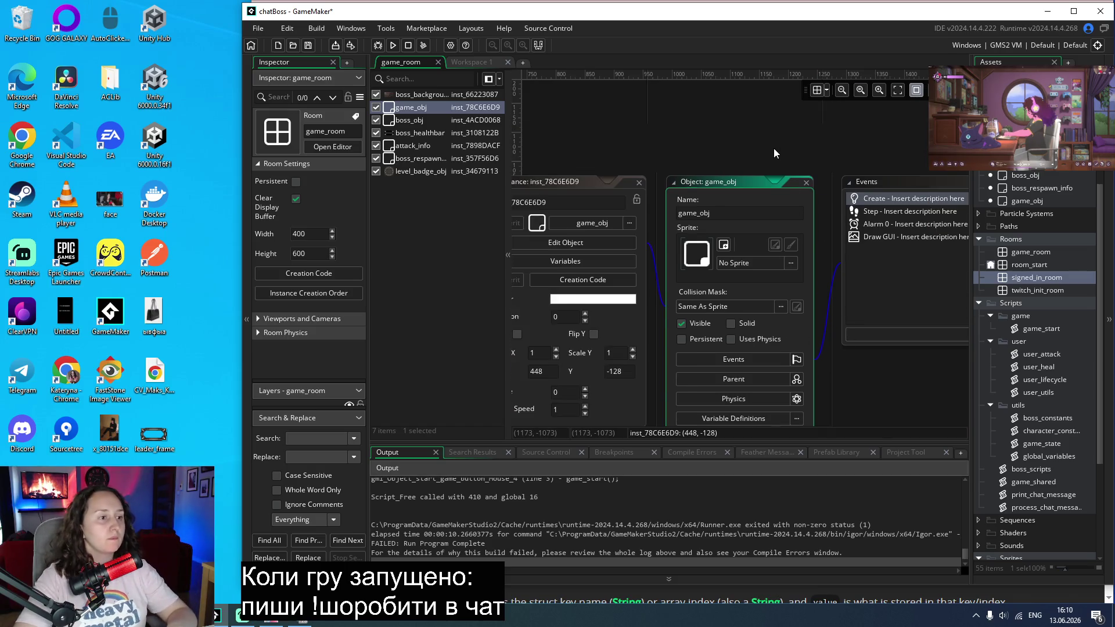
click(763, 333)
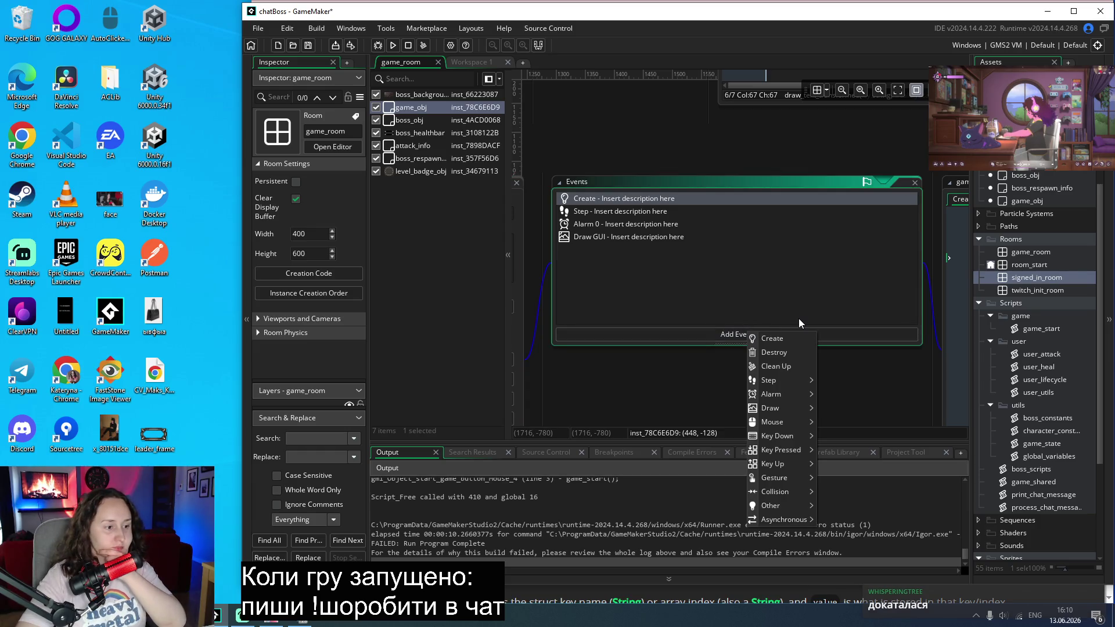
mouse_move(792, 507)
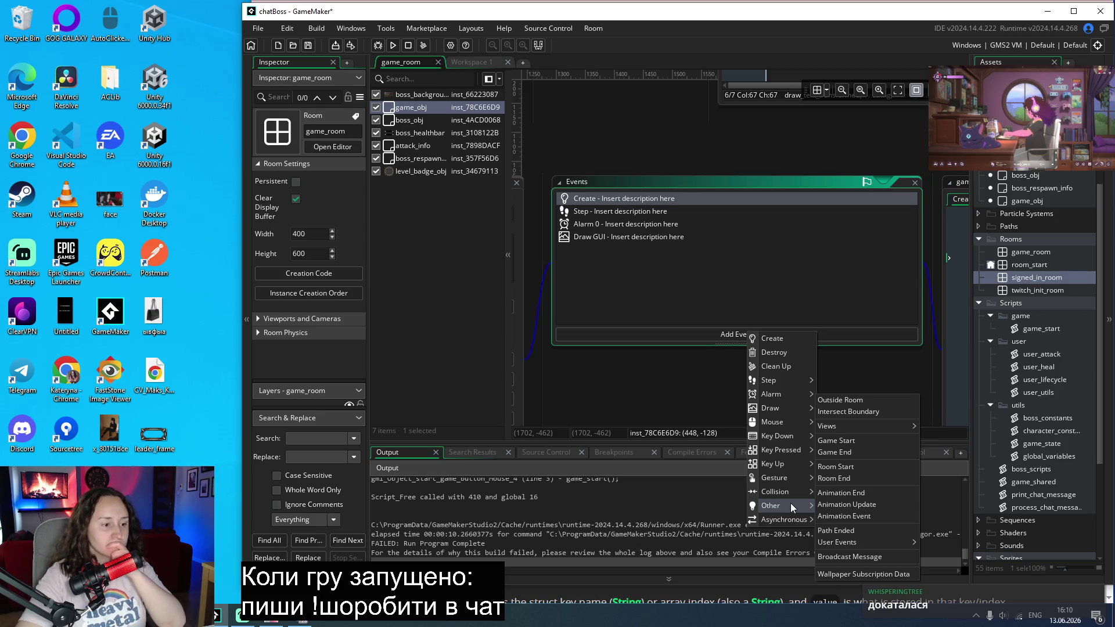
click(864, 442)
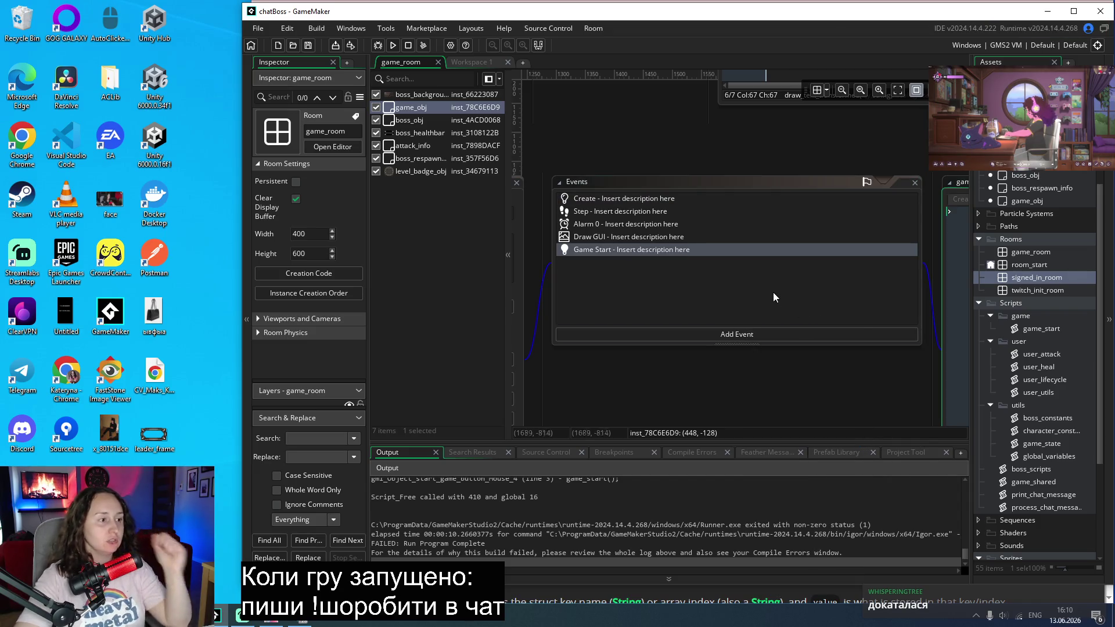
text(game_start();)
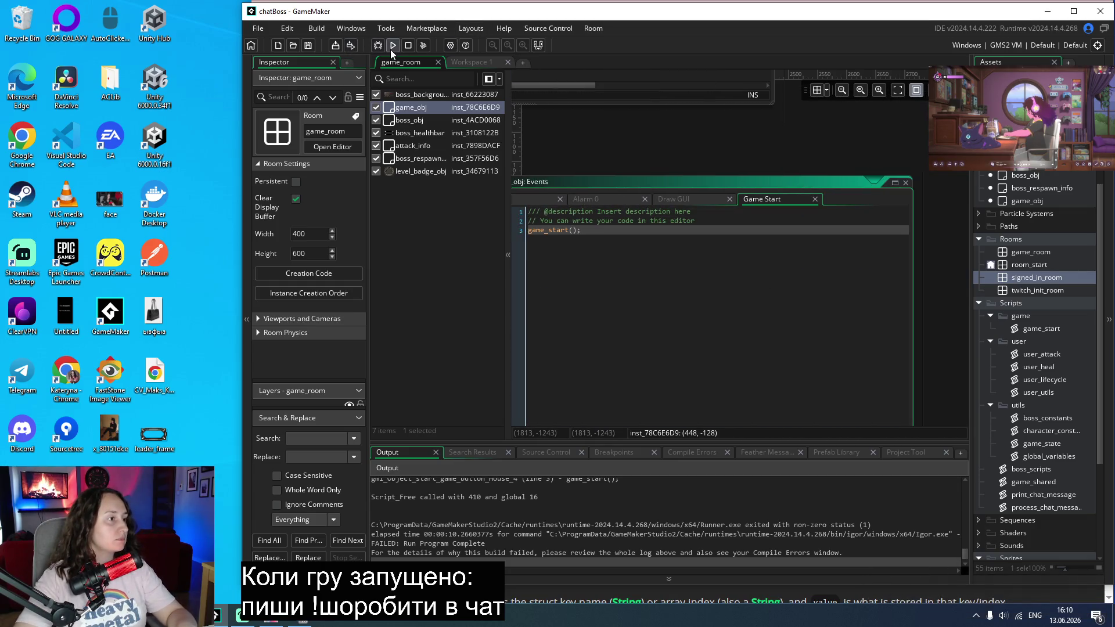
Step: Run the game, start a match, and abort after the boss_obj 'level not set' error
click(392, 49)
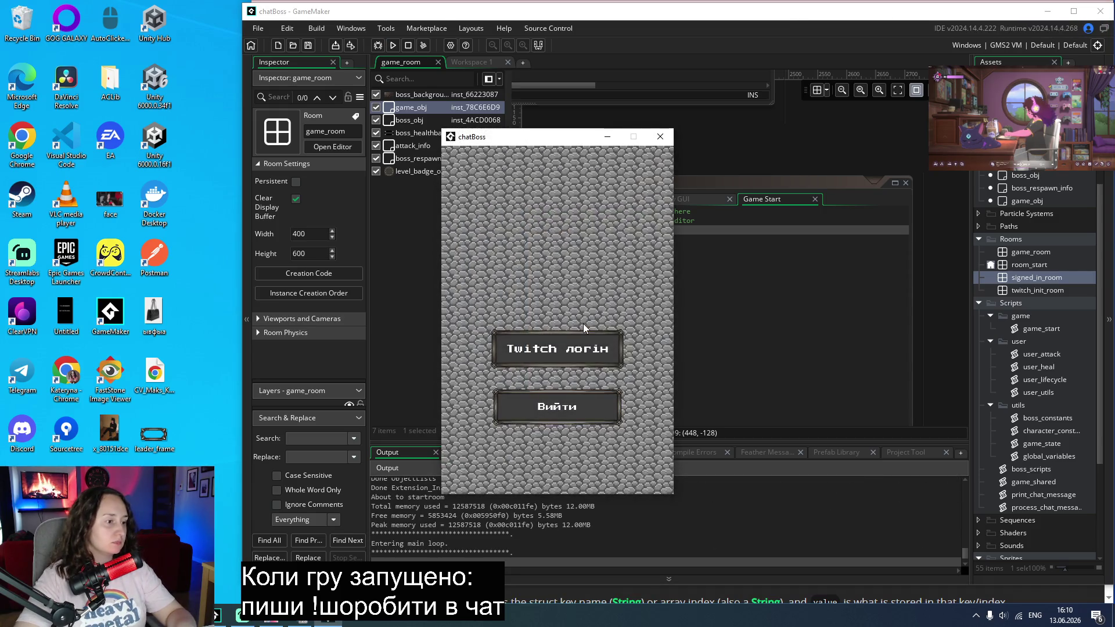
click(582, 346)
click(556, 328)
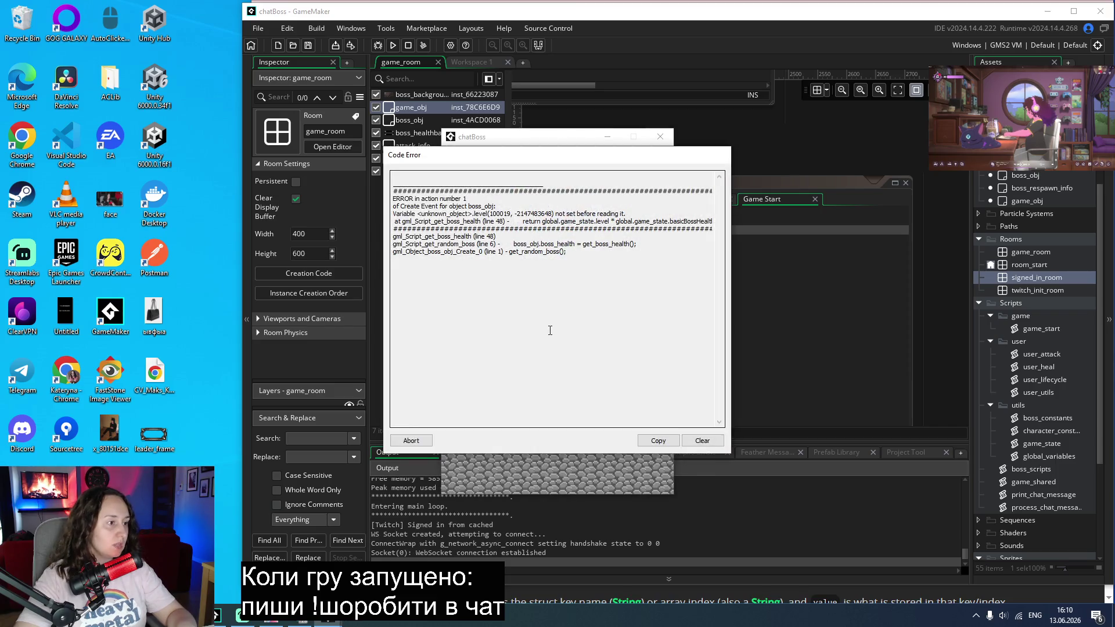
click(414, 444)
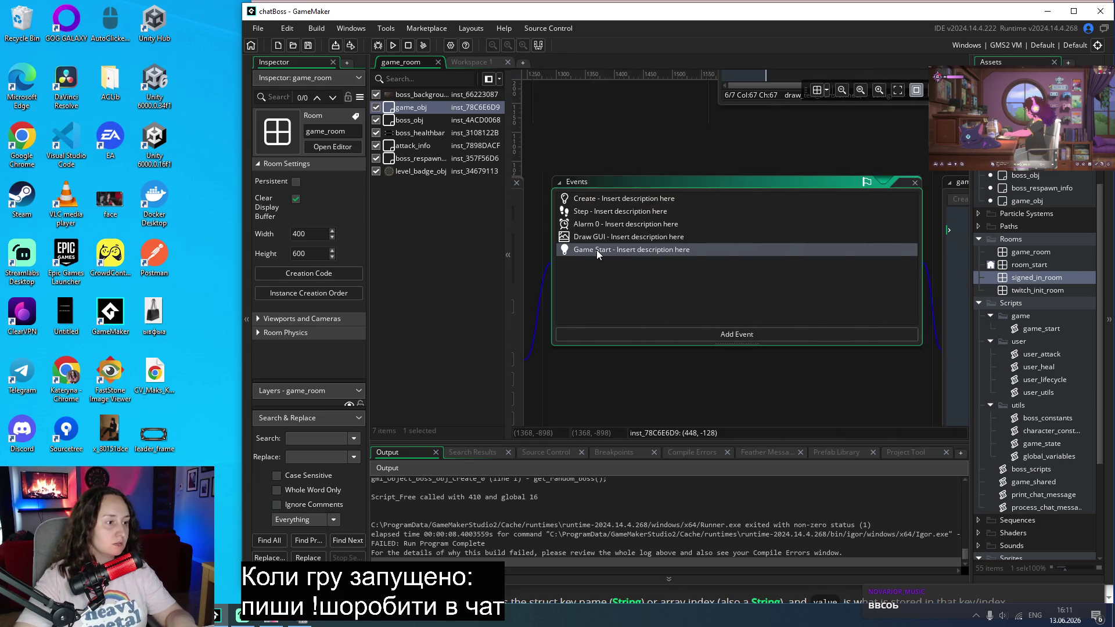
Step: Delete the Game Start event from game_obj and confirm the deletion
right_click(598, 254)
click(643, 375)
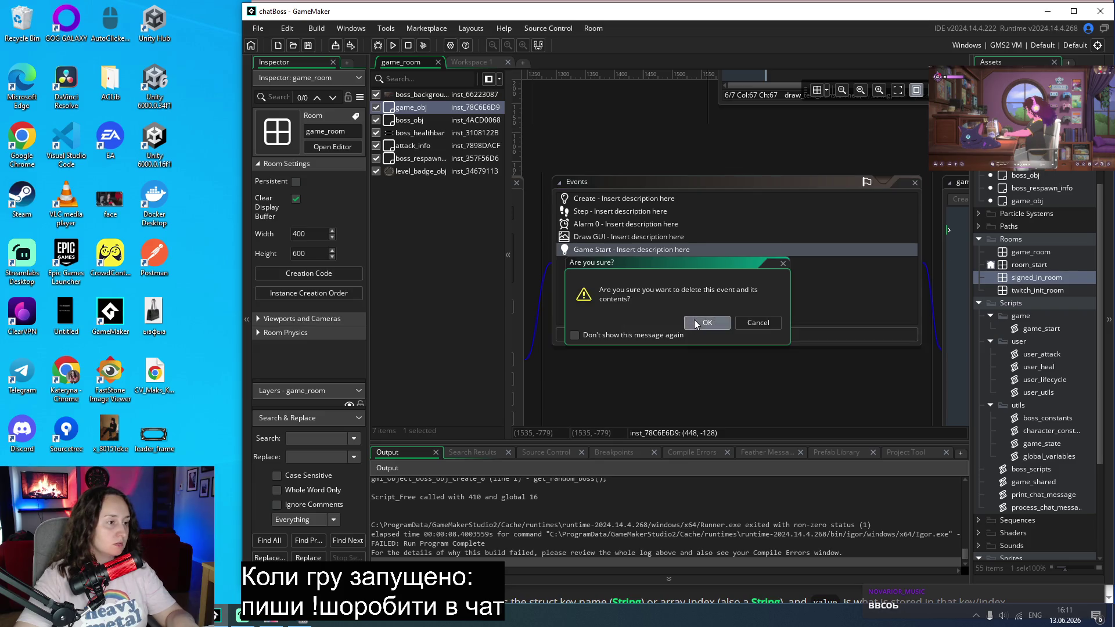
click(696, 325)
scroll(667, 404, down, 4)
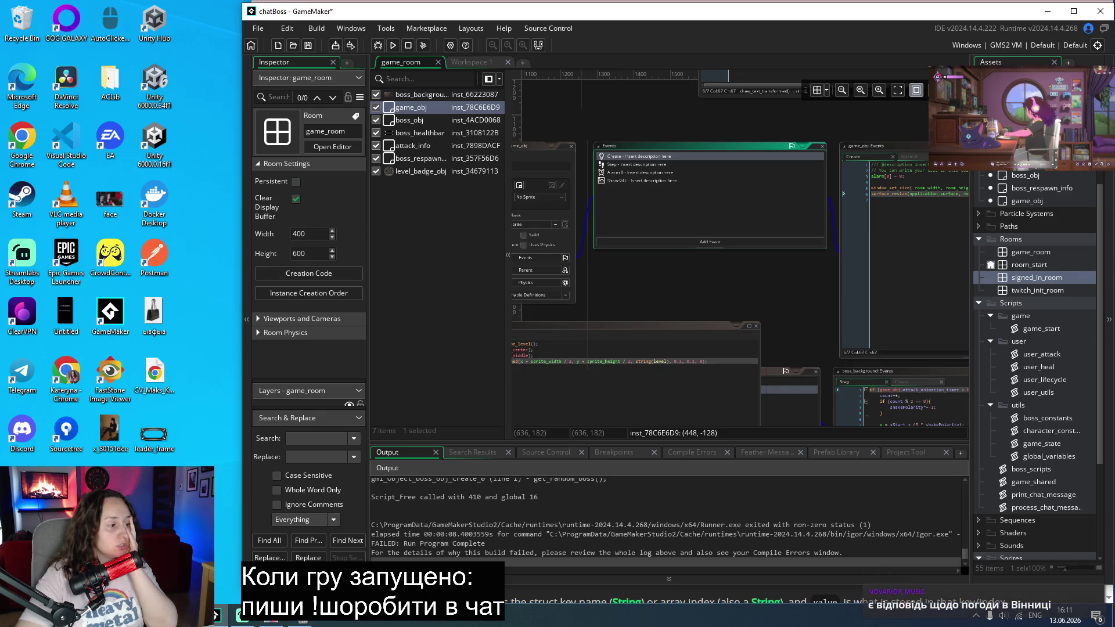
mouse_move(192, 615)
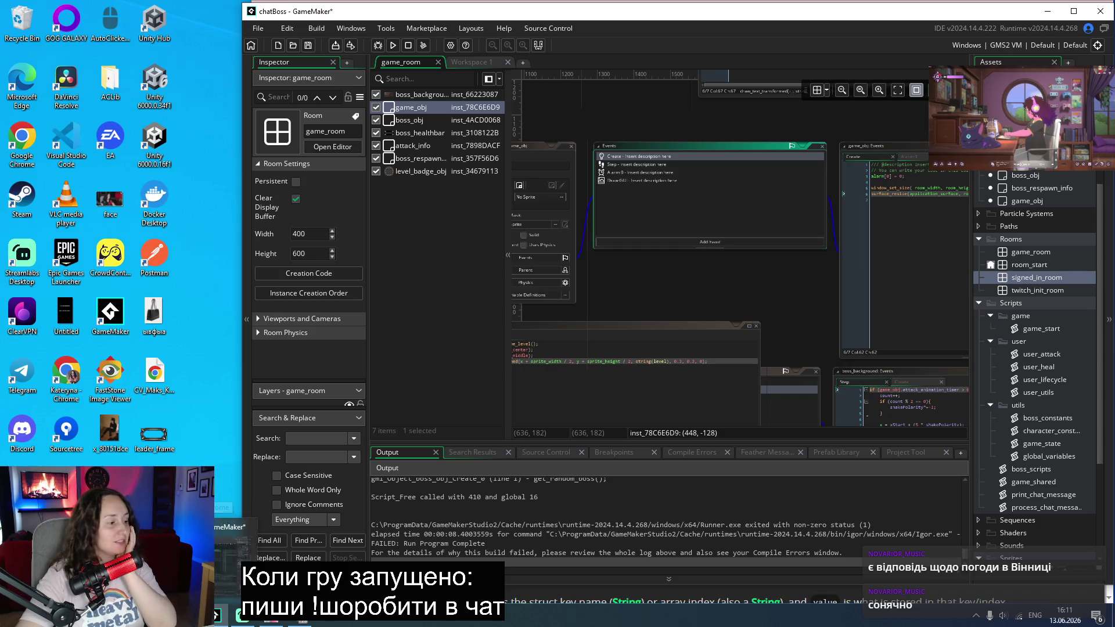
Step: Bring Chrome forward and close the leftover reference tabs, including the object depth search
click(224, 551)
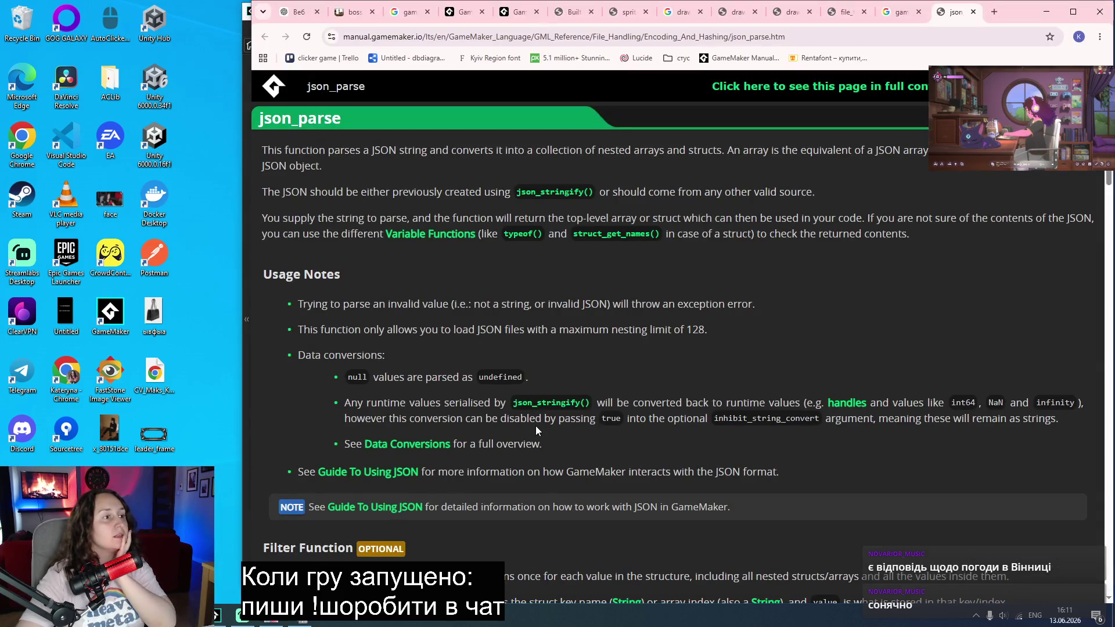
middle_click(571, 13)
middle_click(571, 13)
middle_click(571, 13)
middle_click(571, 12)
middle_click(571, 12)
middle_click(570, 13)
middle_click(571, 12)
middle_click(571, 13)
middle_click(561, 12)
middle_click(543, 13)
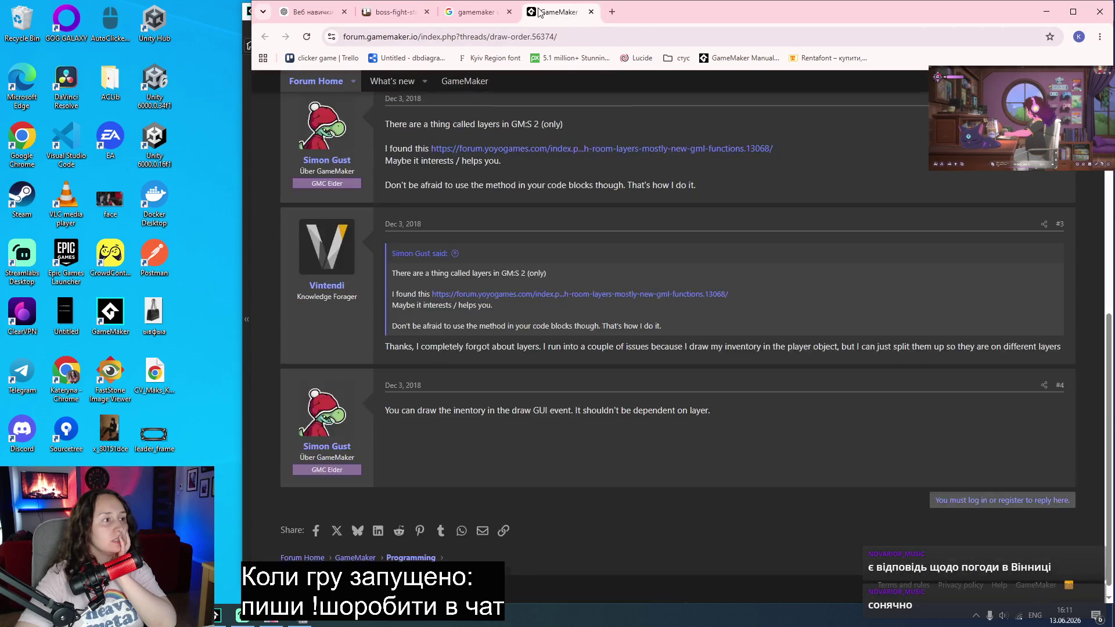
middle_click(532, 12)
middle_click(532, 11)
Step: Search 'gamemaker add object to room from code', read the first forum thread, then return to GameMaker
click(559, 12)
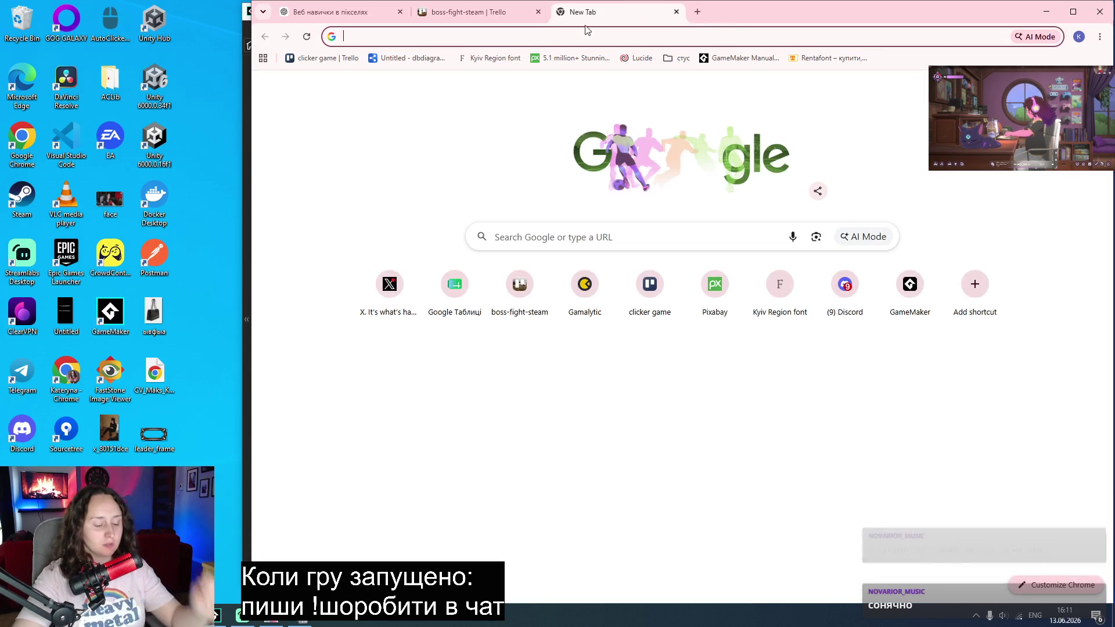
text(gamemaker do not cr)
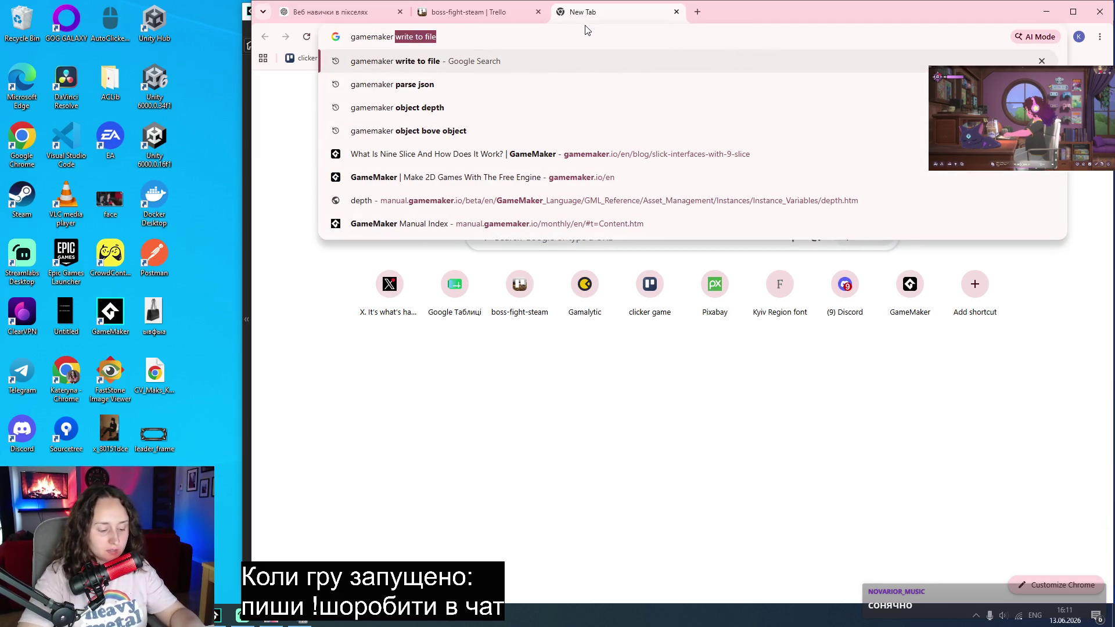
text(eat)
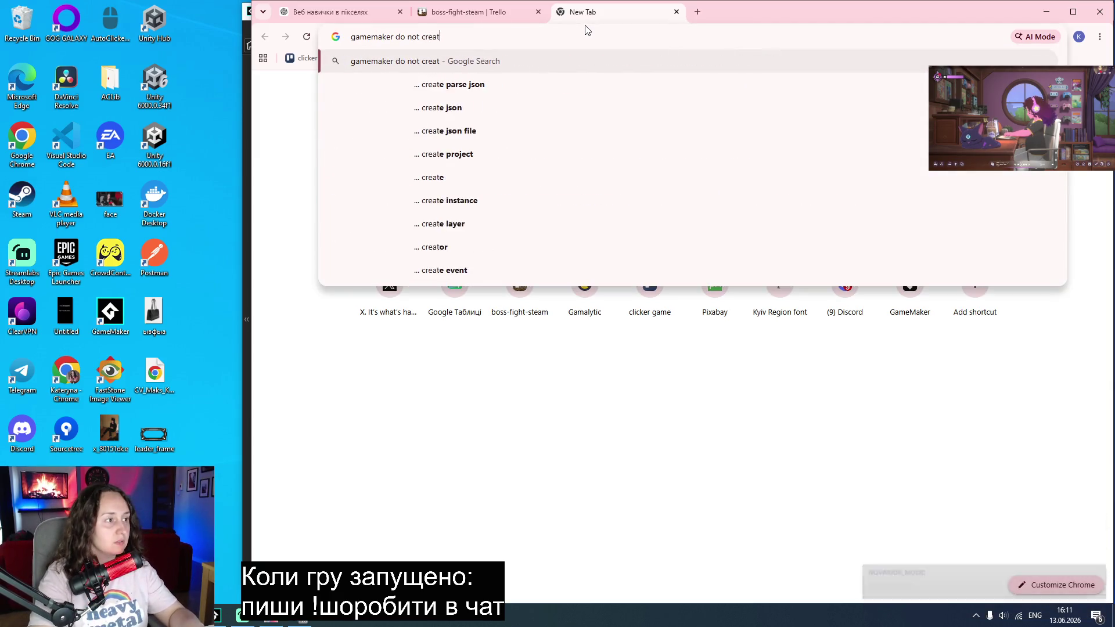
text(e objects)
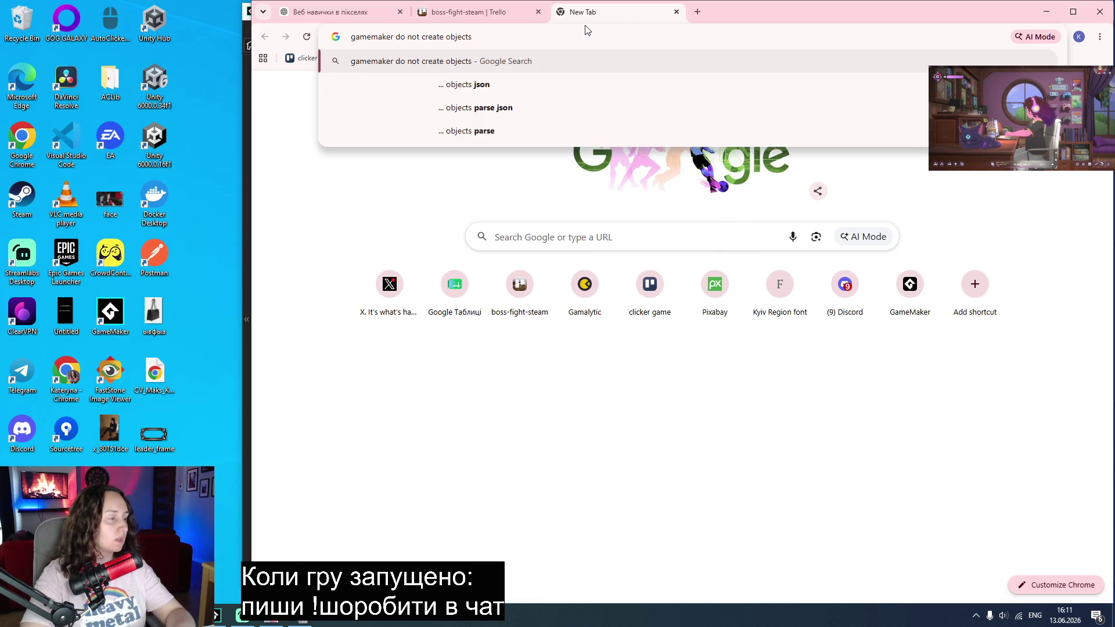
key(BackSpace)
key(BackSpace)
key(BackSpace)
key(BackSpace)
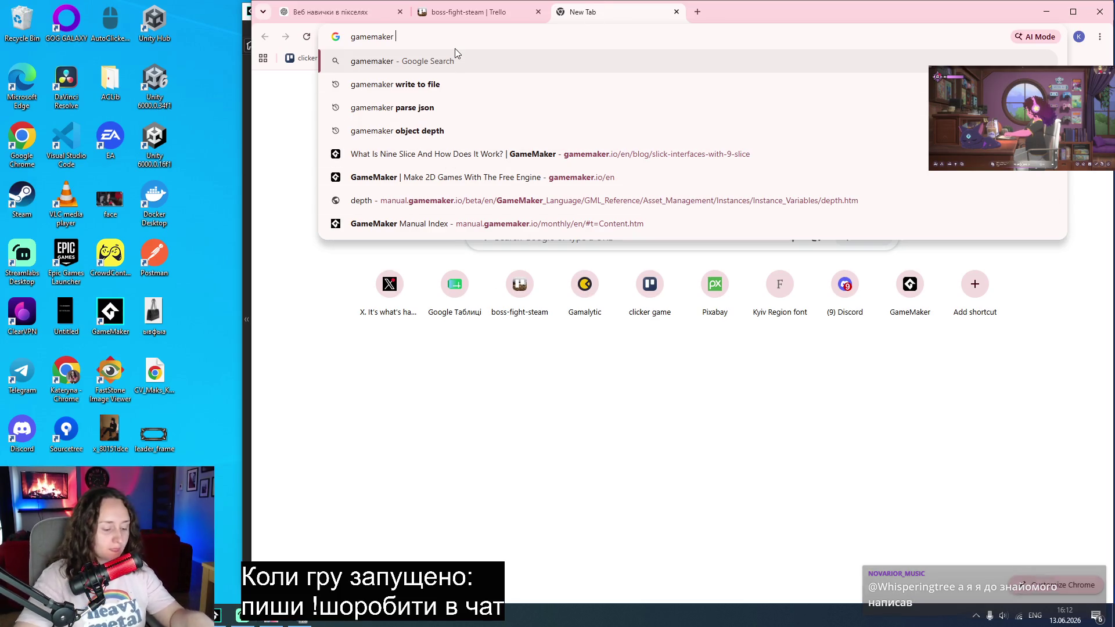
text(add object to room )
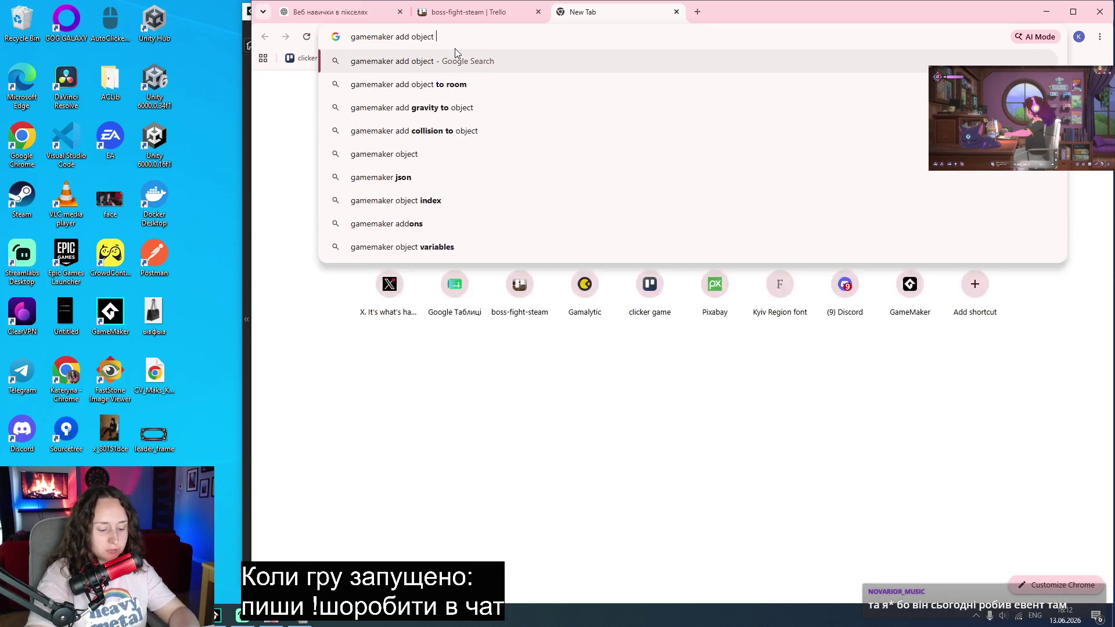
text(from code)
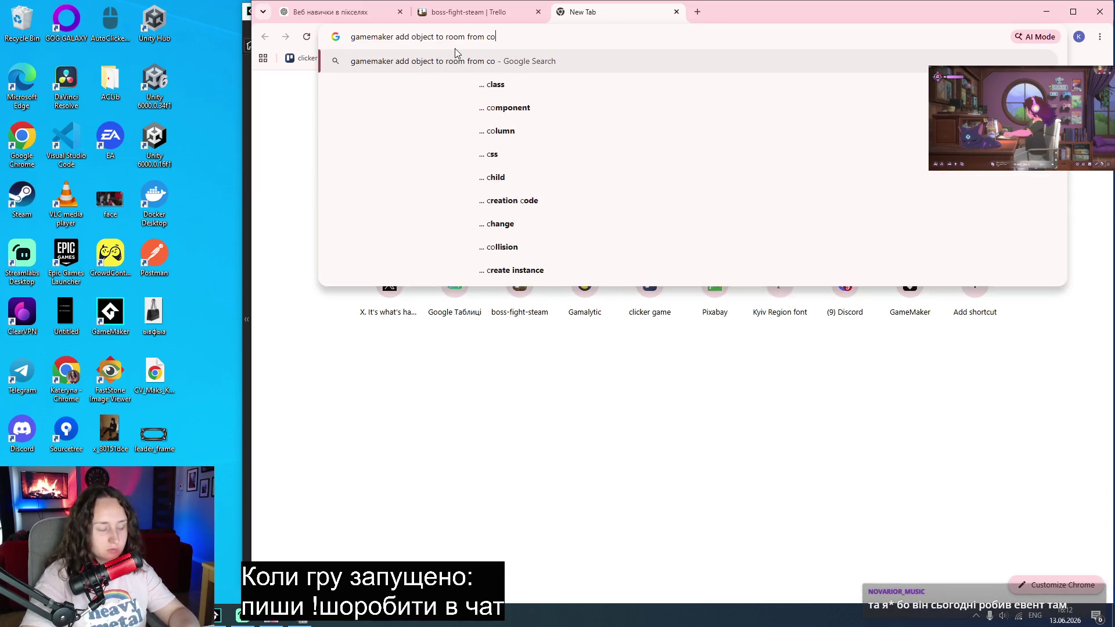
key(Return)
middle_click(467, 197)
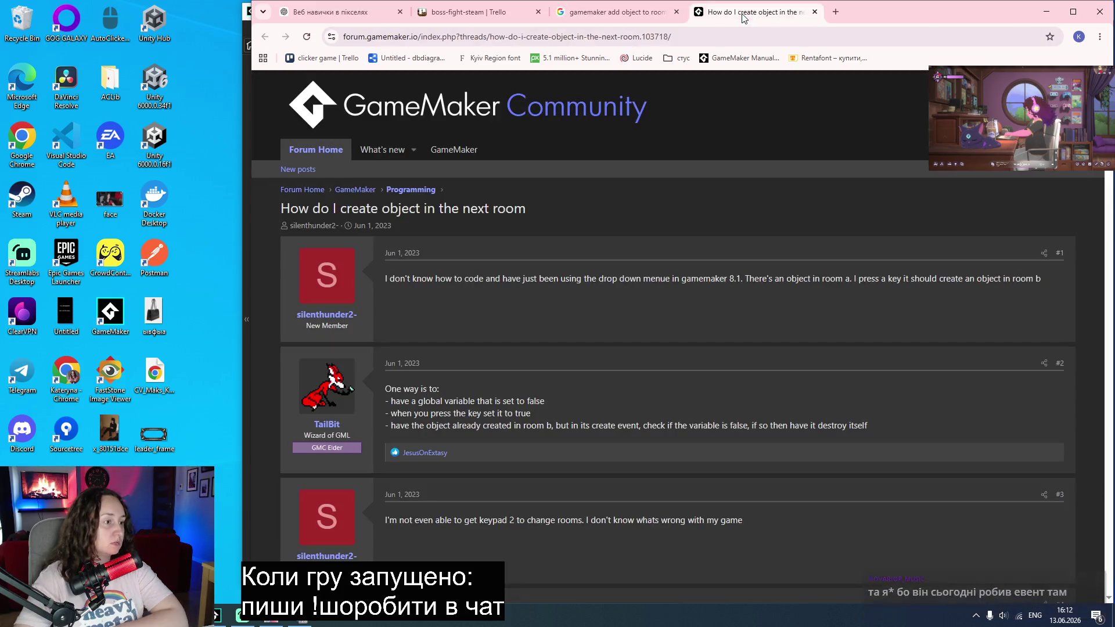
click(750, 11)
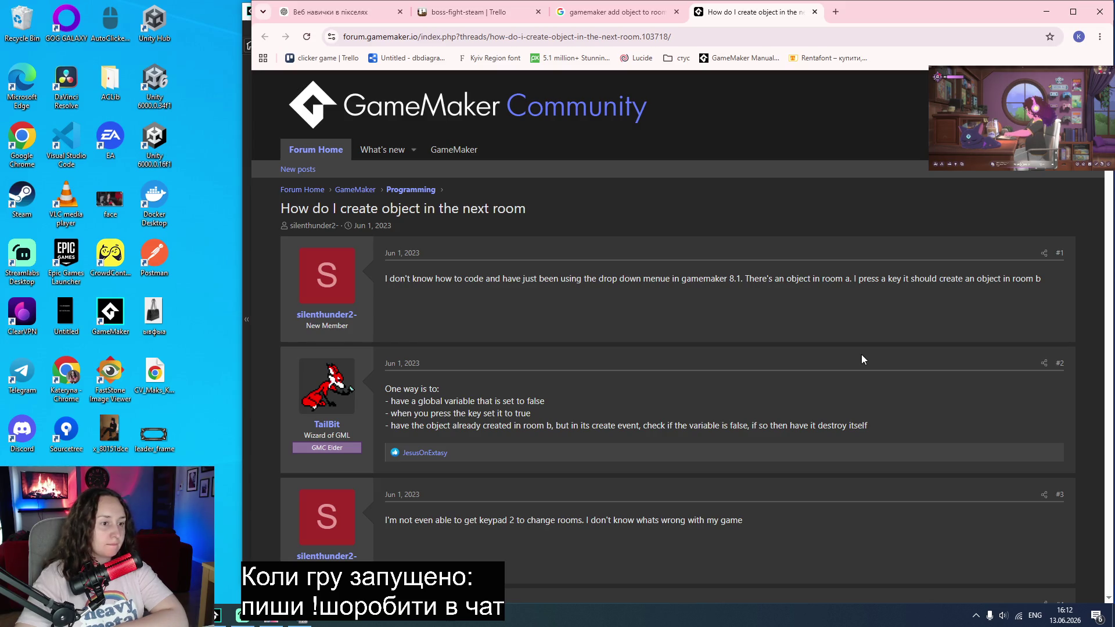
scroll(862, 355, down, 2)
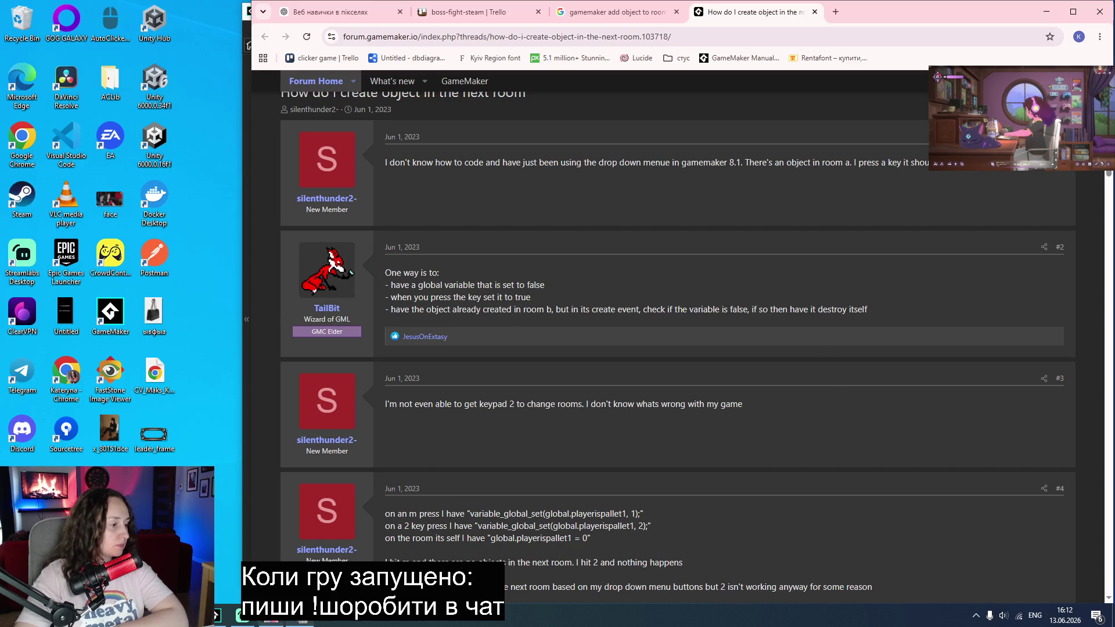
click(224, 616)
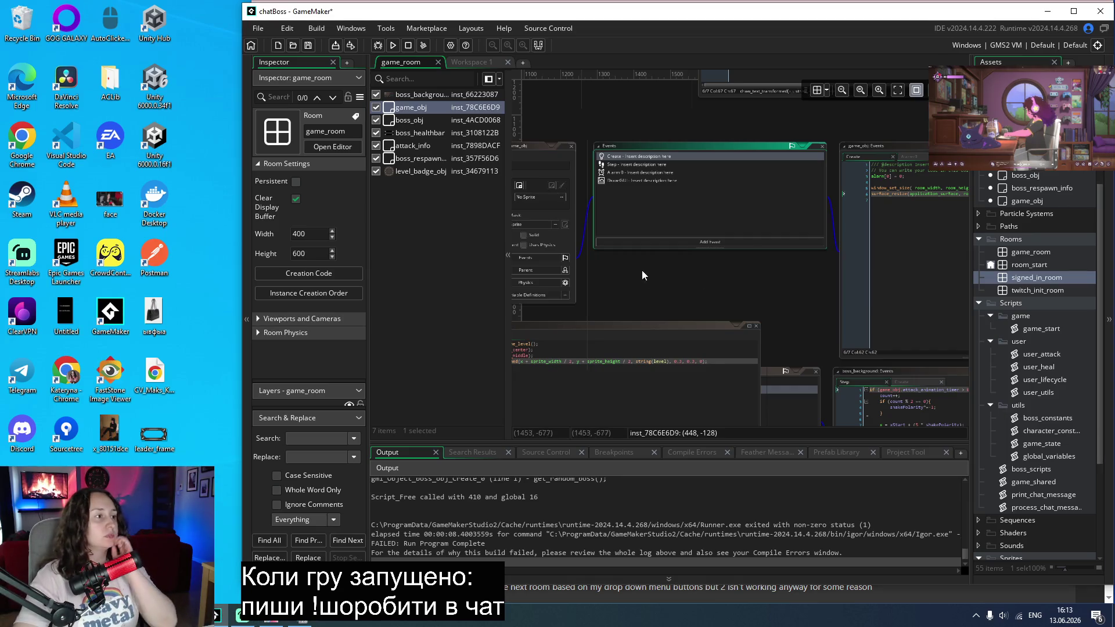
Step: Open the boss_obj instance's Create event code and maximize the GameMaker window
double_click(419, 121)
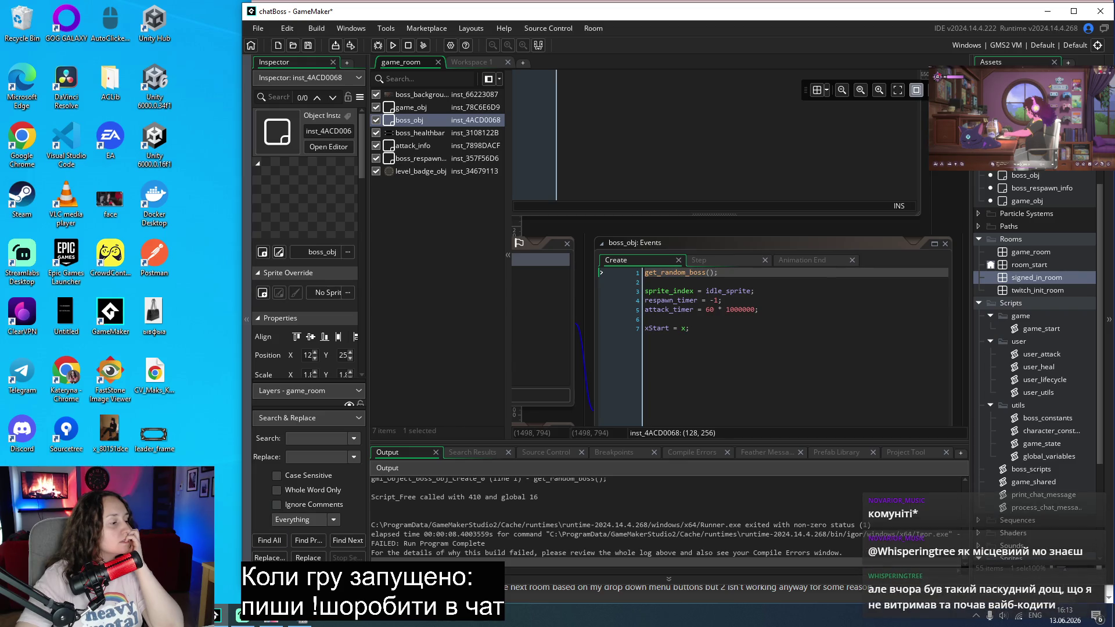
scroll(654, 361, down, 3)
scroll(653, 362, up, 3)
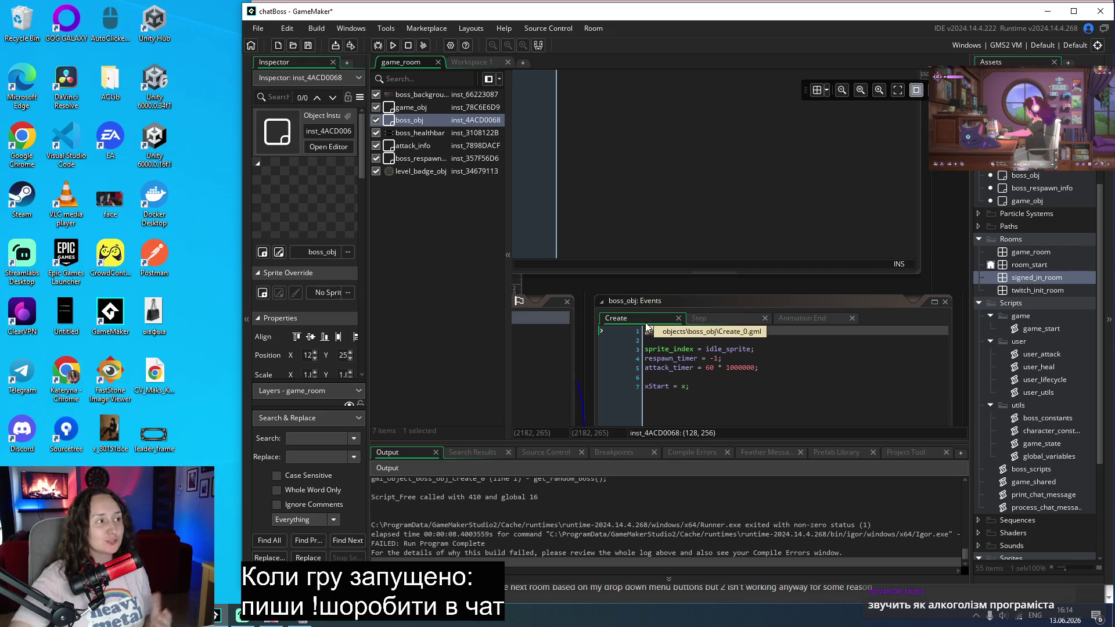
click(1074, 11)
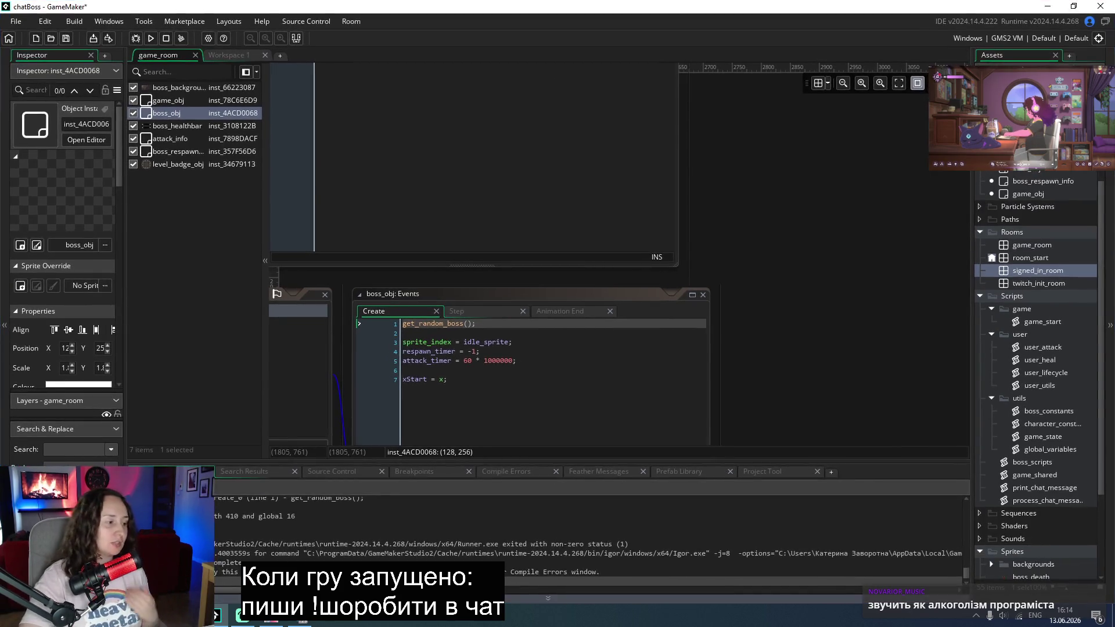
key(alt+Tab)
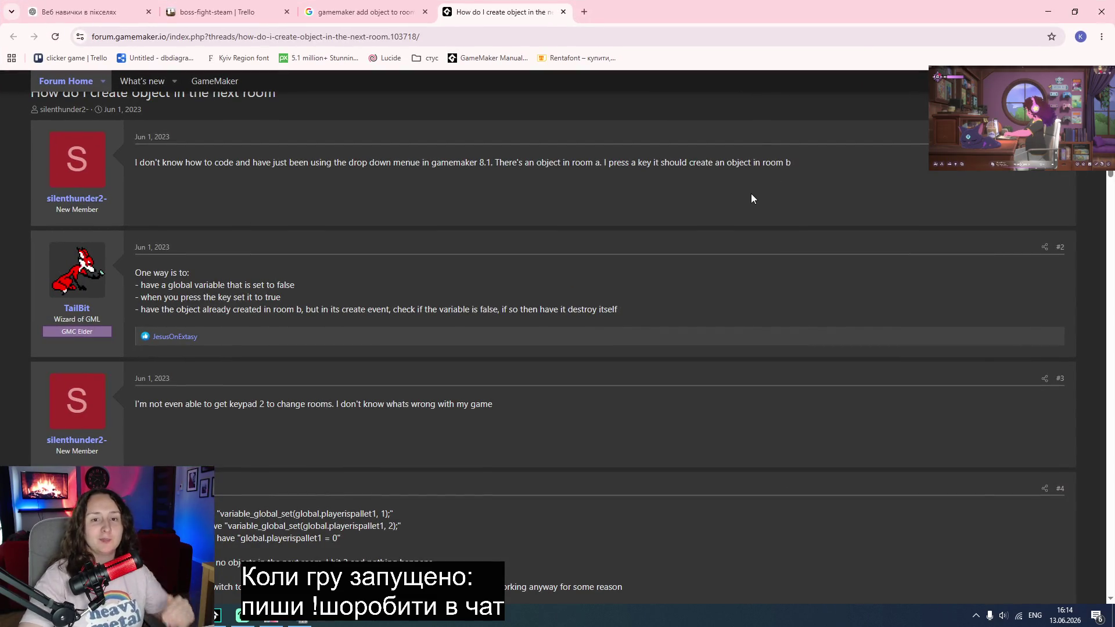
click(1048, 11)
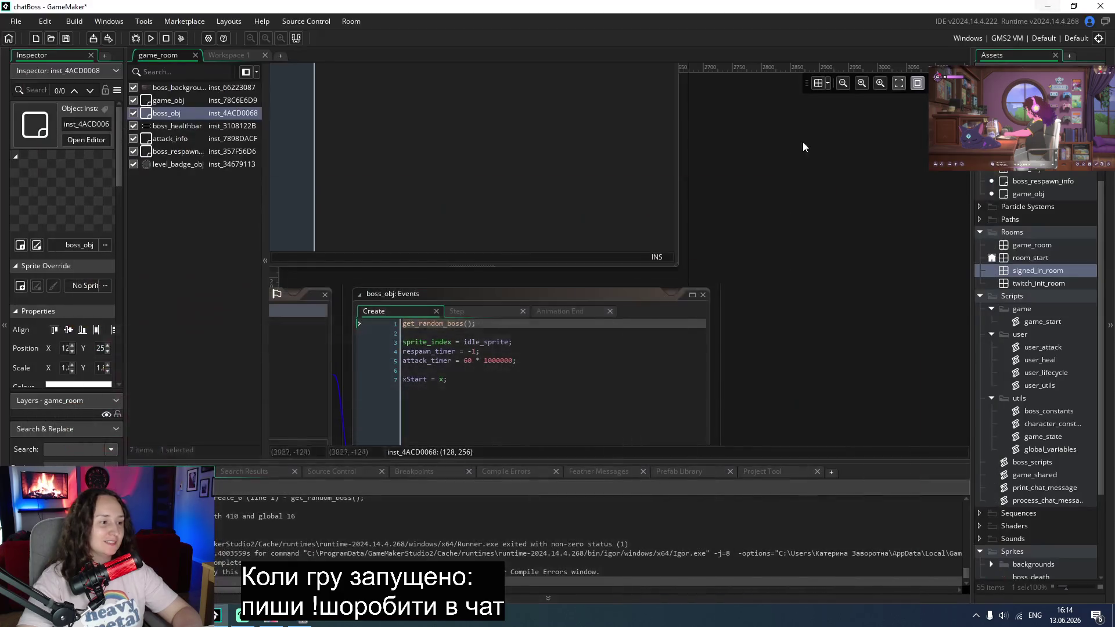
Step: Deselect boss_obj in game_room and switch back to the Chrome forum thread
click(810, 286)
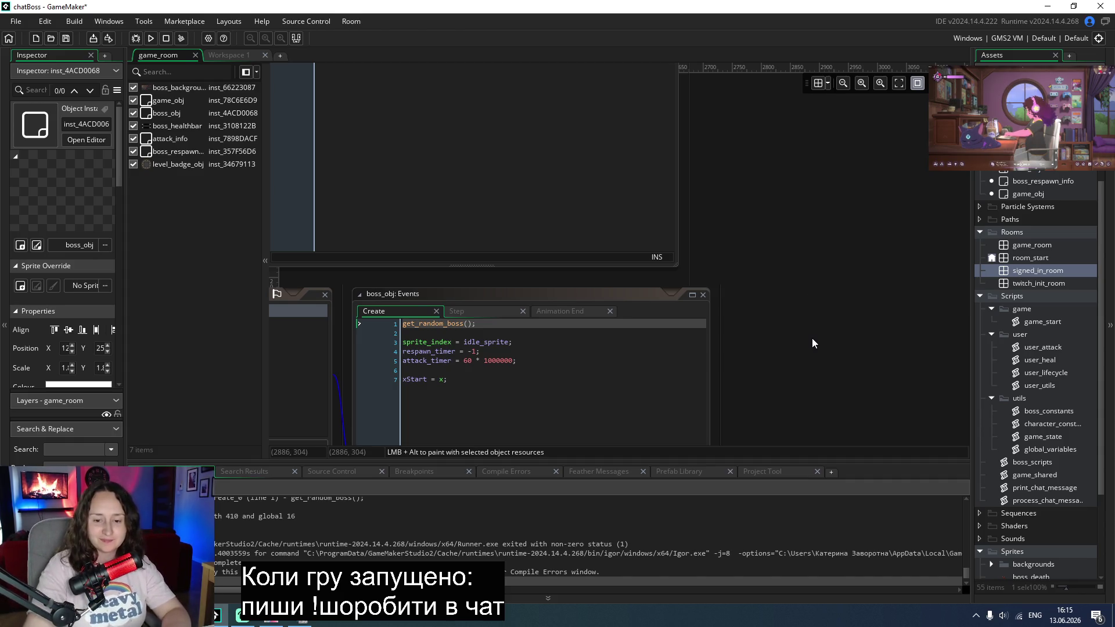
scroll(836, 314, left, 5)
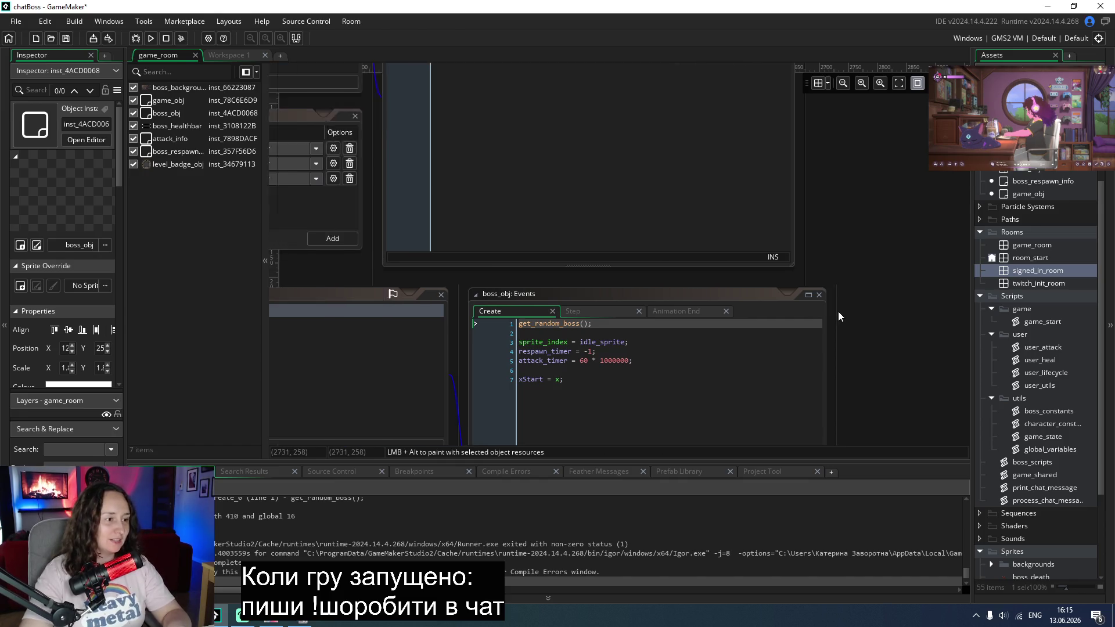
key(alt+Tab)
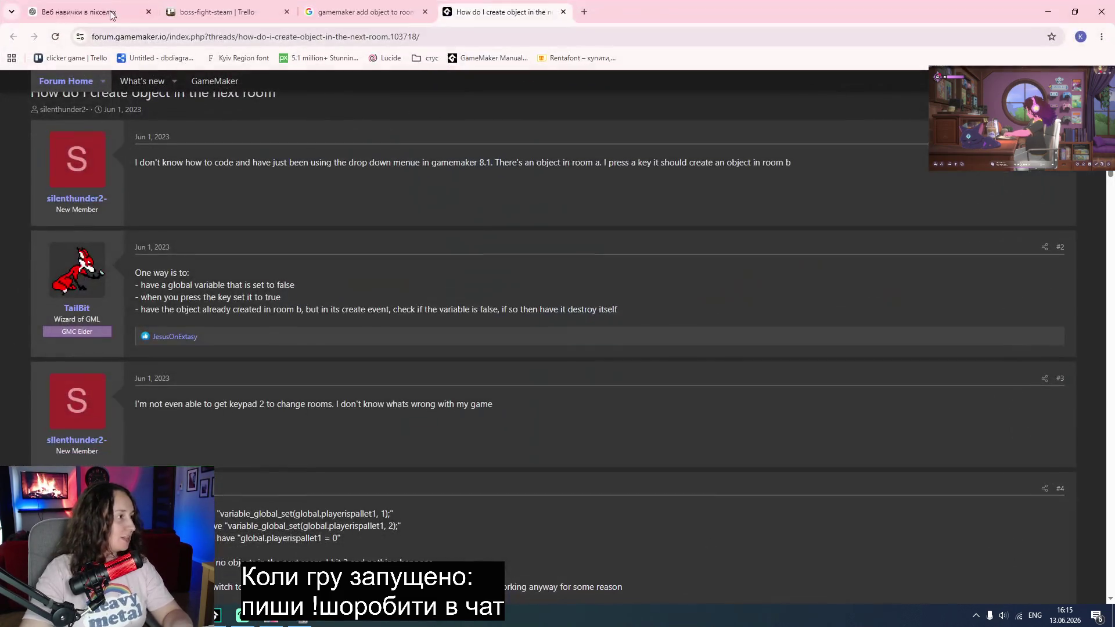
Step: Ask ChatGPT in Ukrainian for jokes about a viewer who began vibe-coding during nasty rain
click(66, 12)
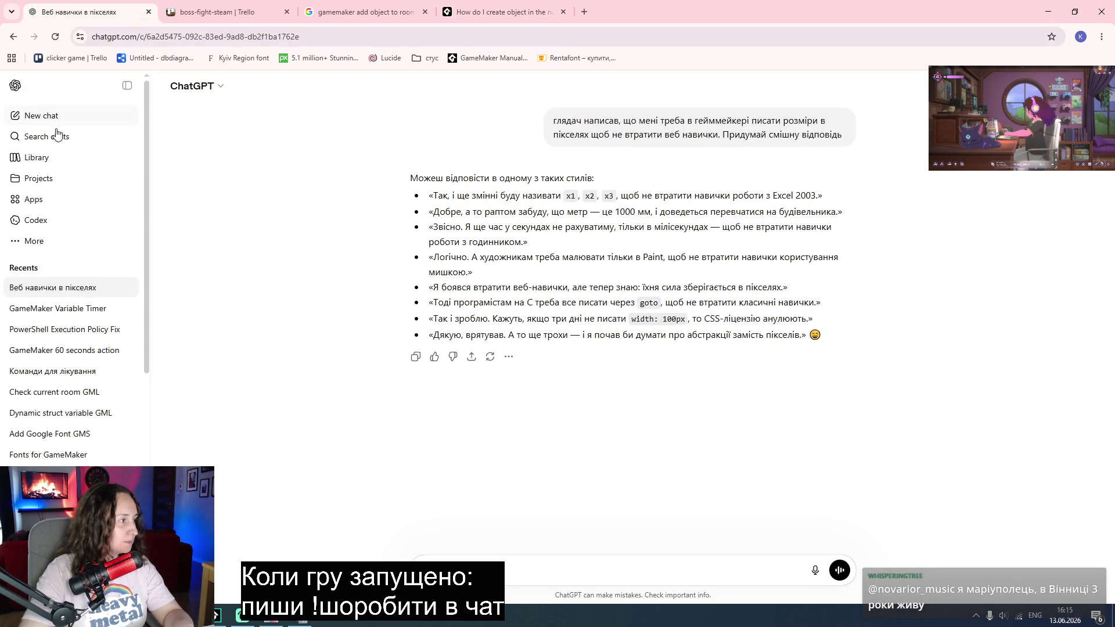
key(alt+shift)
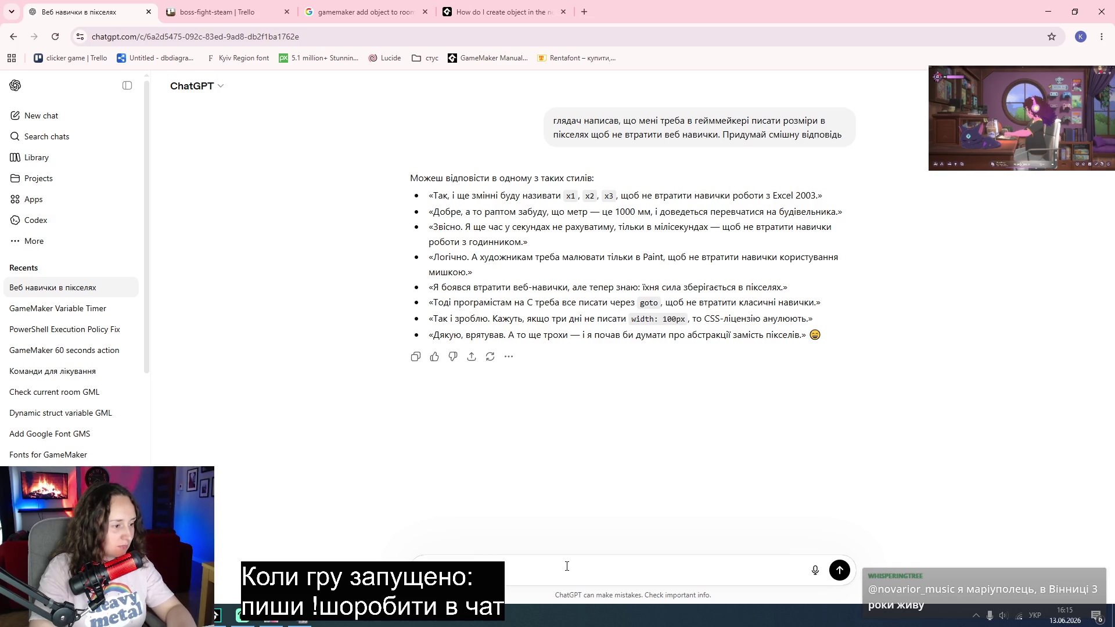
text(про вайбкодерів)
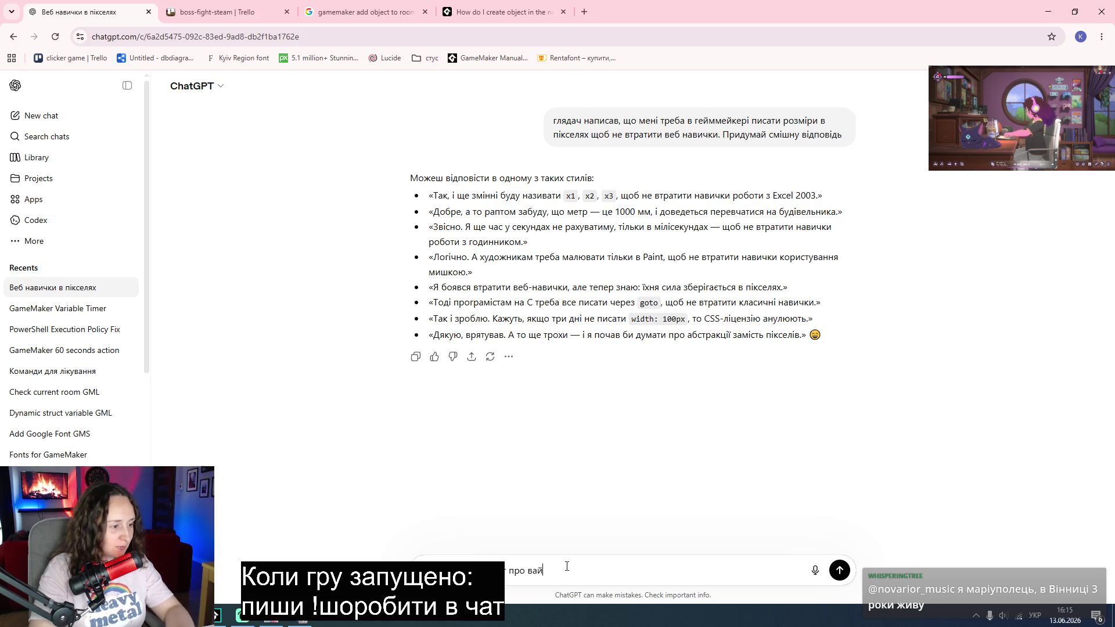
key(Return)
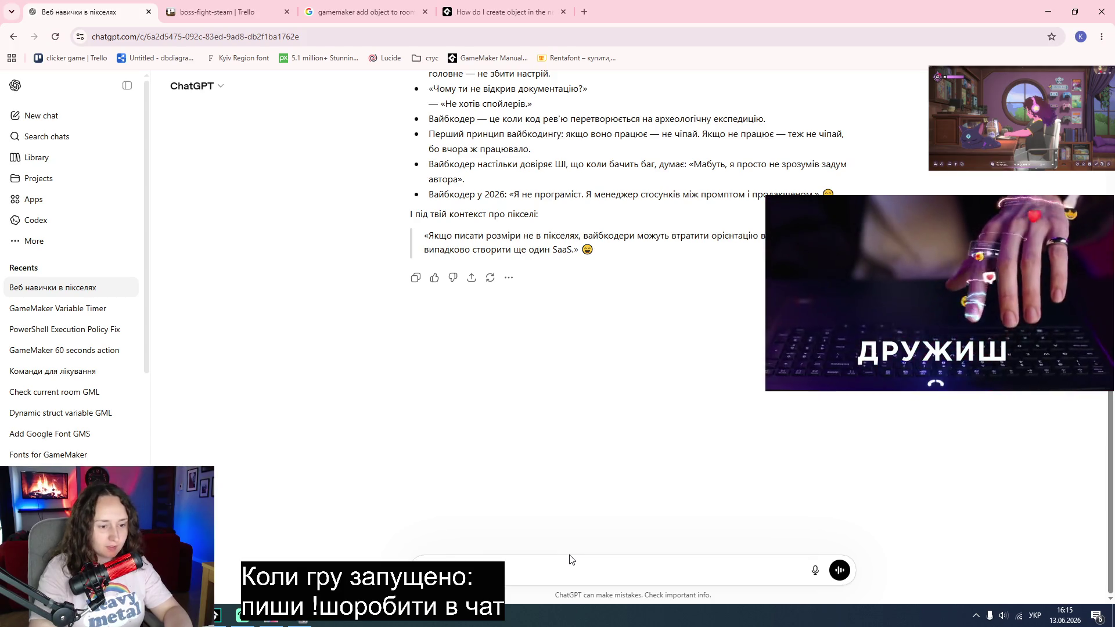
text(а)
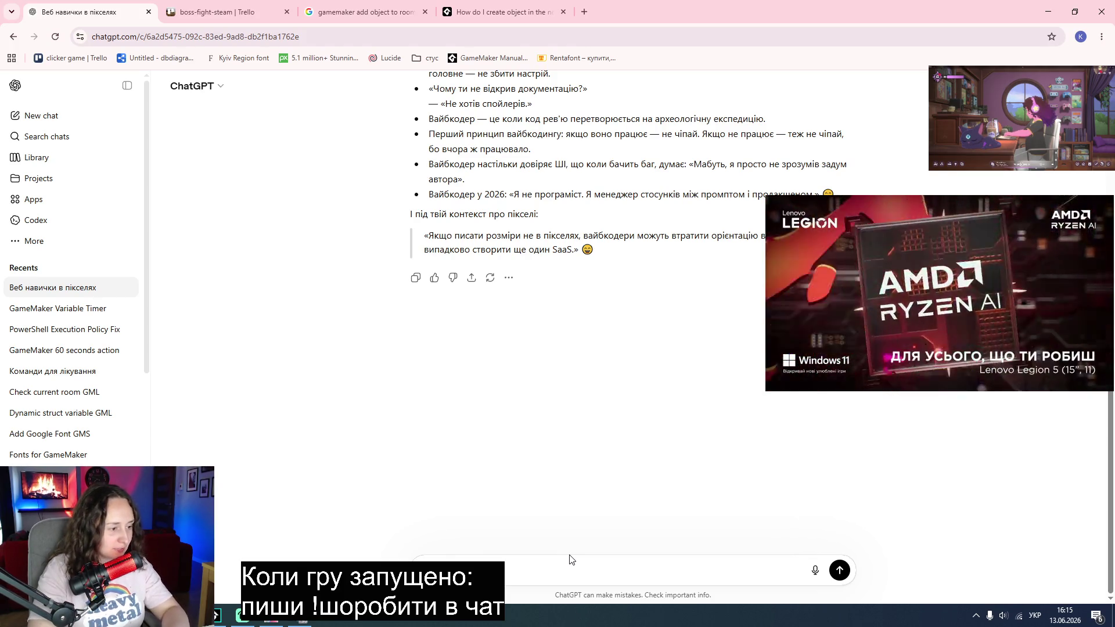
text(ро)
text(в та)
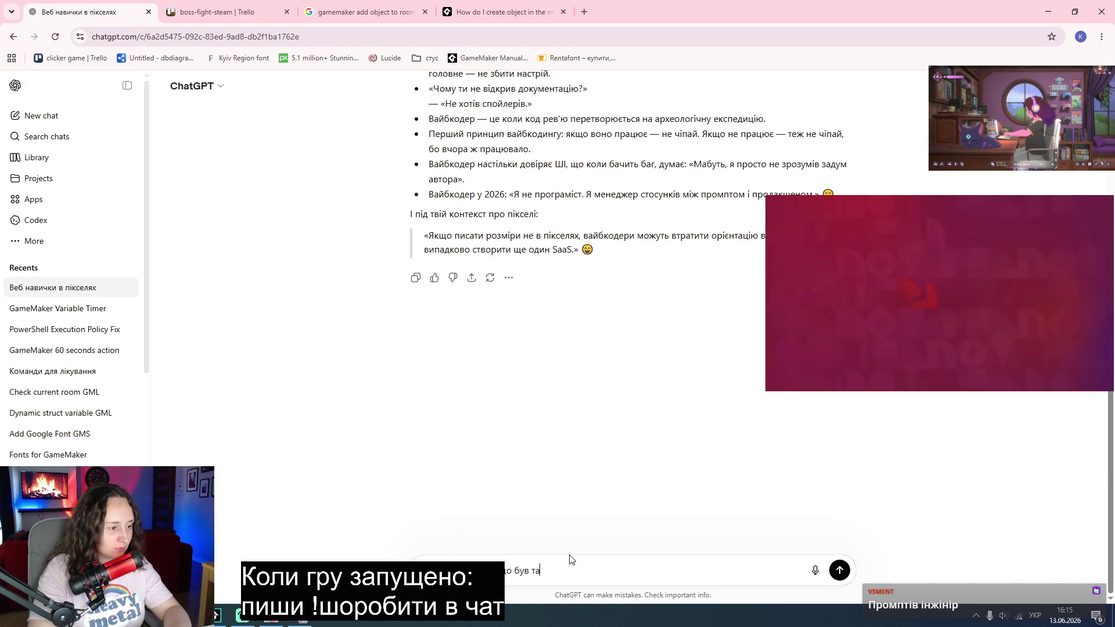
text(кий па)
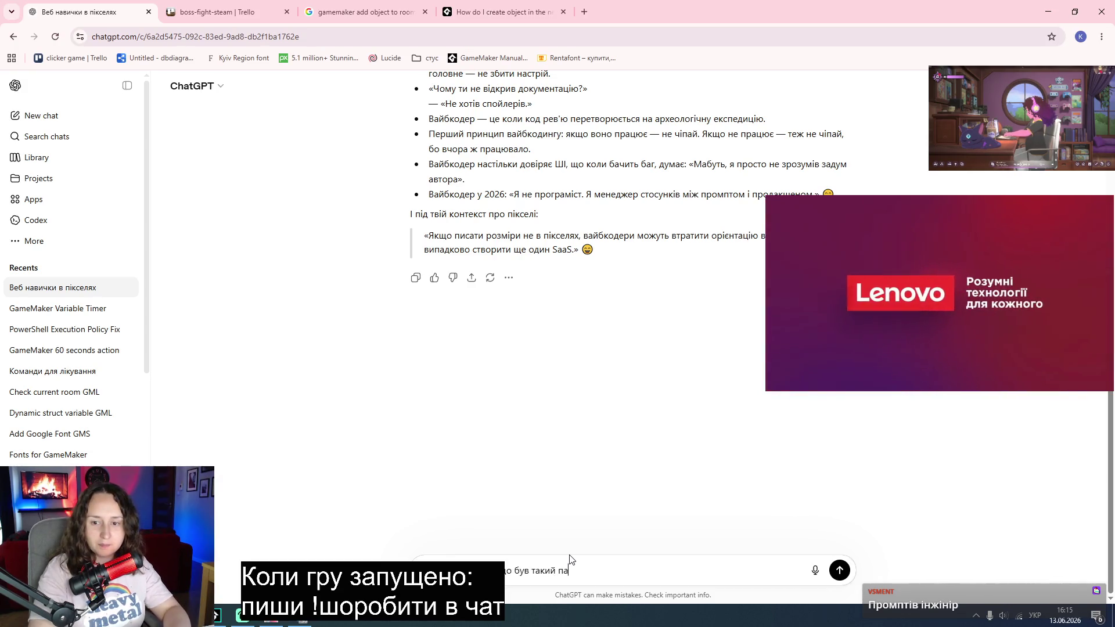
text(скудний дощ)
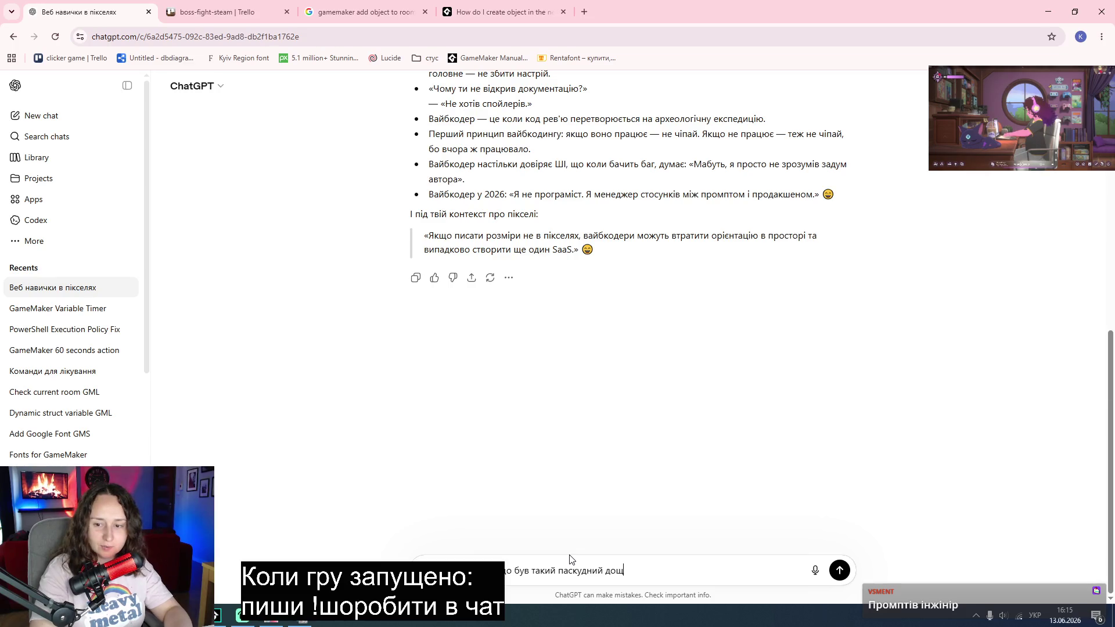
text( до він н)
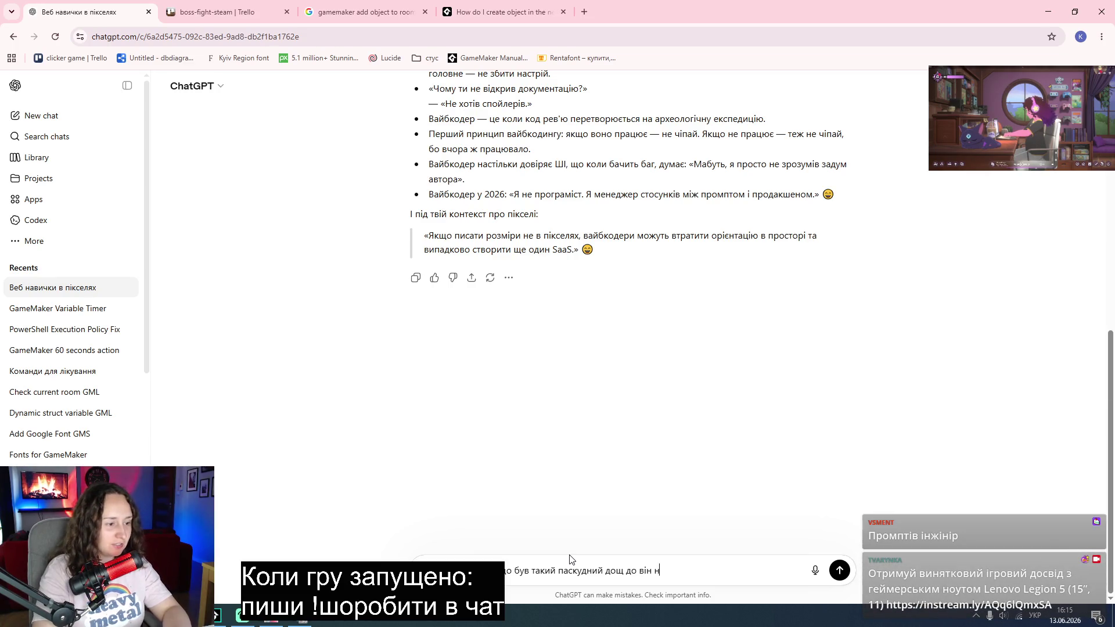
text(е витримав і )
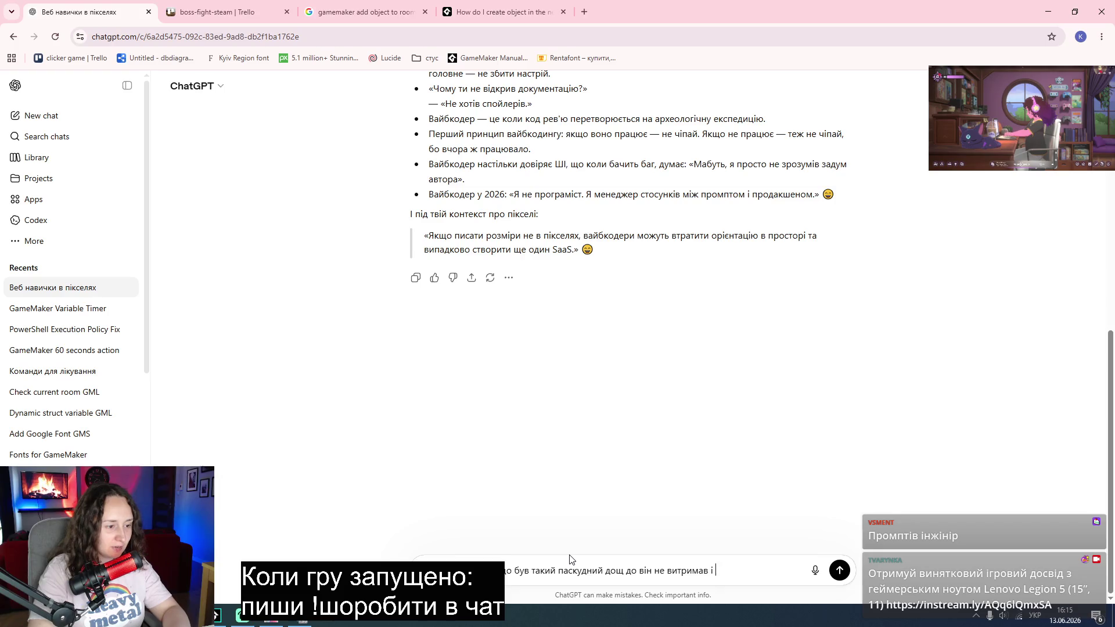
text(в почав в)
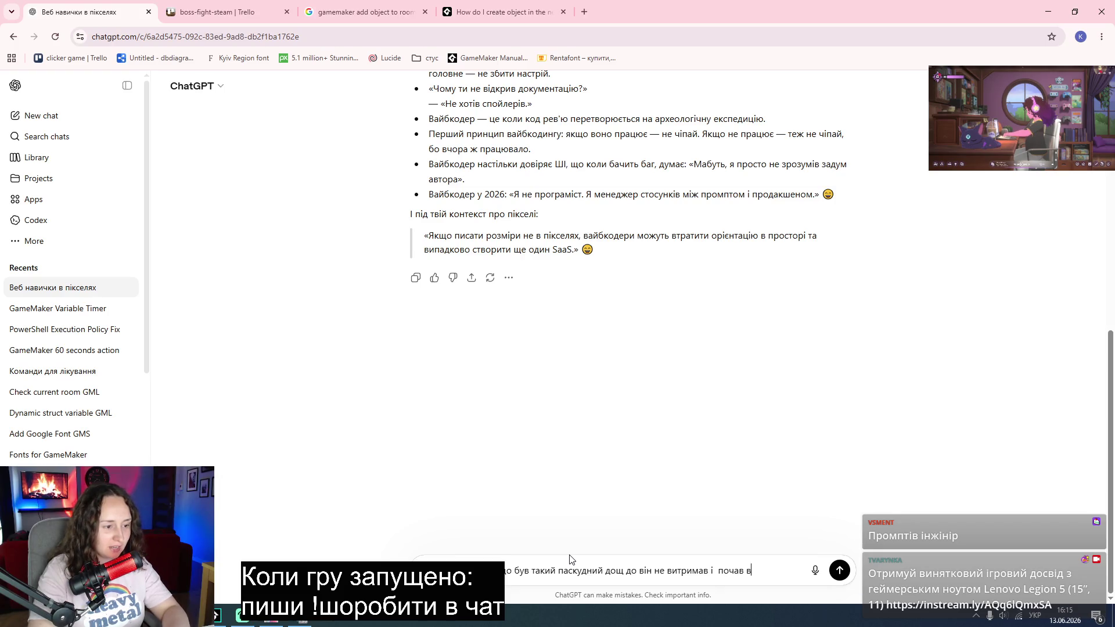
text(ай)
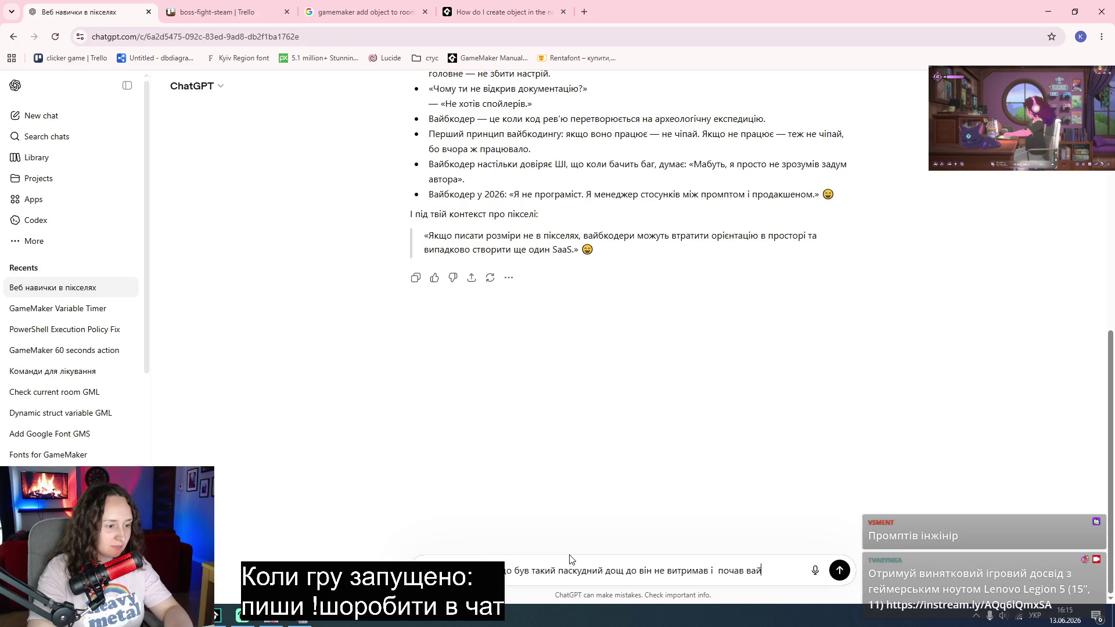
text(бкодити. Придумай про)
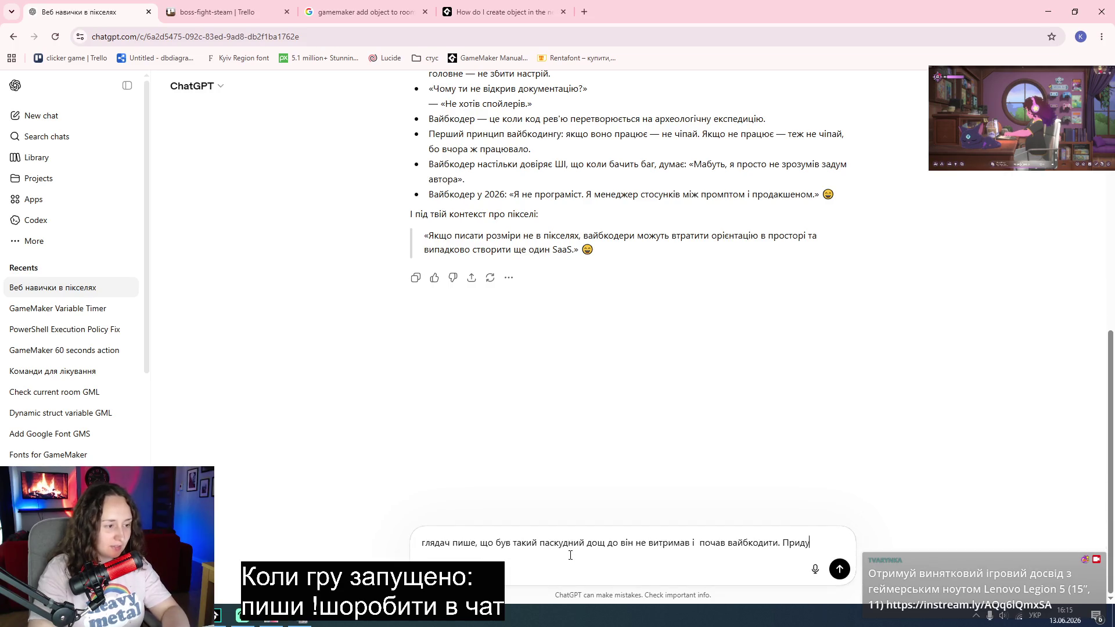
key(BackSpace)
key(BackSpace)
key(BackSpace)
text(ждрт про це)
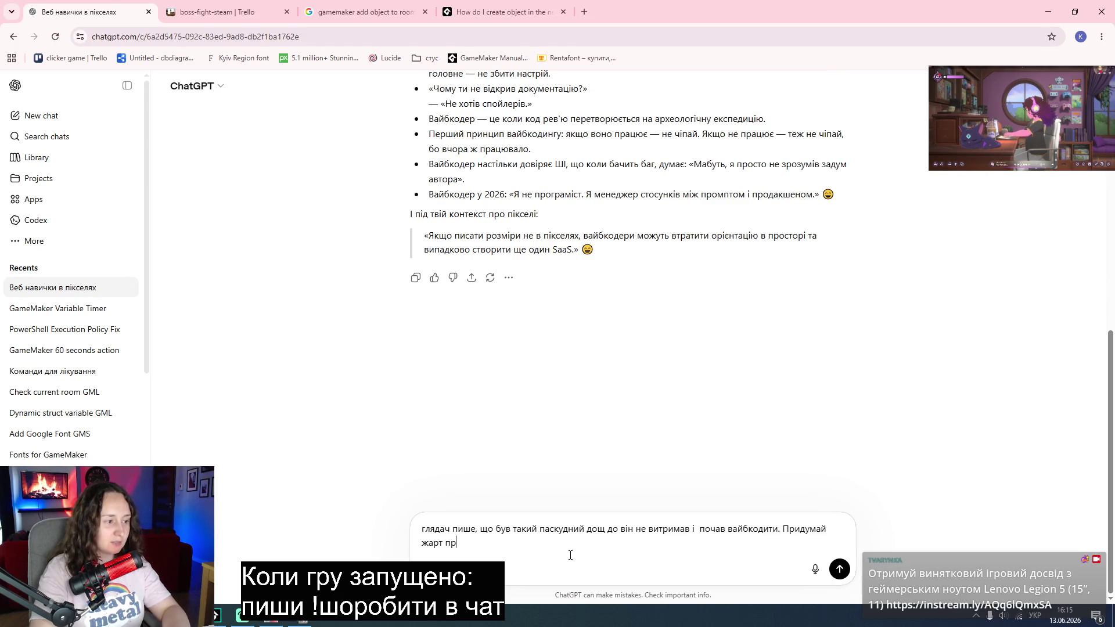
key(Return)
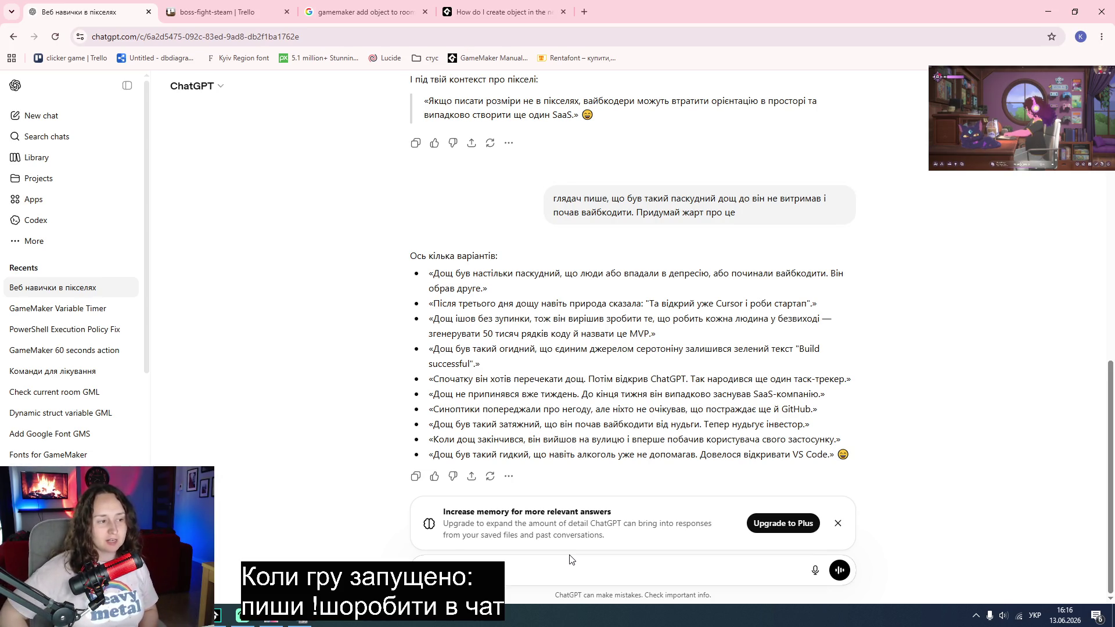
Step: Tell ChatGPT none of the jokes were good, then switch to the GameMaker forum tab
text(п)
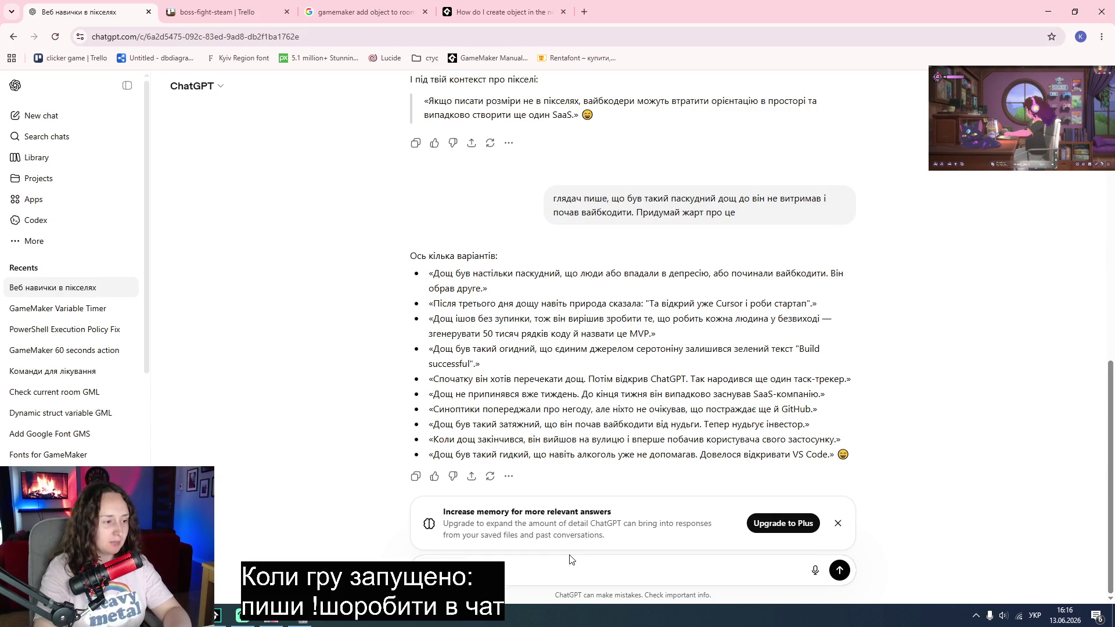
text(ня)
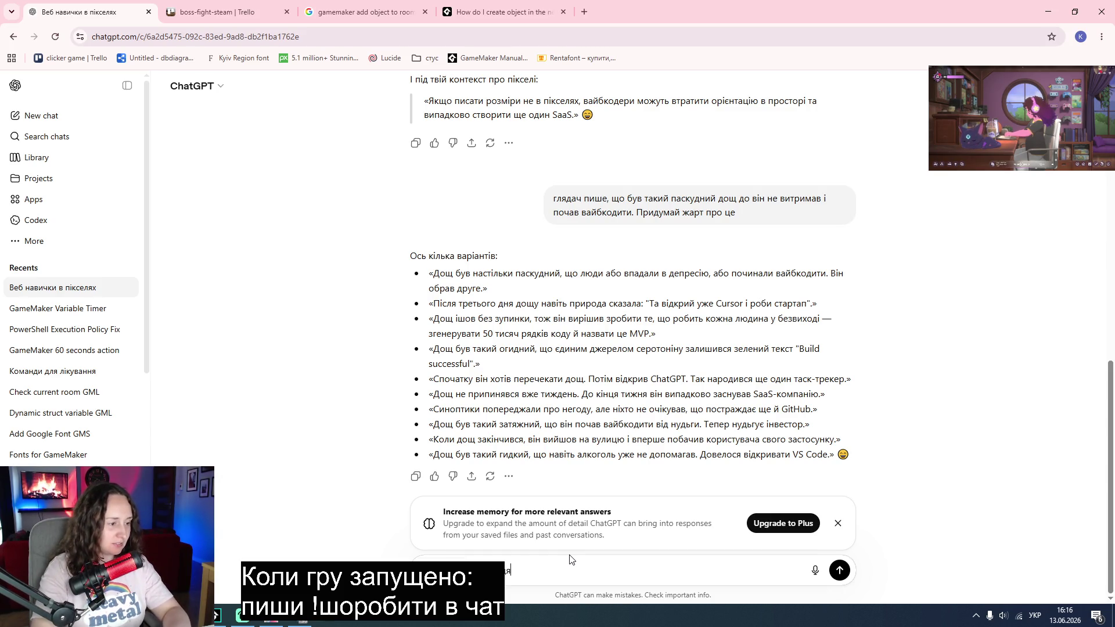
text(жоден жарт)
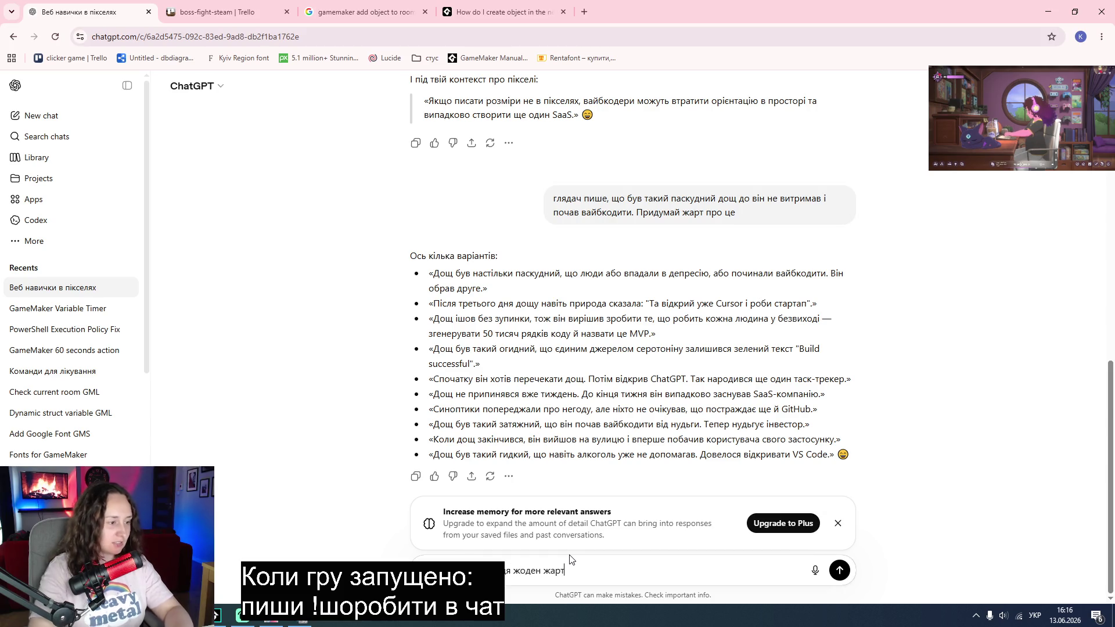
key(Return)
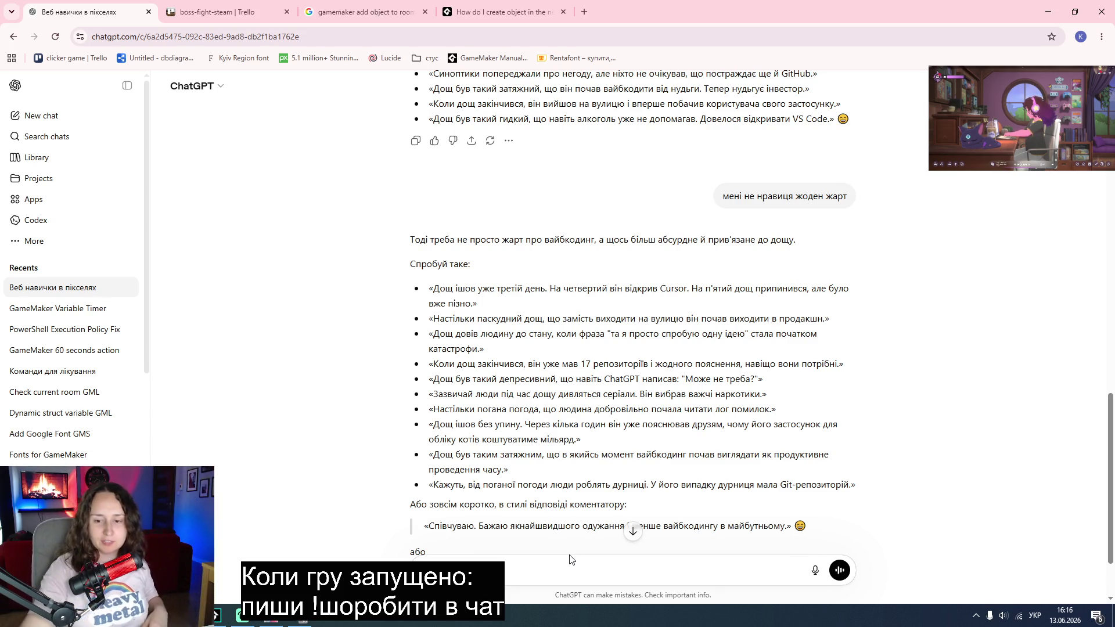
scroll(604, 580, down, 2)
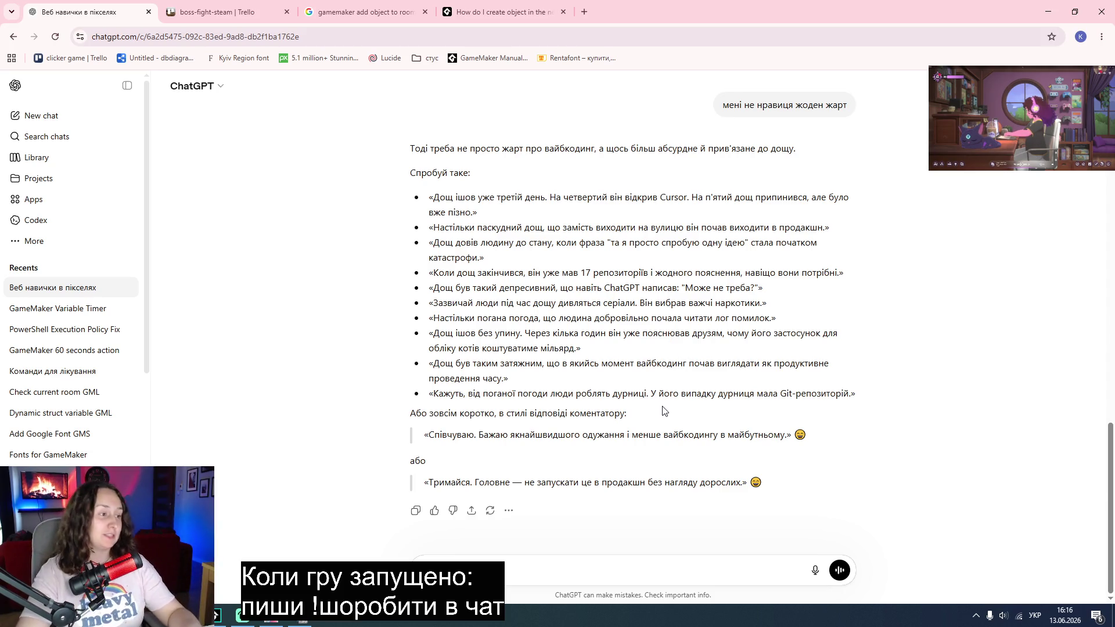
click(497, 16)
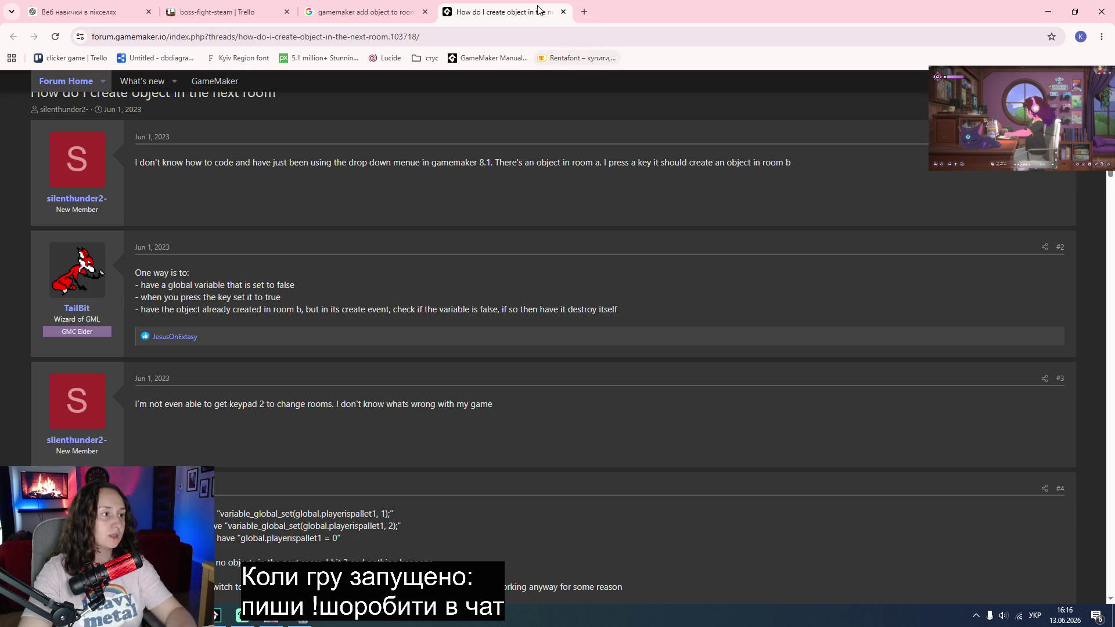
Step: Close the forum tab and open the game_state script in GameMaker
click(563, 12)
click(243, 616)
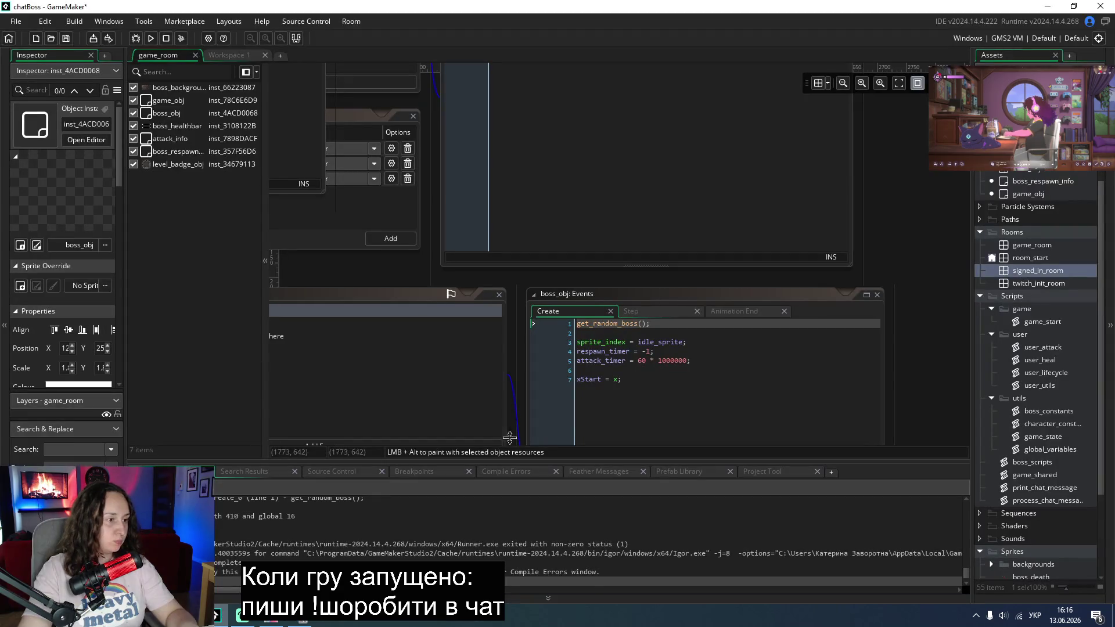
scroll(662, 405, down, 2)
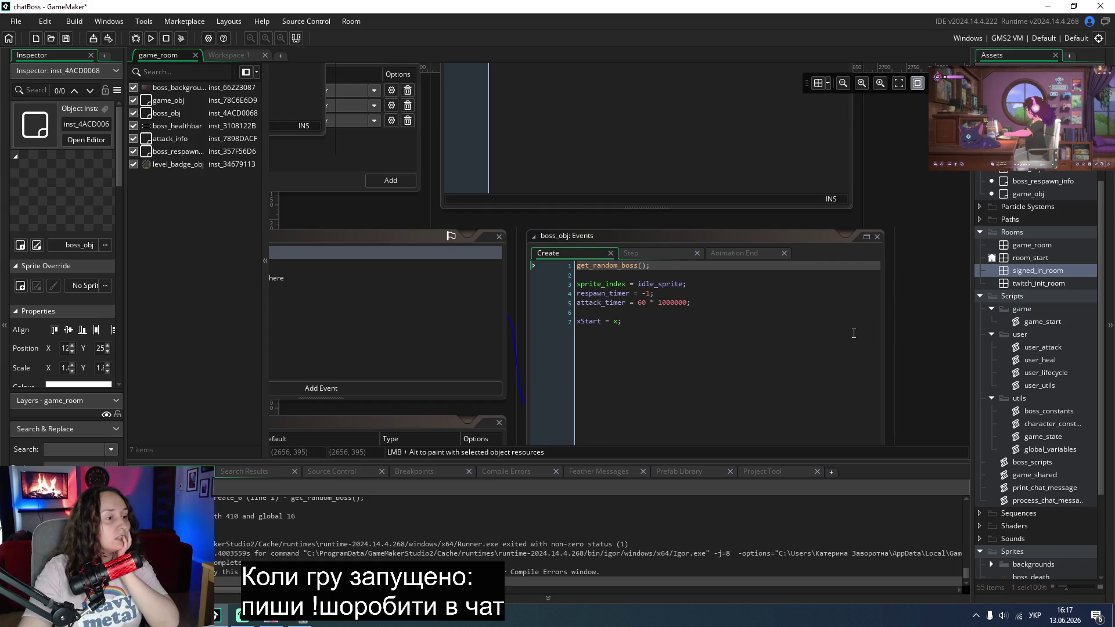
scroll(854, 334, down, 2)
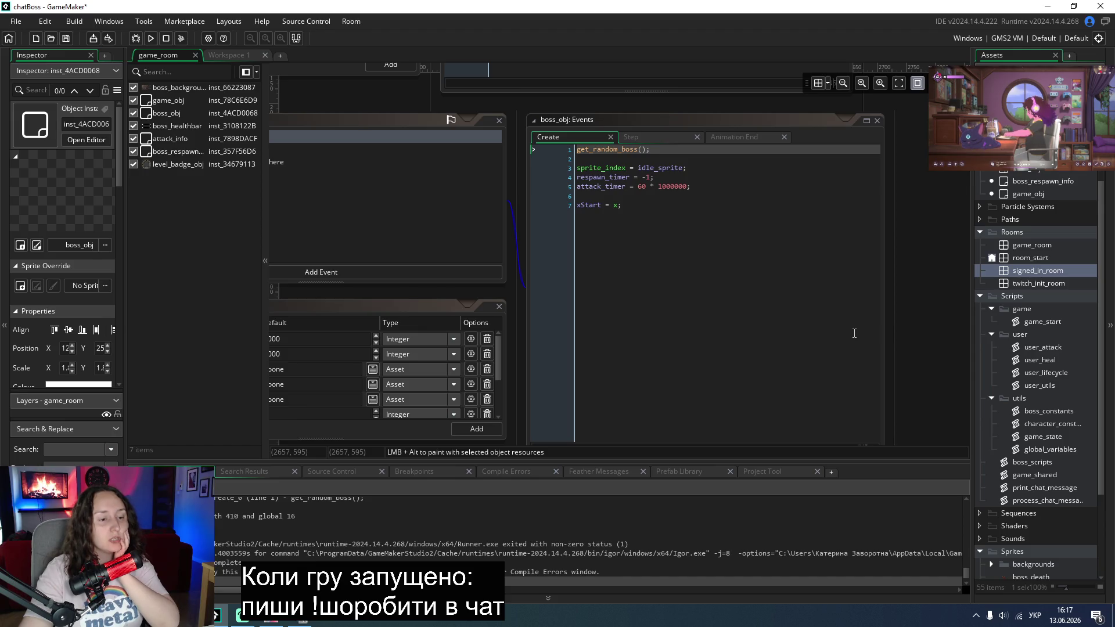
double_click(1043, 436)
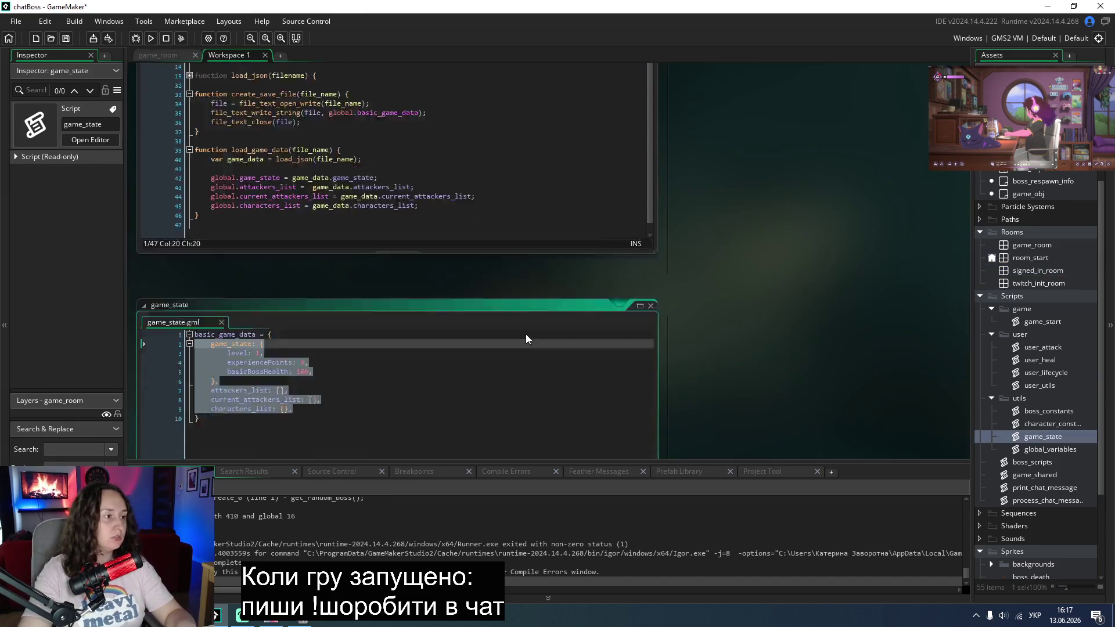
Step: Add 'currentBossHealth: 0,' below basicBossHealth: 100 in game_state and save the script
click(431, 236)
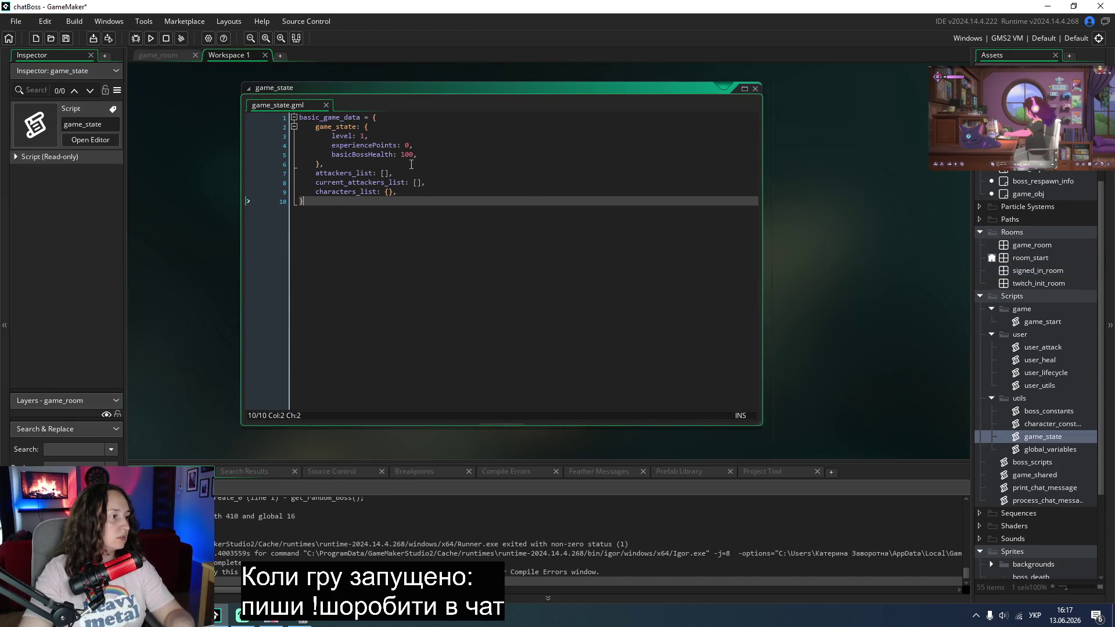
click(445, 154)
key(Return)
key(alt+shift)
text(currentBoss)
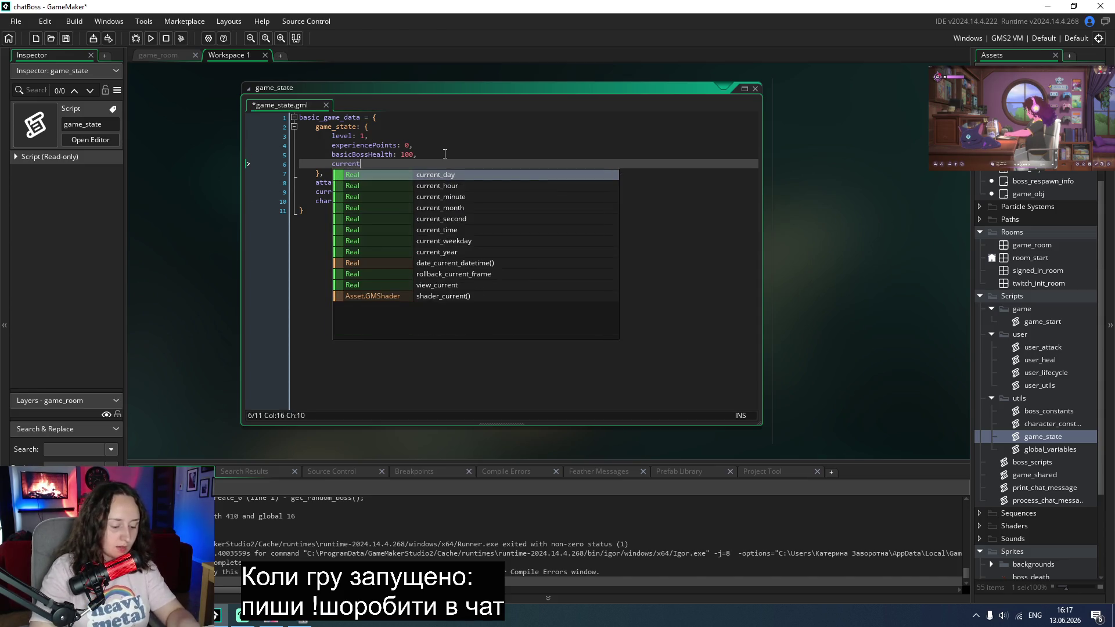
text(He)
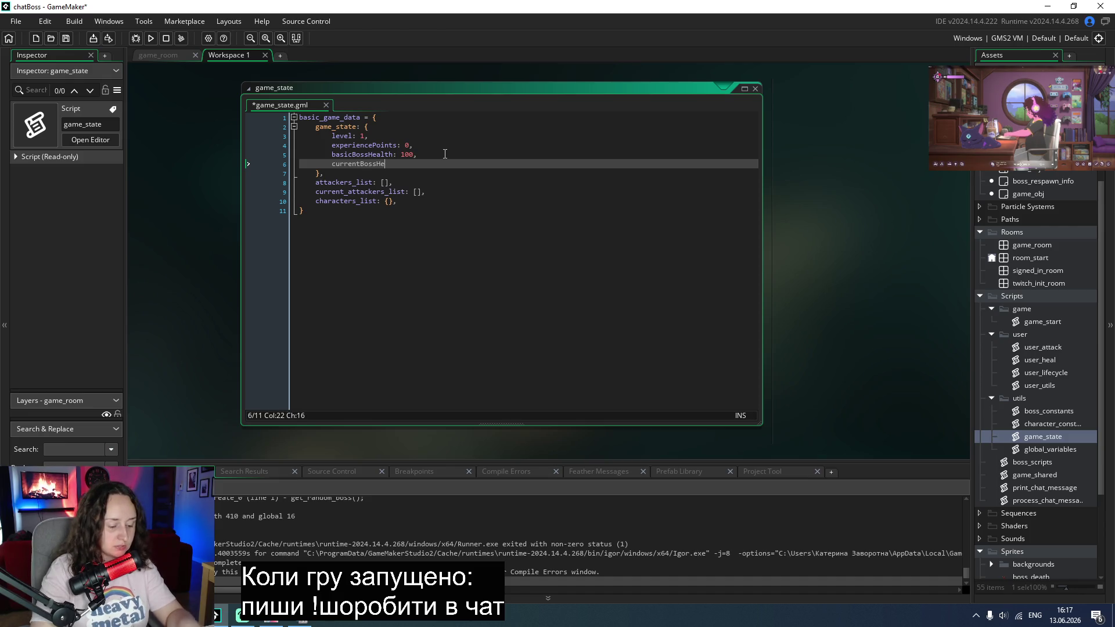
text(alth: 0)
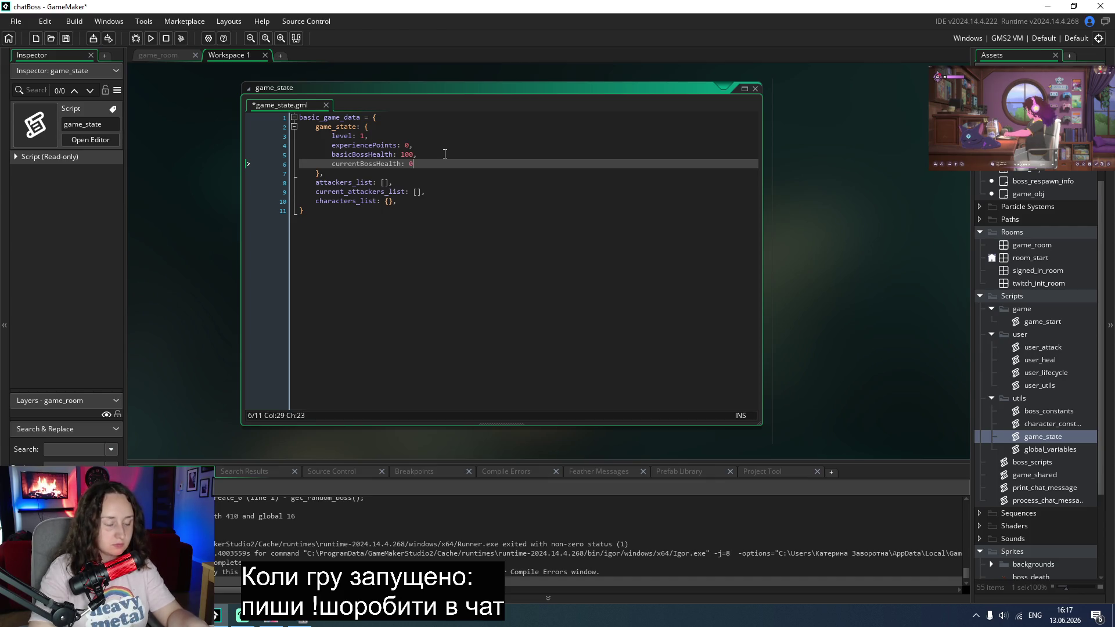
text(,)
key(ctrl+s)
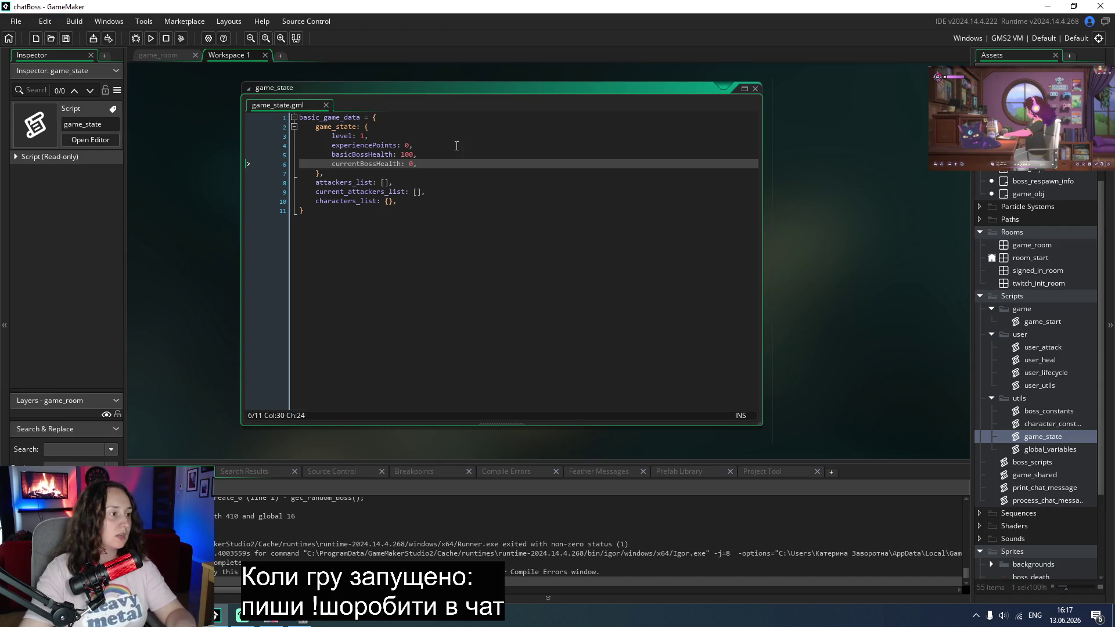
click(463, 200)
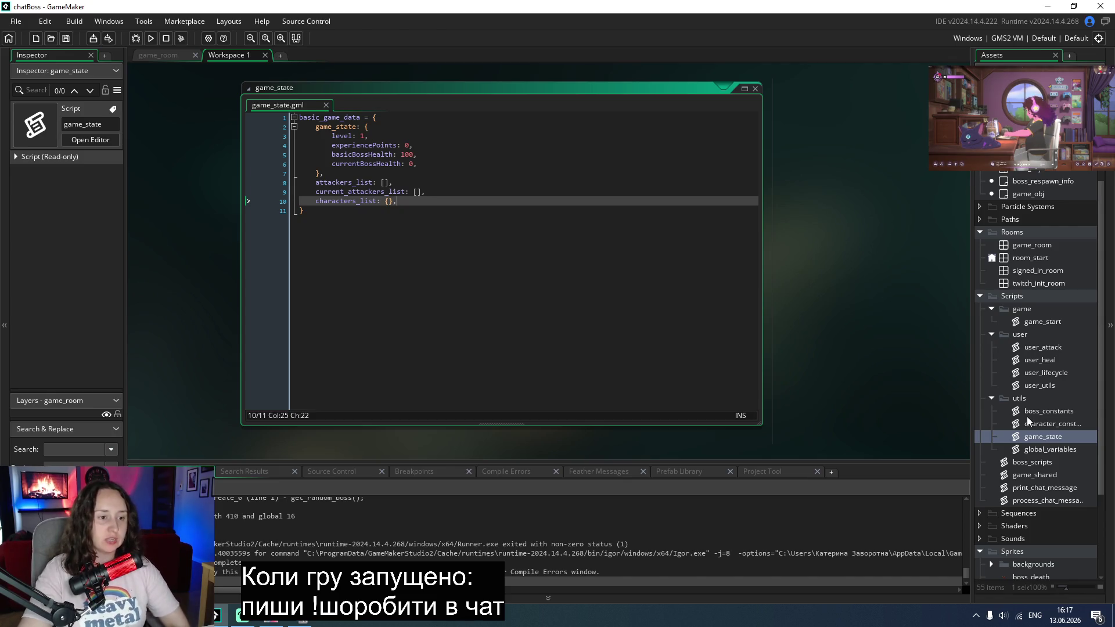
double_click(1043, 322)
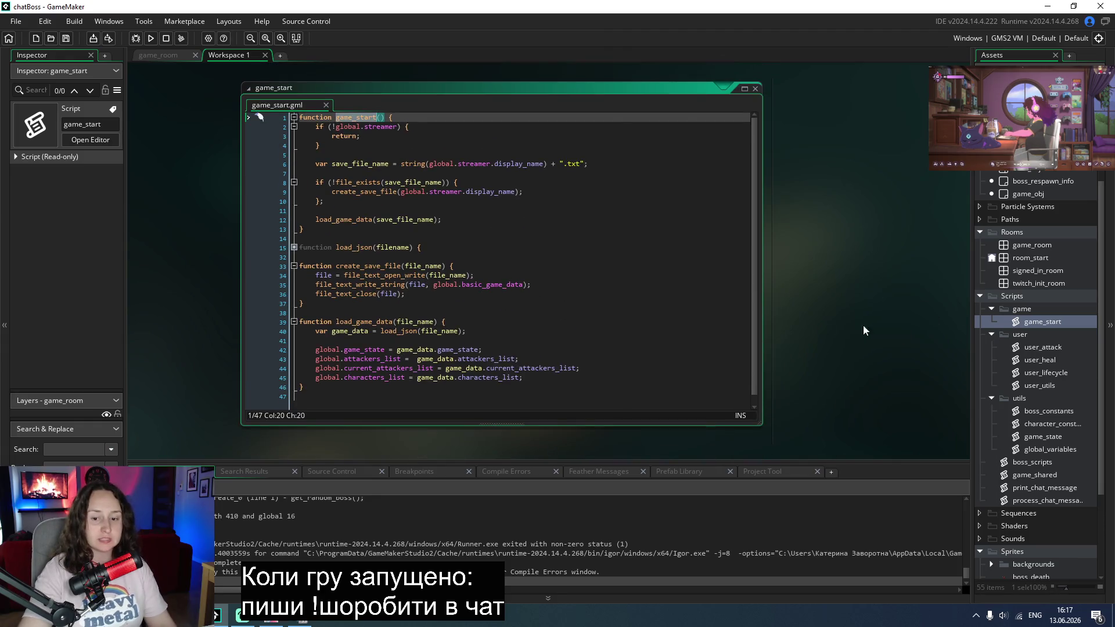
Step: Select the four game_state fields in game_state.gml for copying
click(536, 273)
scroll(536, 266, down, 1)
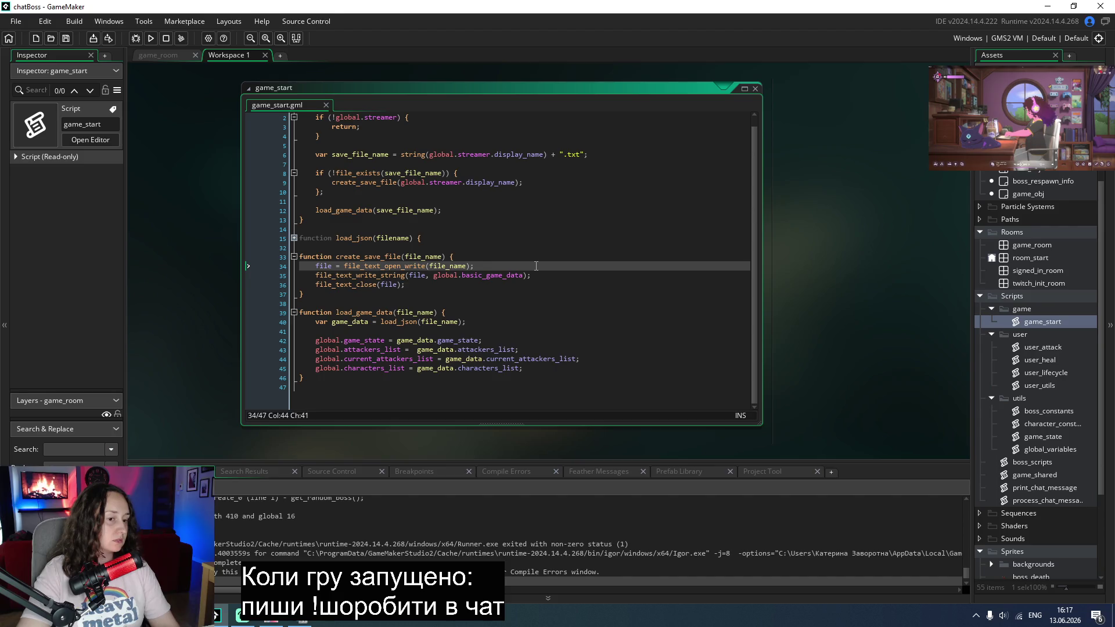
click(1031, 441)
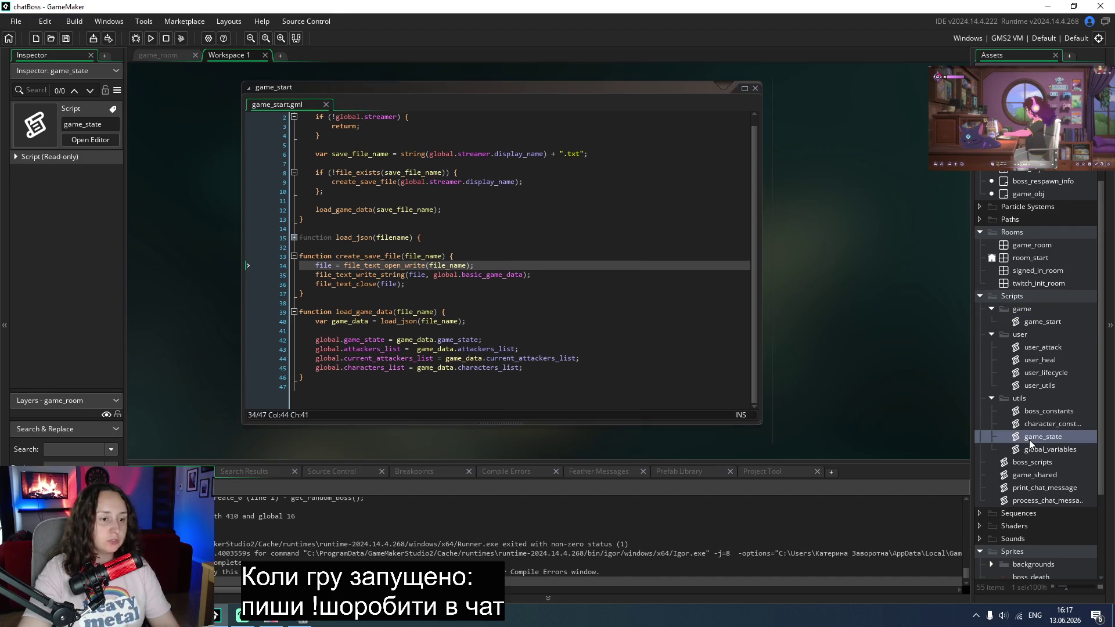
double_click(1031, 442)
drag(416, 164, 333, 138)
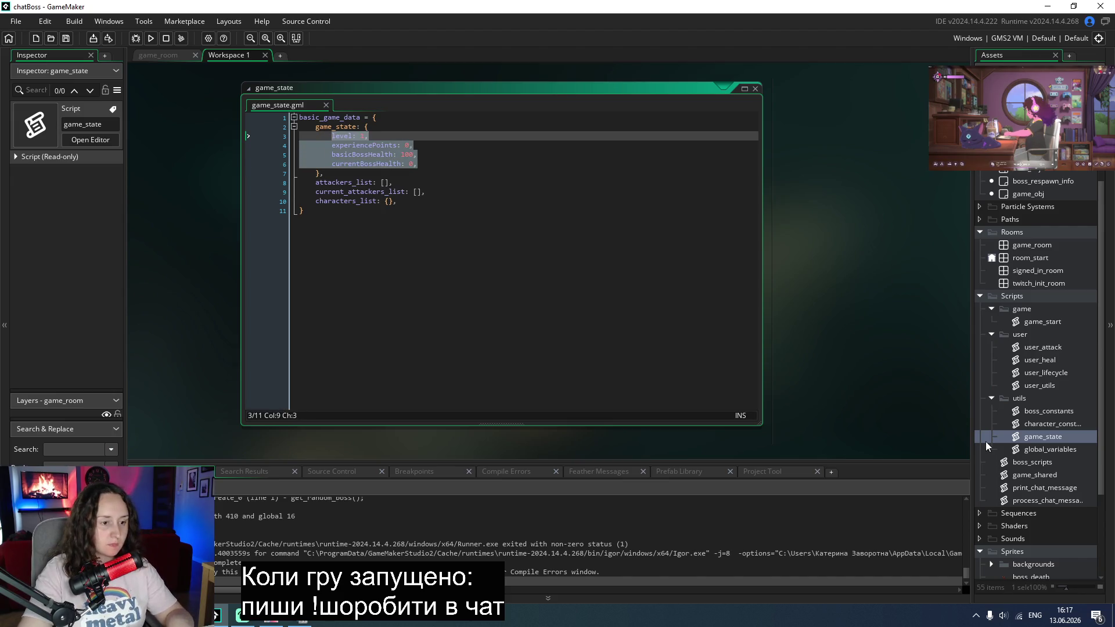
Step: Paste level, experiencePoints, basicBossHealth and currentBossHealth into global_variables' empty game_state struct
double_click(1042, 449)
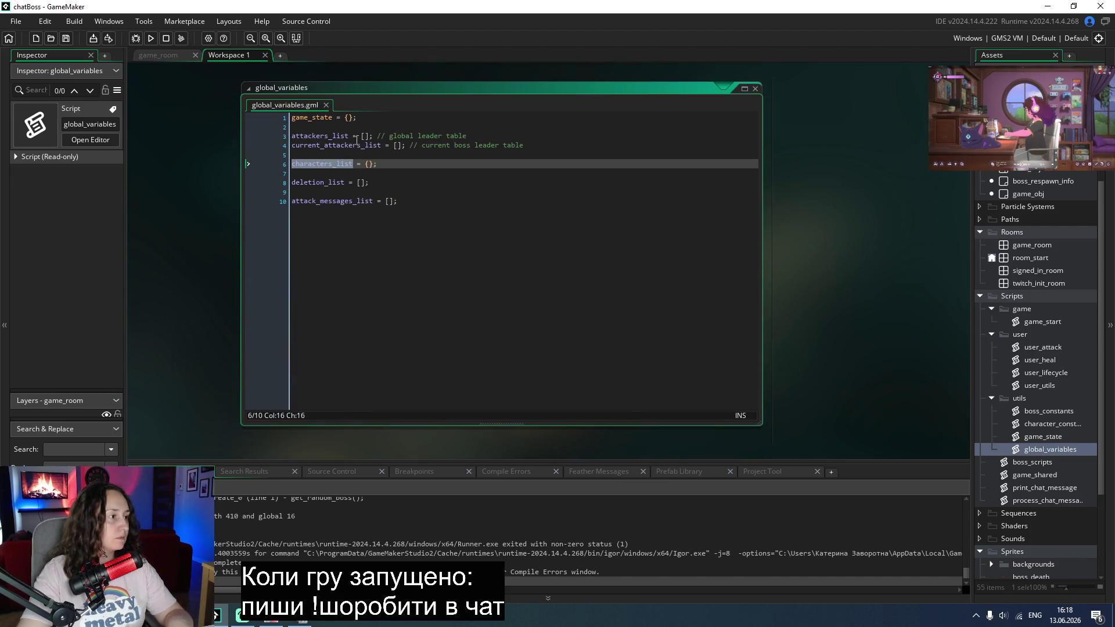
click(350, 119)
key(Return)
key(Return)
key(Up)
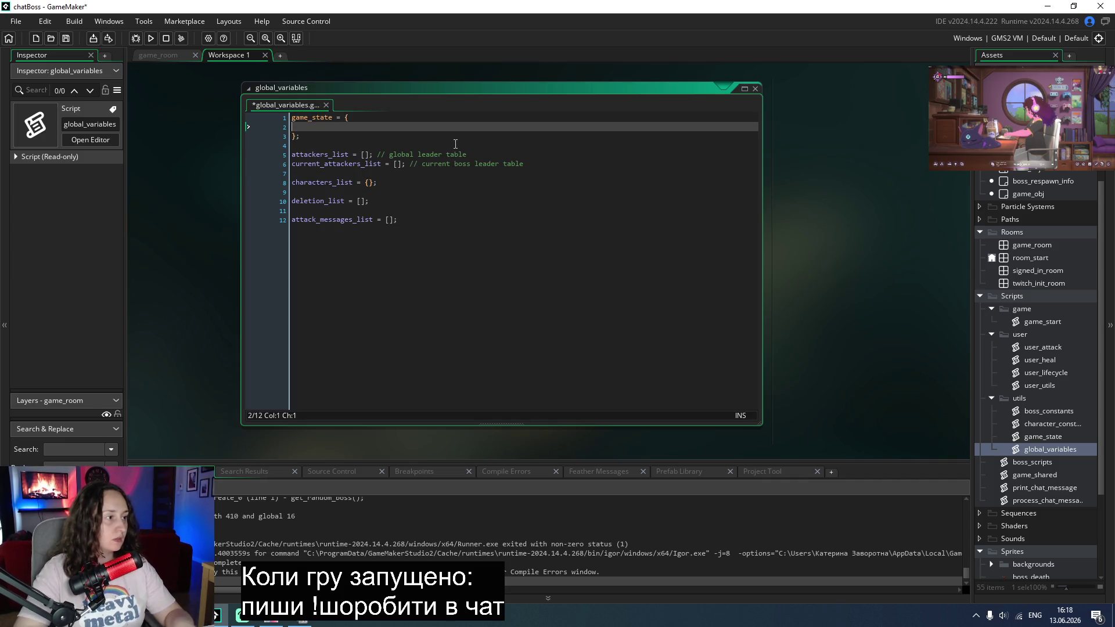
text(level: 1, 		experiencePoints: 0, 		basicBossHealth: 100, 		currentBossHealth: 0,)
Step: Align the pasted fields' indentation, save global_variables, and launch the game
key(Up)
key(Up)
key(Home)
key(BackSpace)
key(Down)
key(Home)
key(BackSpace)
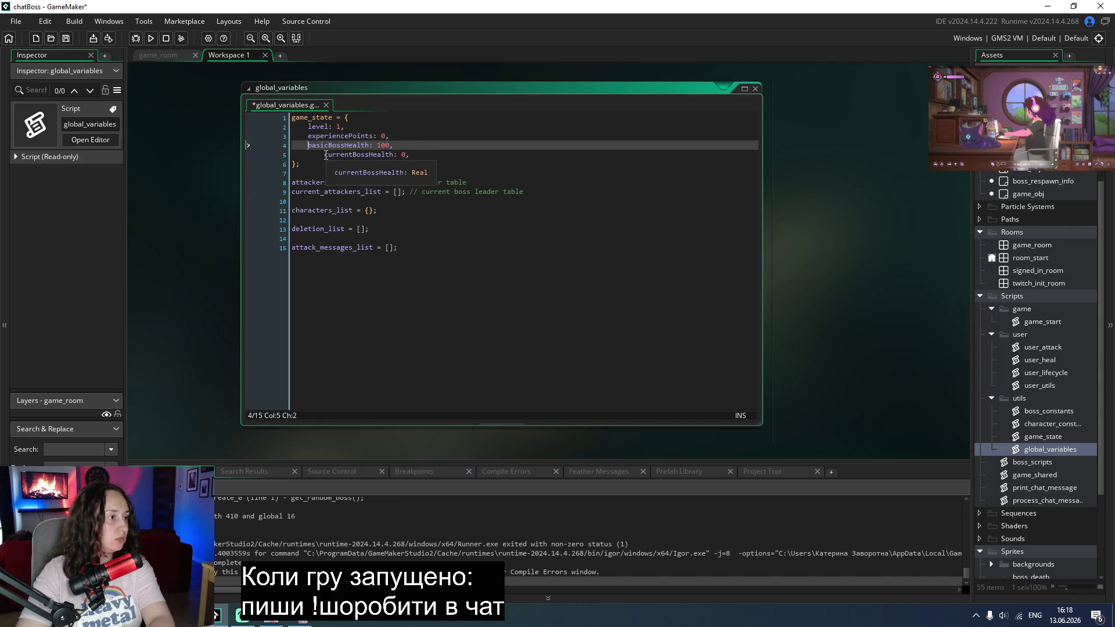
key(Down)
key(Home)
key(BackSpace)
key(ctrl+s)
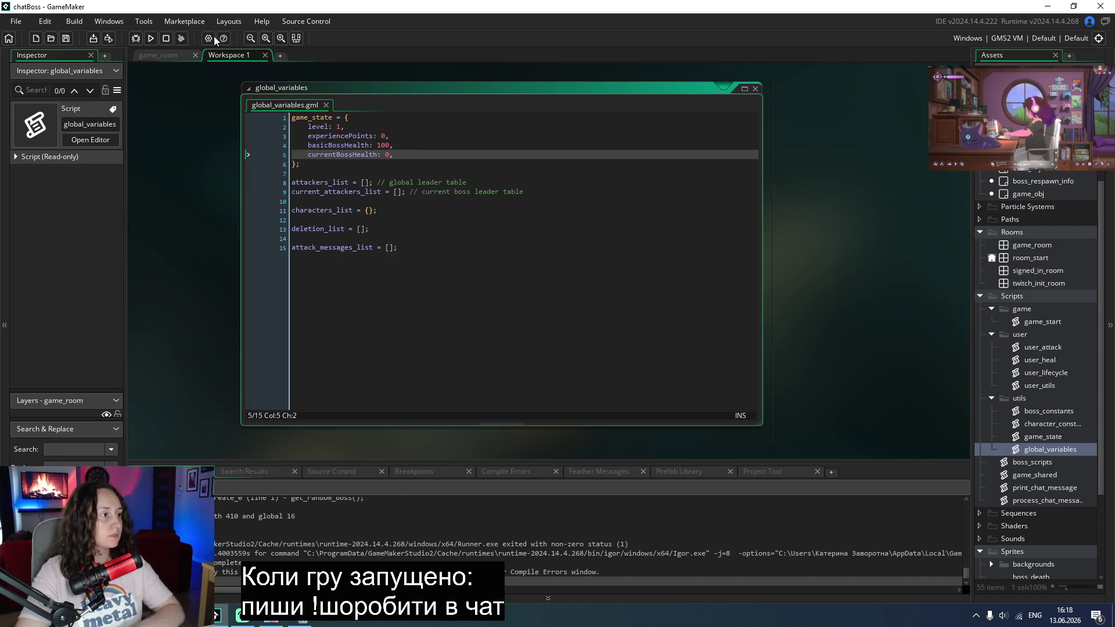
click(150, 39)
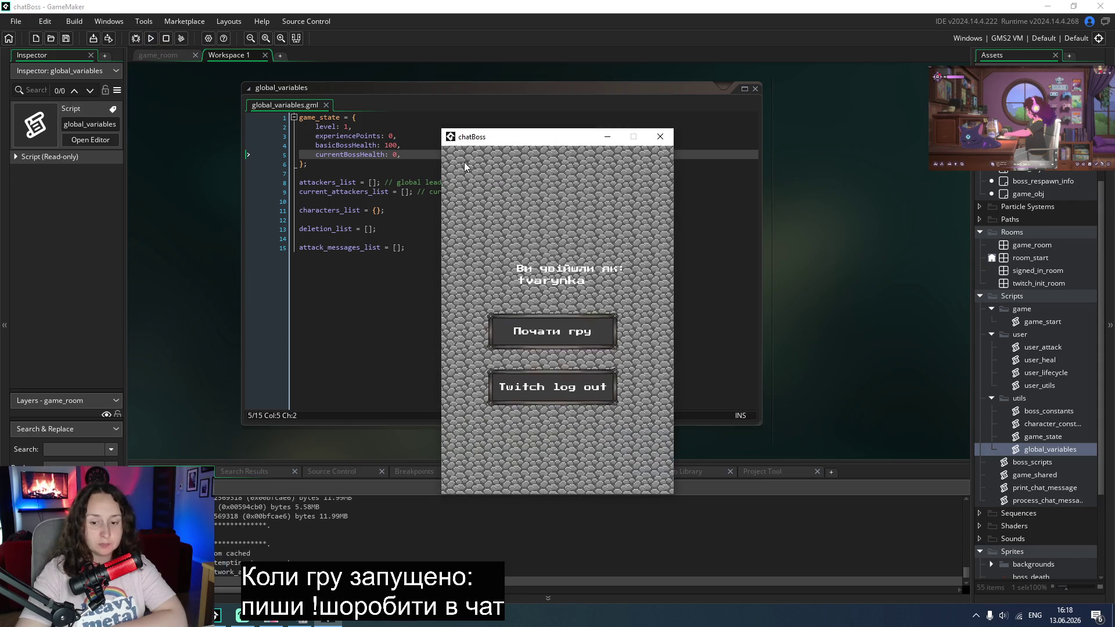
Step: Start a game with 'Почати гру' to reach the boss fight at 100/100 health
click(551, 332)
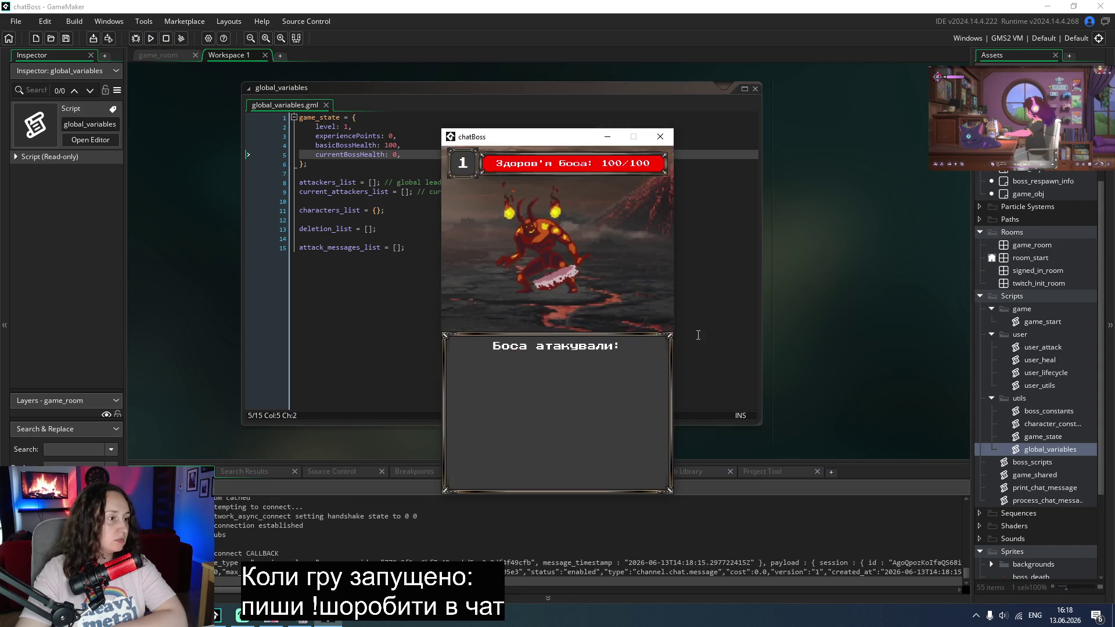
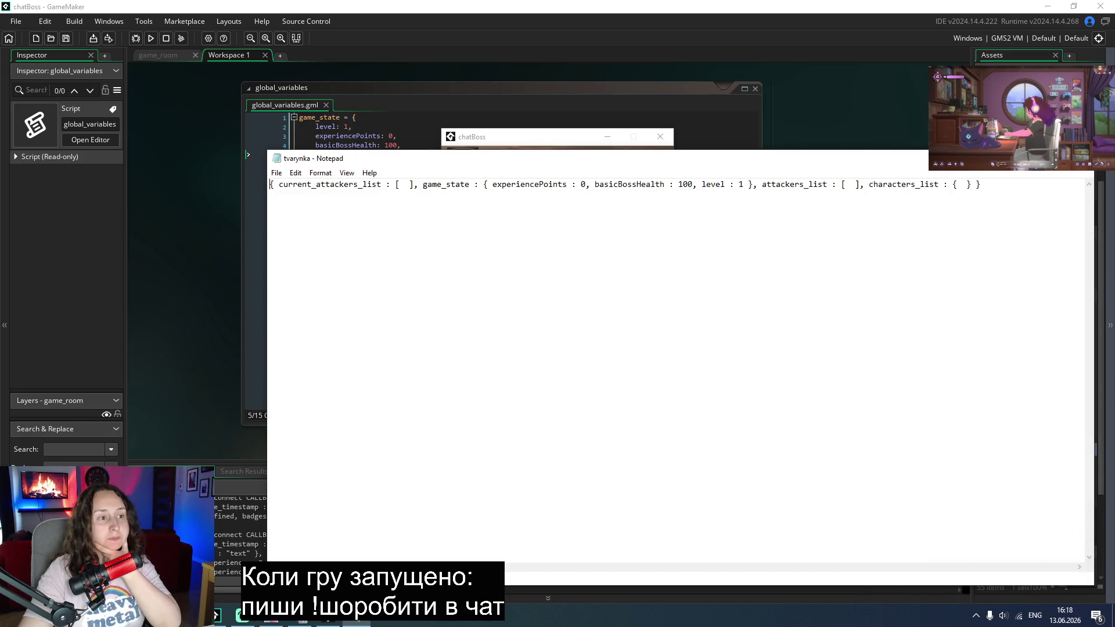
Step: Close the Notepad window and the running chatBoss game, then open the game_state script
click(1085, 160)
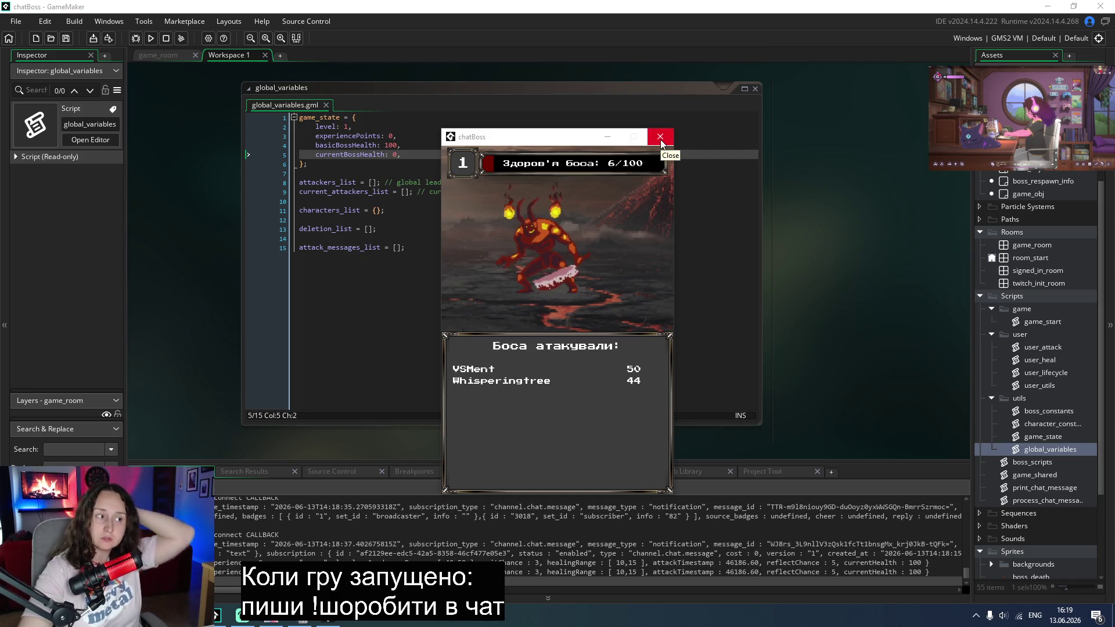
click(661, 139)
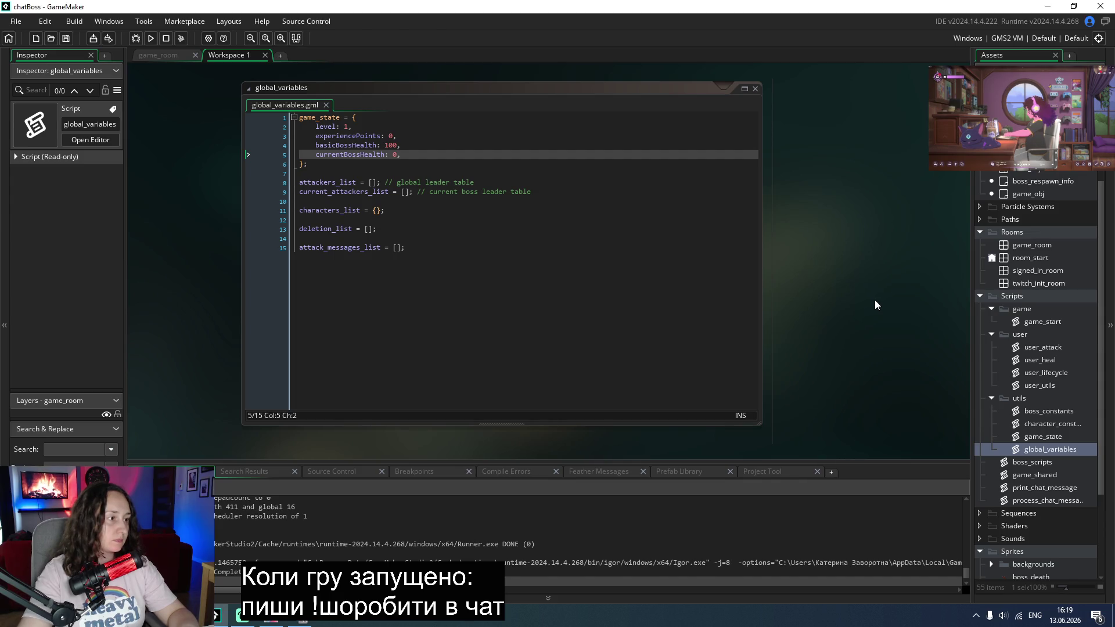
double_click(1030, 324)
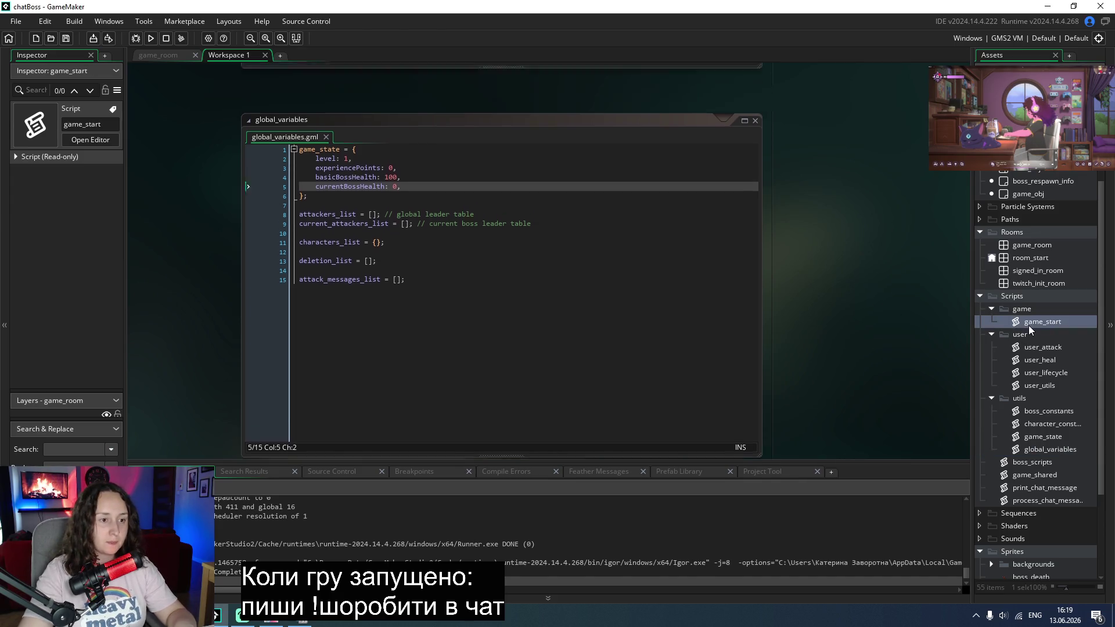
double_click(1033, 438)
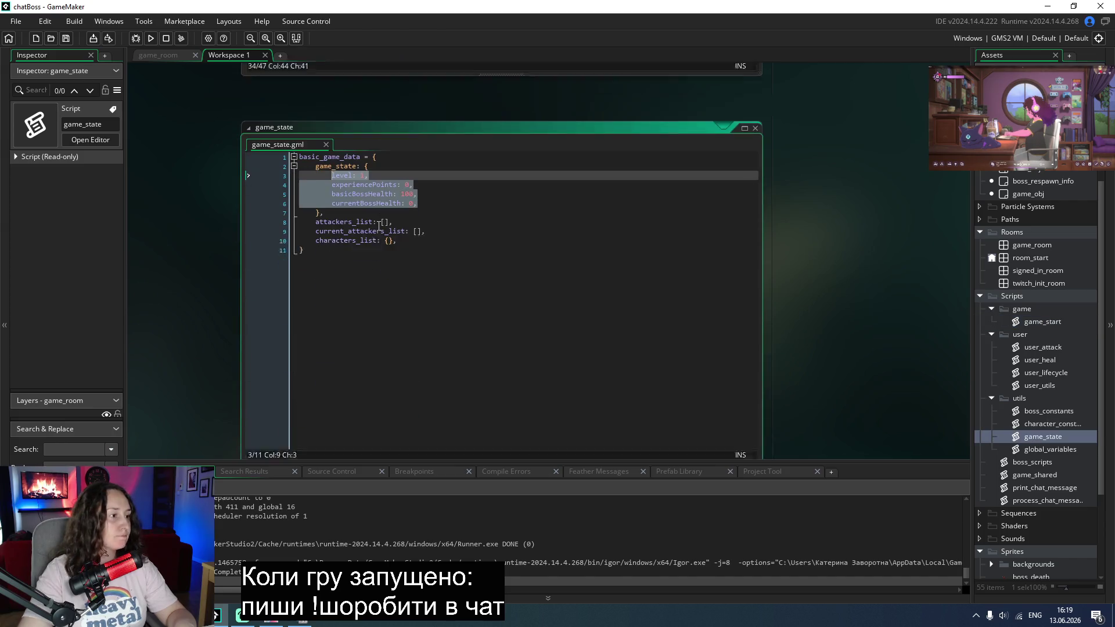
Step: Add blank lines below the basic_game_data struct, discarding a started save function line
click(368, 219)
key(Return)
key(Return)
text(unction save)
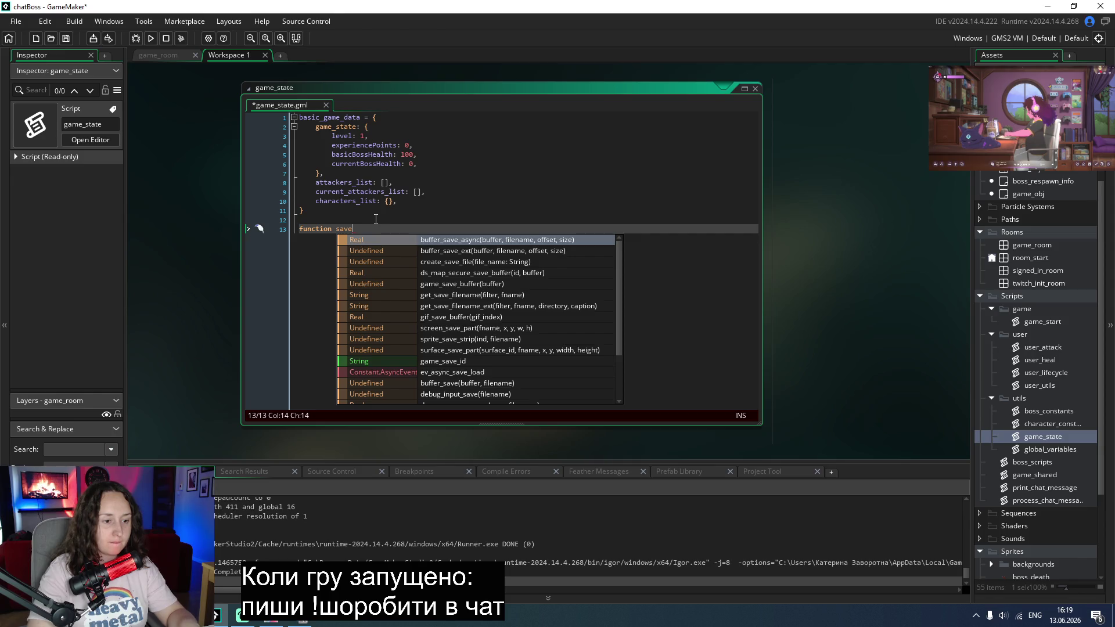
key(BackSpace)
key(BackSpace)
key(BackSpace)
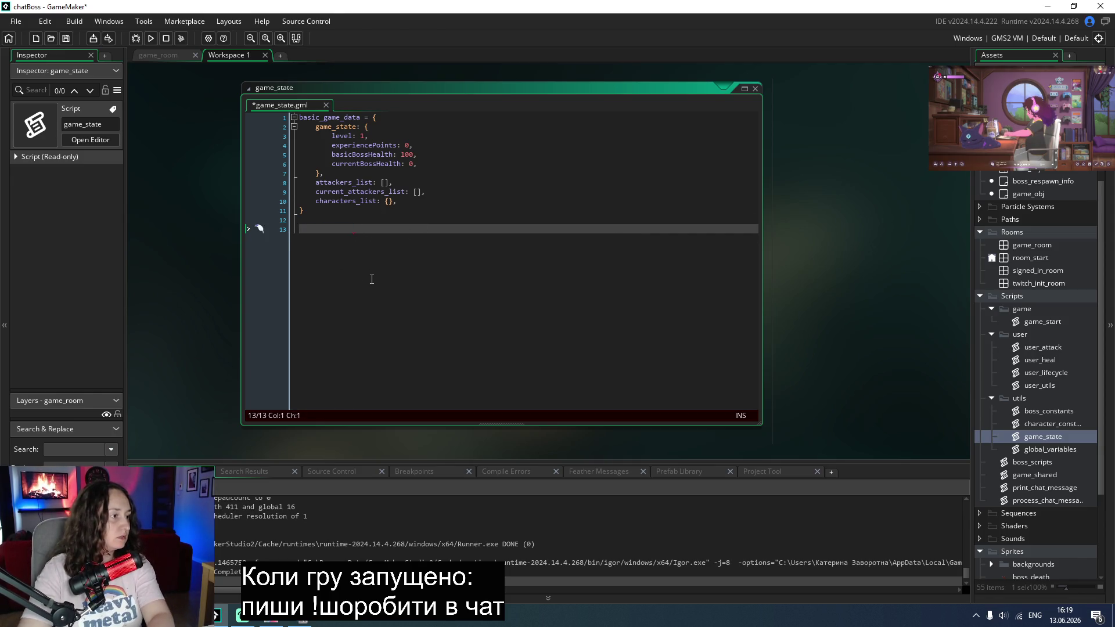
double_click(1033, 475)
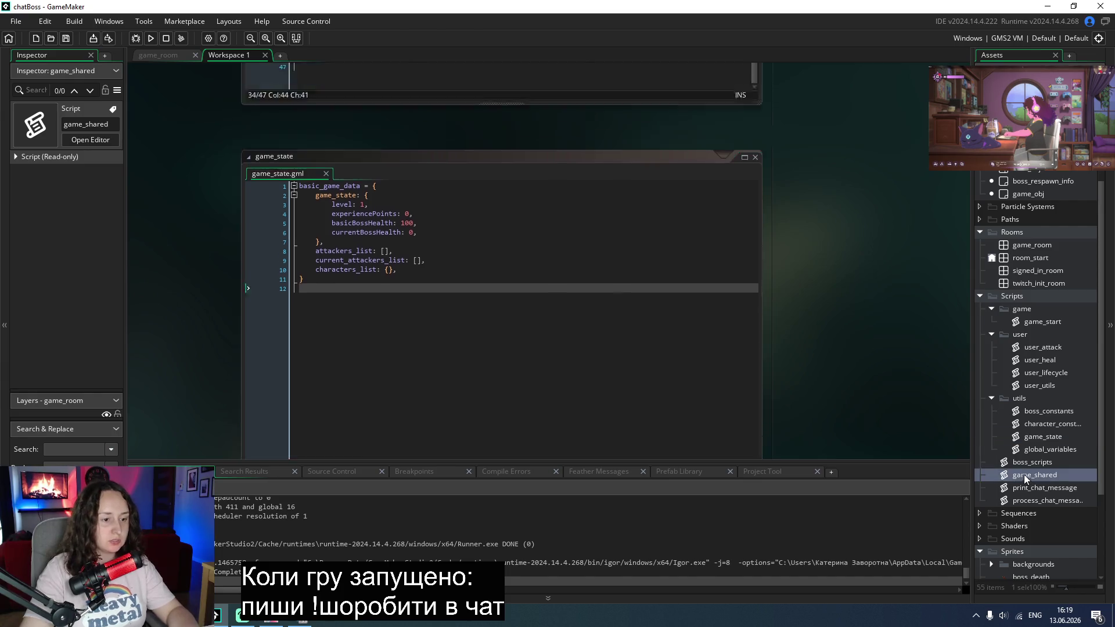
Step: Add a save_game_state() function header with braces at the end of game_shared
scroll(465, 336, down, 1)
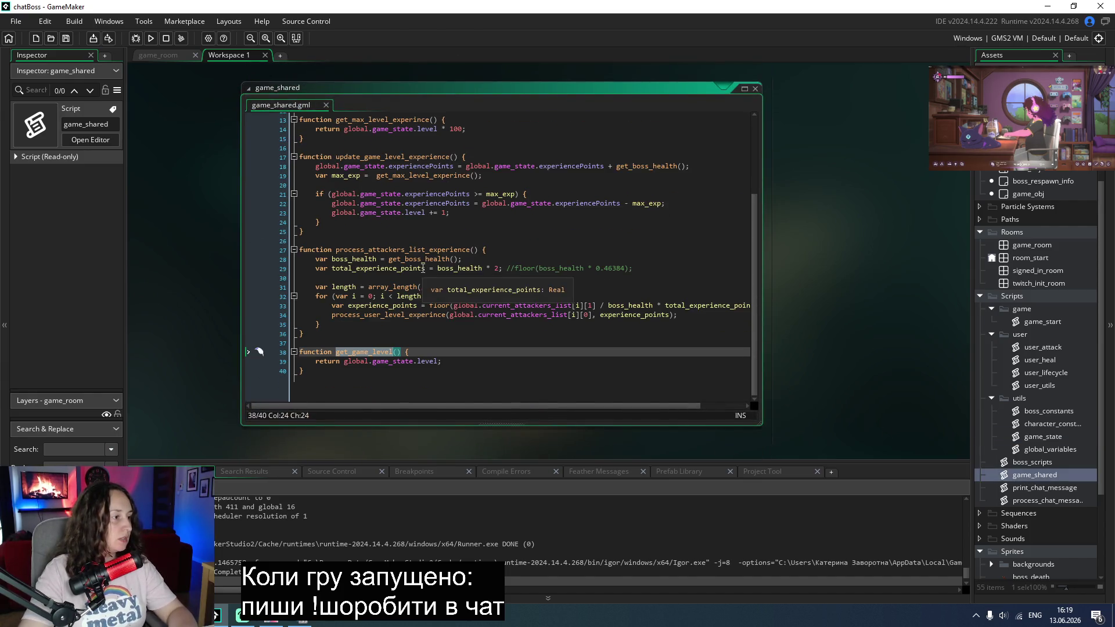
click(356, 376)
key(Return)
key(Return)
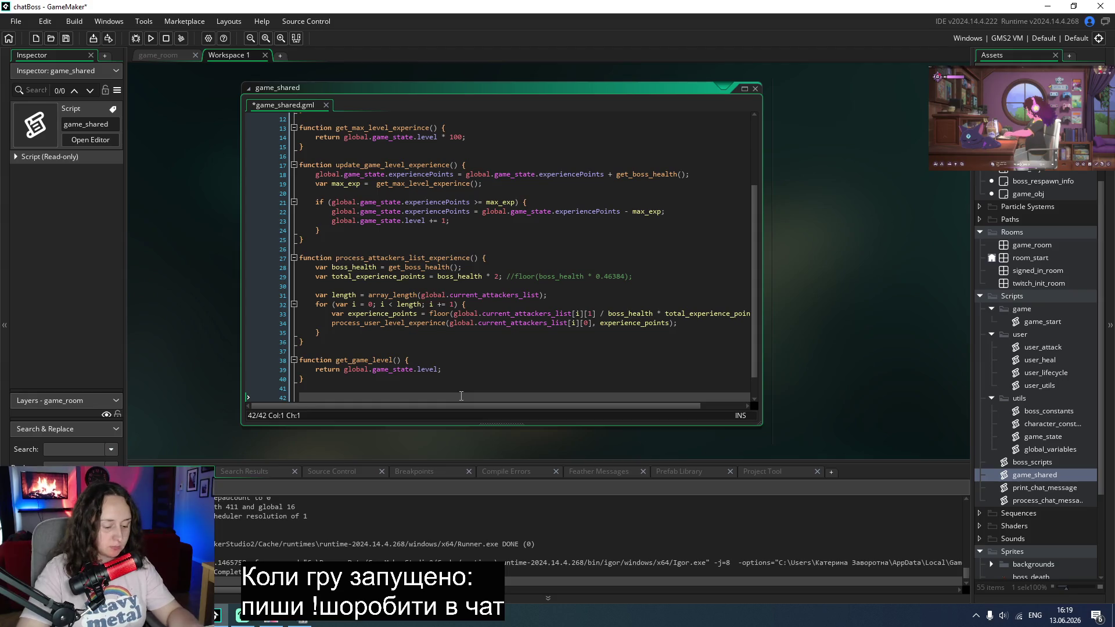
text(function save_)
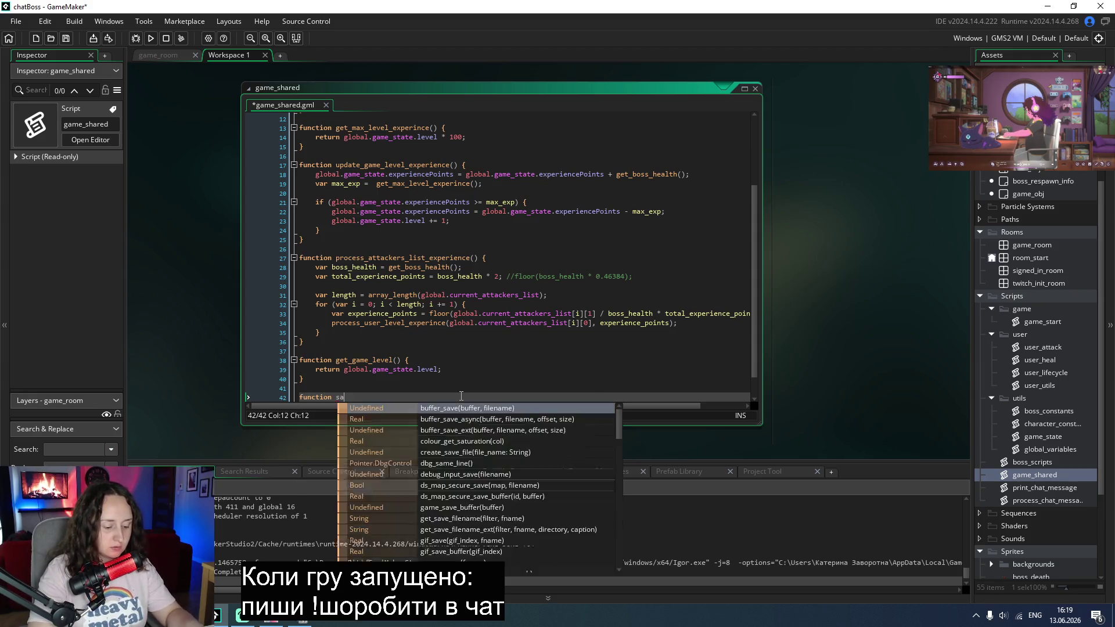
text(game)
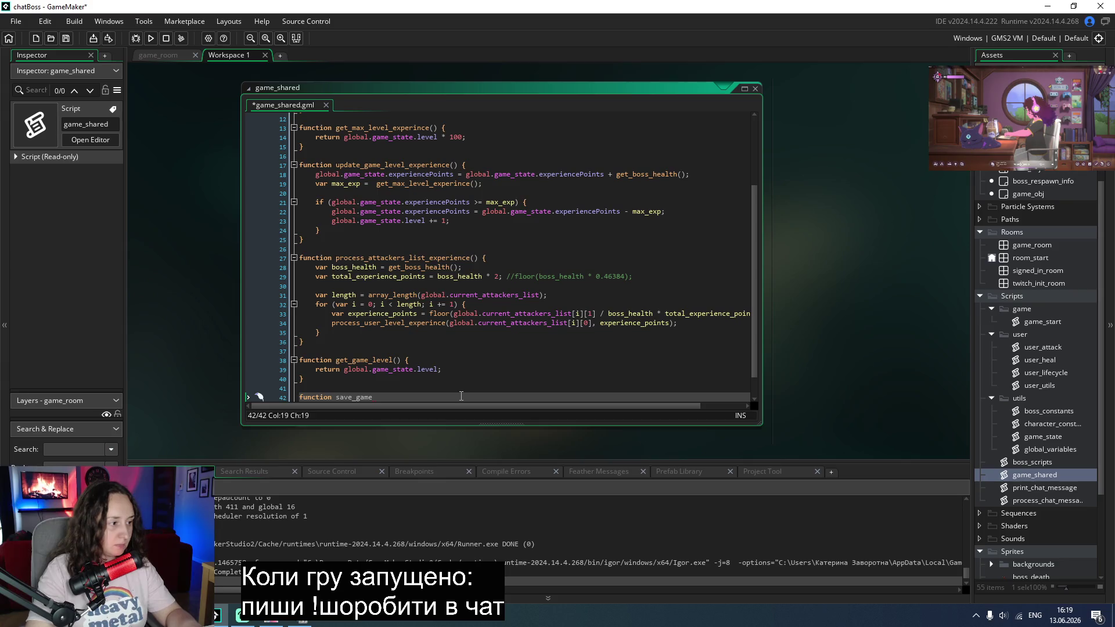
text(_state)
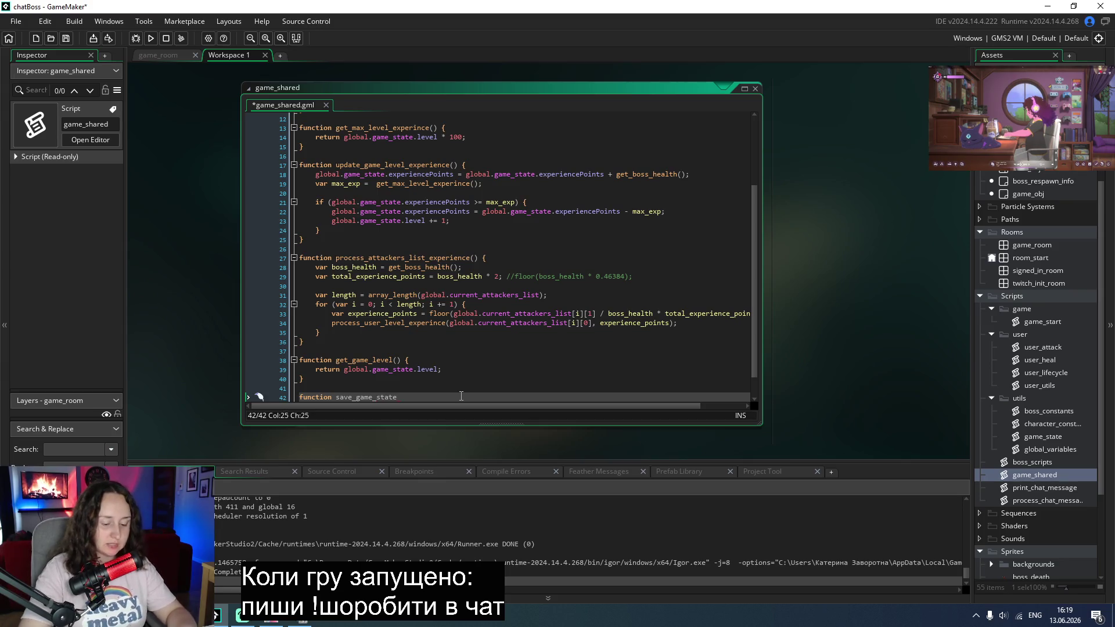
text(() {)
key(Return)
key(Return)
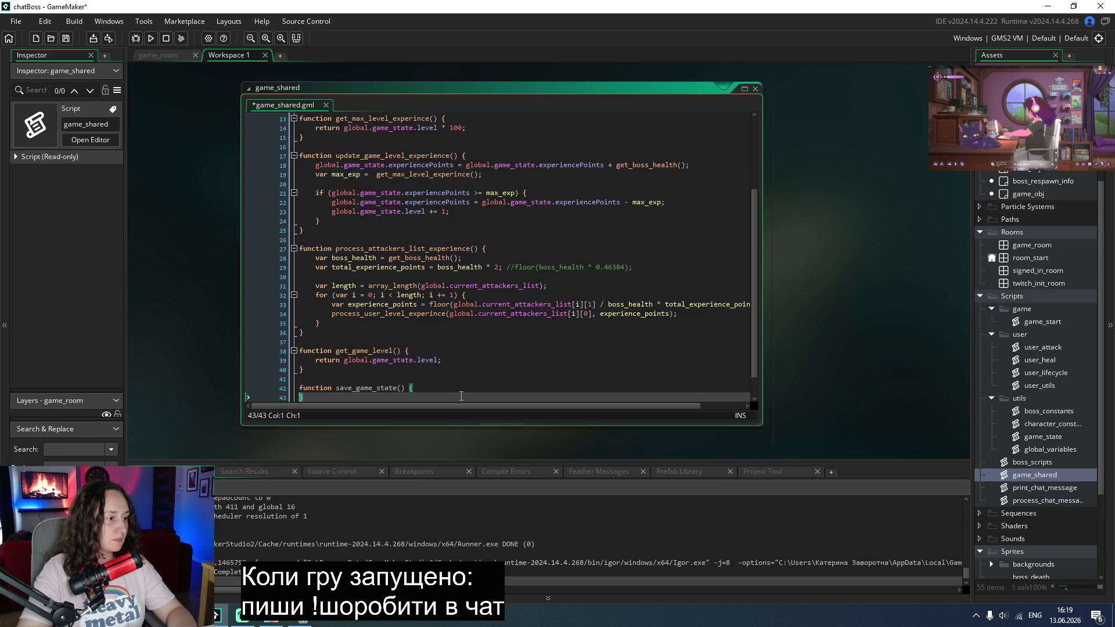
key(Up)
Step: Start an empty var game_state = { } struct inside it, then select game_state's fields
scroll(461, 394, down, 1)
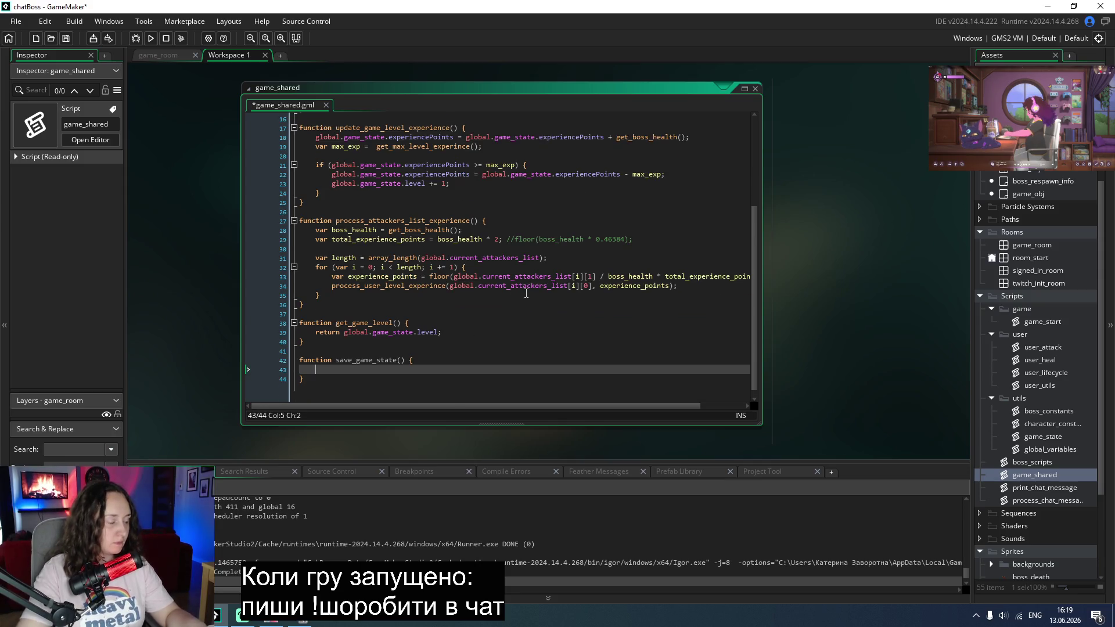
text(var game)
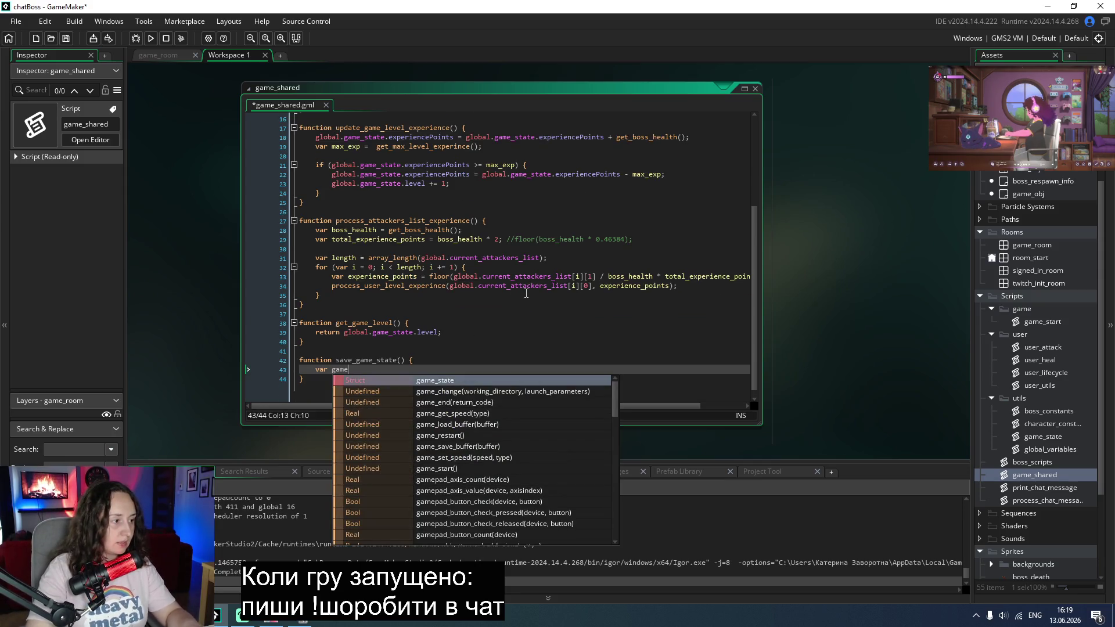
text(_state = )
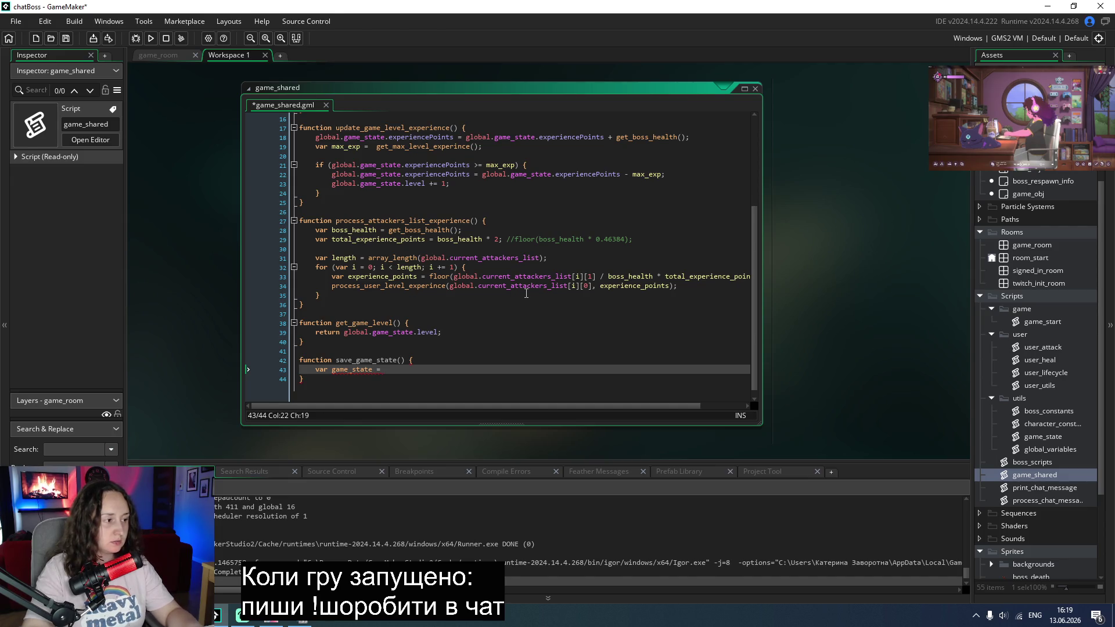
text({)
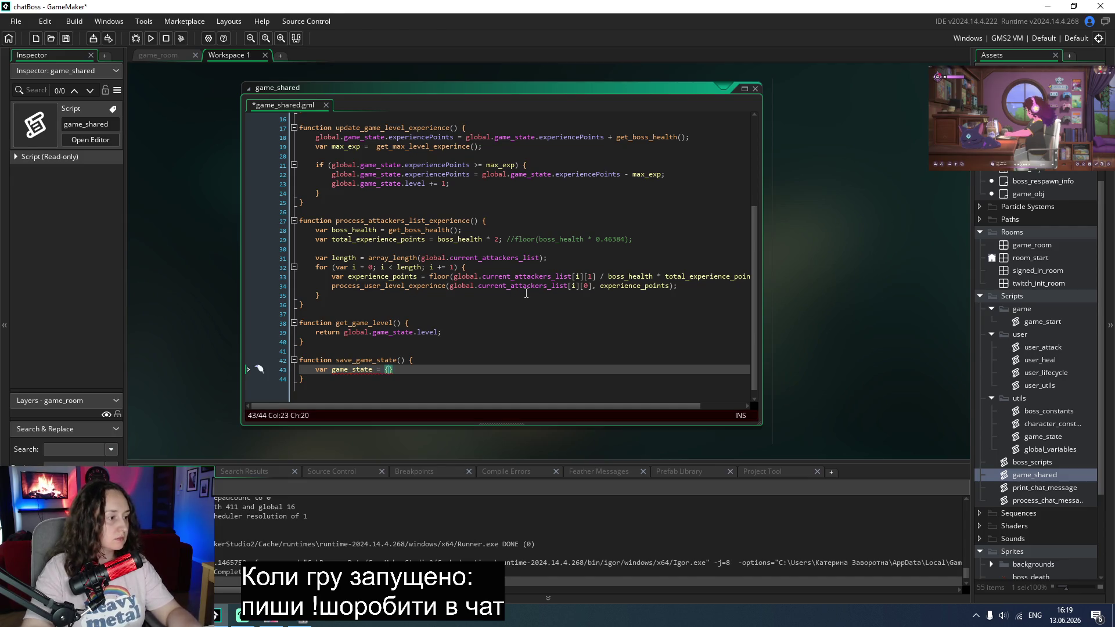
key(Return)
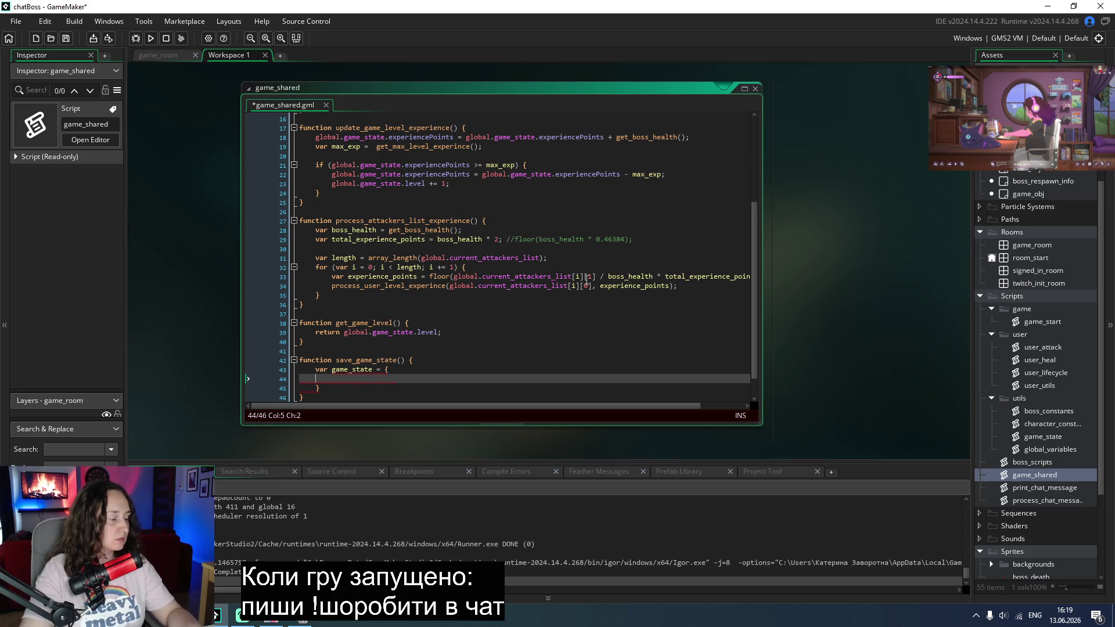
scroll(588, 277, down, 1)
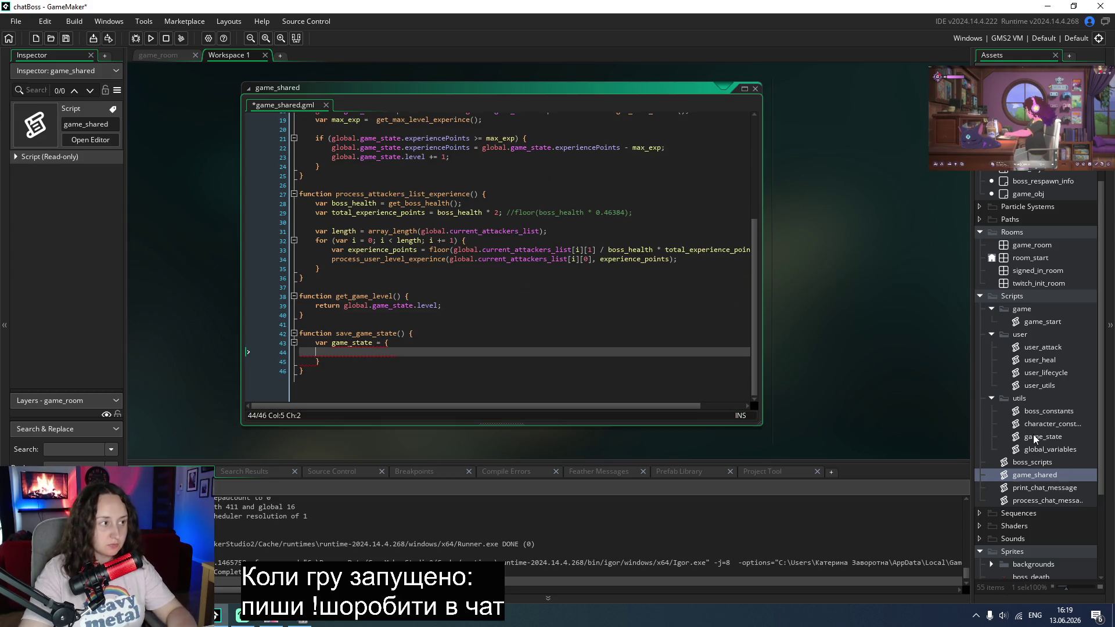
double_click(1034, 436)
mouse_move(406, 204)
mouse_down()
mouse_move(331, 153)
mouse_move(313, 124)
mouse_up()
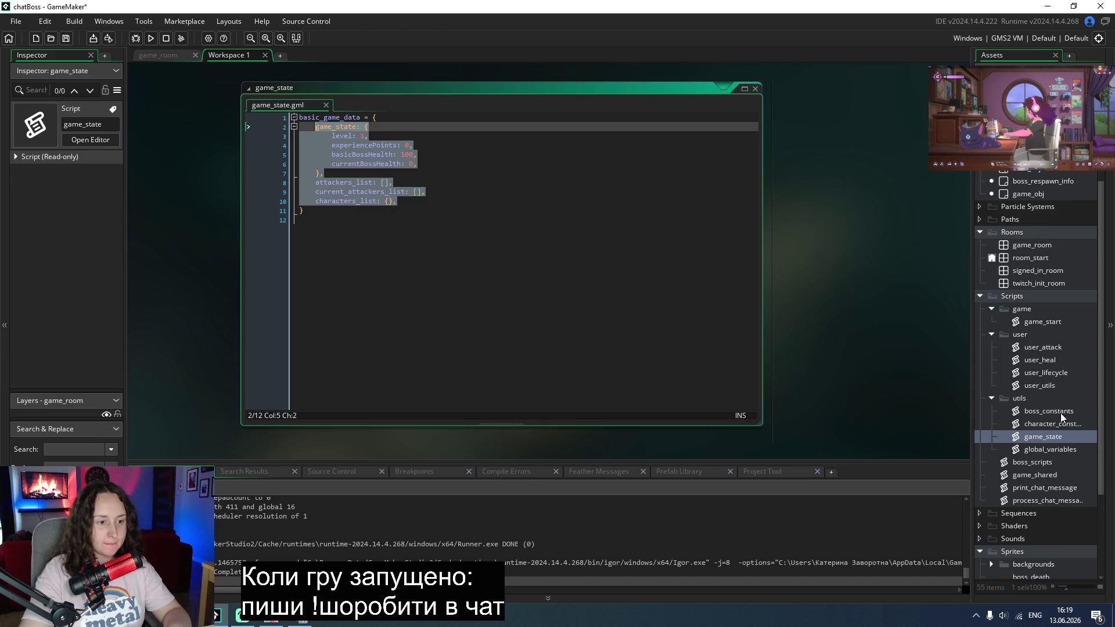
Step: Paste the copied fields into save_game_state, remove the leftover game_state: label, and close the struct
click(1038, 480)
double_click(1038, 481)
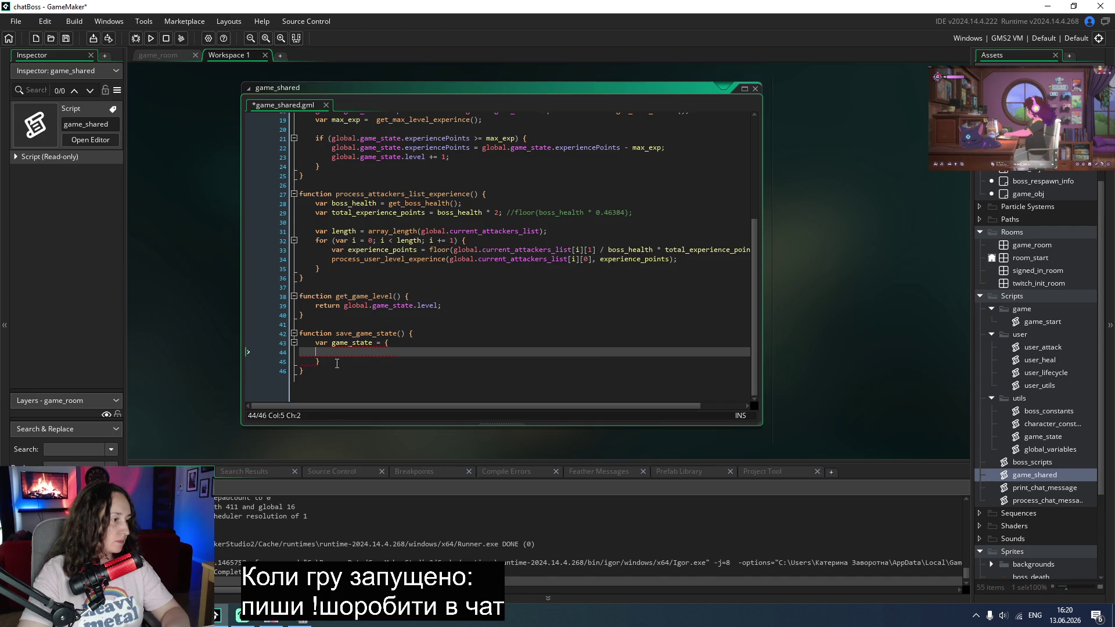
text(game_state: { 		level: 1, 		experiencePoints: 0, 		basicBossHealth: 100, 		currentBossHealth: 0, 	}, 	attackers_list: [], 	current_attackers_list: [], 	characters_list: {},)
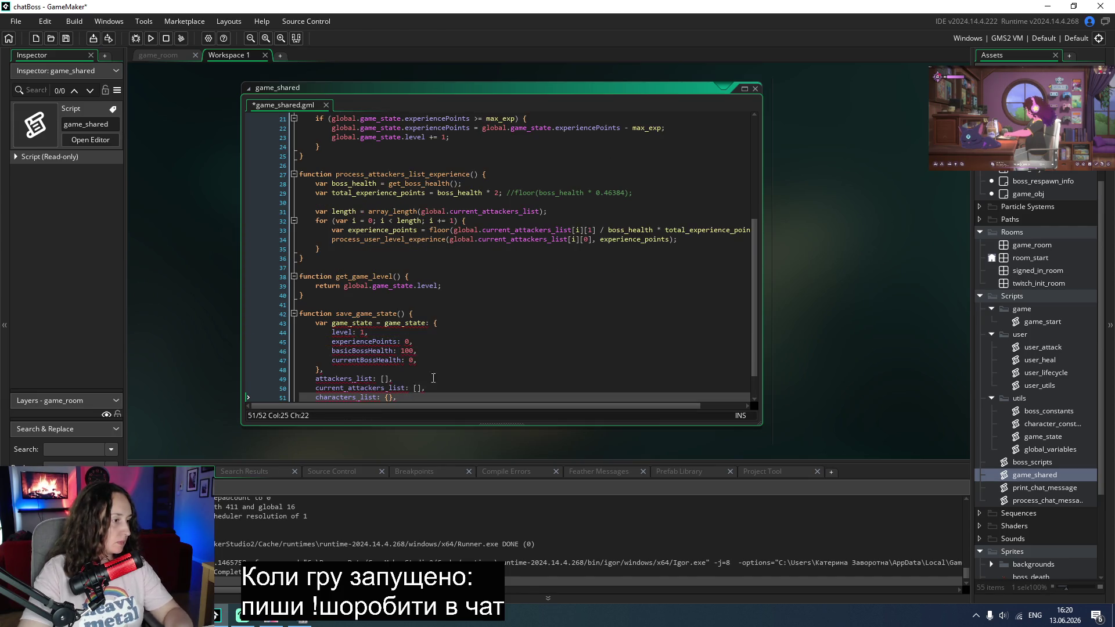
double_click(410, 323)
key(Delete)
key(Delete)
key(Delete)
scroll(424, 332, down, 1)
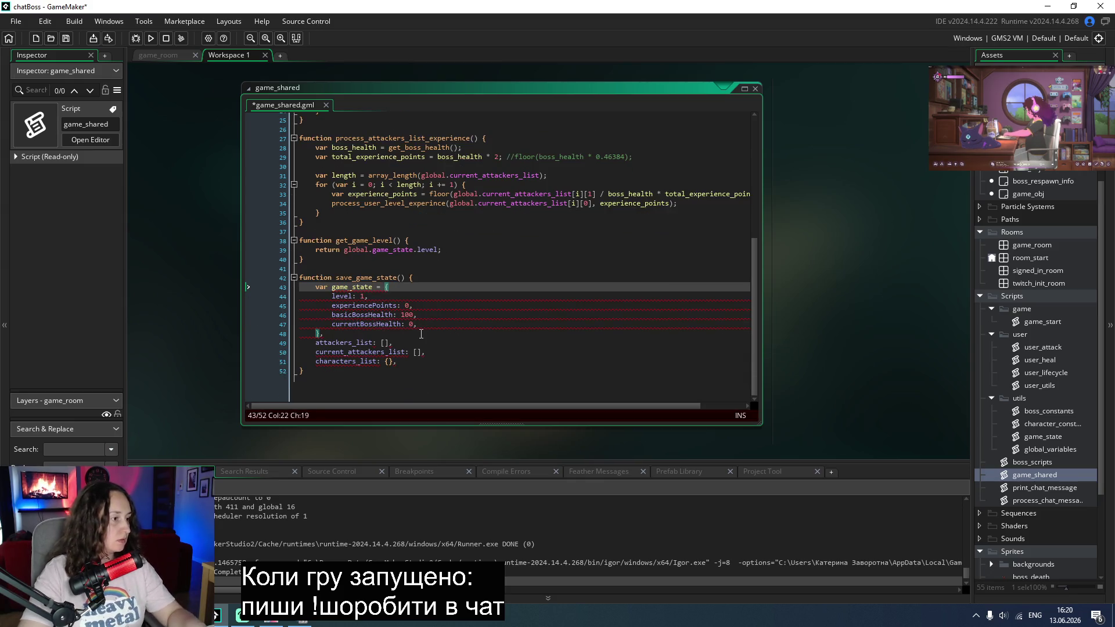
click(425, 329)
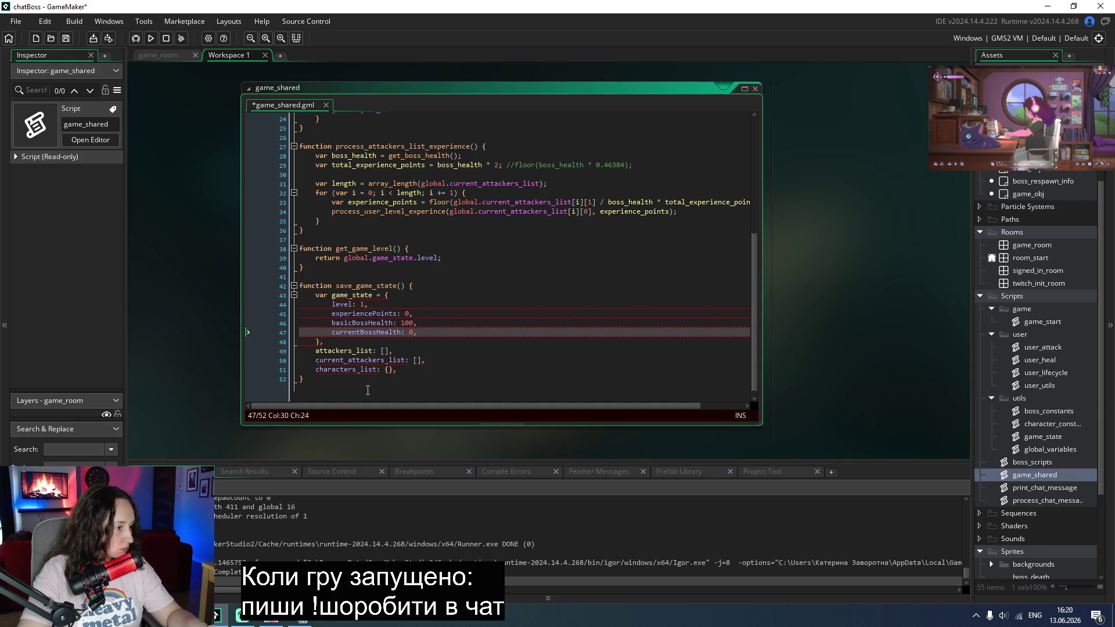
click(413, 370)
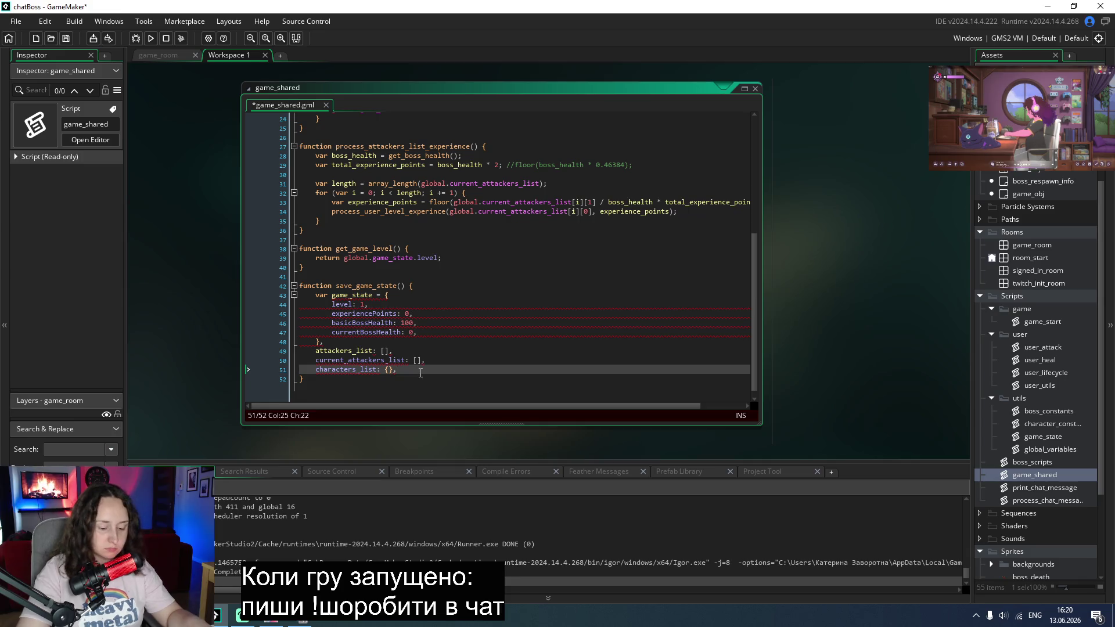
key(Return)
text(})
Step: Fix the indentation of lines 47–51 and the opening brace on line 43
drag(416, 372, 255, 337)
key(Tab)
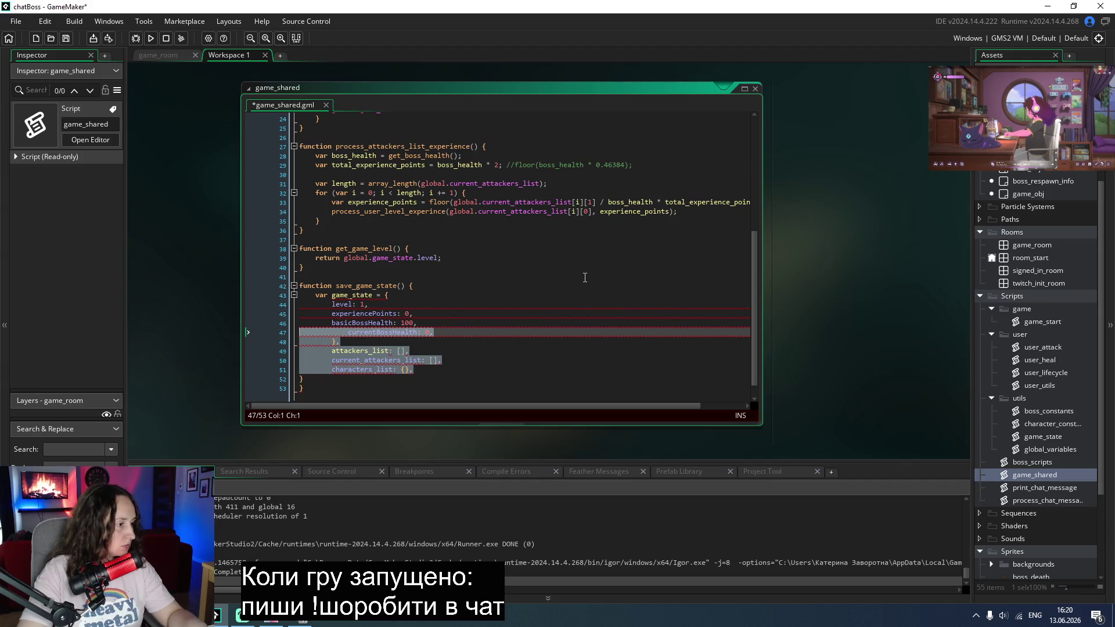
click(522, 276)
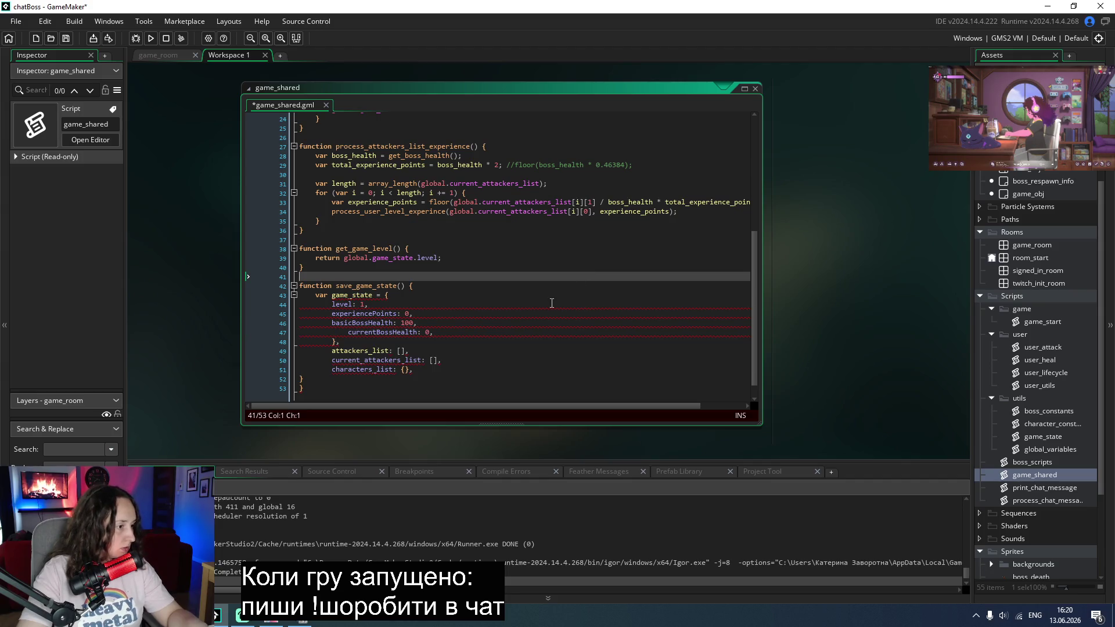
click(347, 336)
key(BackSpace)
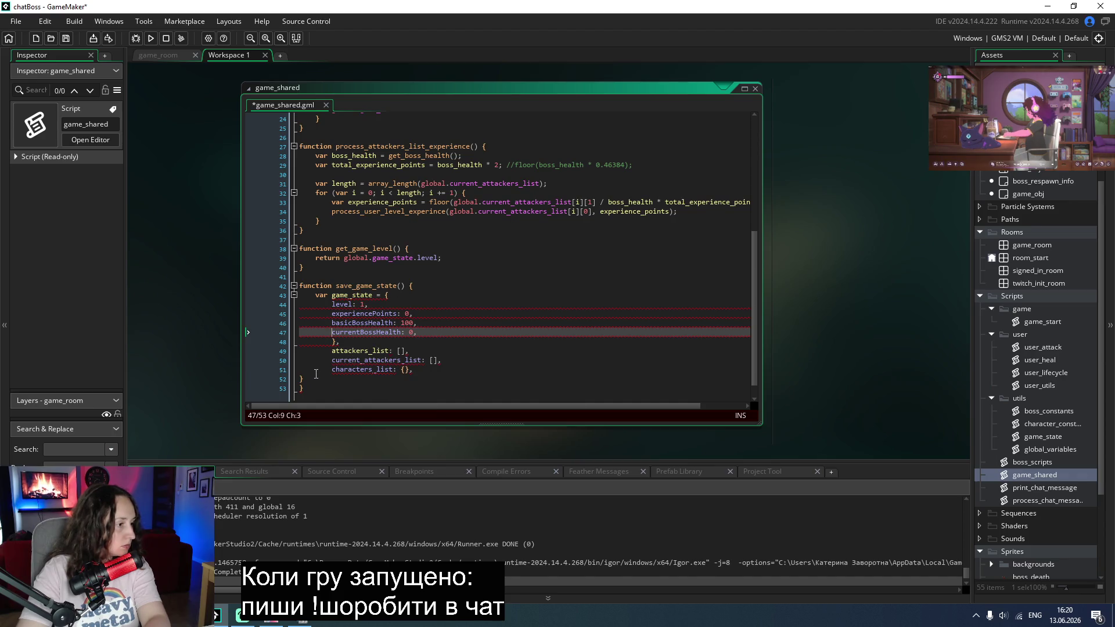
click(388, 296)
text({)
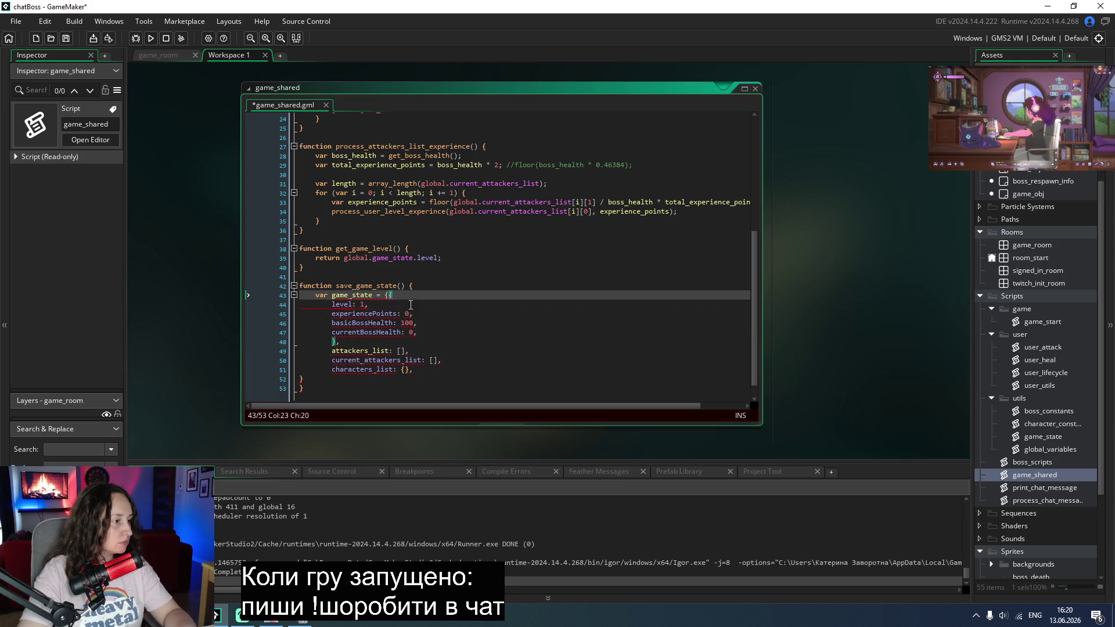
key(BackSpace)
drag(303, 379, 386, 299)
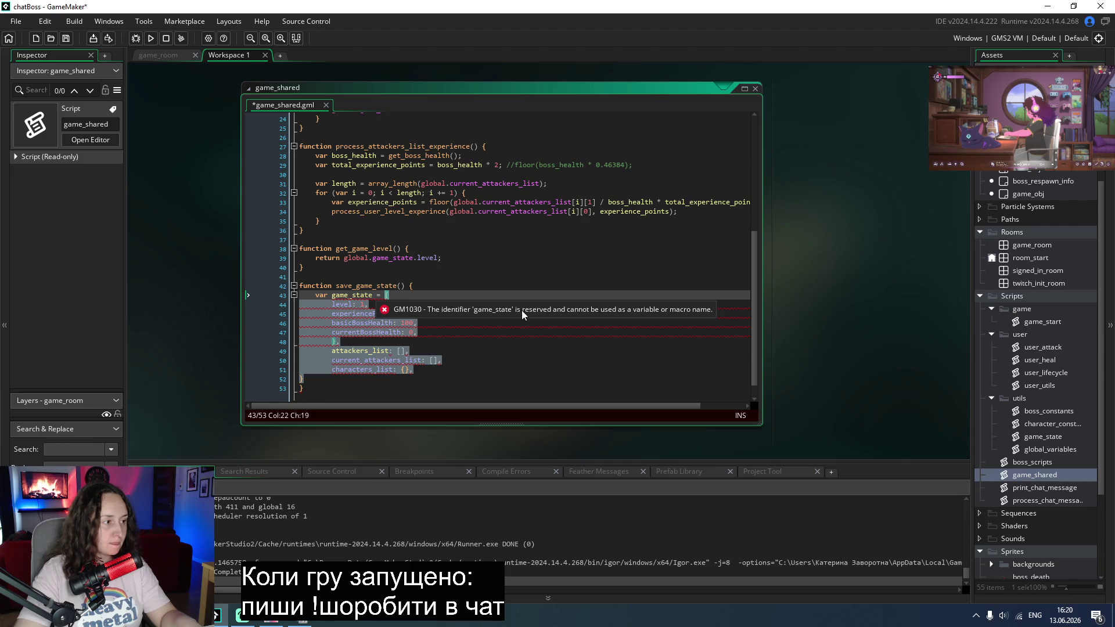
Step: Replace the save_game_state struct with the whole struct copied from the game_state script
double_click(1042, 434)
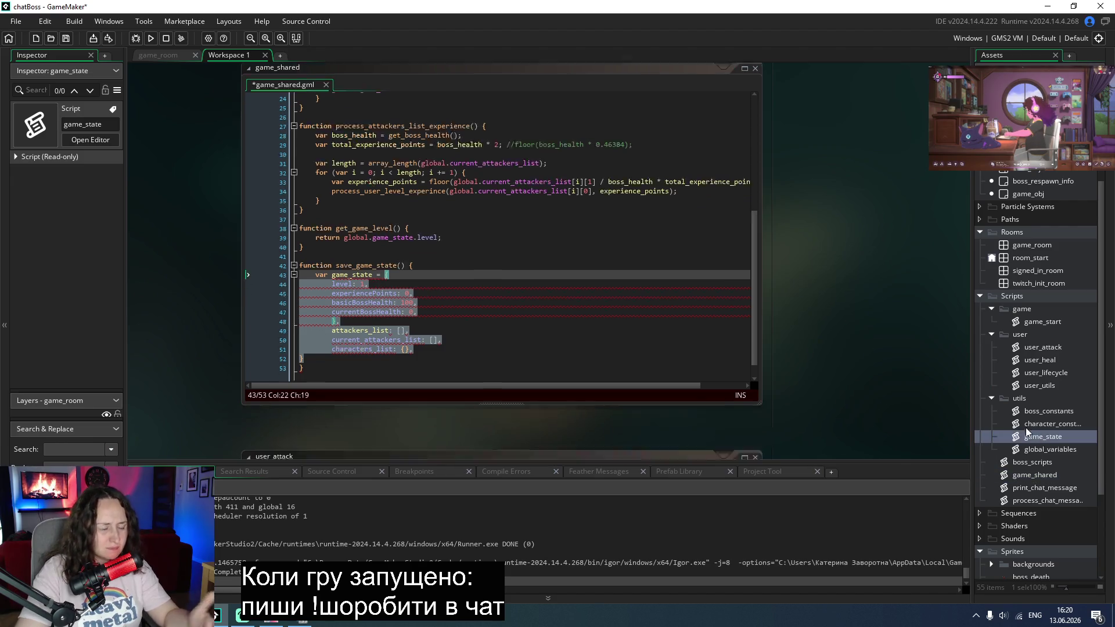
click(302, 219)
mouse_move(302, 220)
mouse_down()
mouse_move(308, 126)
mouse_move(374, 118)
mouse_up()
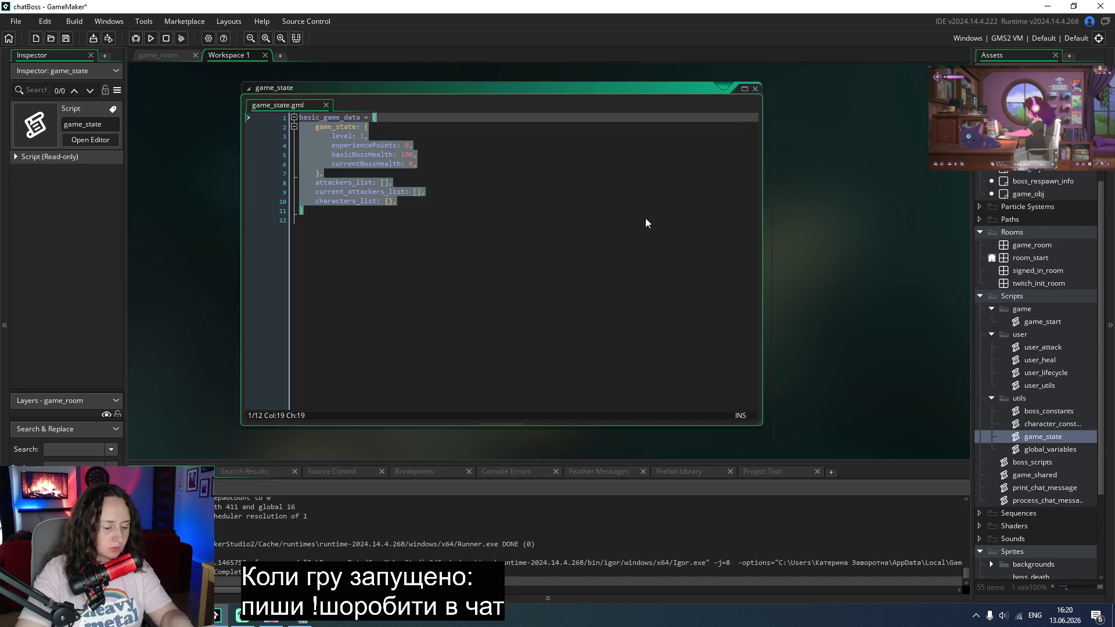
double_click(1034, 474)
mouse_move(374, 358)
mouse_down()
mouse_move(358, 348)
mouse_move(377, 309)
mouse_up()
key(ctrl+v)
key(ctrl+v)
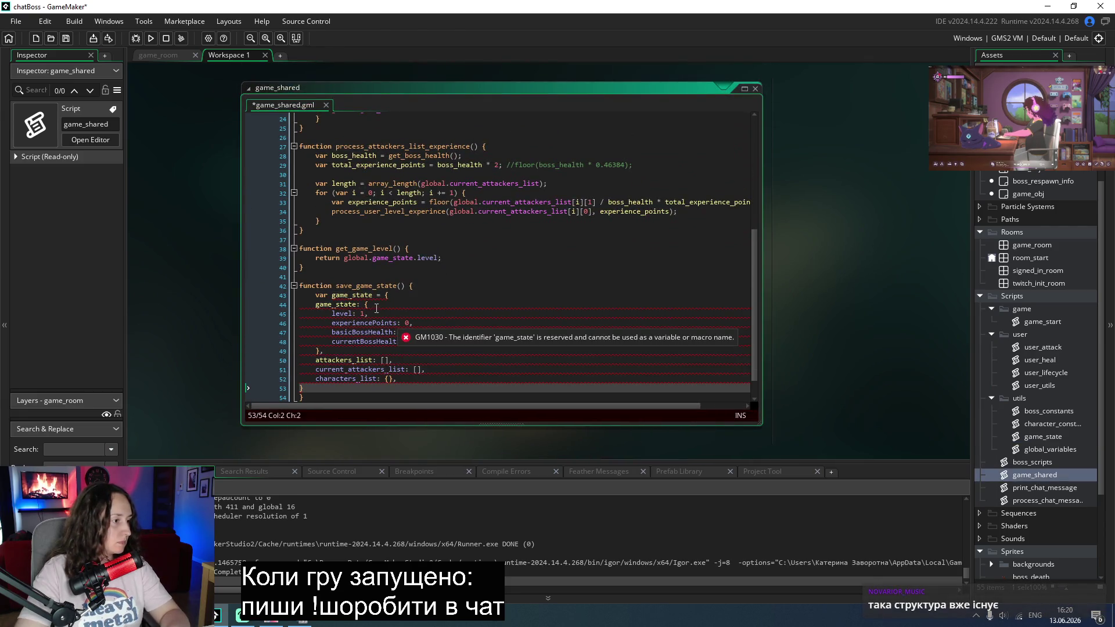
scroll(454, 289, down, 1)
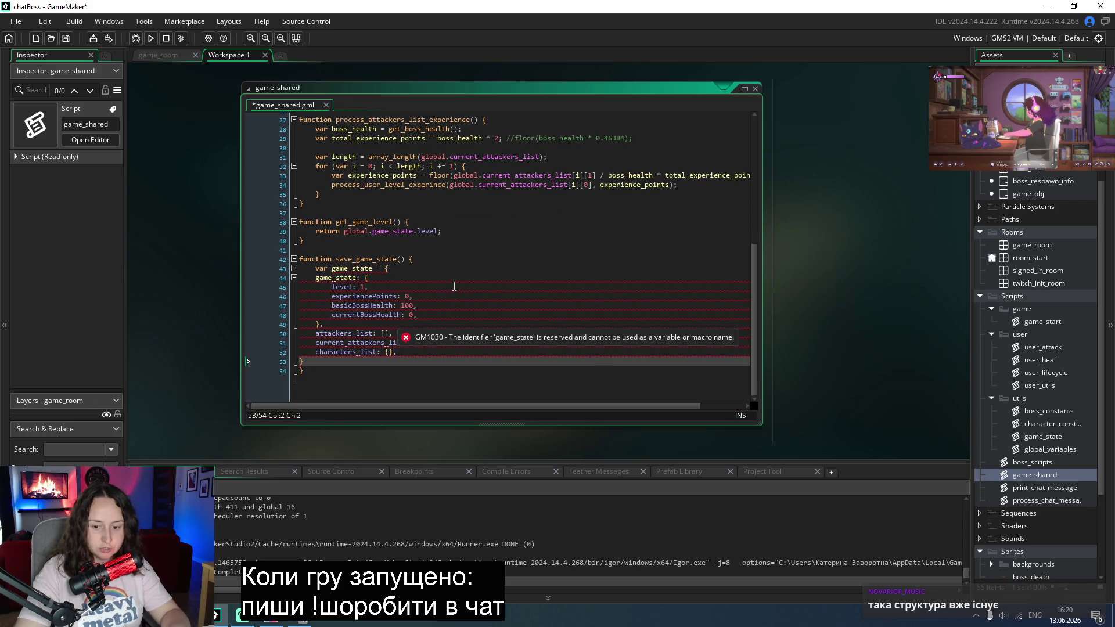
key(ctrl+Up)
click(349, 277)
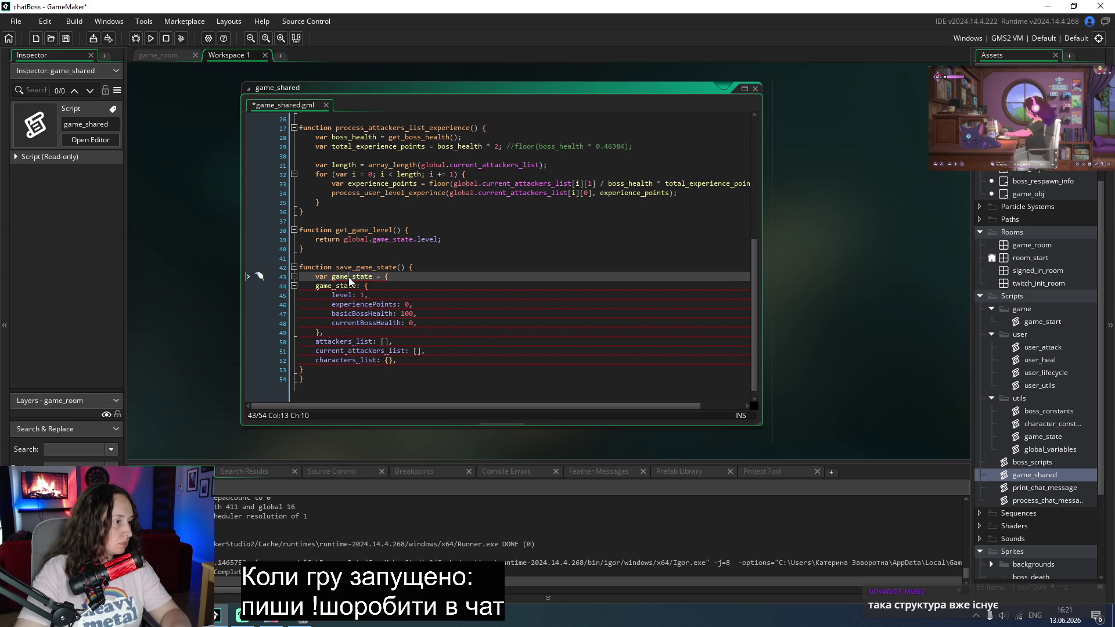
click(353, 277)
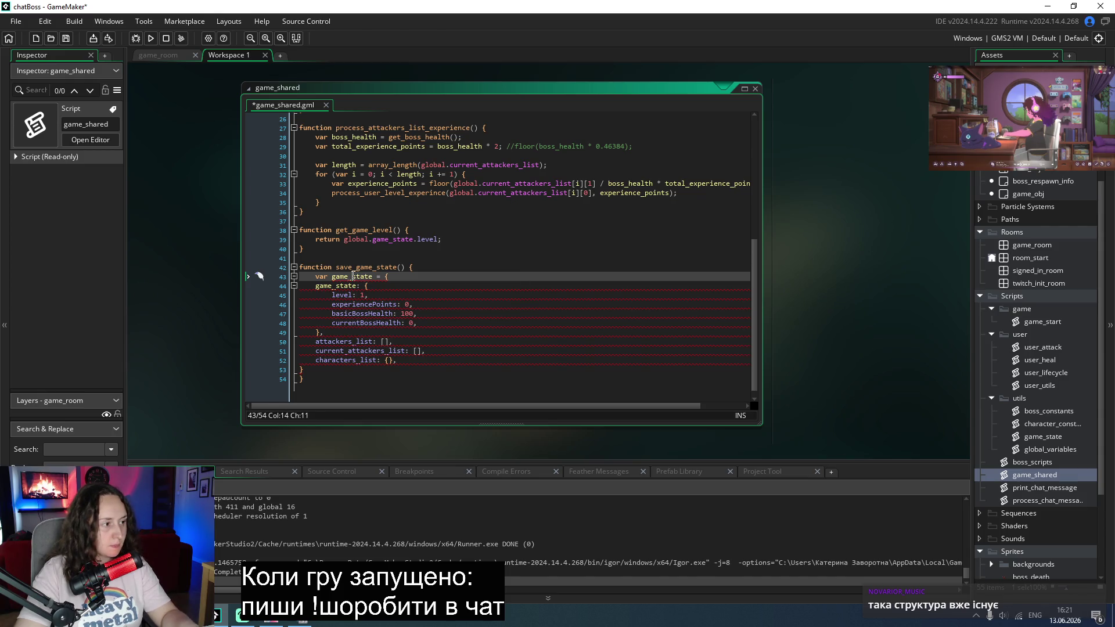
Step: Rename the variable to current_game_data and indent the struct body one level
double_click(353, 276)
text(current)
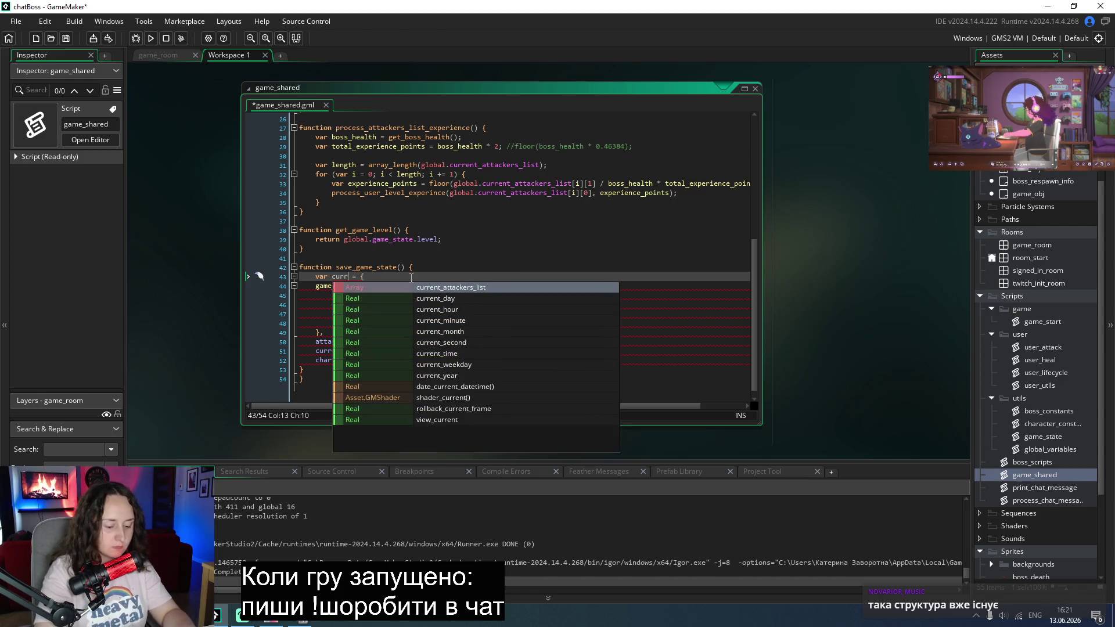
text(_game_)
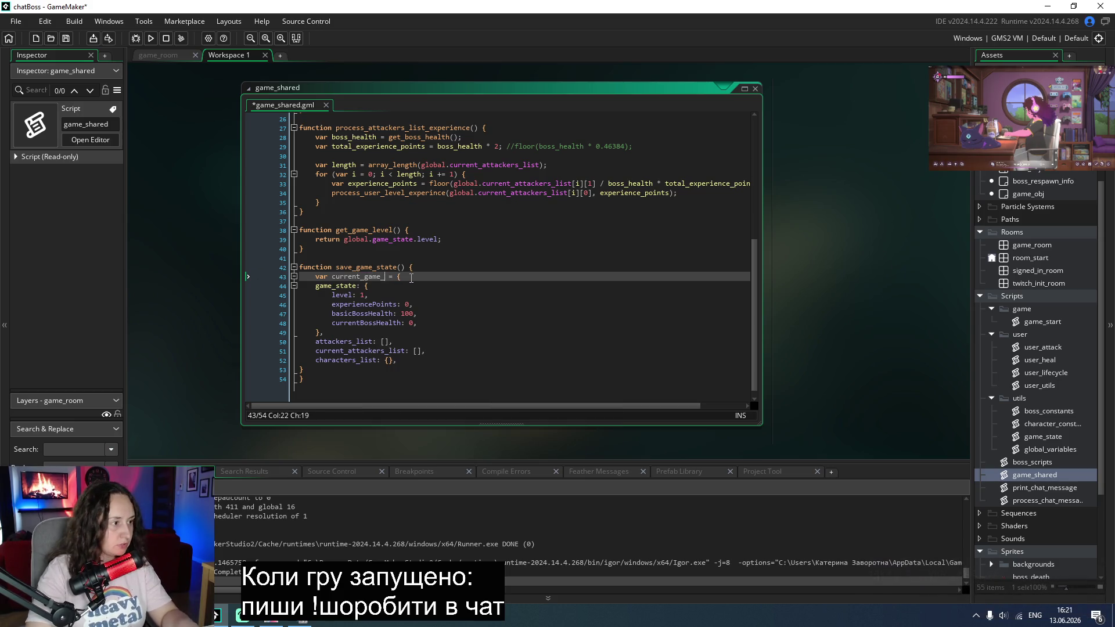
text(data)
click(479, 282)
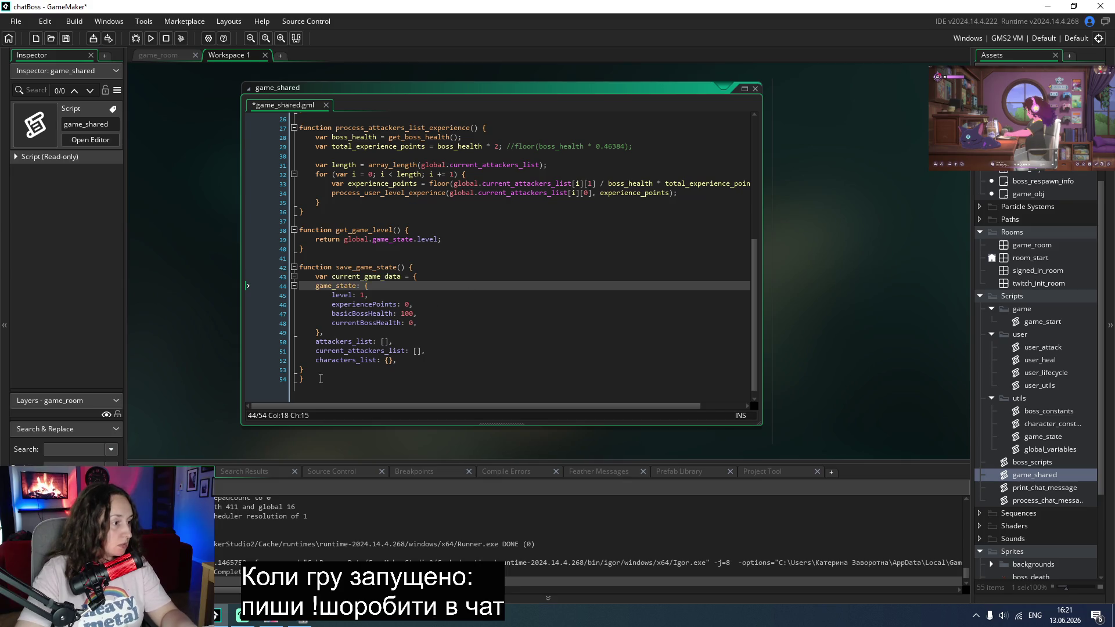
drag(306, 378, 270, 281)
key(Tab)
click(576, 287)
click(339, 370)
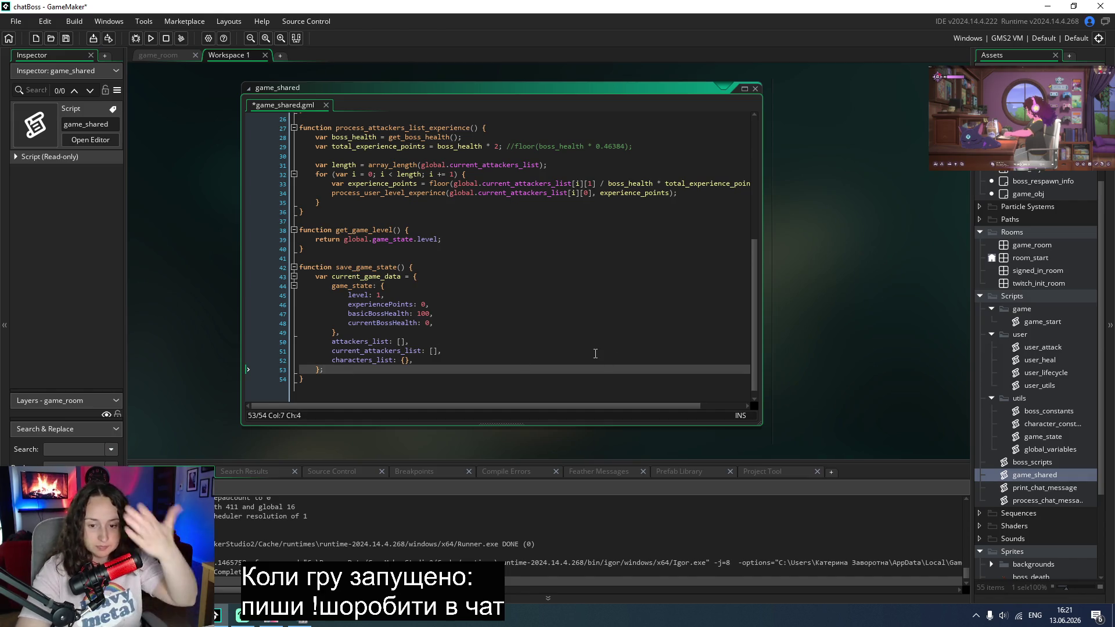
key(Return)
key(Return)
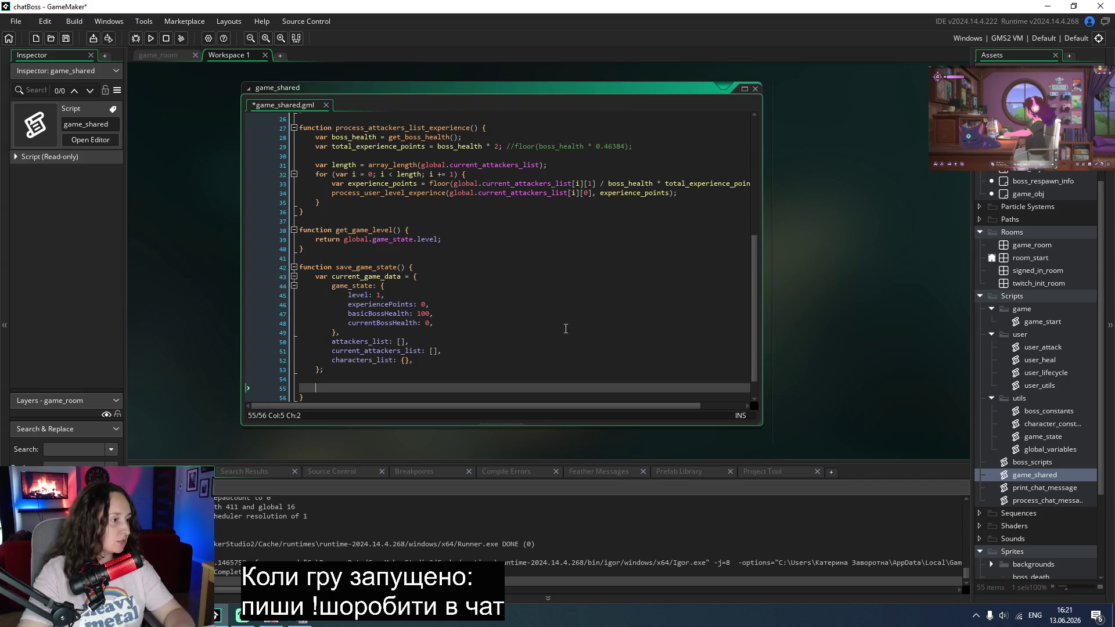
Step: Add a struct_set(current_game_data, ) call on a new line below the struct
scroll(566, 329, down, 1)
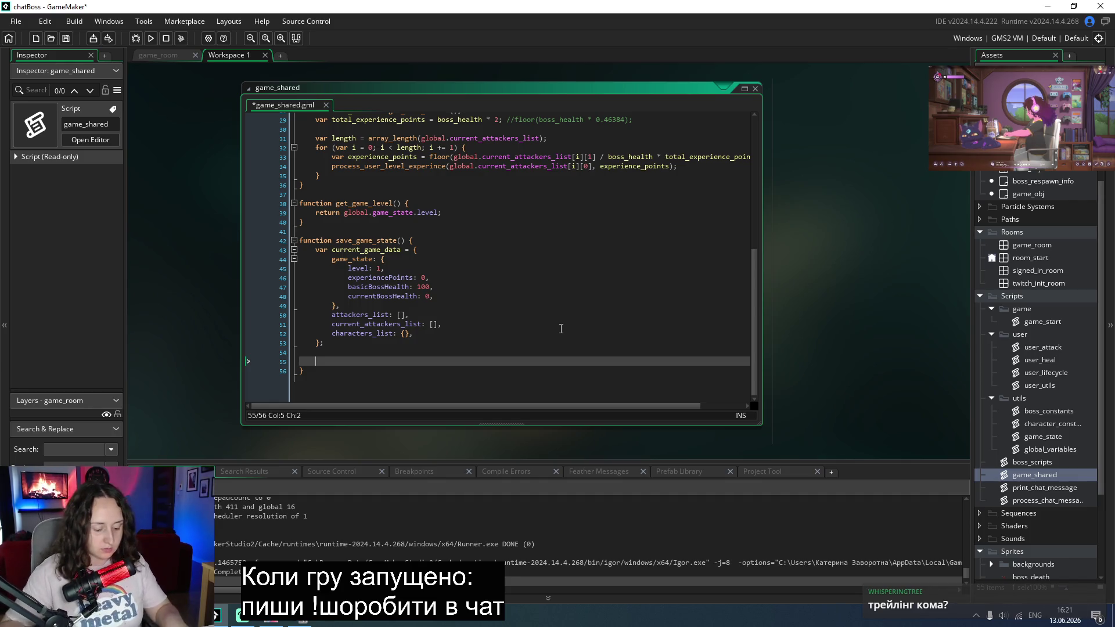
text(curre)
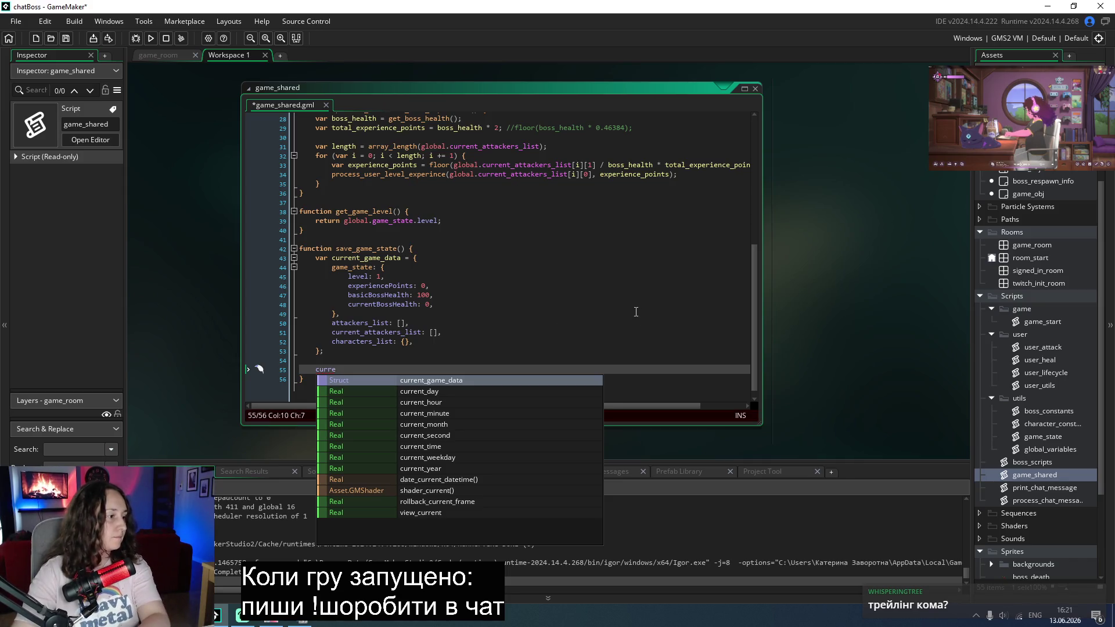
click(466, 381)
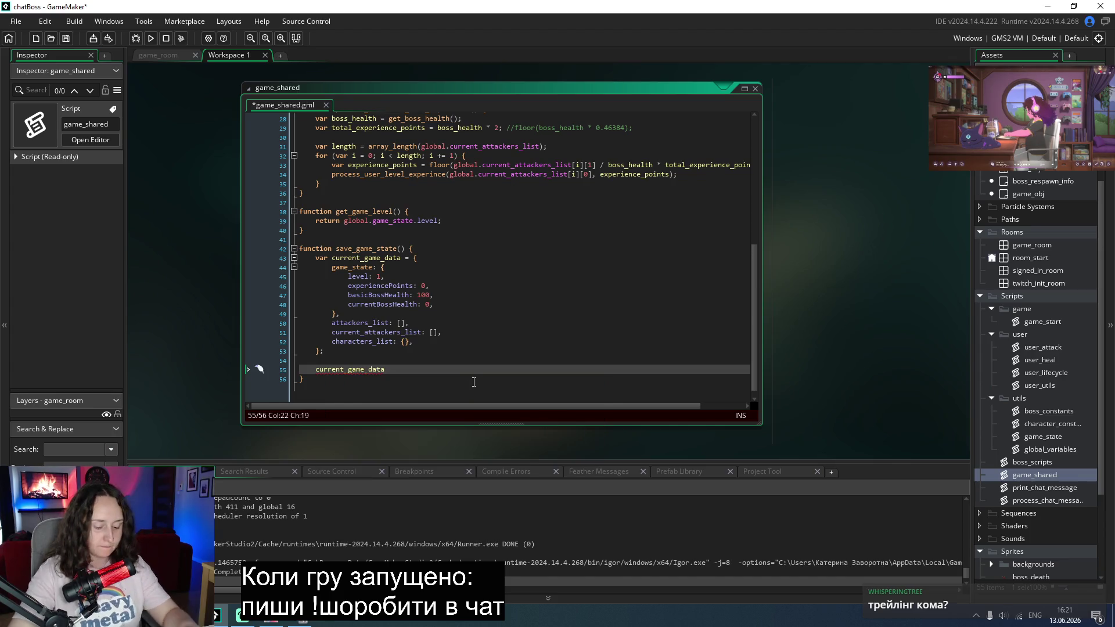
key(BackSpace)
key(BackSpace)
key(BackSpace)
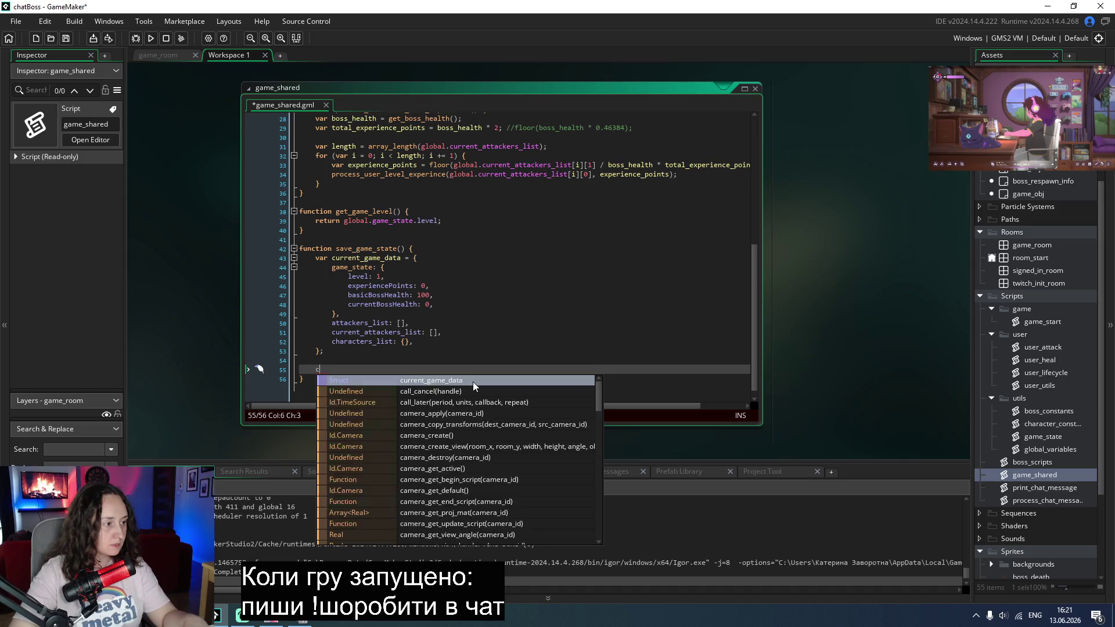
text(stru)
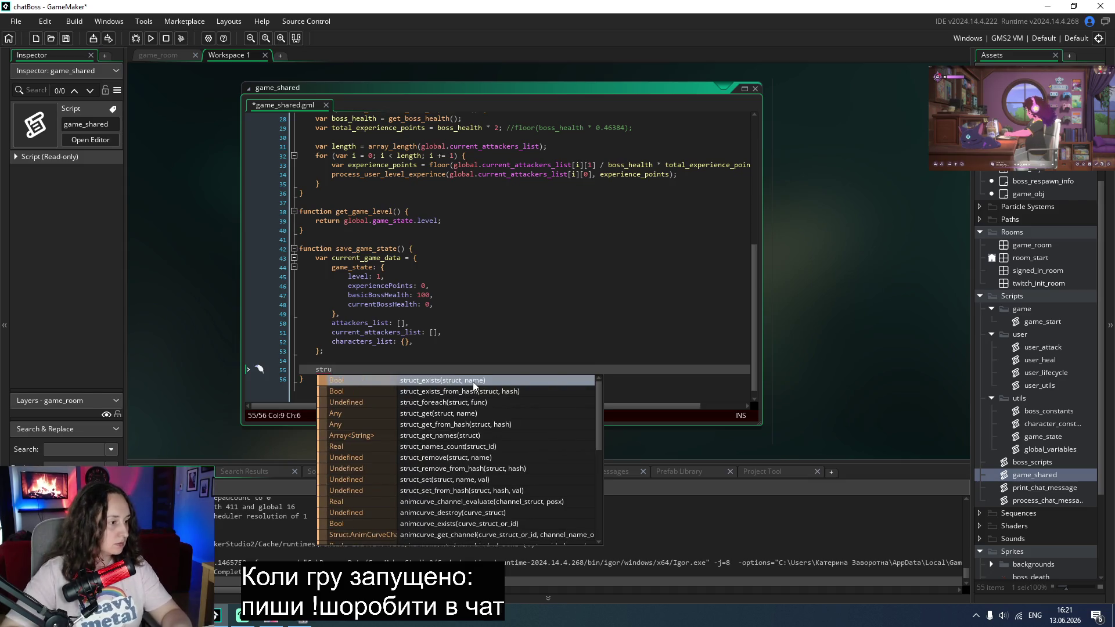
key(Down)
key(Down)
key(Down)
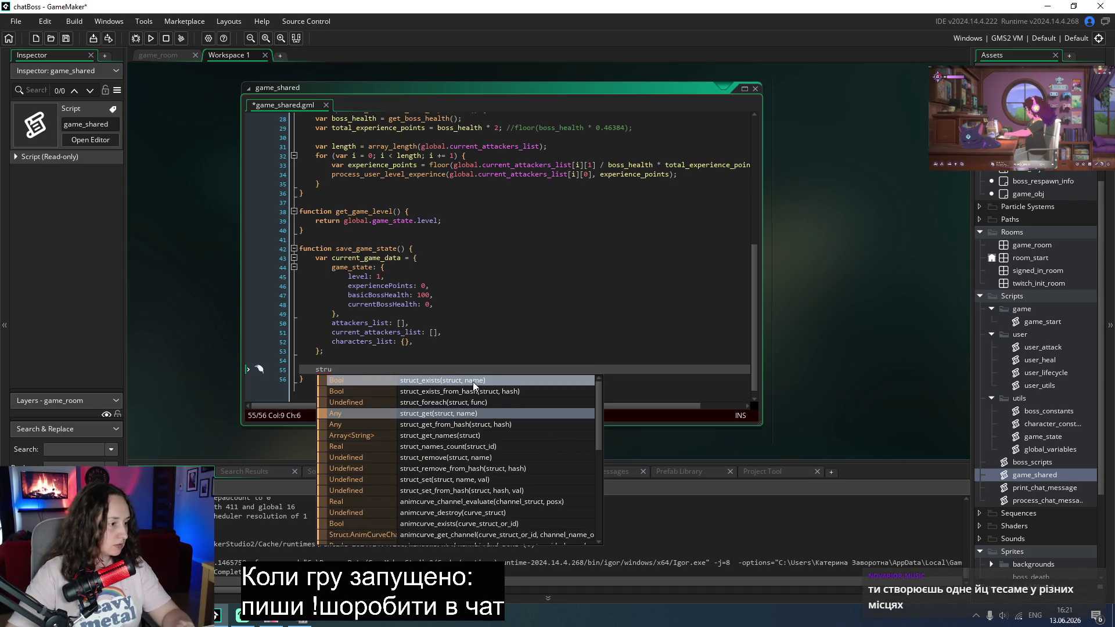
key(Down)
key(Down)
key(Down)
key(Return)
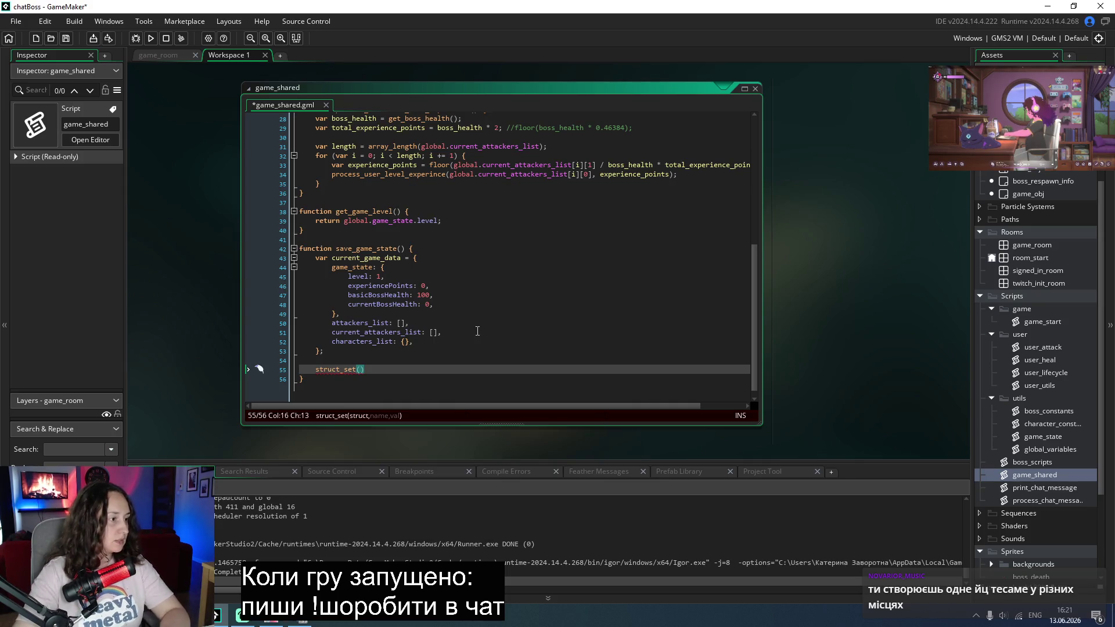
double_click(363, 258)
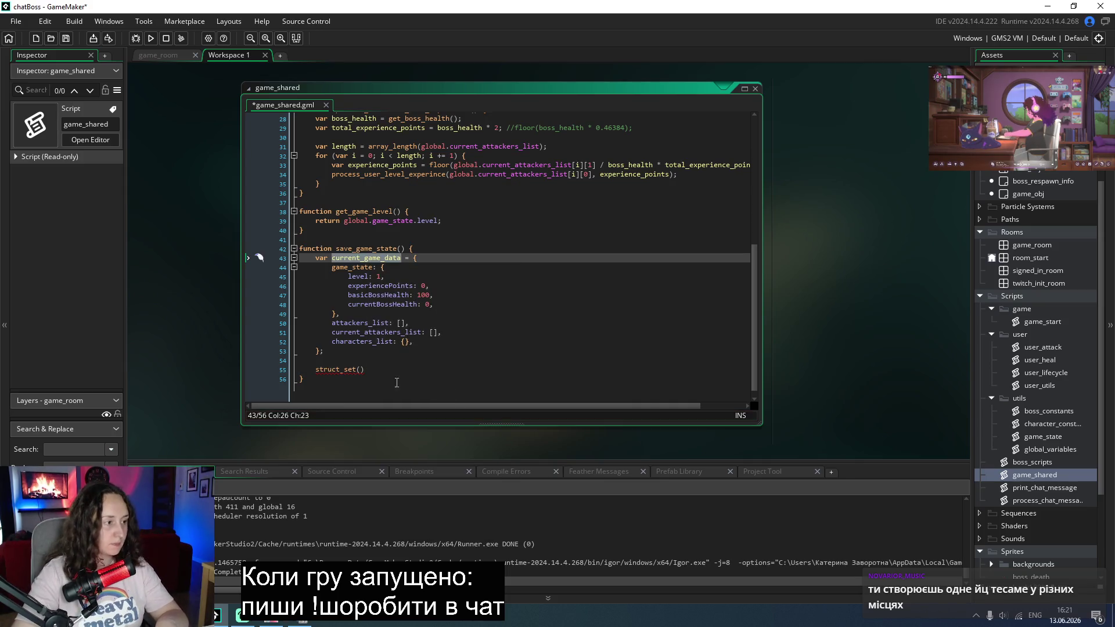
key(ctrl+c)
click(362, 370)
key(ctrl+v)
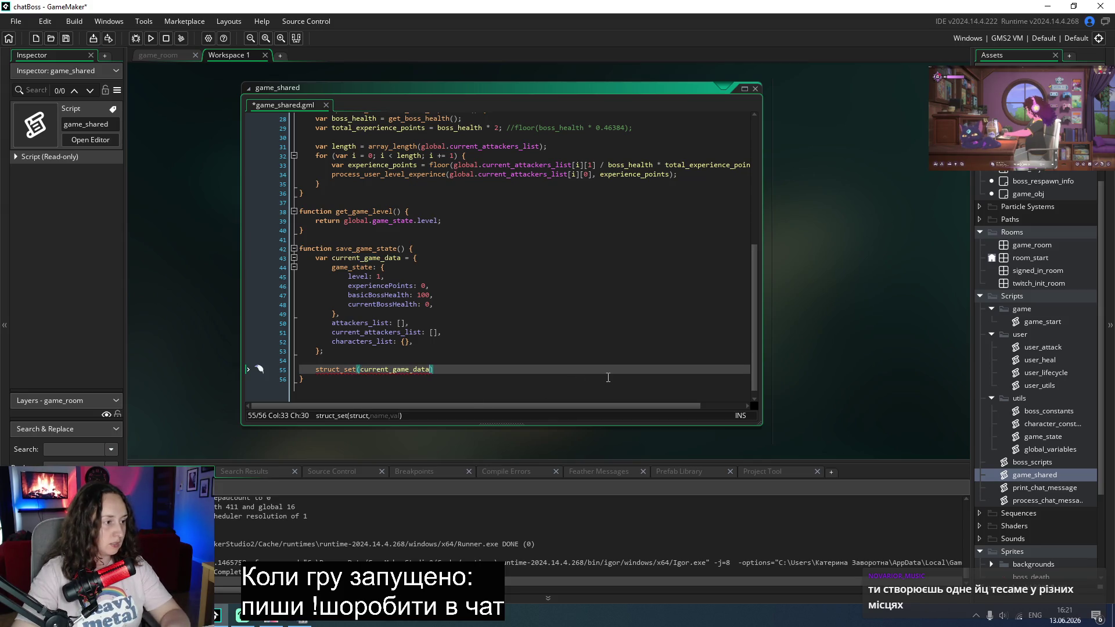
text(,)
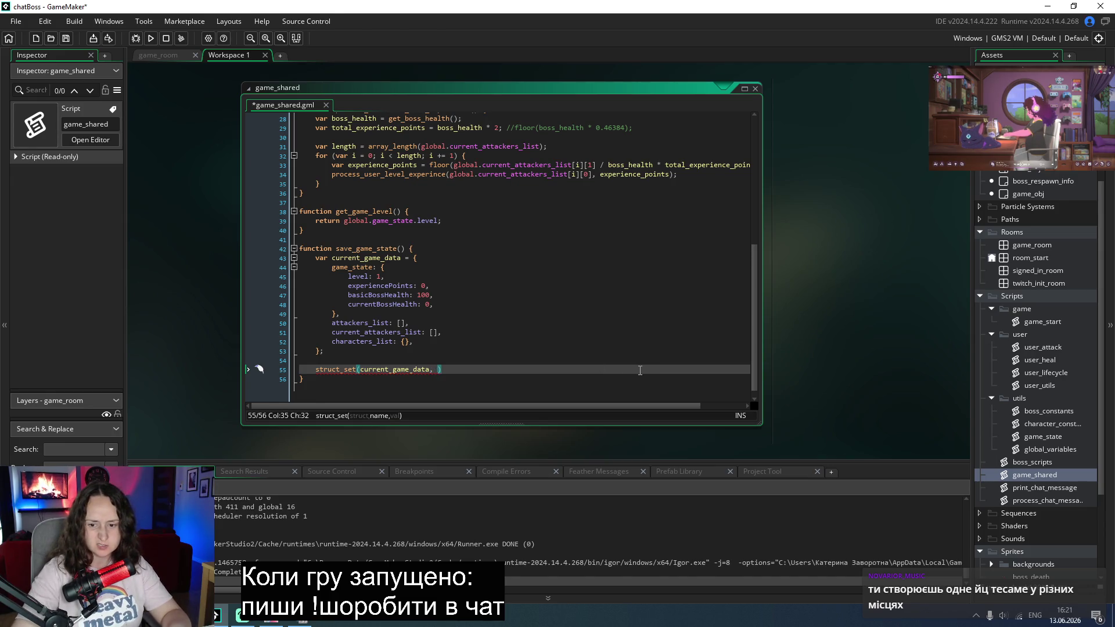
Step: Look up the struct_set manual page in the browser
double_click(331, 370)
key(alt+Tab)
drag(326, 100, 9, 102)
key(ctrl+v)
key(Return)
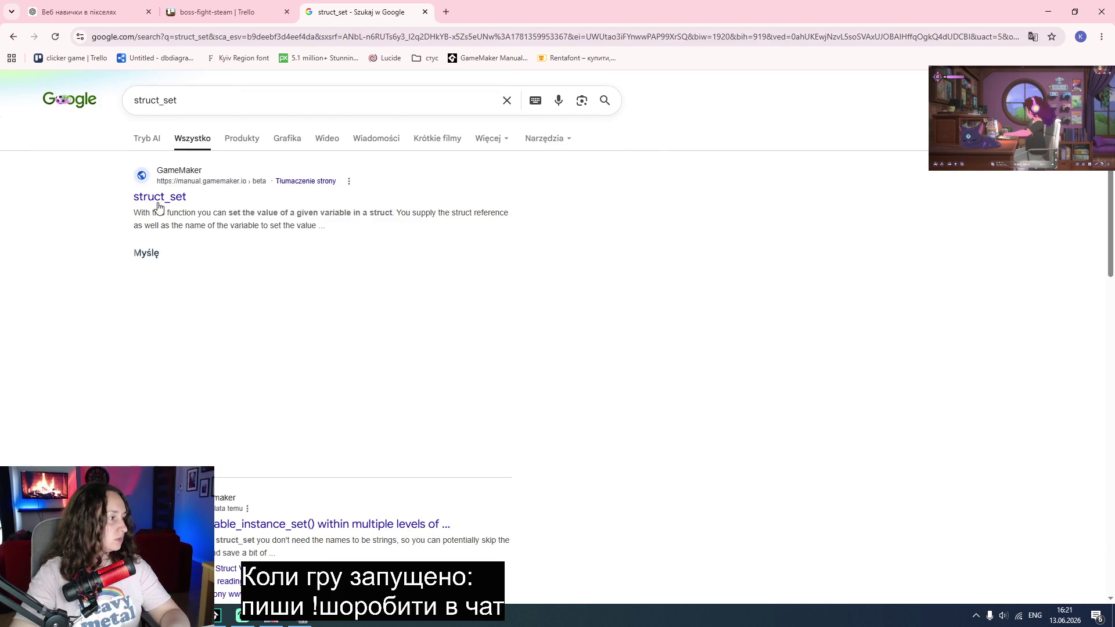
click(174, 198)
scroll(175, 287, down, 2)
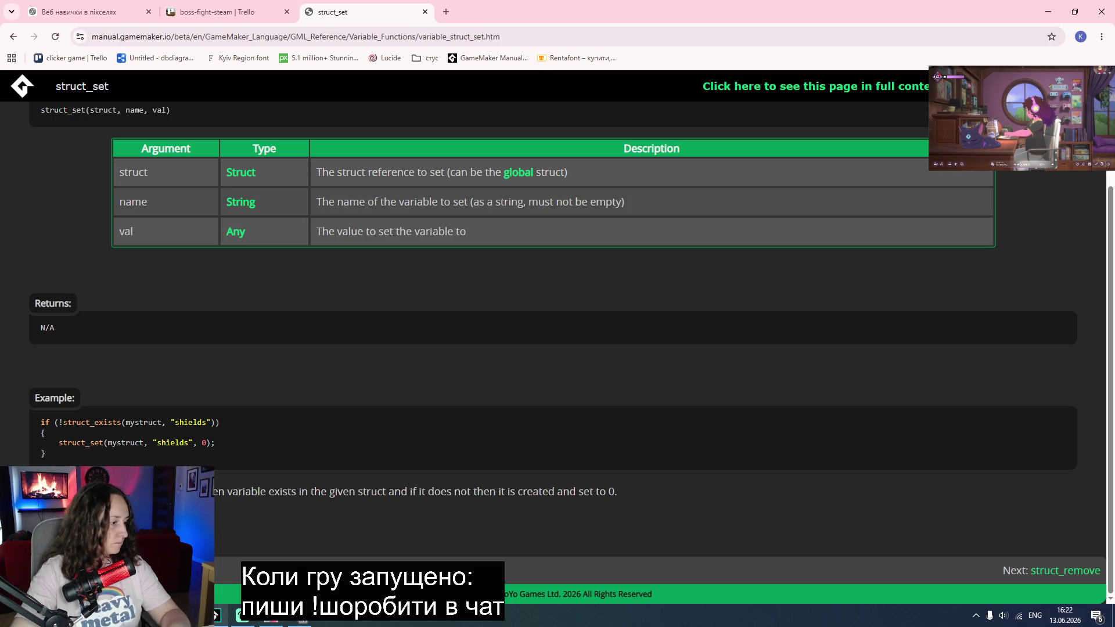
click(273, 619)
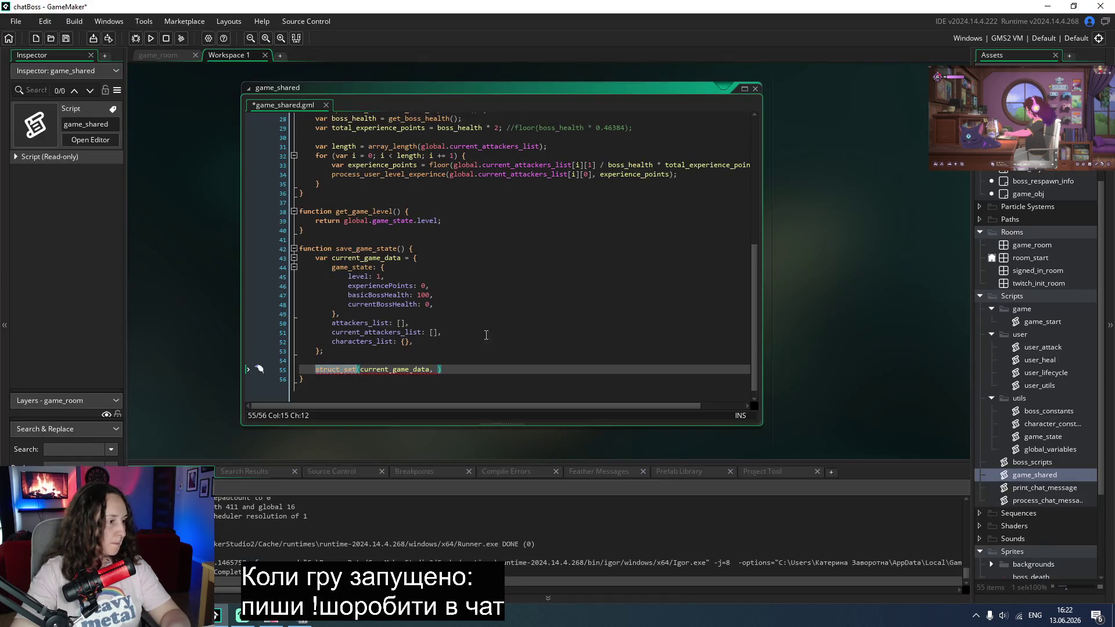
Step: Complete struct_set(current_game_data, "game_state", global.game_state), then check the game_state and global_variables scripts
click(437, 369)
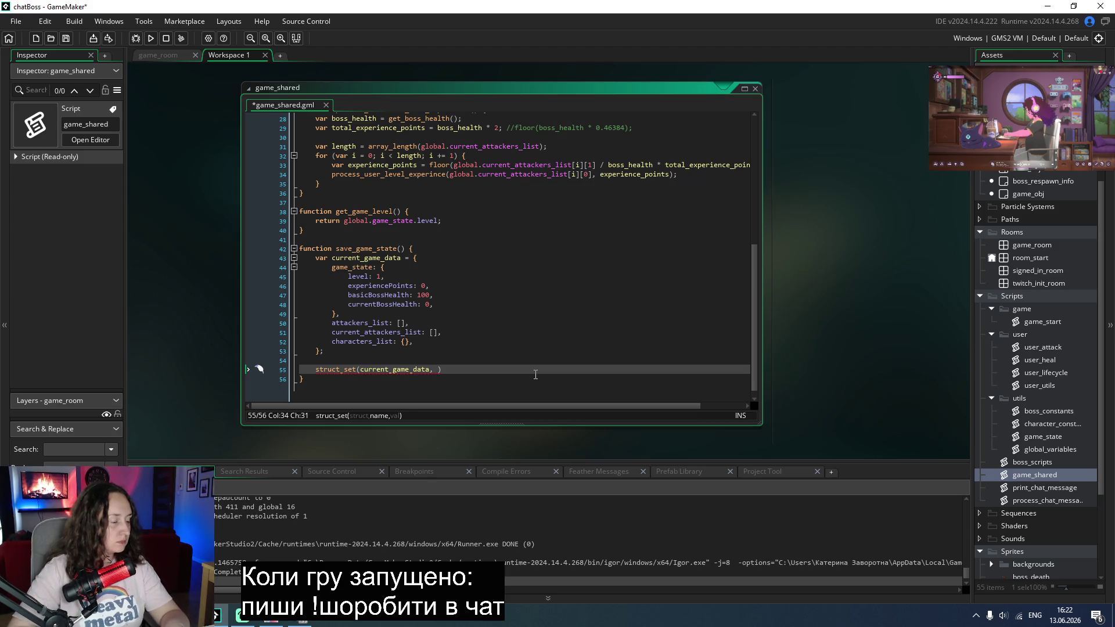
text("")
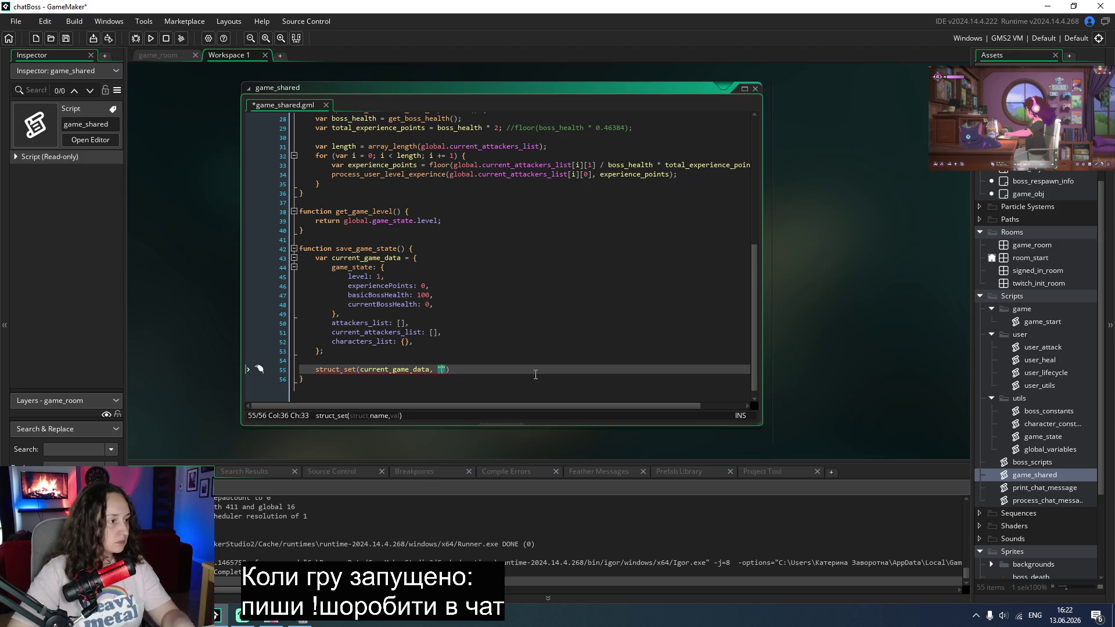
text(game)
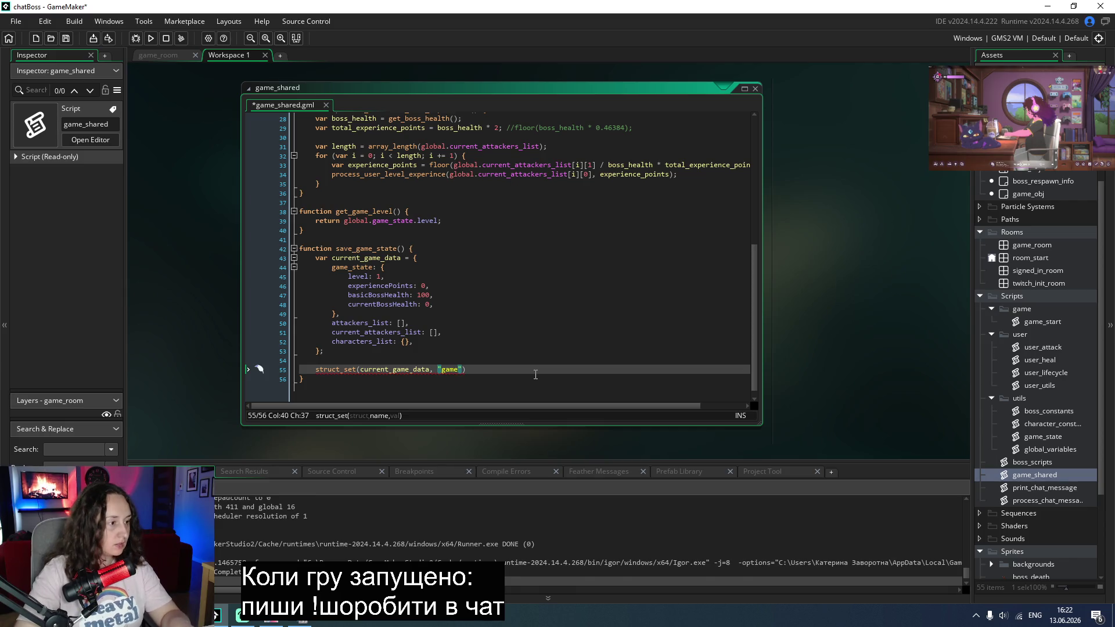
text(_state")
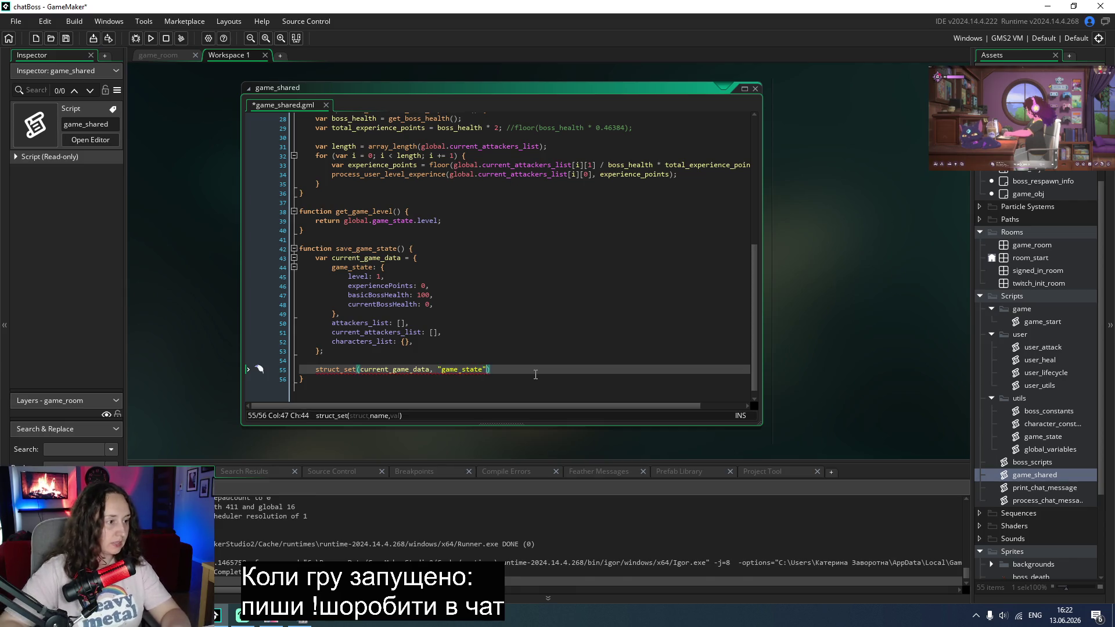
text(, )
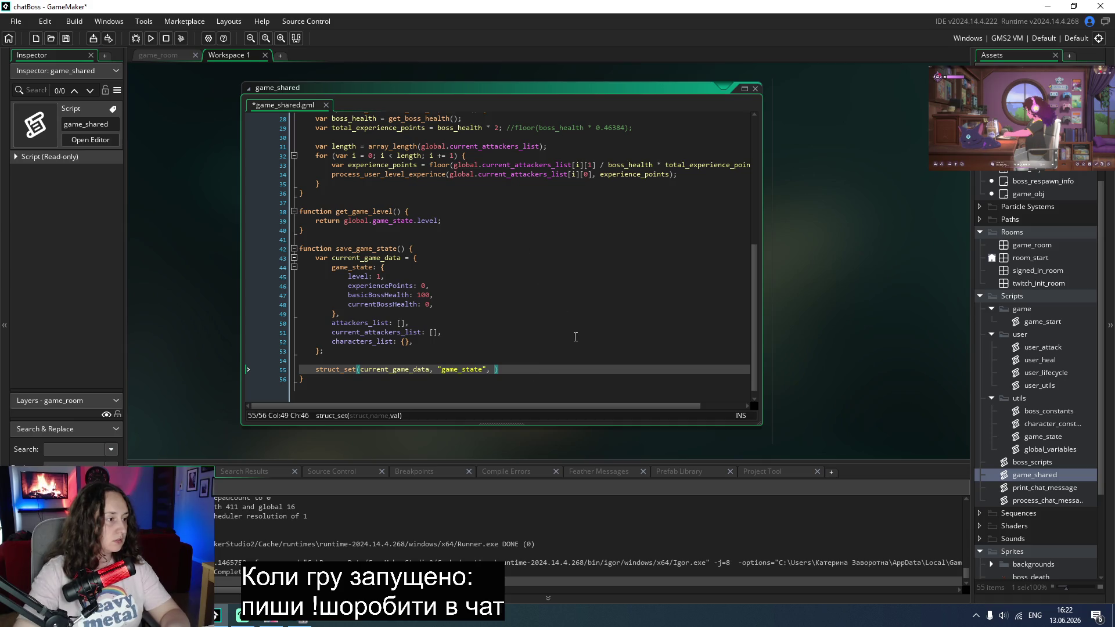
text(global.g)
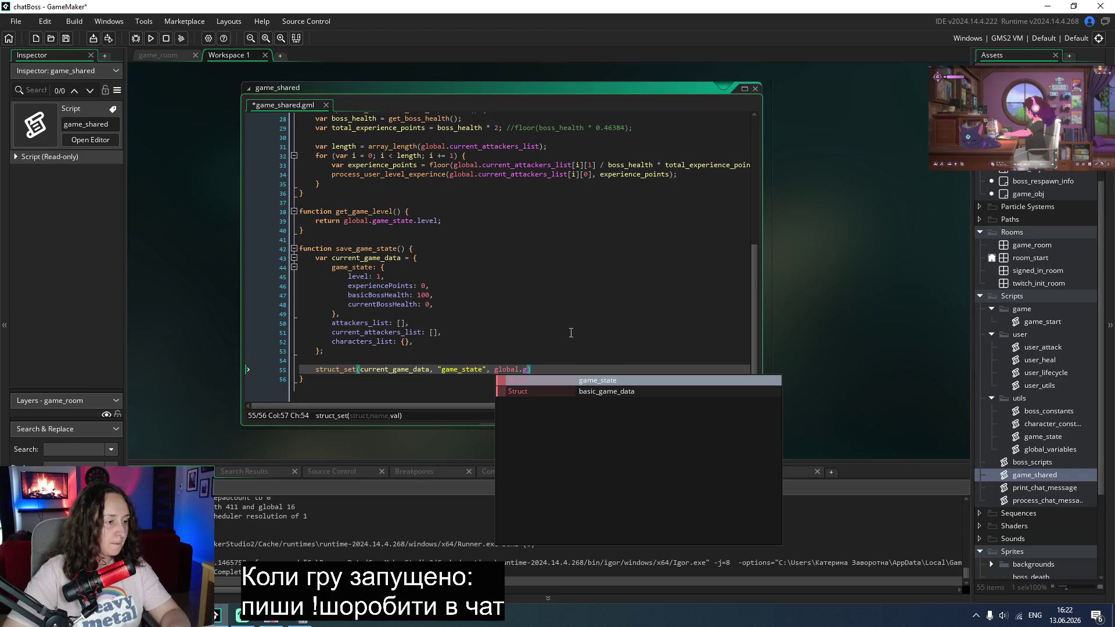
key(Return)
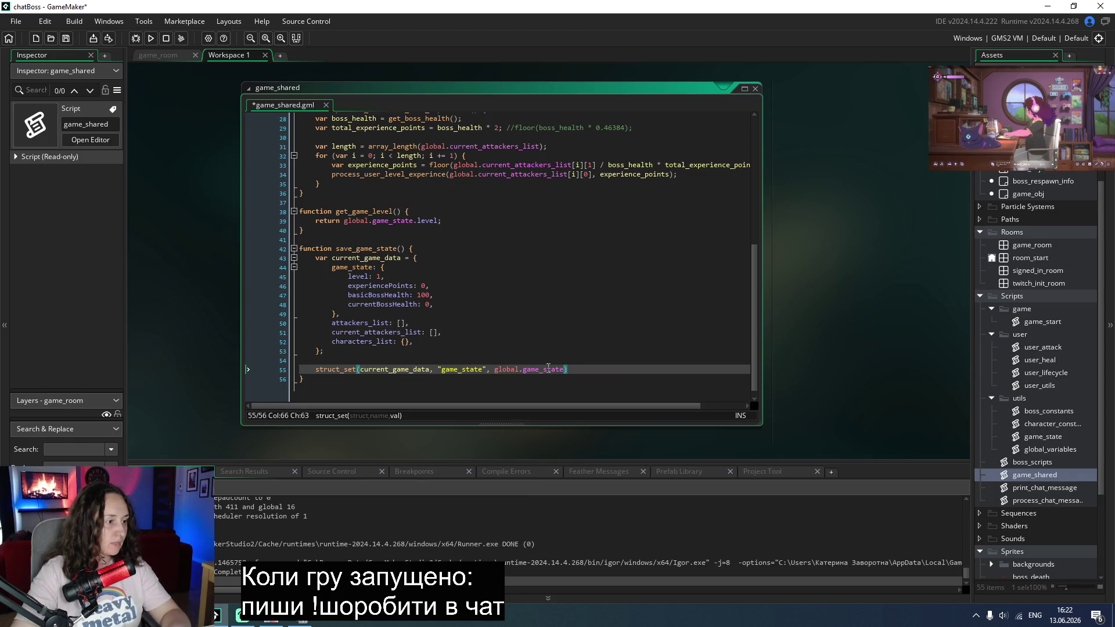
double_click(1042, 437)
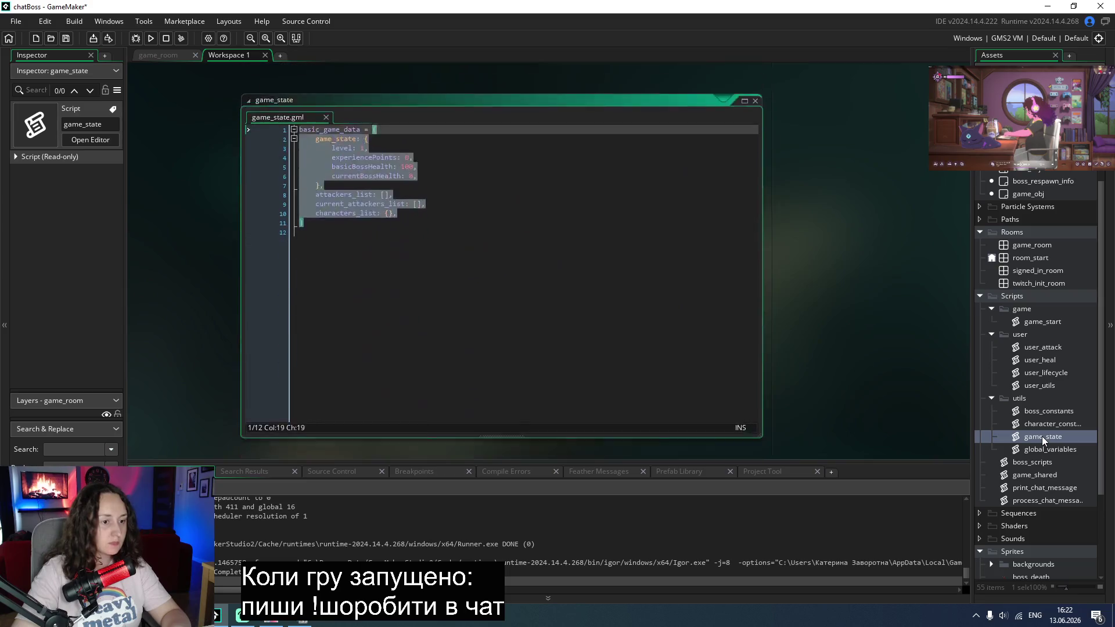
double_click(1041, 449)
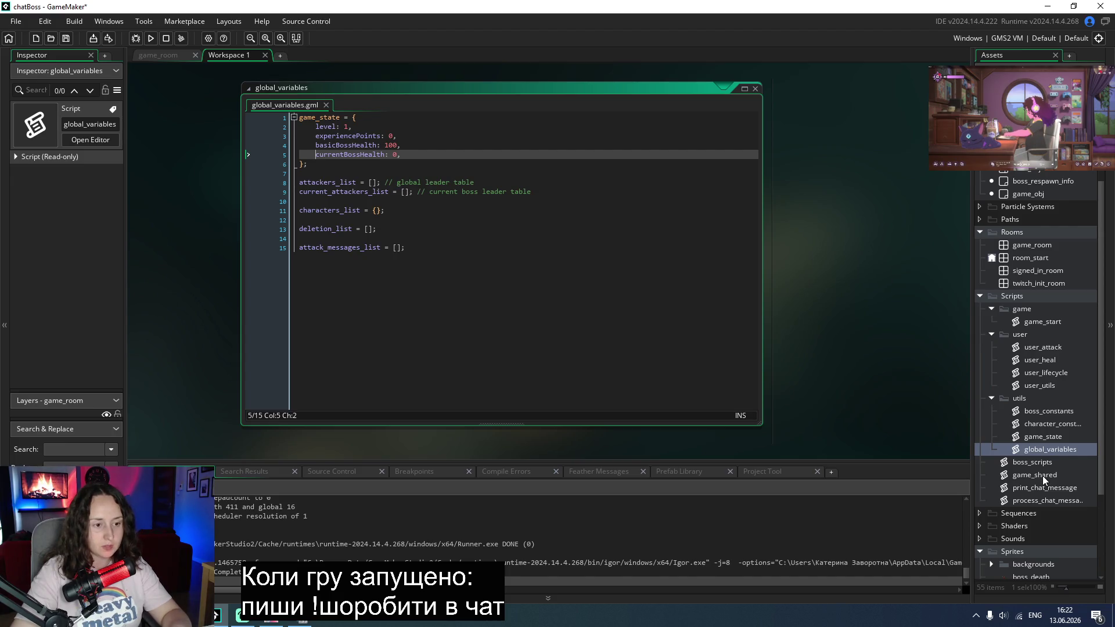
double_click(1043, 475)
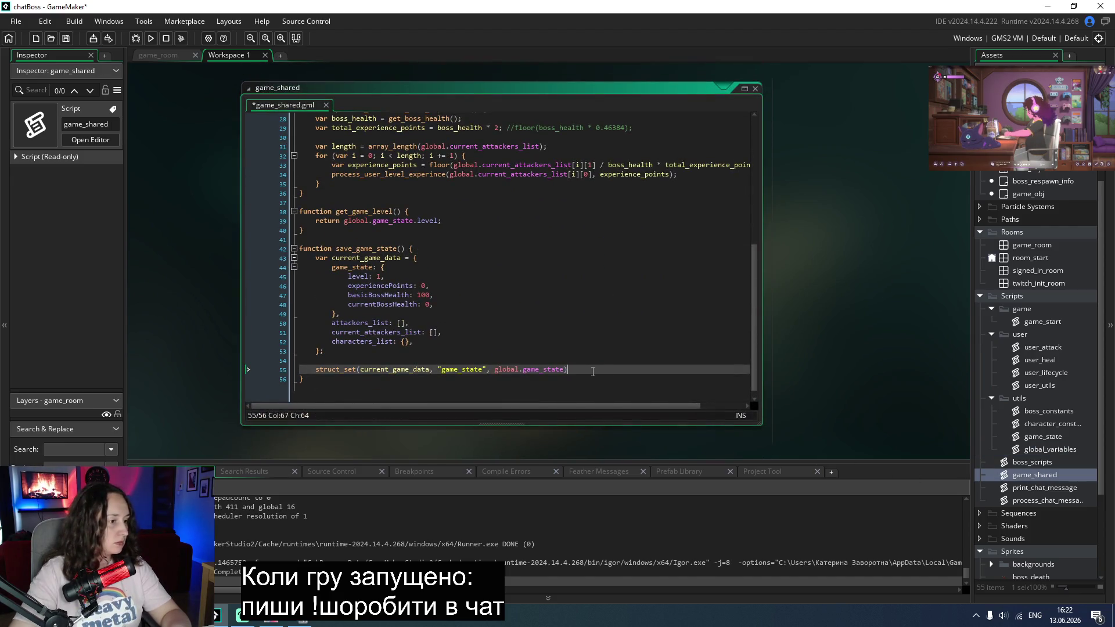
Step: End line 55 with a semicolon and start a struct_set() call on line 56
text(;)
key(Return)
text(stru)
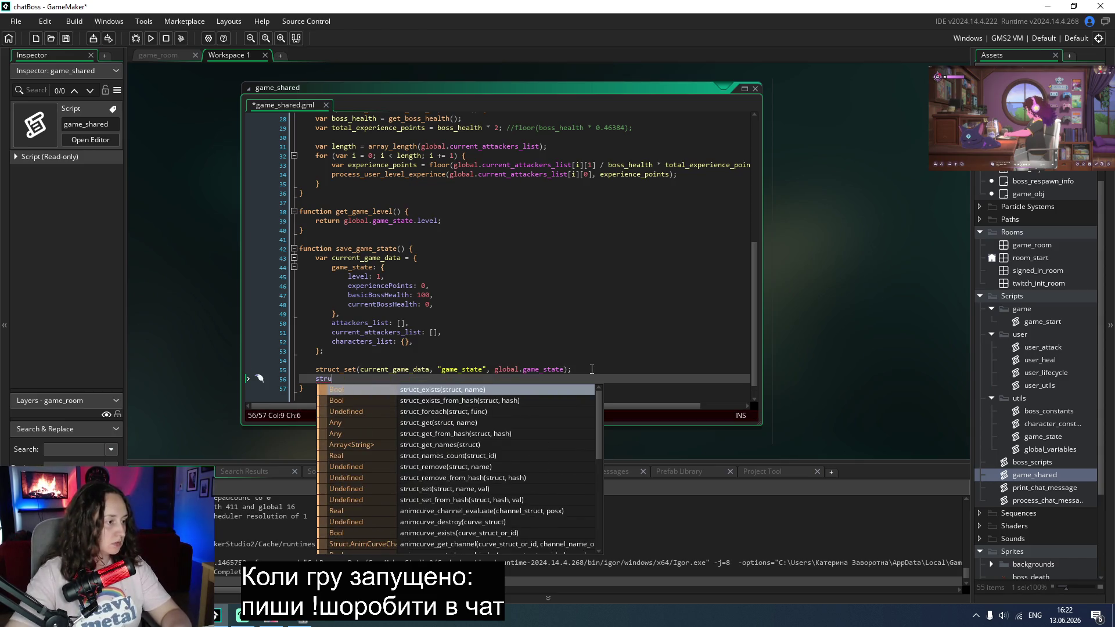
click(589, 316)
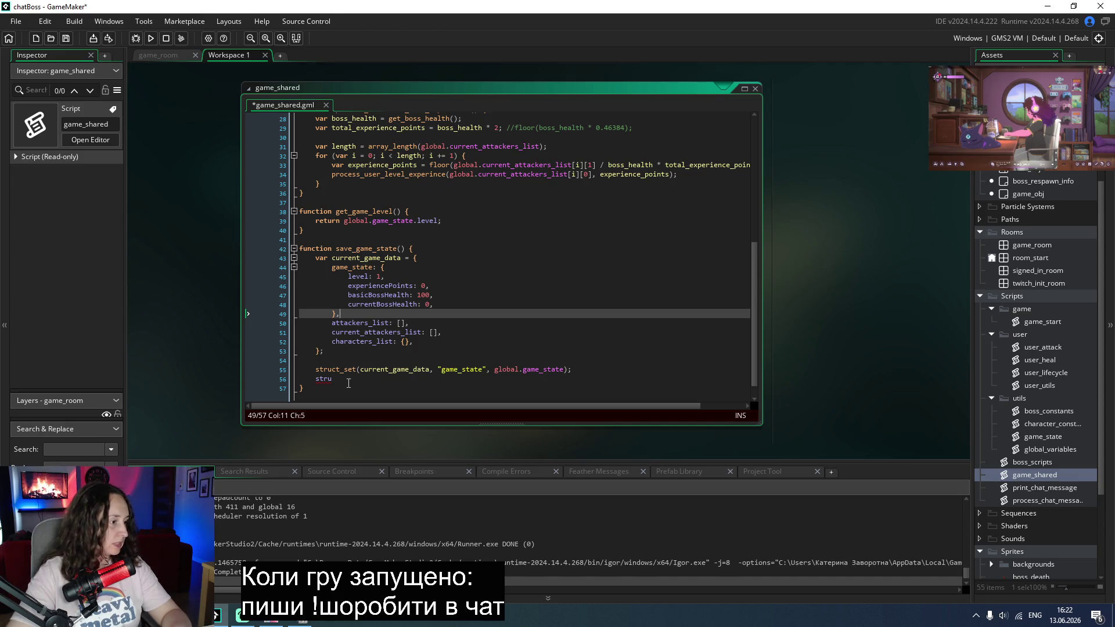
click(412, 376)
text(ct_ste())
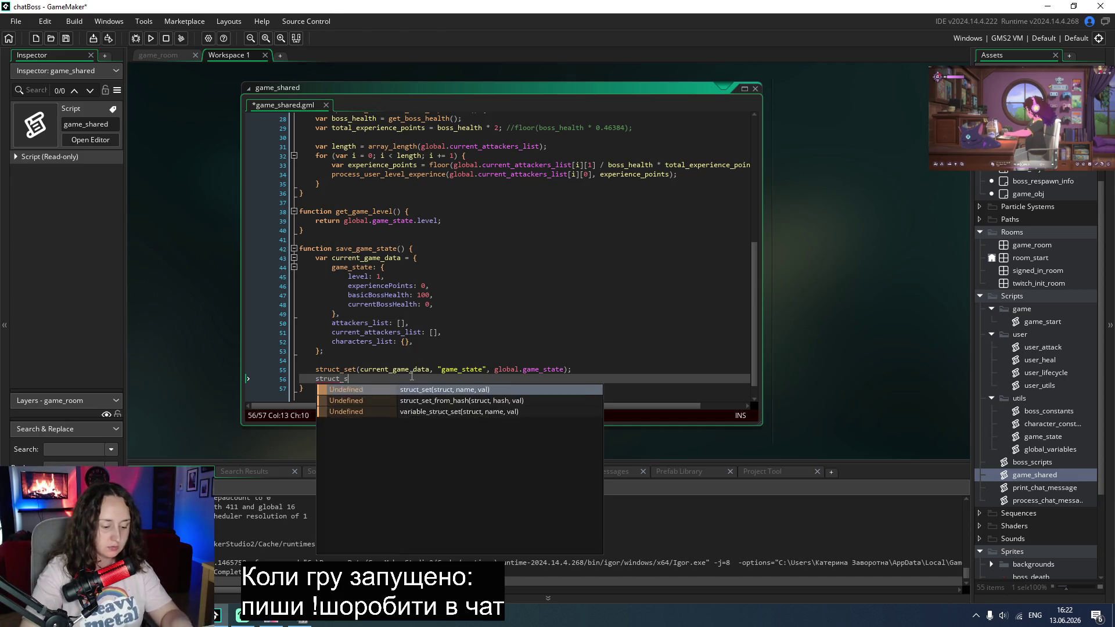
key(Left)
key(Left)
key(Left)
key(BackSpace)
key(BackSpace)
text(et)
key(Right)
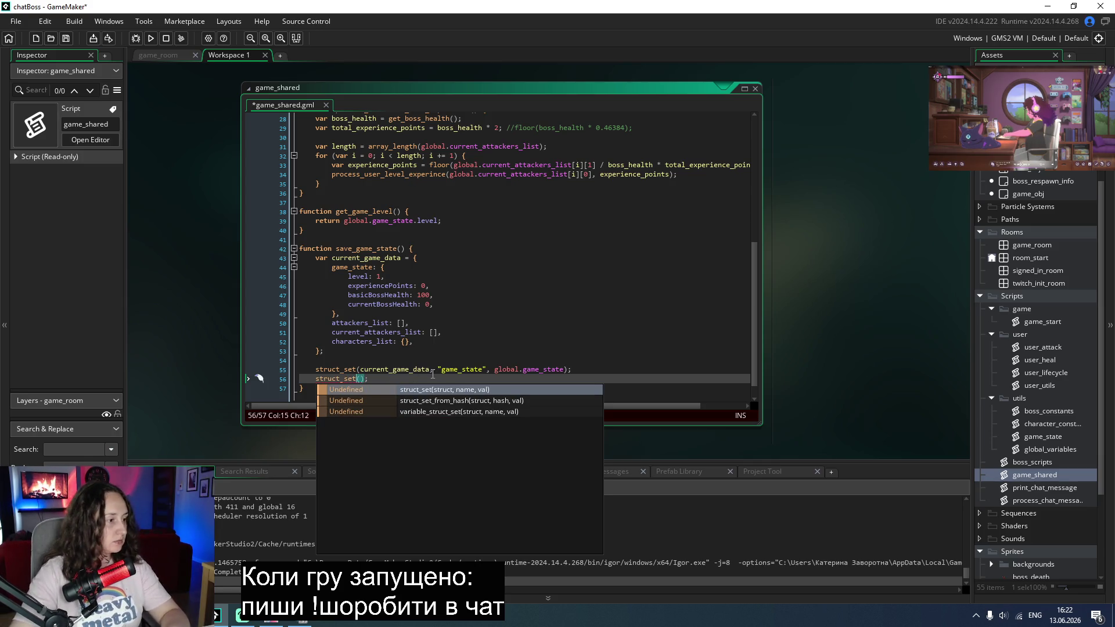
key(Right)
Step: Fill in the arguments: current_game_data, "attackers_list", global.attackers_list
double_click(365, 259)
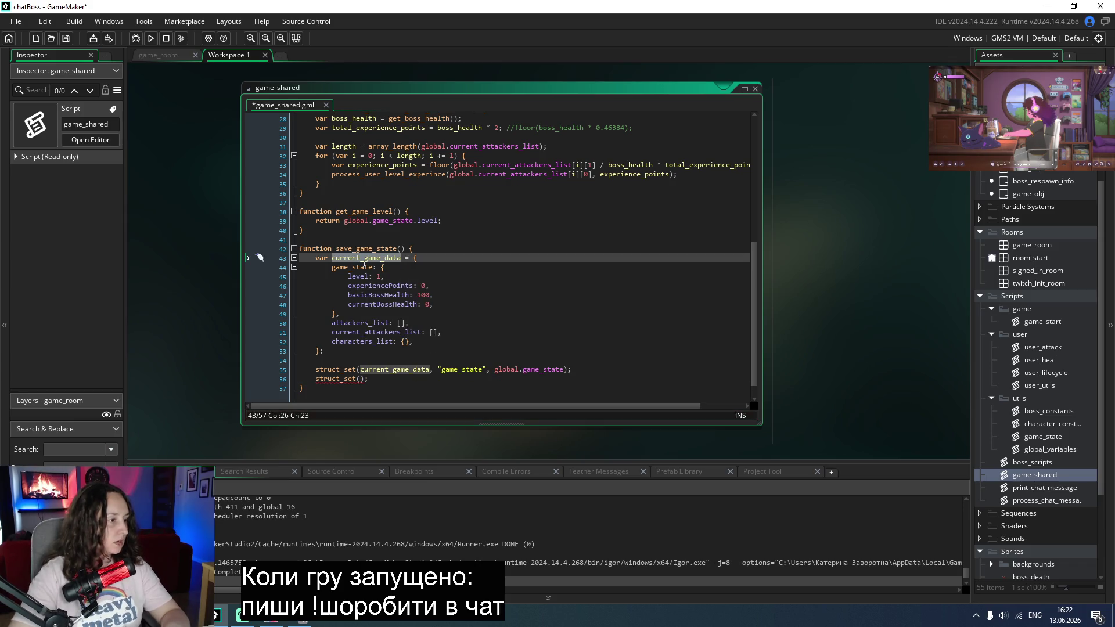
key(ctrl+c)
click(364, 378)
key(ctrl+v)
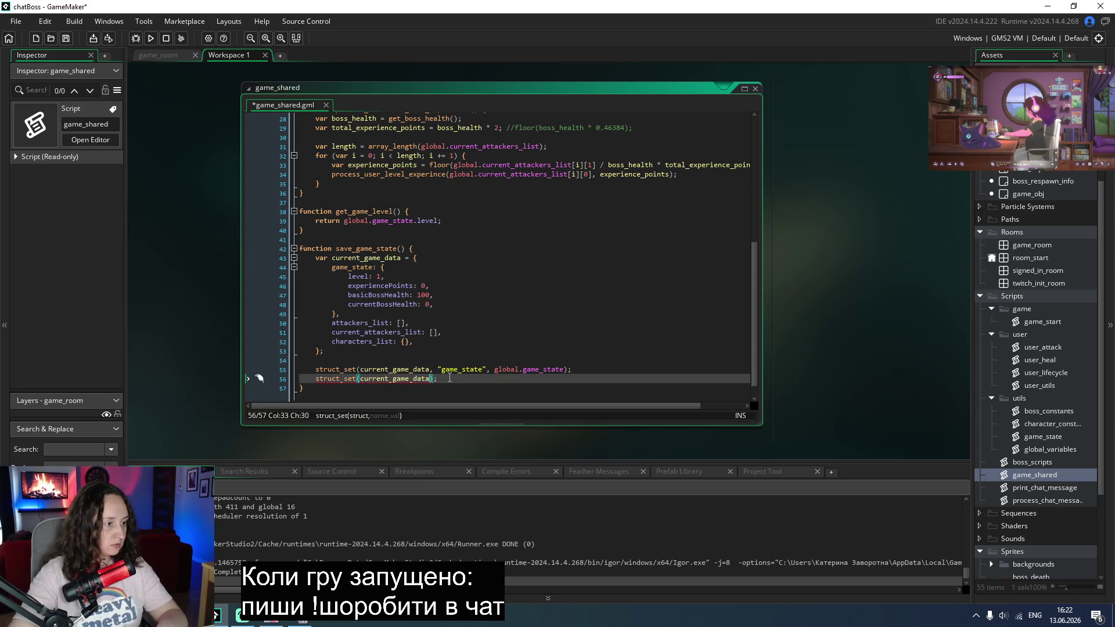
text(, "")
key(Left)
double_click(364, 321)
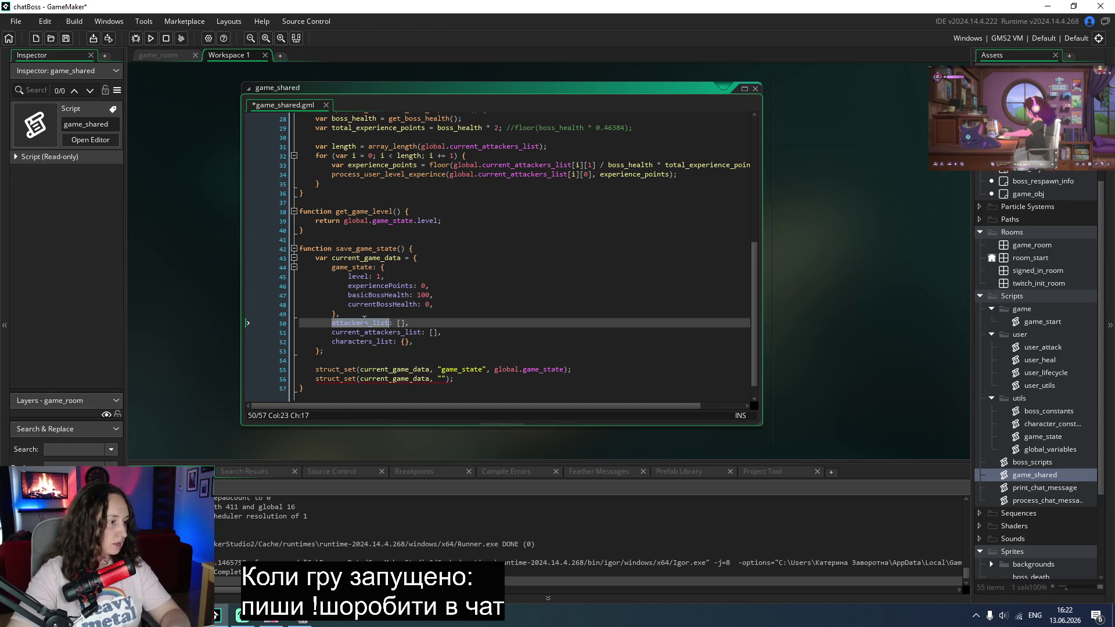
click(444, 379)
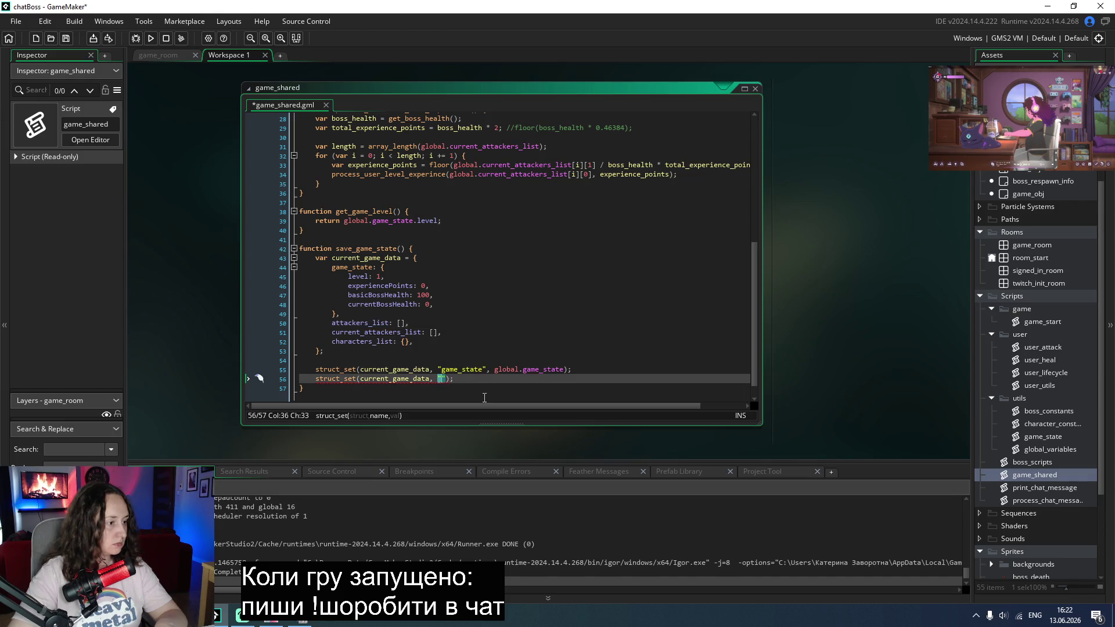
key(ctrl+v)
key(Right)
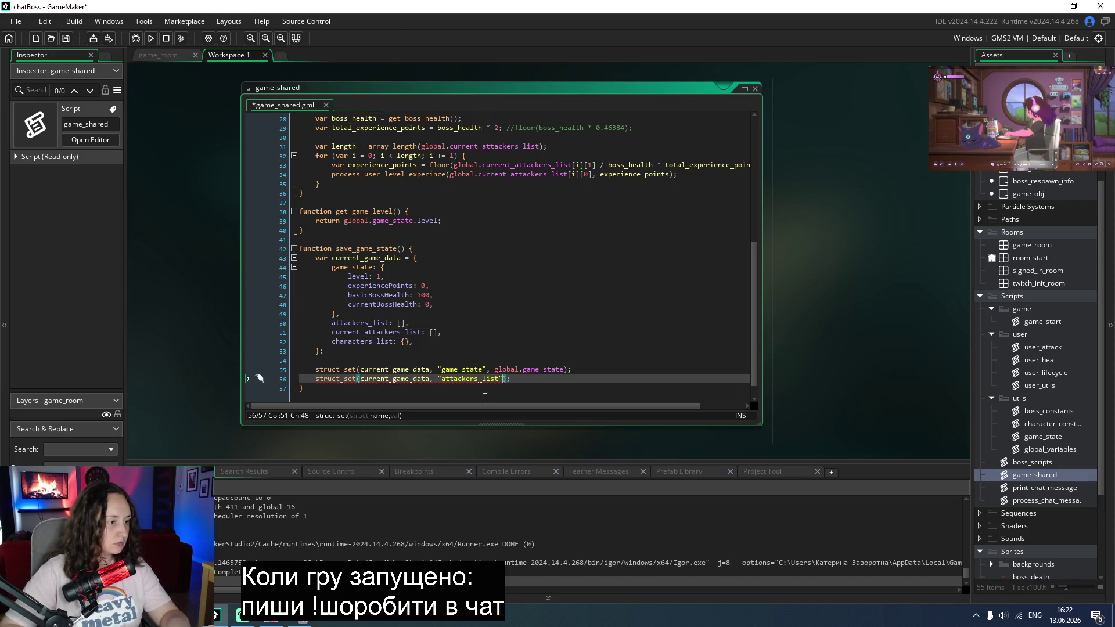
text(, global.)
key(Down)
key(Return)
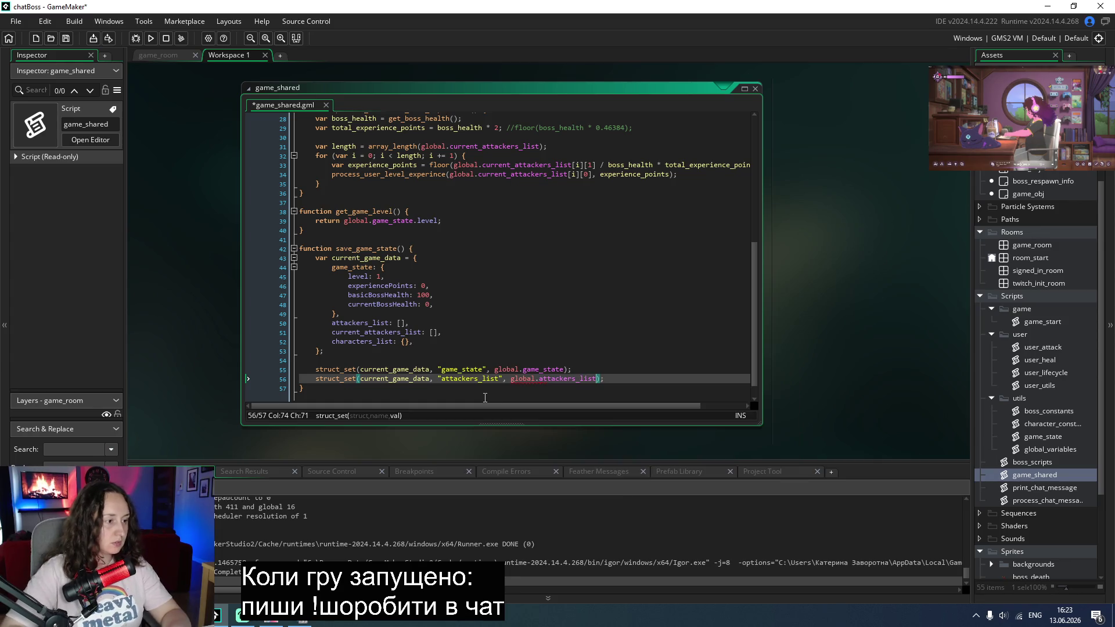
Step: Duplicate the attackers_list struct_set line onto line 57
key(shift+Home)
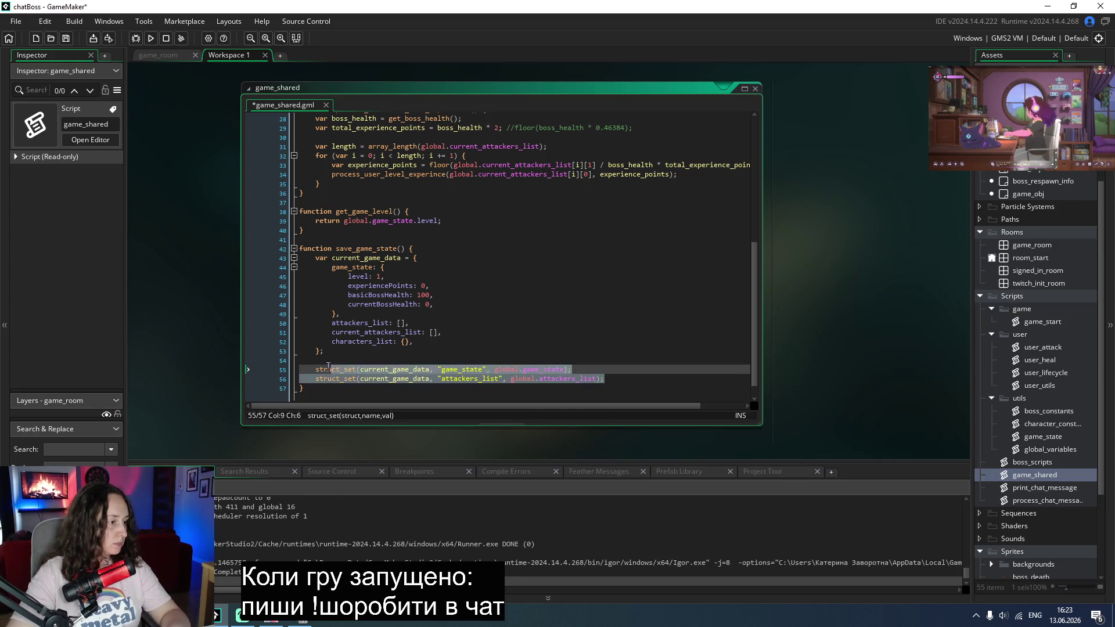
key(ctrl+c)
key(End)
key(Return)
key(ctrl+v)
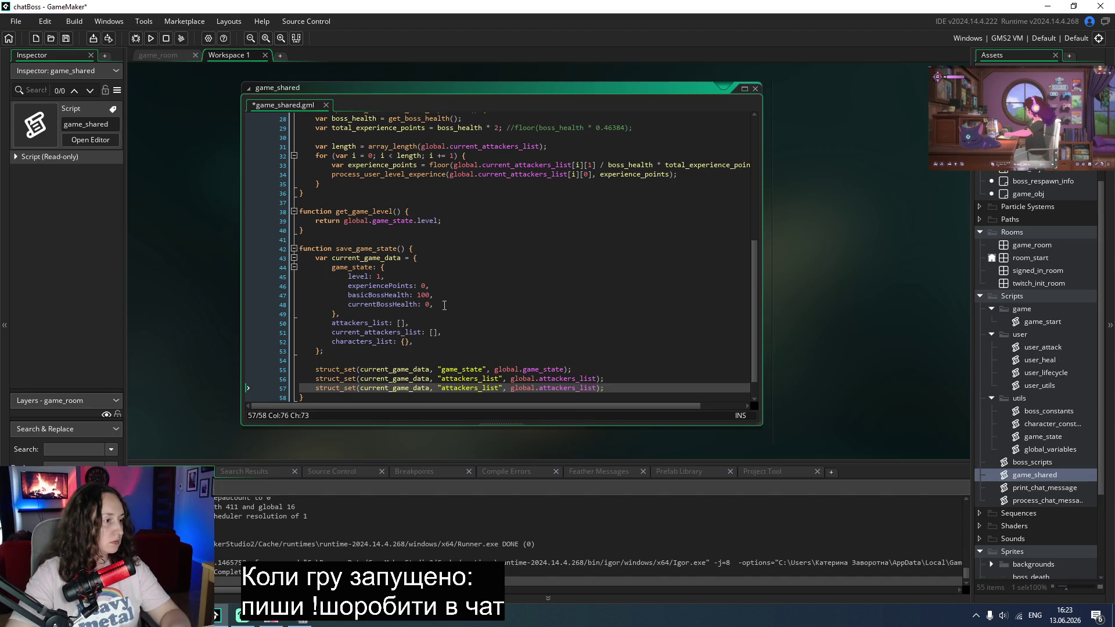
drag(444, 306, 349, 308)
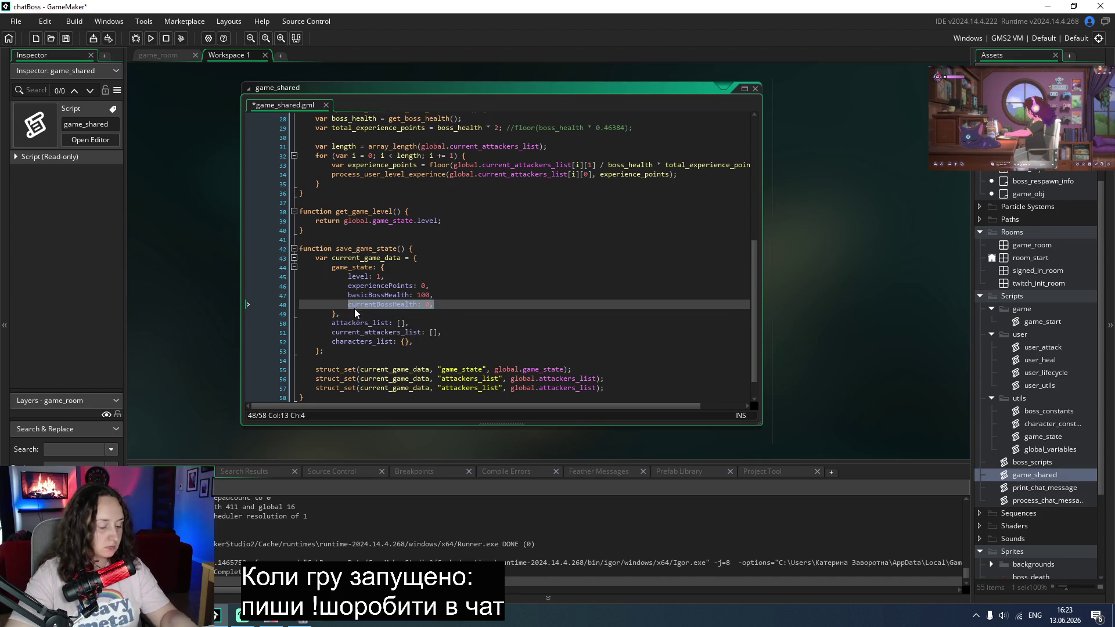
Step: In game_shared, move currentBossHealth: 0 after characters_list and remove the empty line left behind
key(ctrl+x)
key(Down)
key(Down)
key(Down)
key(End)
key(Return)
key(ctrl+v)
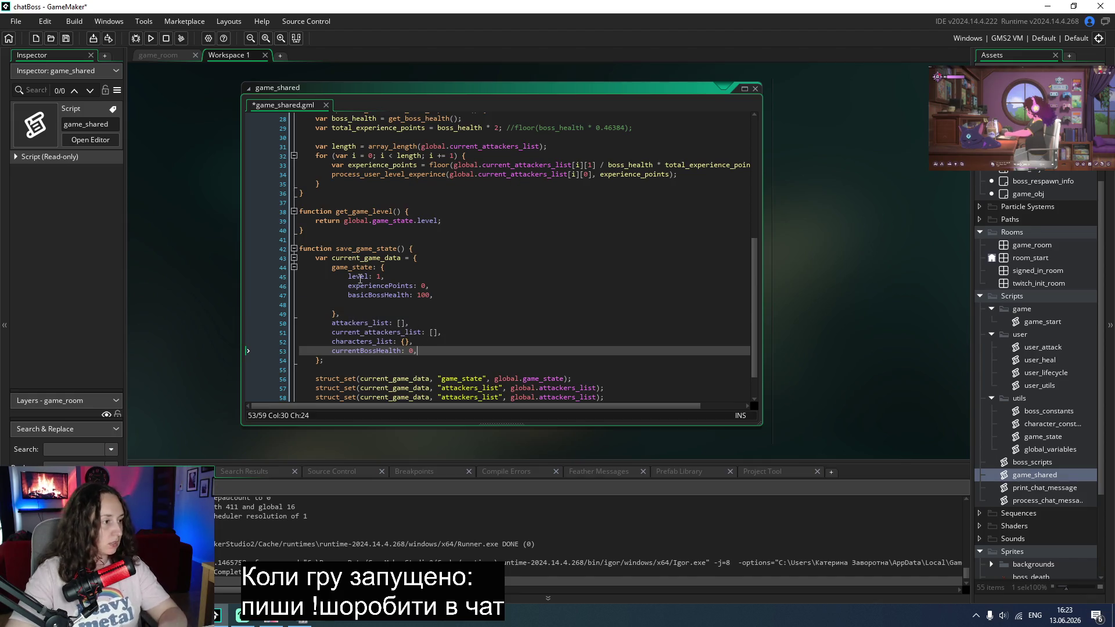
click(338, 302)
key(BackSpace)
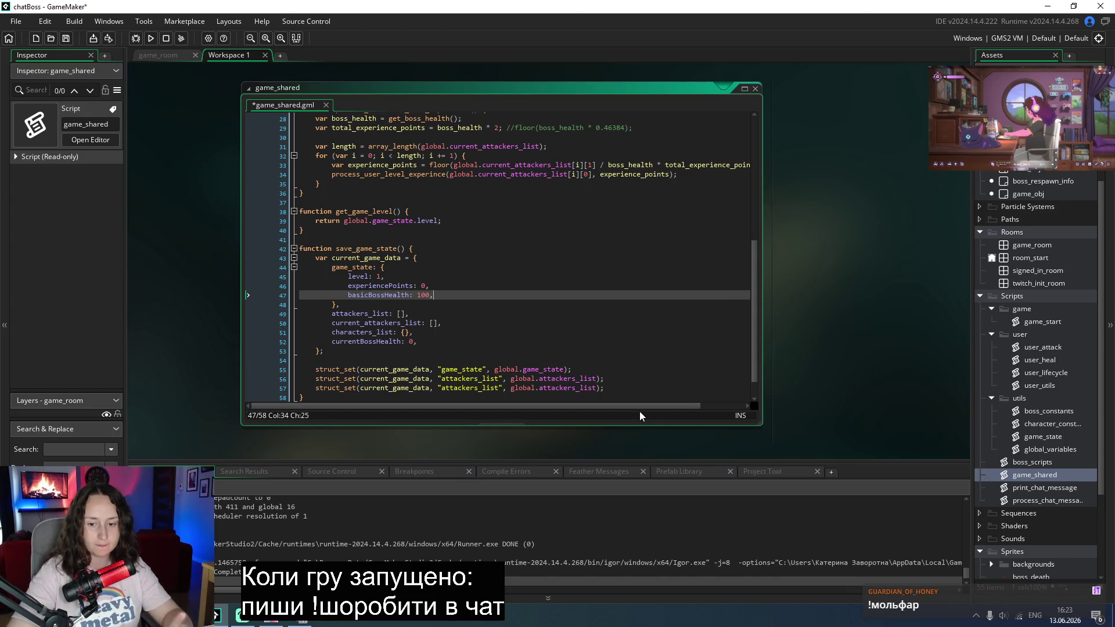
Step: Make the same move in the game_state script, save it, and return to game_shared
click(1044, 437)
double_click(1043, 436)
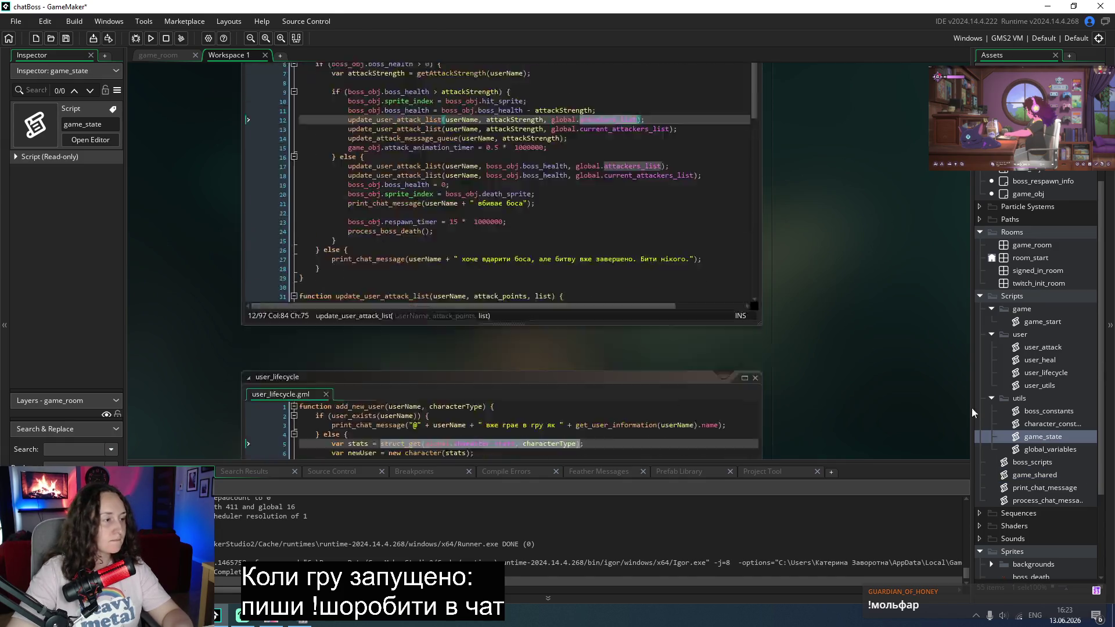
click(444, 166)
drag(423, 165, 330, 162)
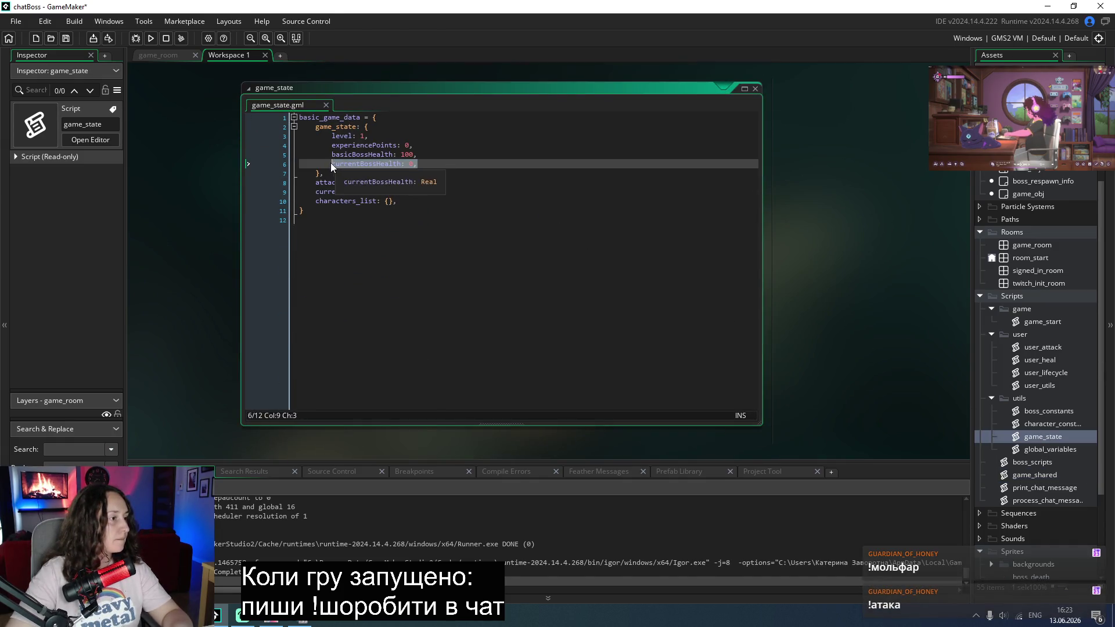
key(BackSpace)
key(BackSpace)
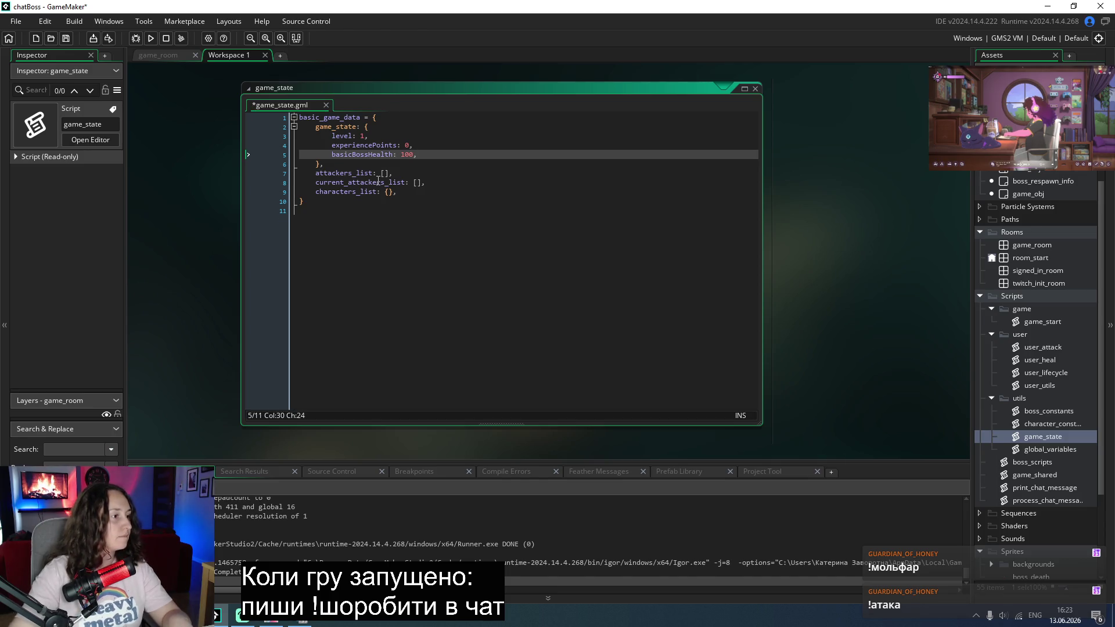
click(423, 192)
key(Return)
key(ctrl+v)
key(ctrl+s)
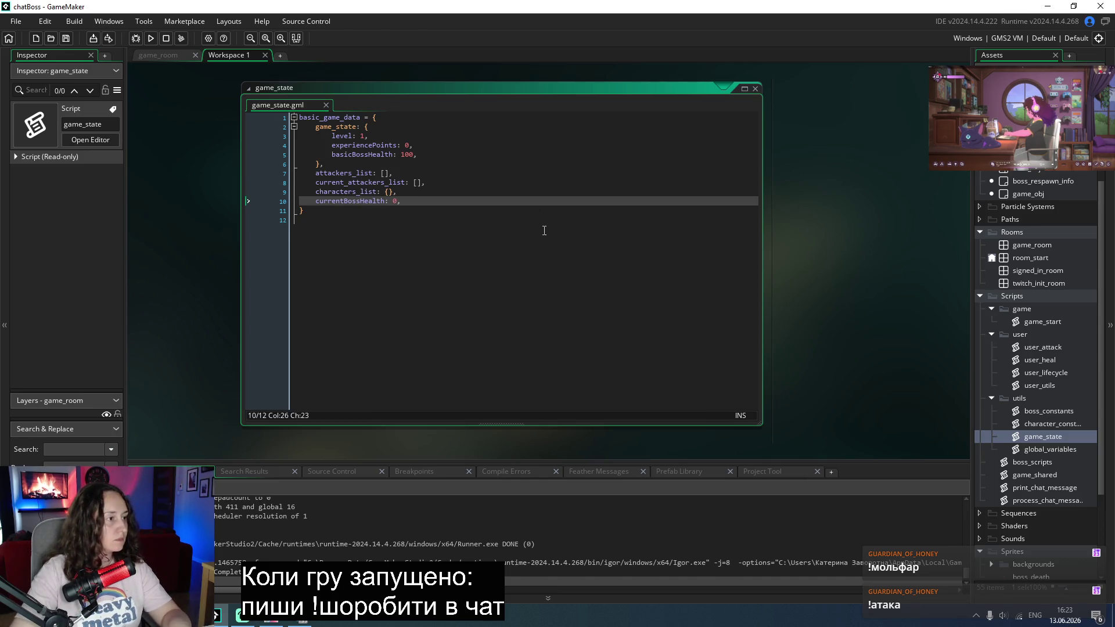
double_click(1044, 474)
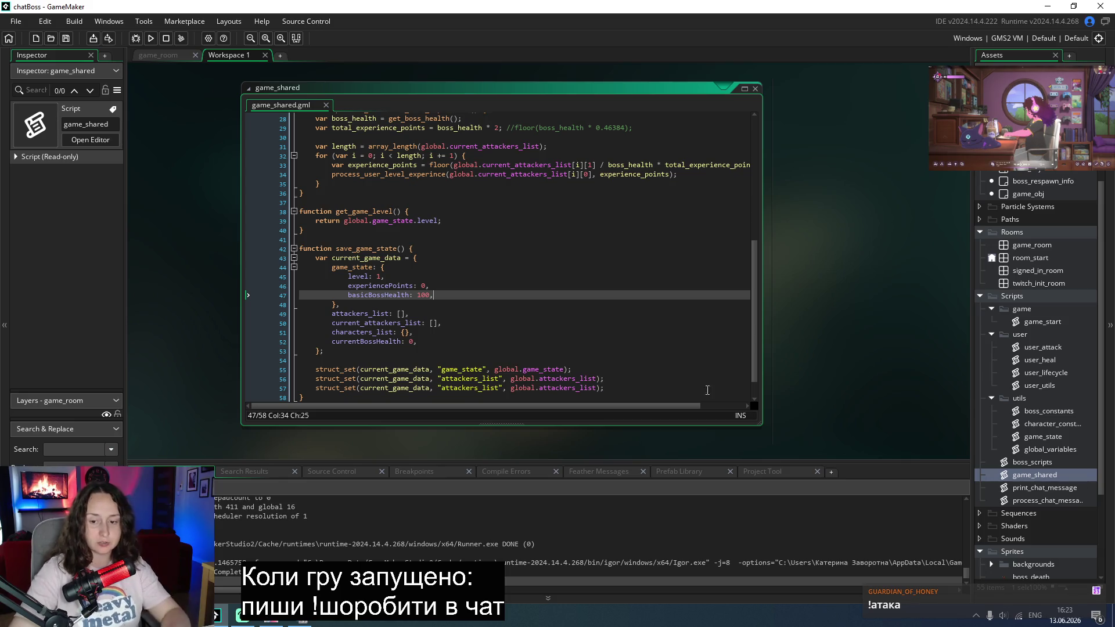
scroll(441, 326, down, 1)
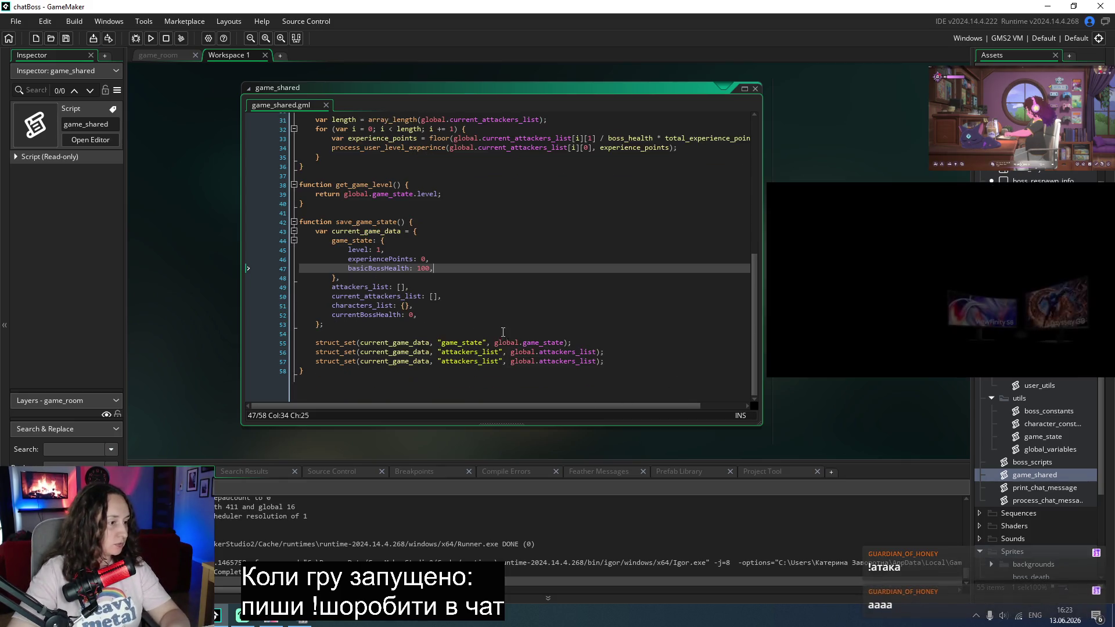
Step: Change the struct_set line 57 to store global.current_attackers_list under a "current_attackers_list" key
click(448, 387)
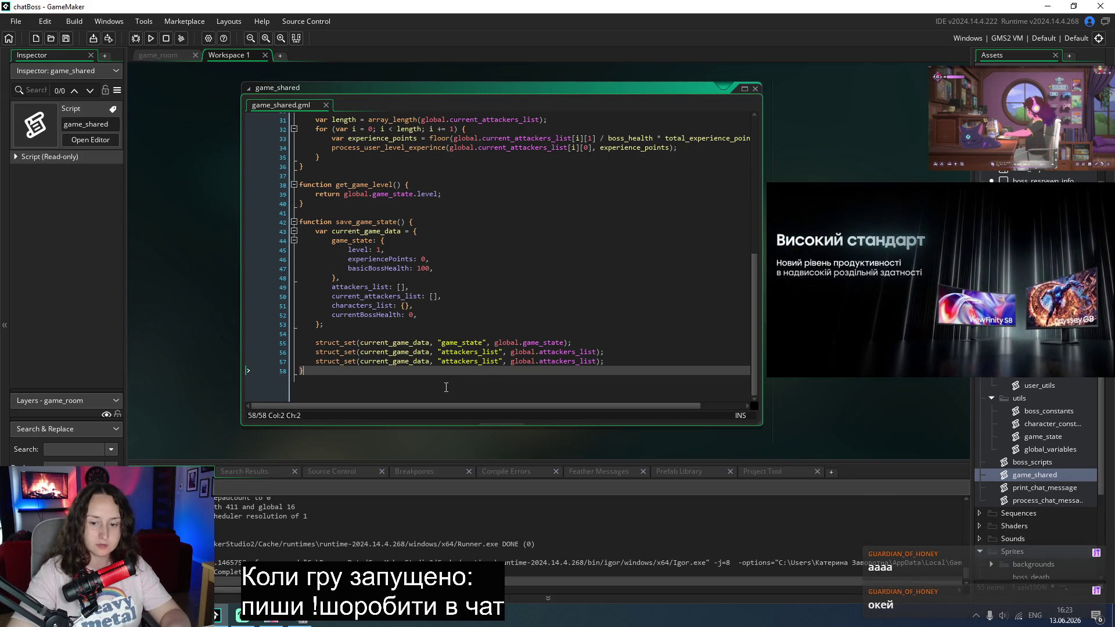
click(632, 339)
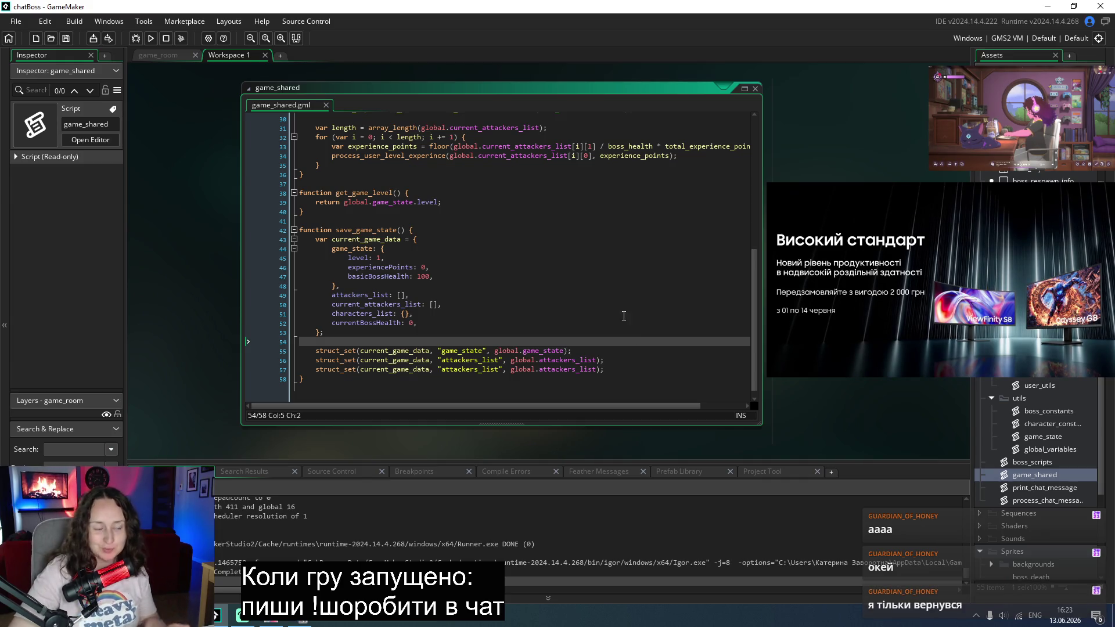
double_click(357, 304)
key(ctrl+c)
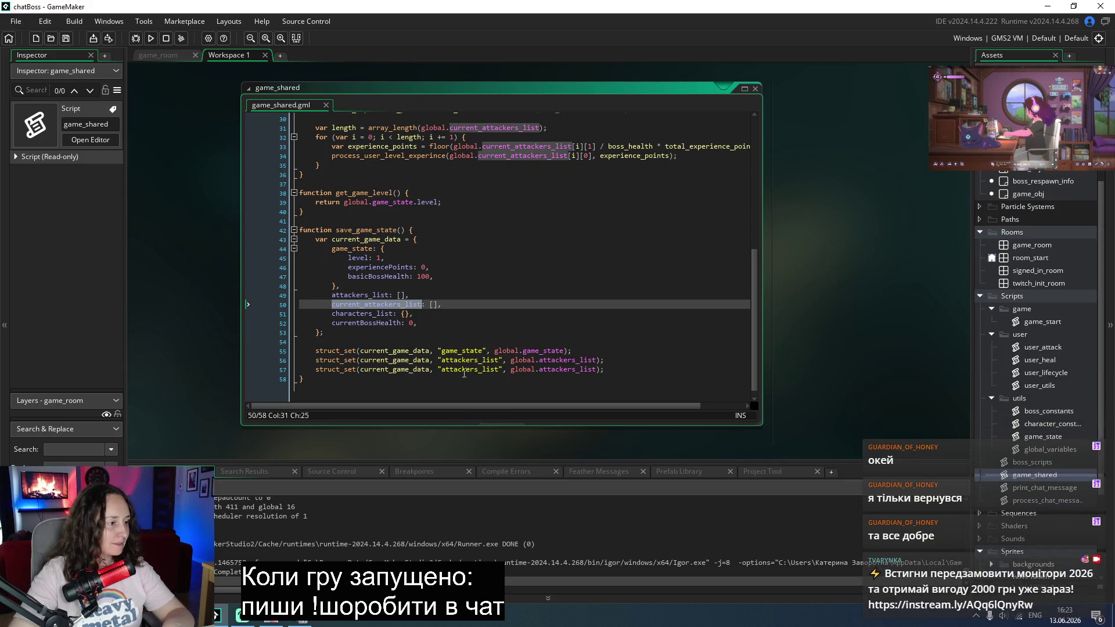
double_click(465, 369)
key(ctrl+v)
double_click(601, 369)
key(ctrl+v)
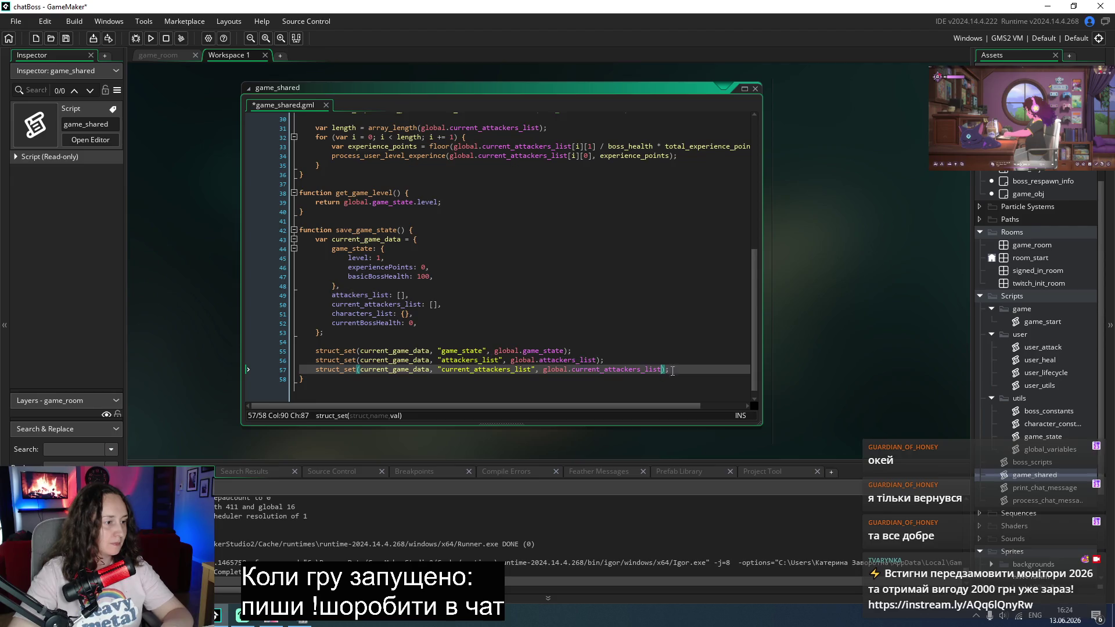
drag(670, 370, 316, 370)
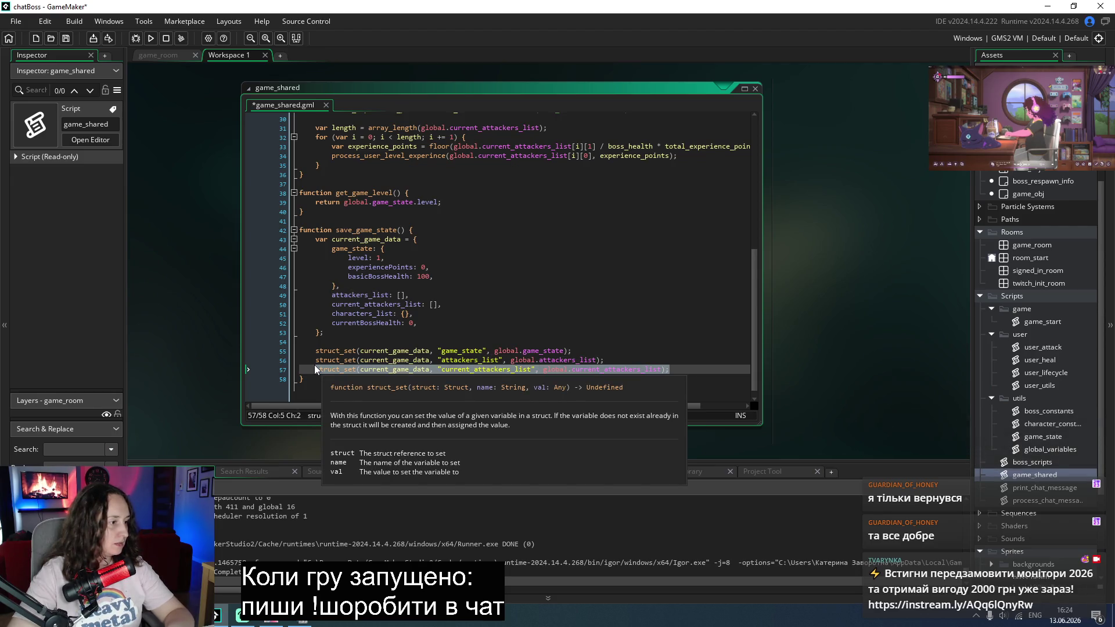
click(702, 370)
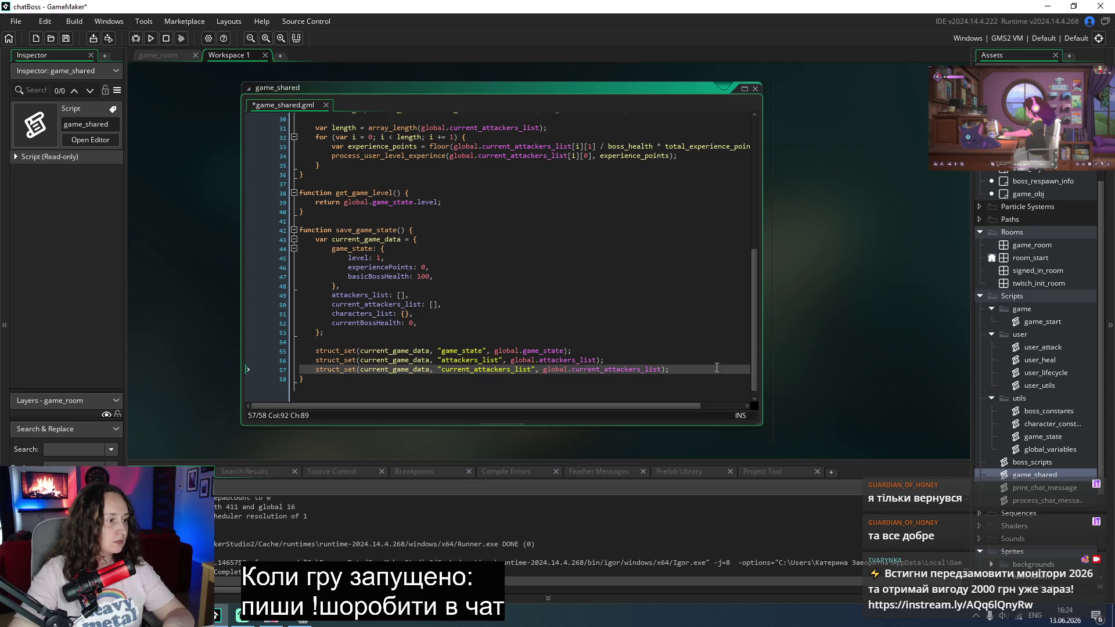
Step: Duplicate that line into line 58, storing global.characters_list under "characters_list"
key(ctrl+d)
double_click(373, 317)
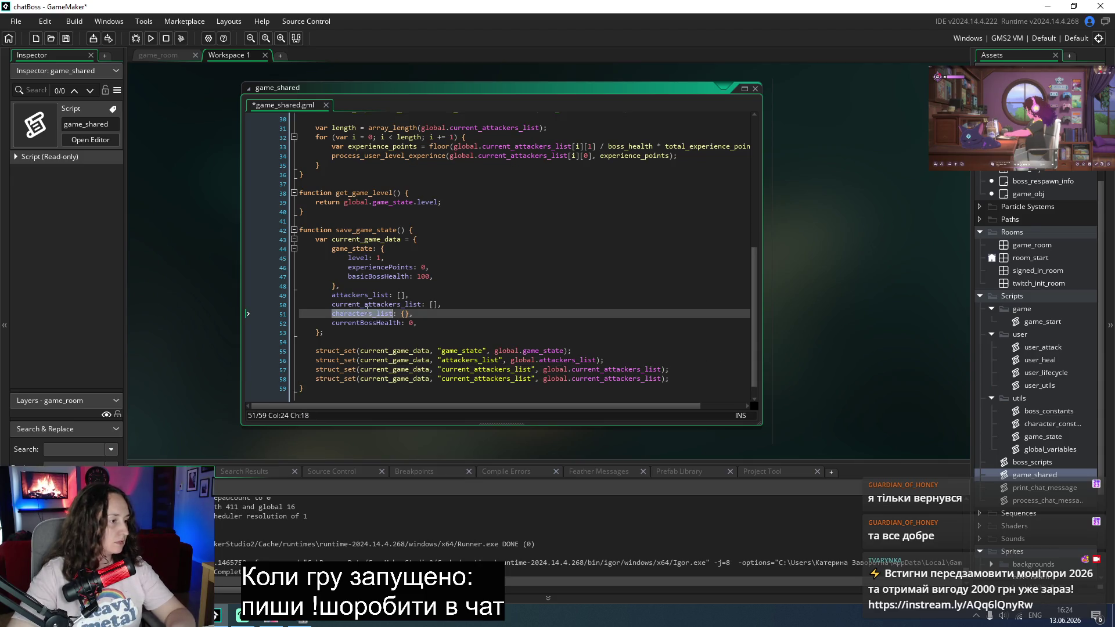
double_click(493, 379)
key(ctrl+v)
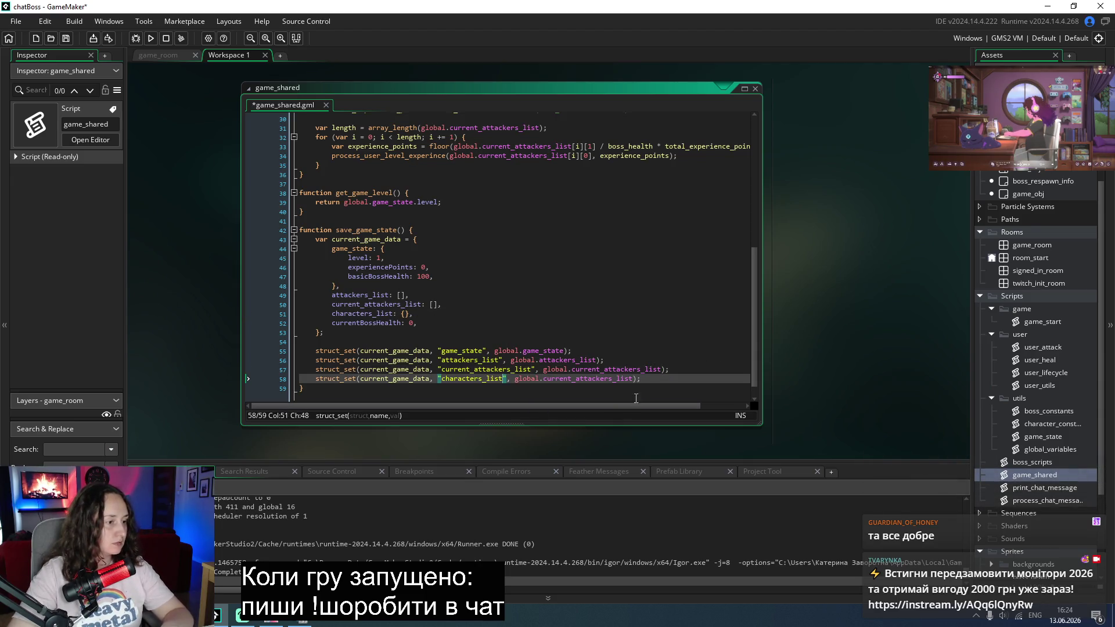
double_click(615, 379)
key(ctrl+v)
key(End)
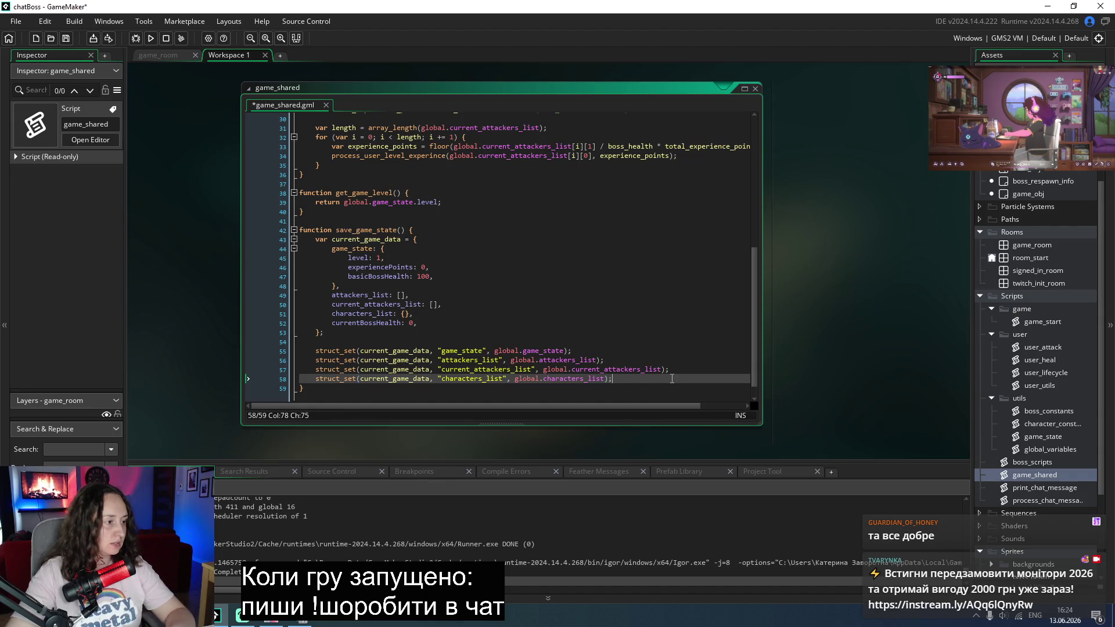
key(Return)
Step: Add line 59 with a "currentBossHealth" key, still passing global.characters_list as the value
drag(672, 379, 314, 378)
key(ctrl+c)
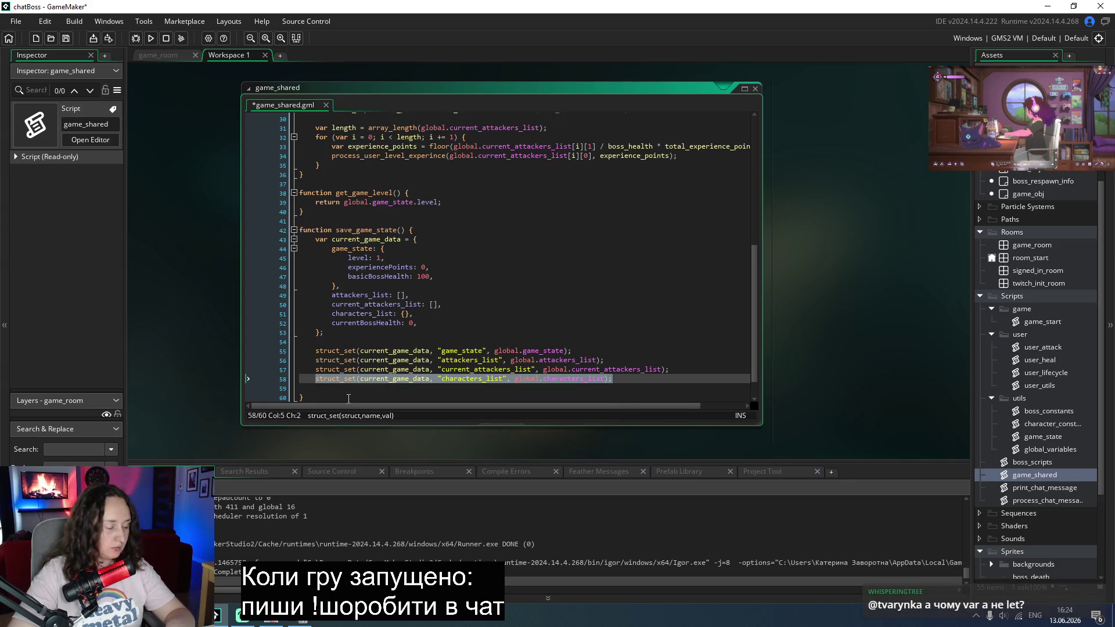
key(Down)
key(ctrl+v)
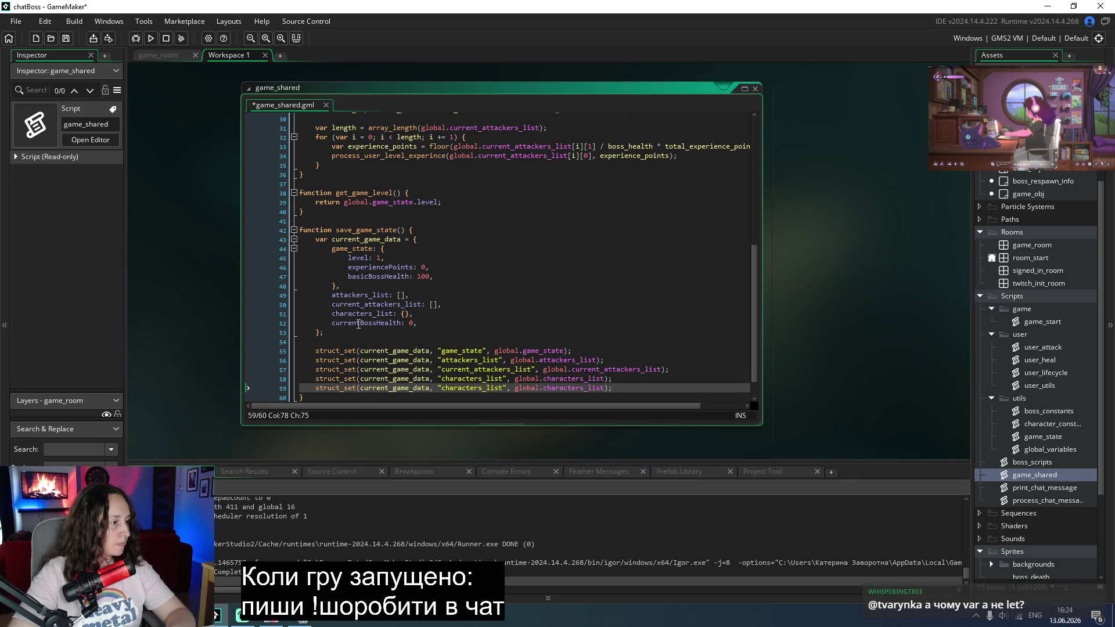
double_click(360, 323)
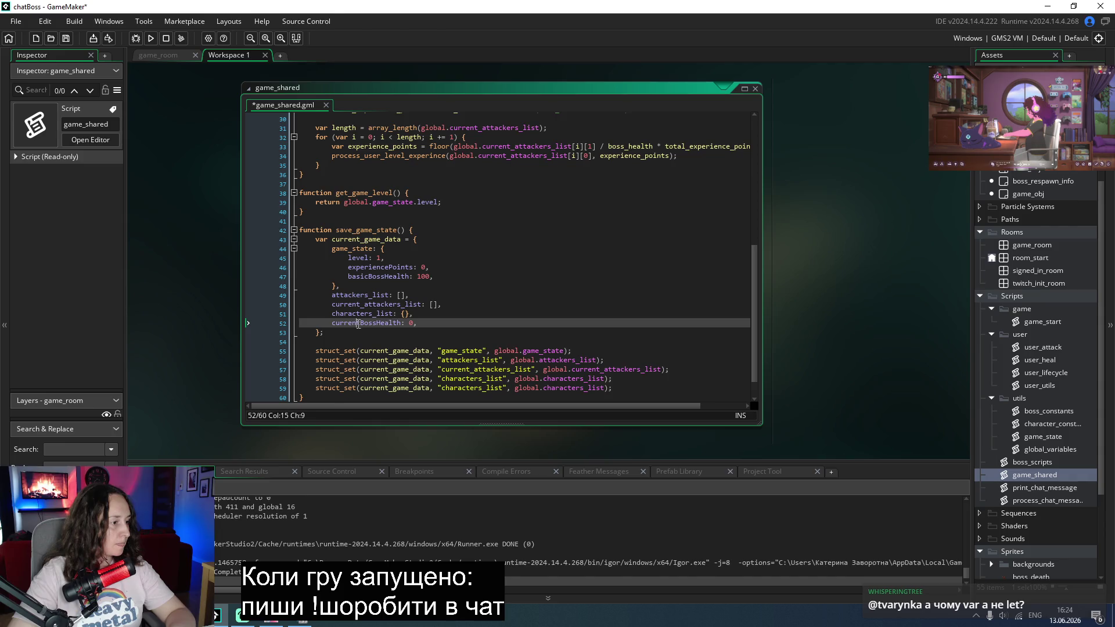
key(ctrl+c)
double_click(478, 388)
key(ctrl+v)
click(611, 387)
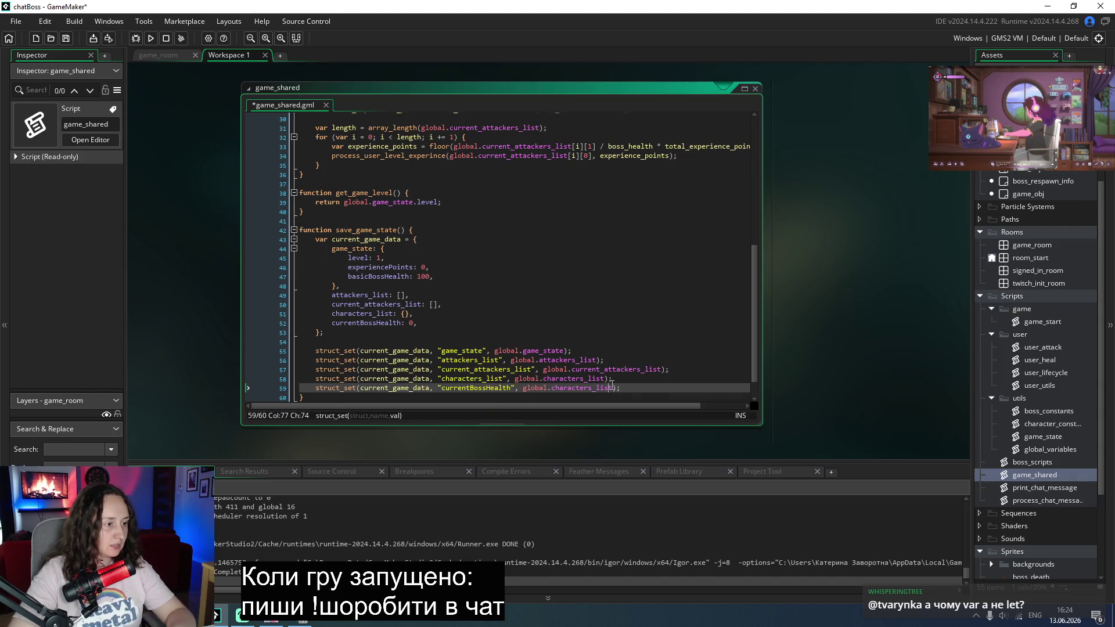
drag(611, 387, 524, 388)
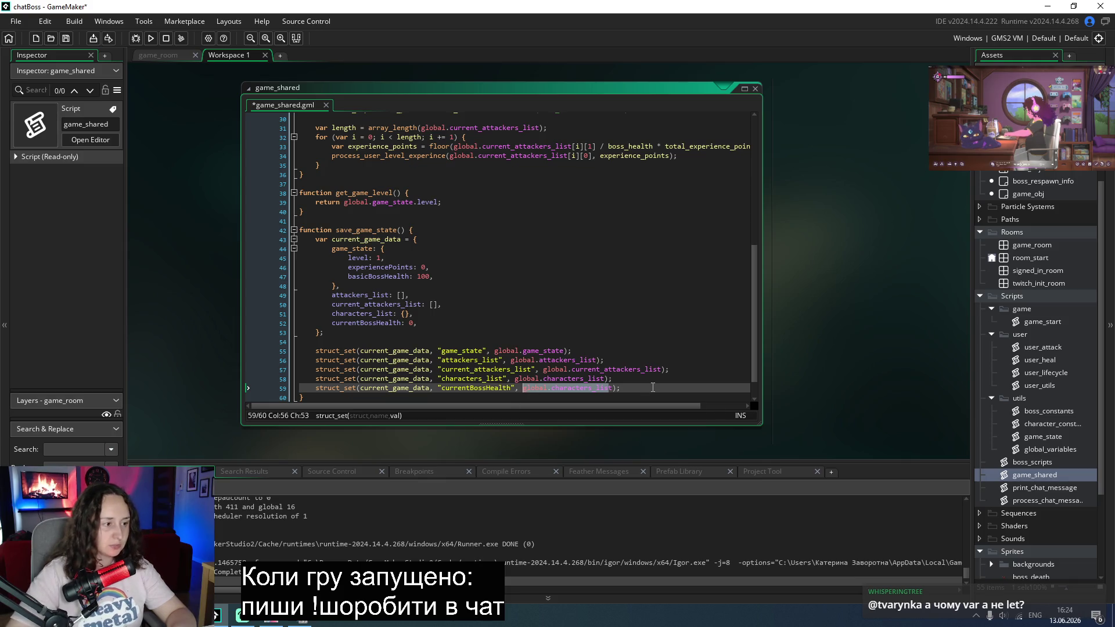
click(1054, 411)
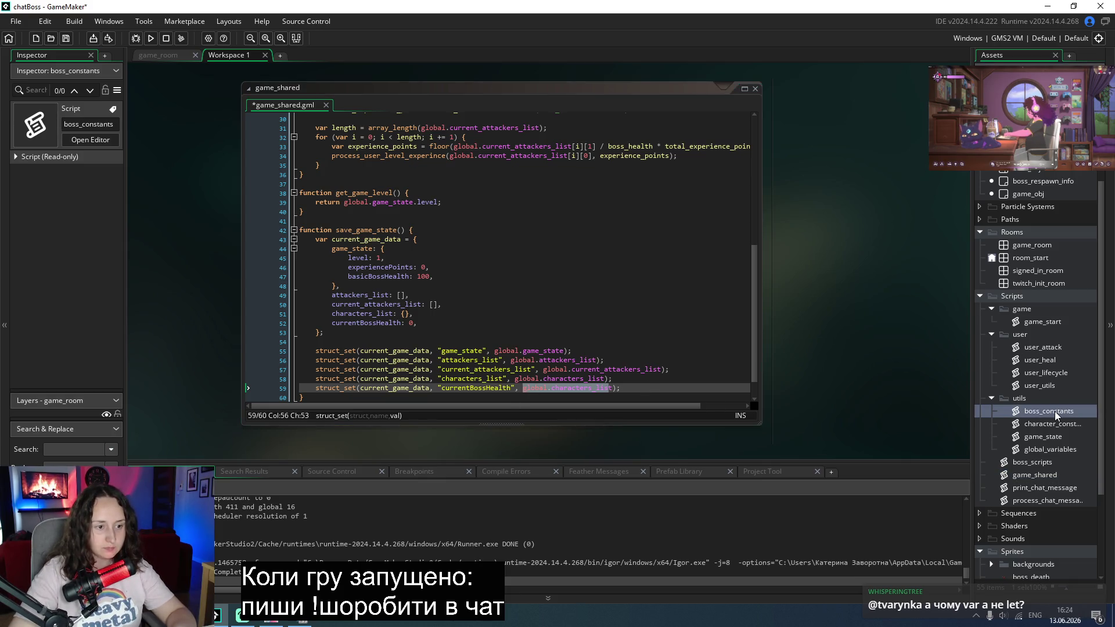
Step: Check the get_boss_health function in boss_scripts, then return to line 59 in game_shared
double_click(1028, 465)
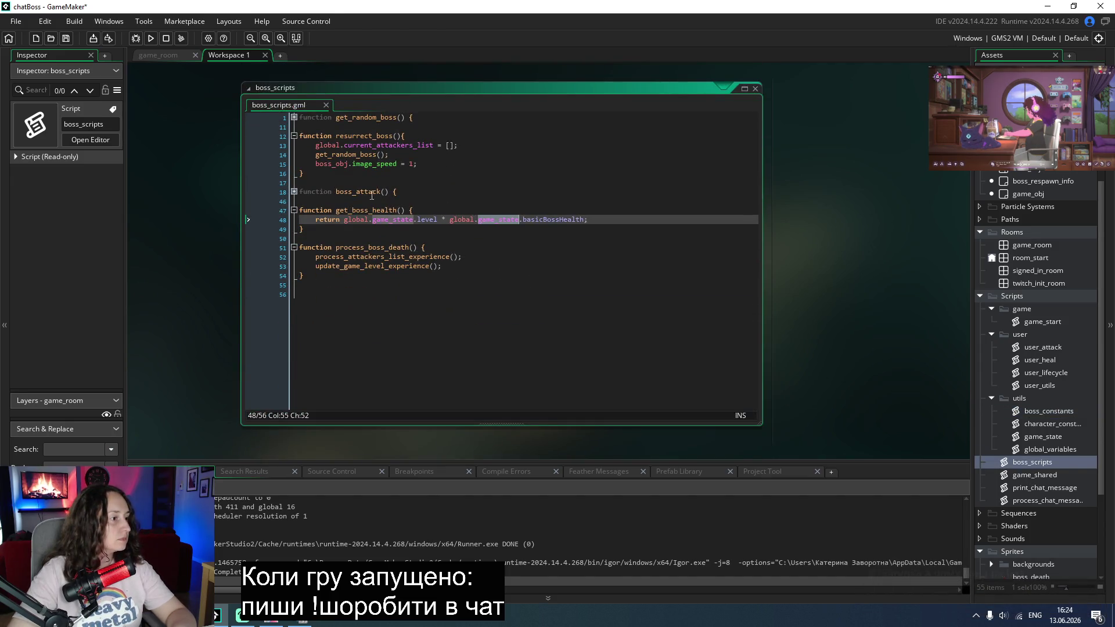
click(336, 213)
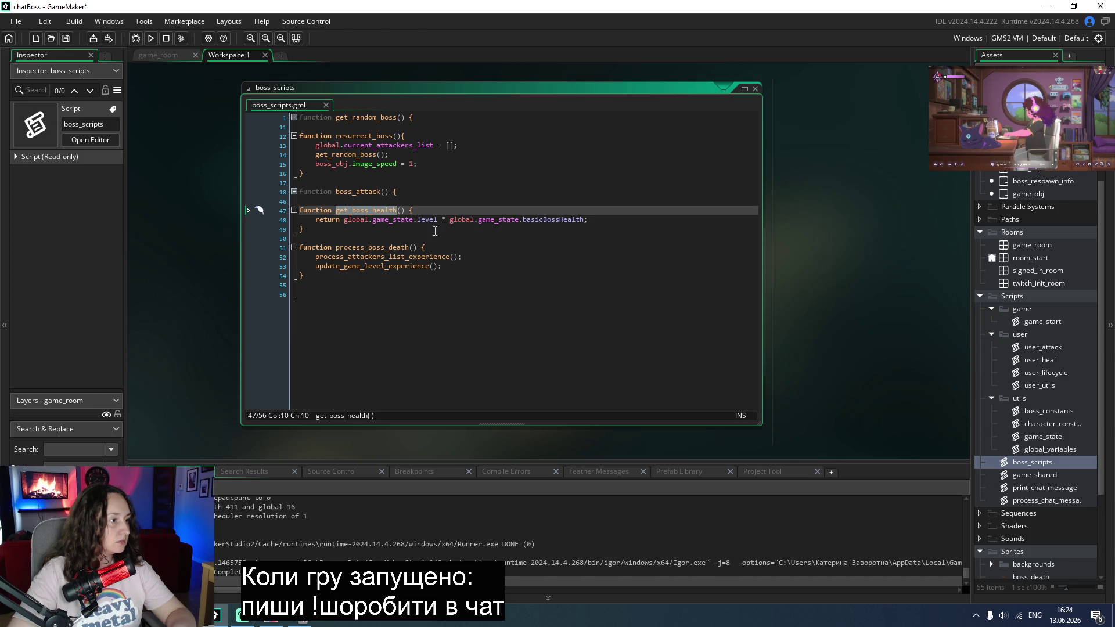
double_click(1035, 475)
click(613, 388)
click(606, 388)
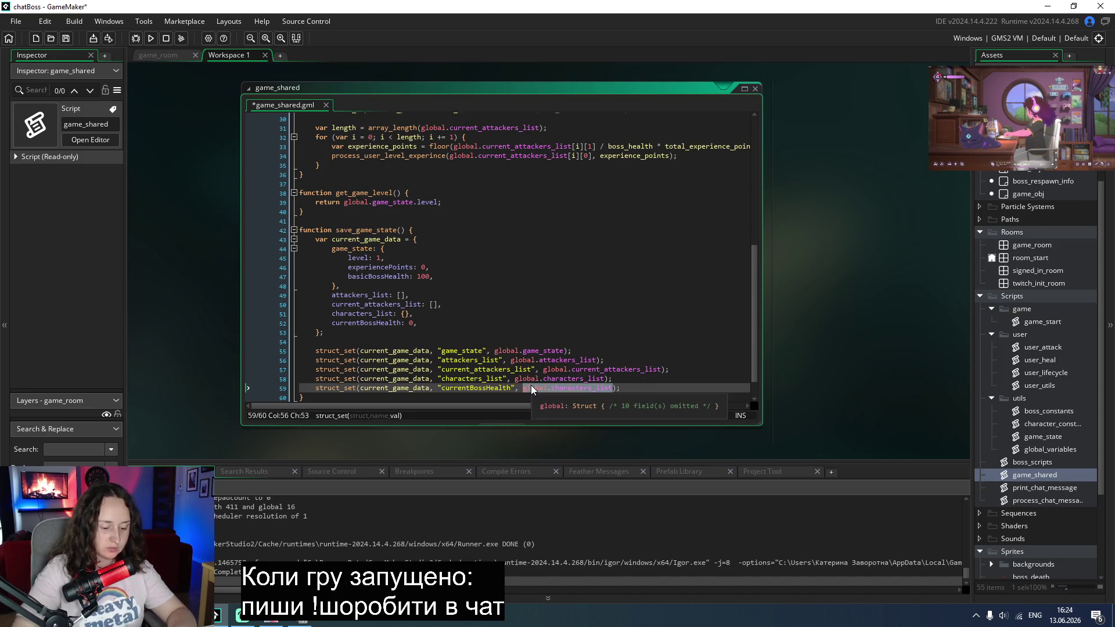
Step: Set the currentBossHealth value to boss_obj.boss_health and save game_shared
text(boss)
key(Down)
key(Down)
key(Down)
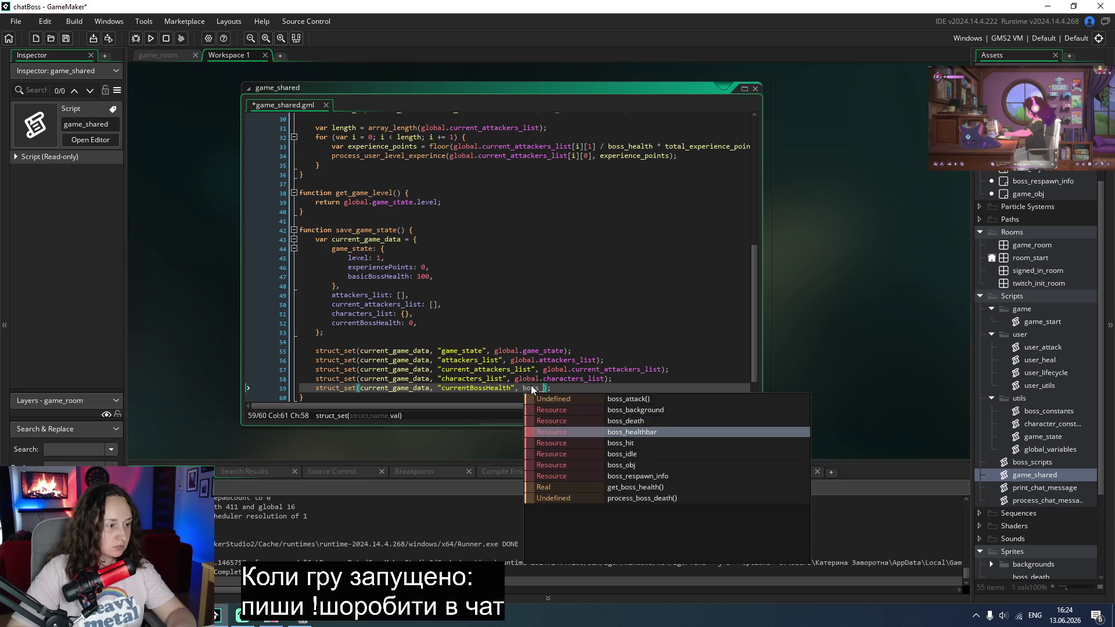
key(Return)
text(.)
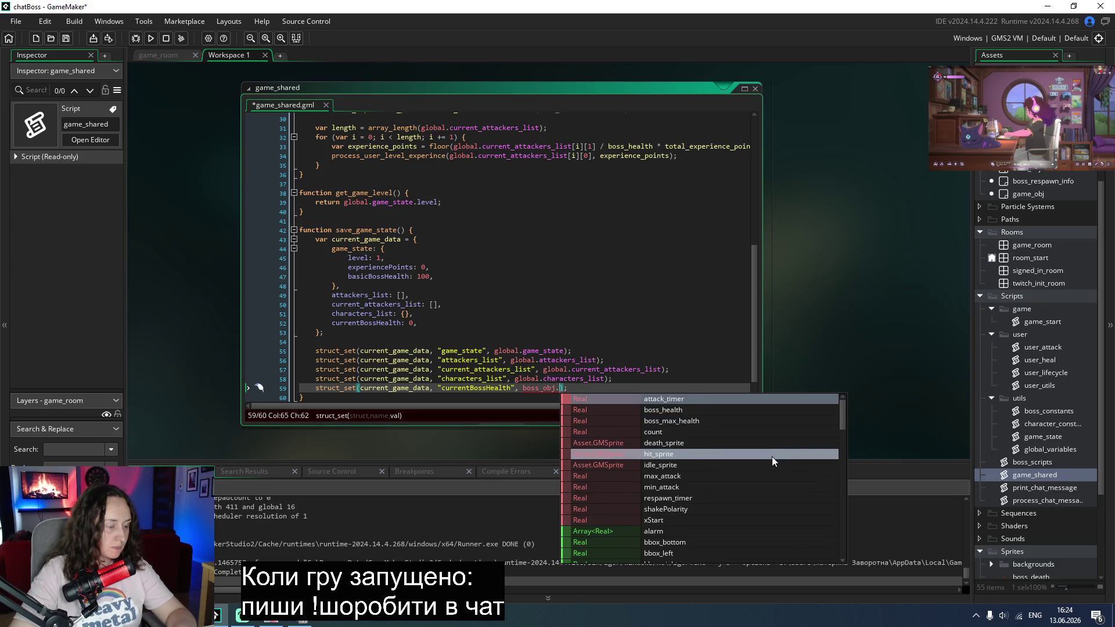
click(686, 413)
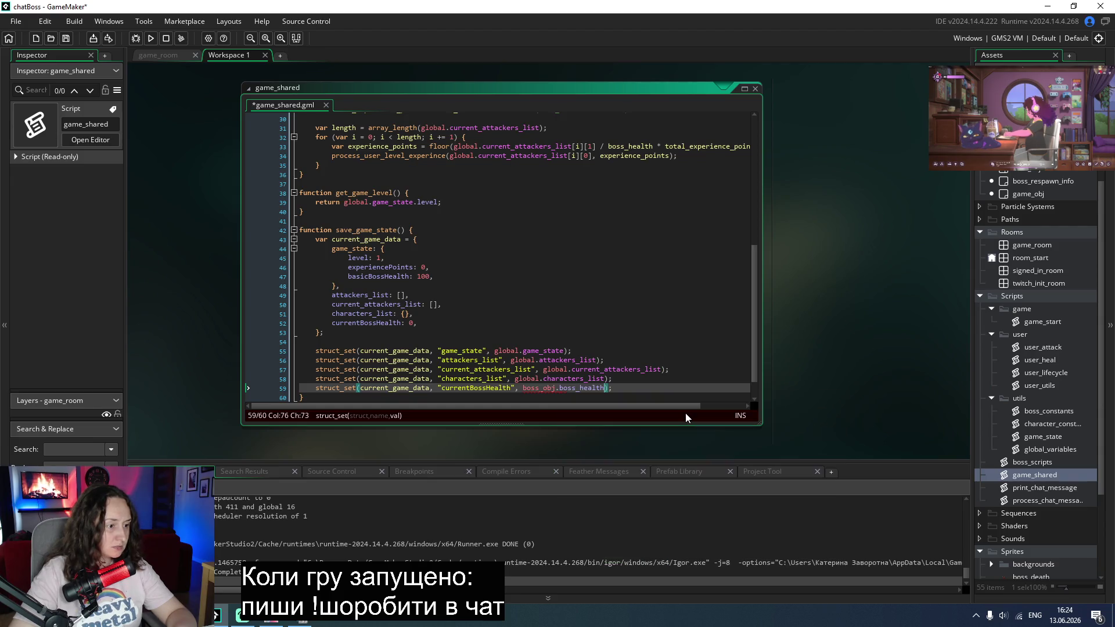
key(ctrl+s)
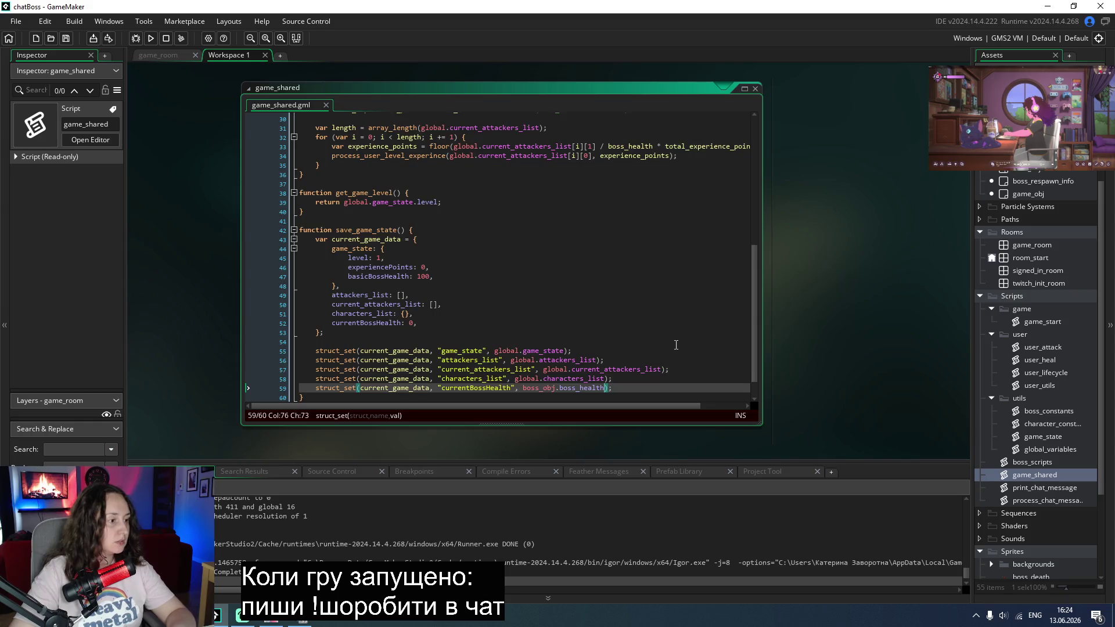
scroll(632, 362, down, 1)
click(633, 361)
scroll(632, 362, up, 1)
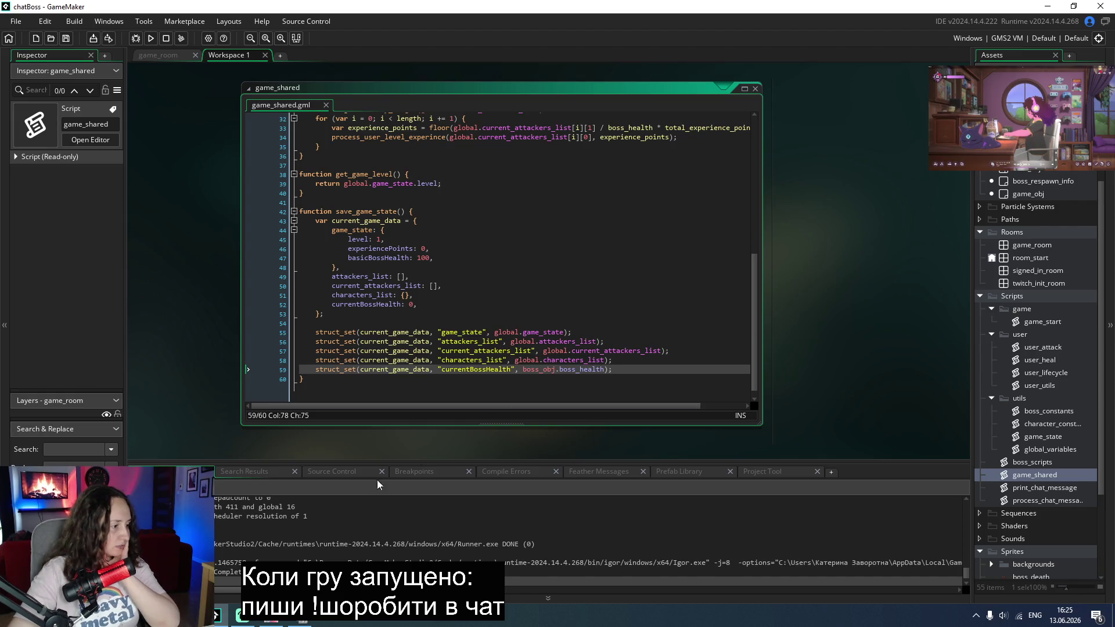
key(alt+Tab)
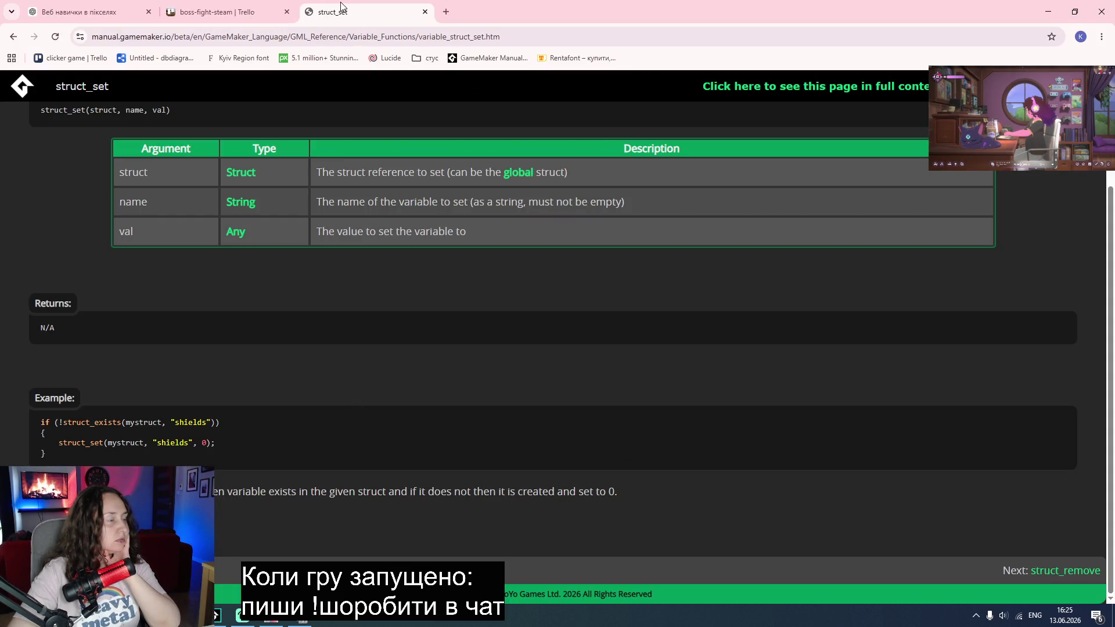
click(346, 38)
text(gamemaker create variable)
key(Return)
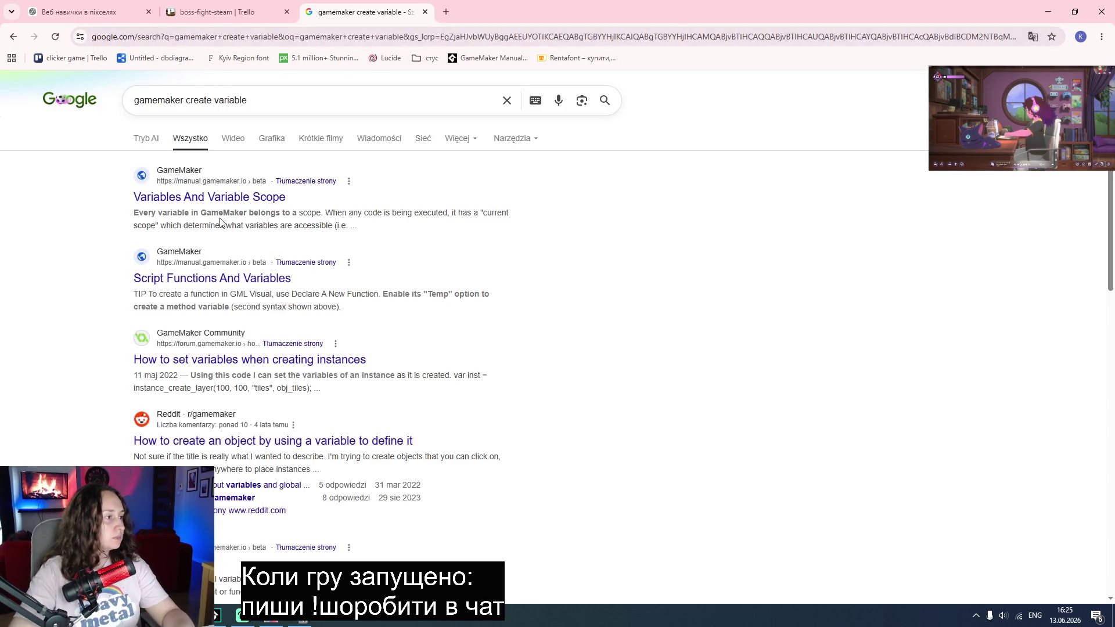
middle_click(216, 198)
click(498, 12)
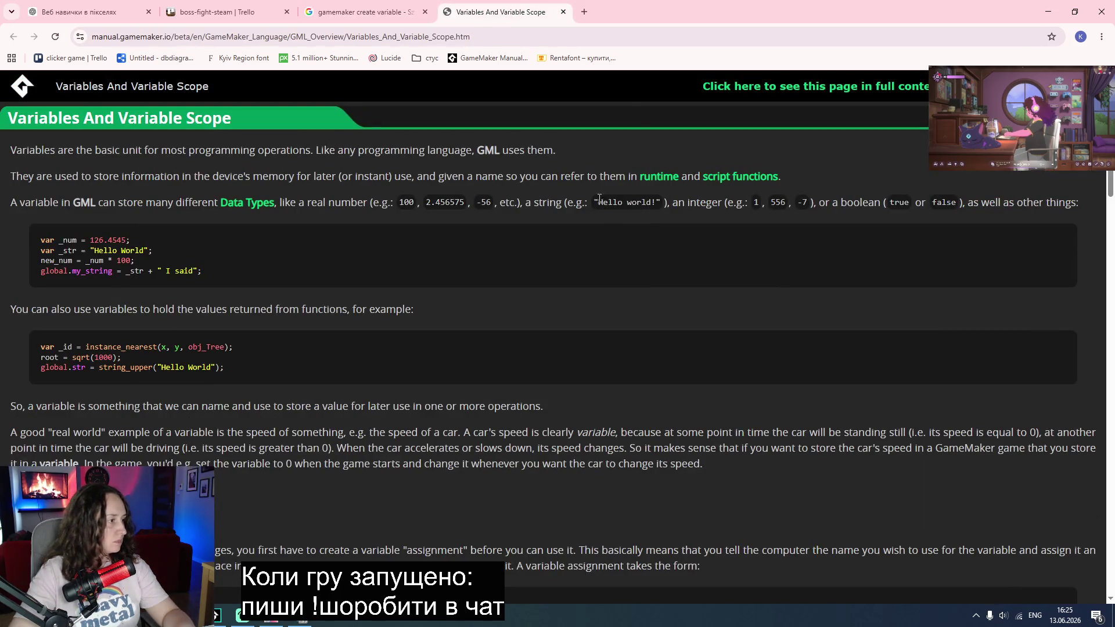
scroll(446, 257, down, 5)
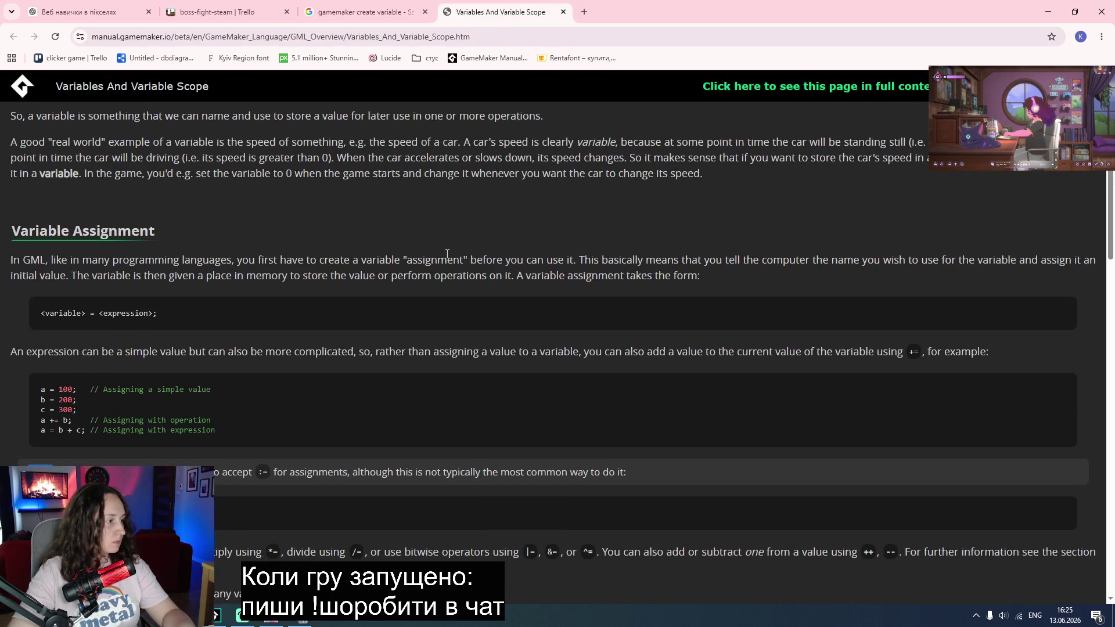
scroll(447, 253, down, 7)
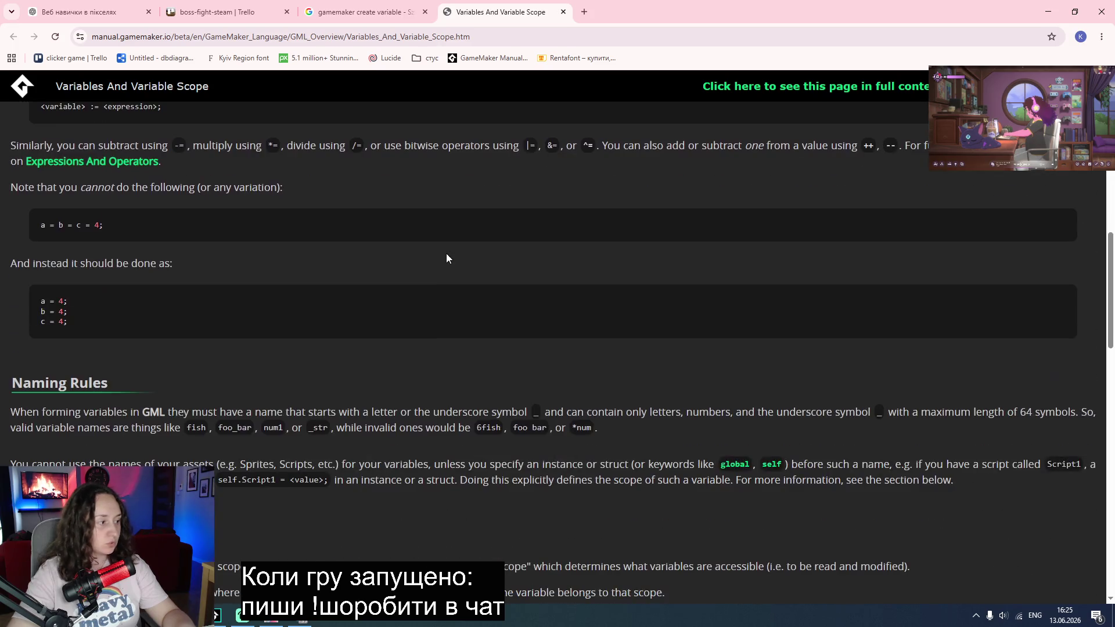
scroll(444, 253, down, 15)
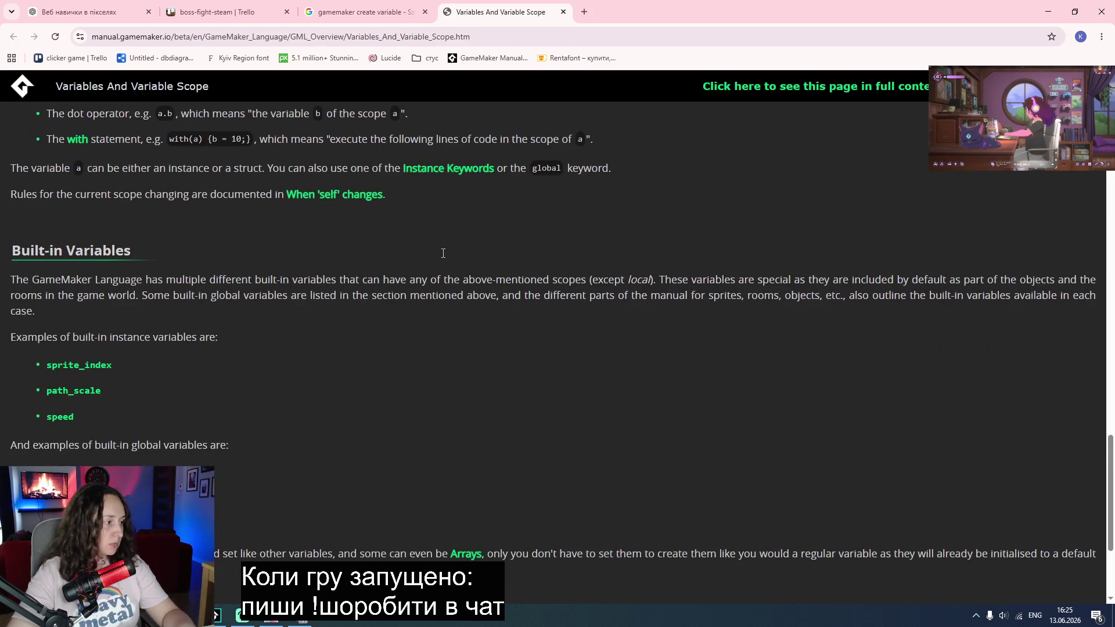
scroll(442, 257, down, 3)
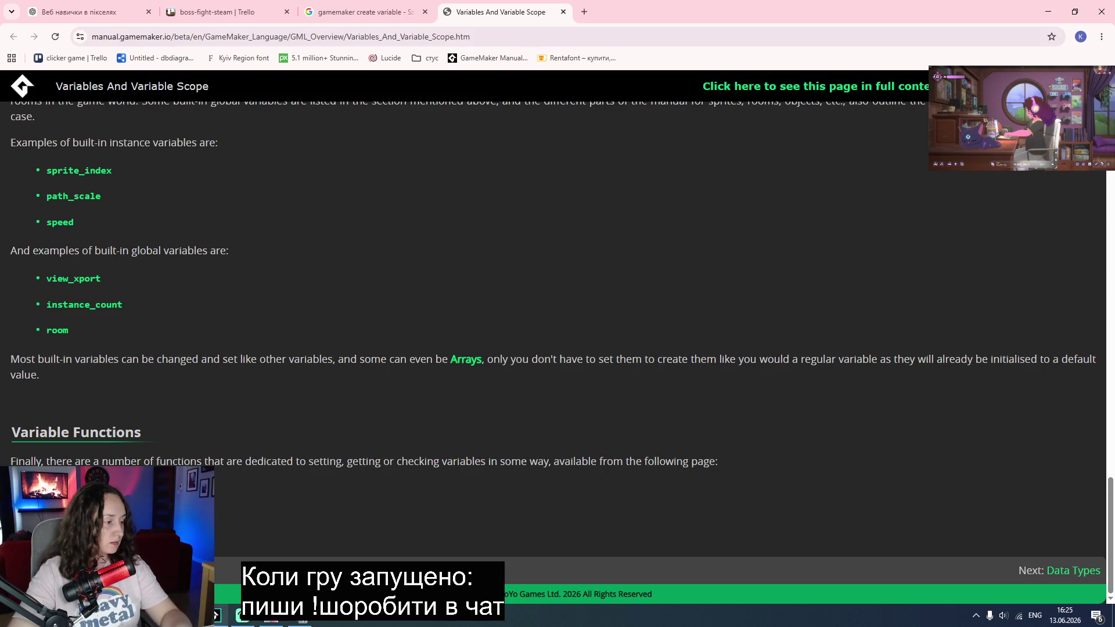
click(271, 616)
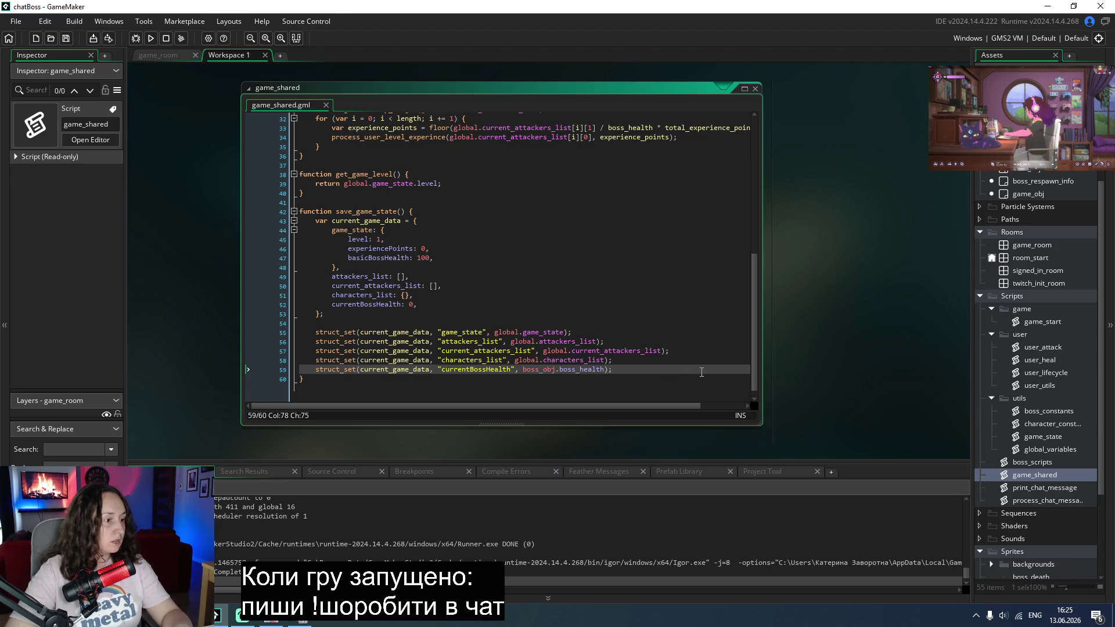
Step: Add blank lines after line 59 and start a new function after load_game_data in game_start
key(Return)
key(Return)
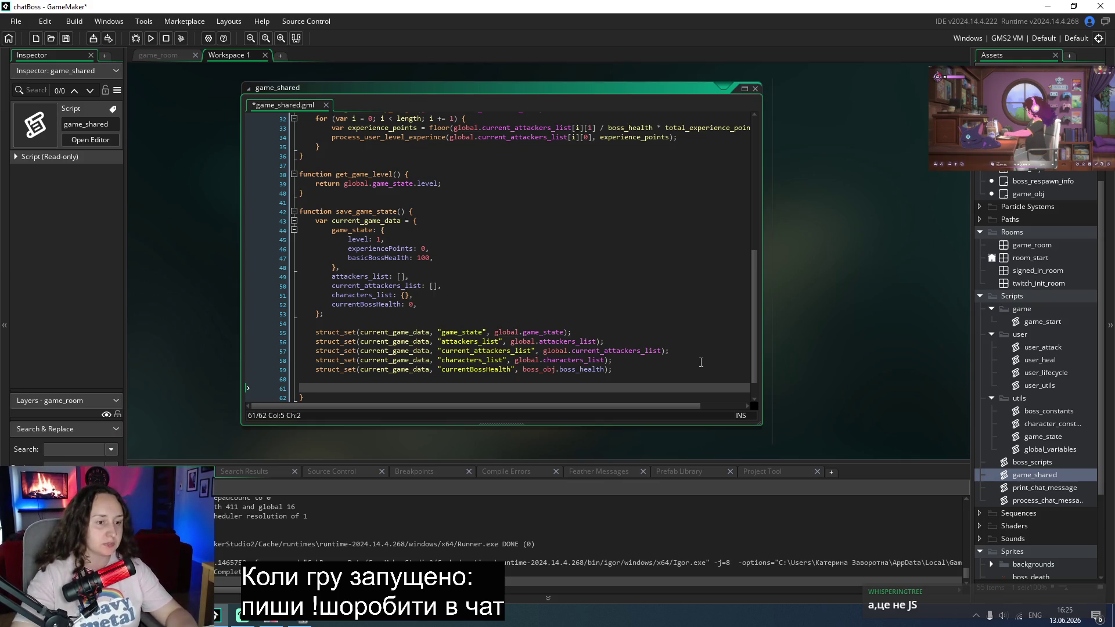
double_click(1039, 324)
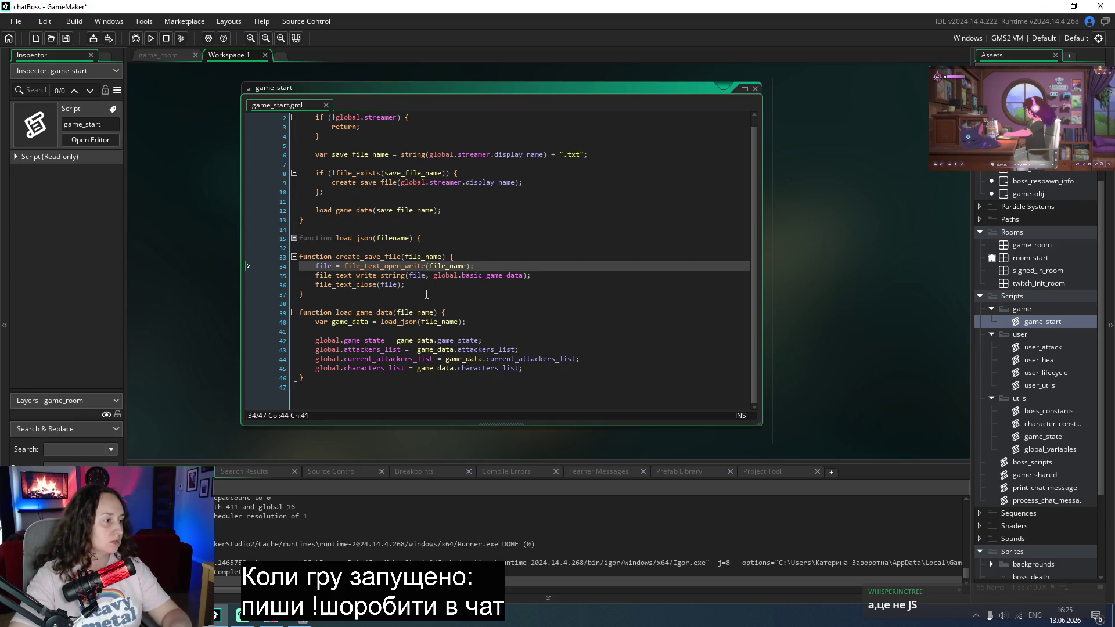
key(Return)
key(Return)
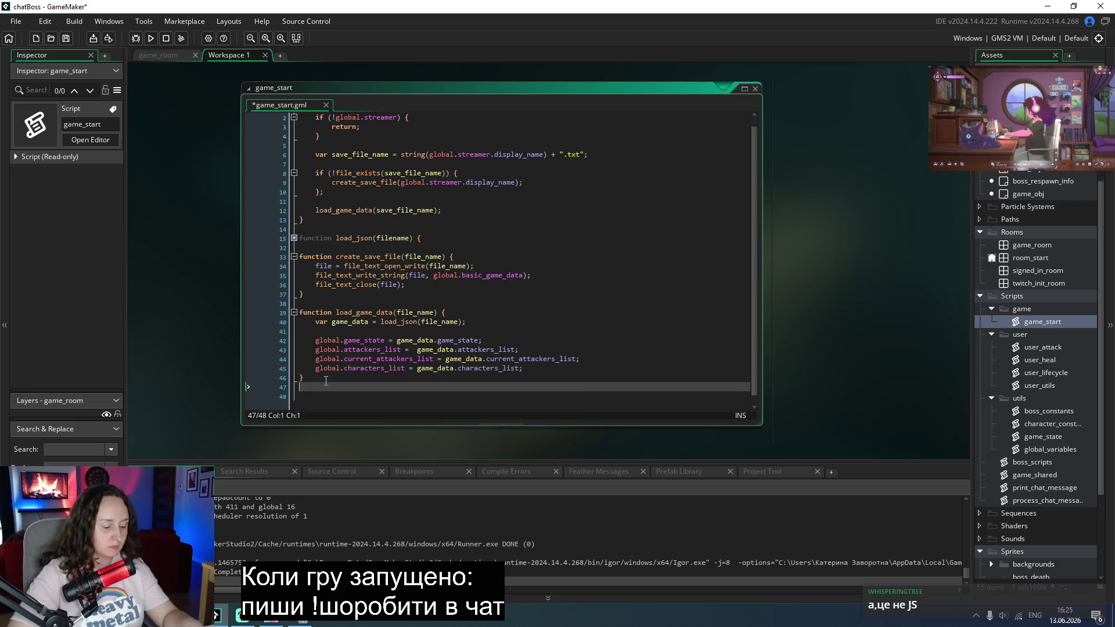
text(function)
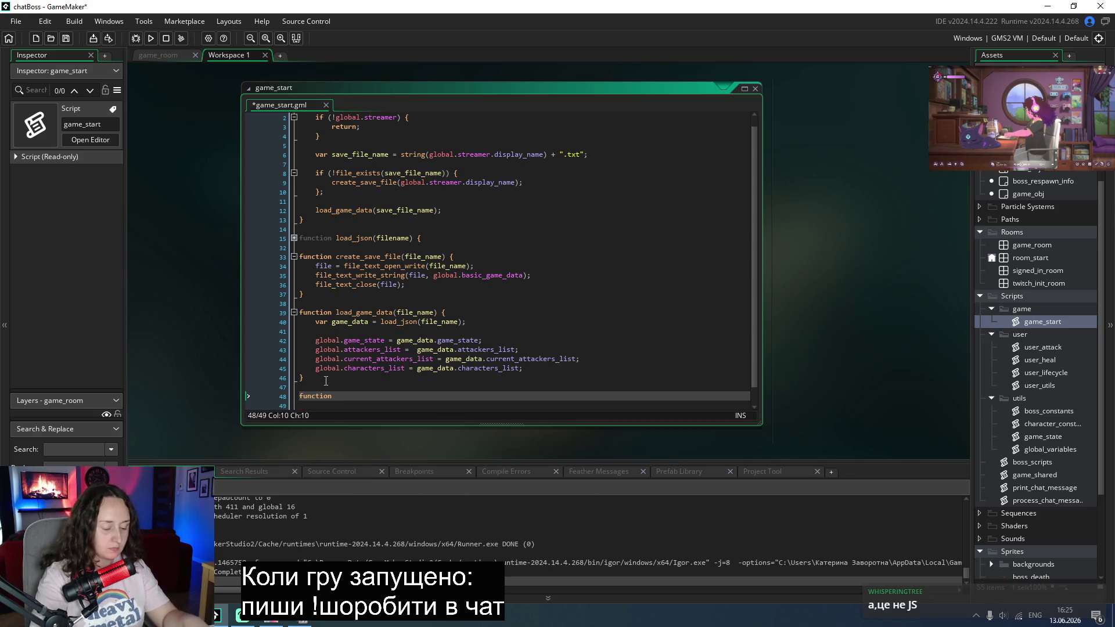
Step: End save_game_state with save_game_state_to_file(save_game_state); and save game_shared
click(1019, 476)
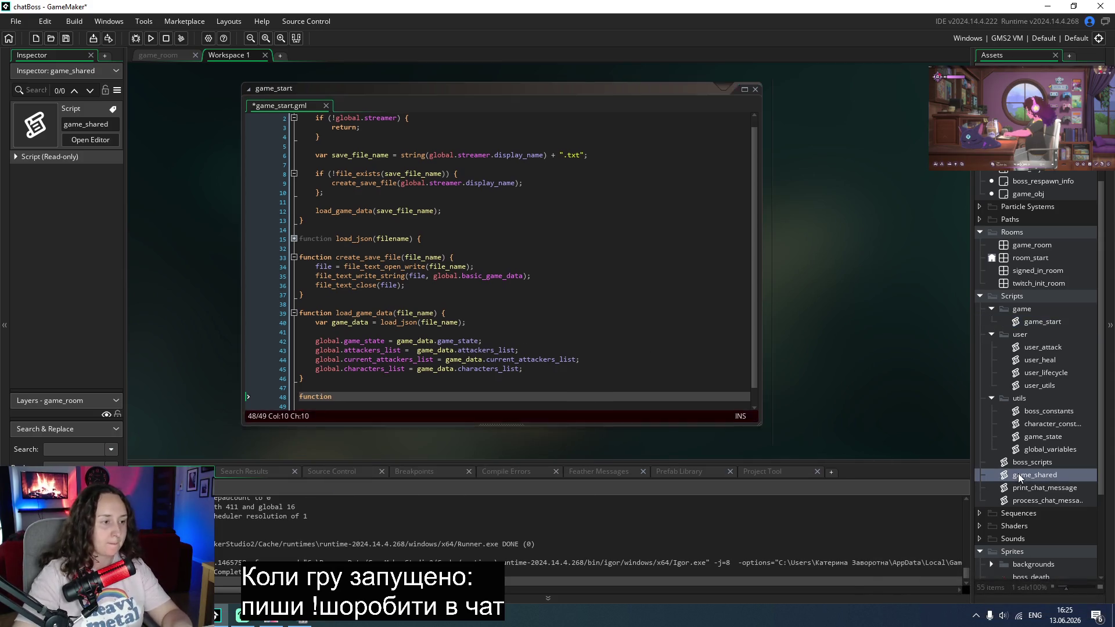
double_click(1020, 476)
scroll(510, 250, down, 1)
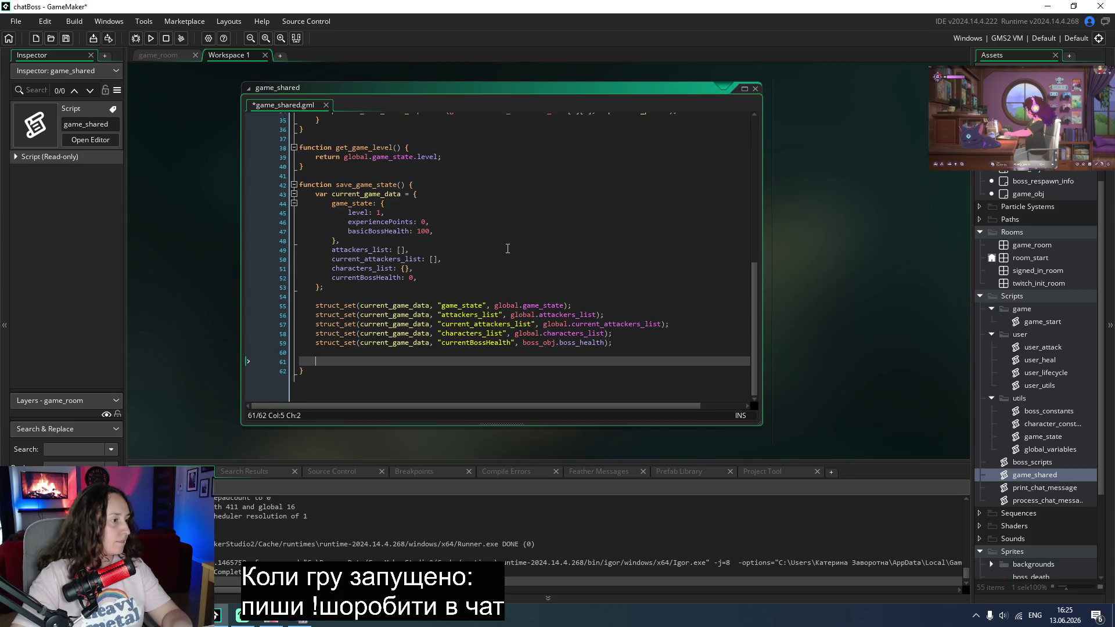
text(save_game)
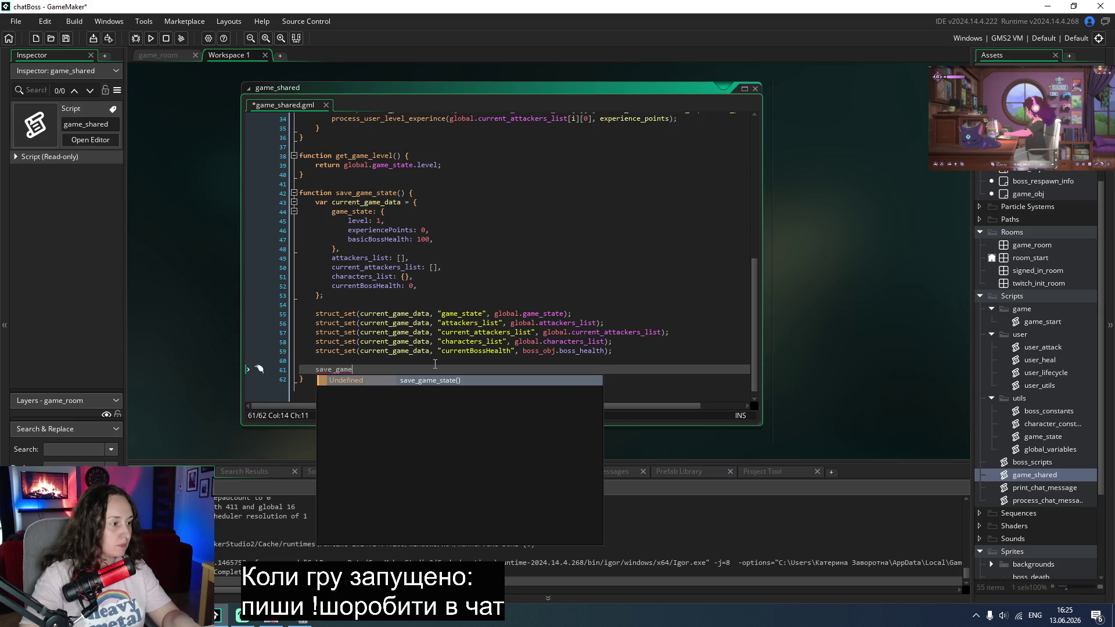
text(_state )
text(_file();)
key(Left)
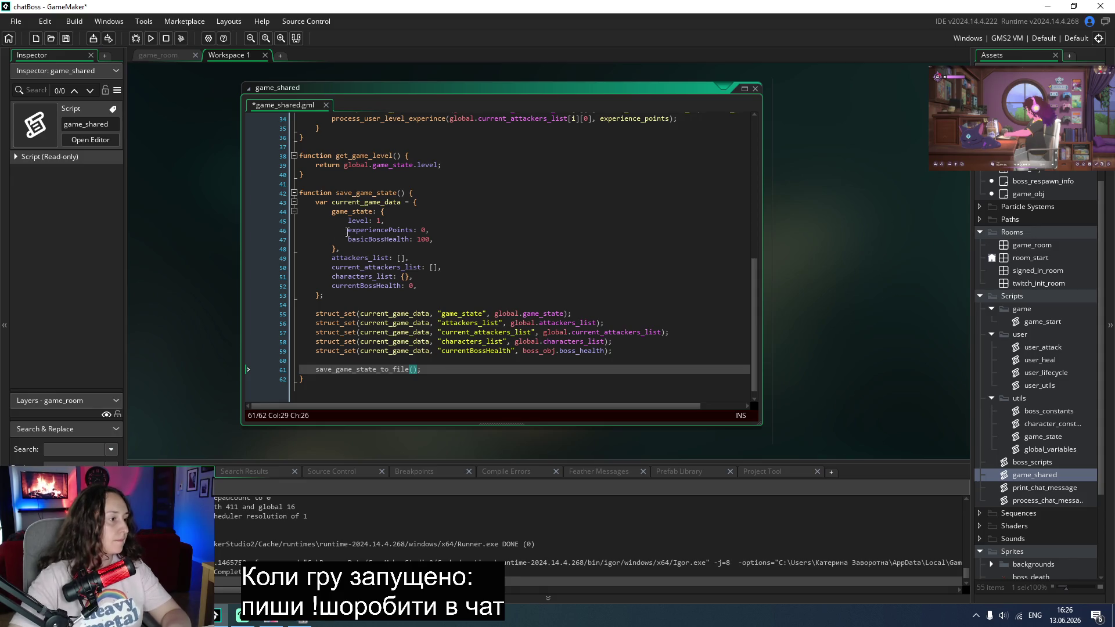
double_click(379, 195)
key(ctrl+c)
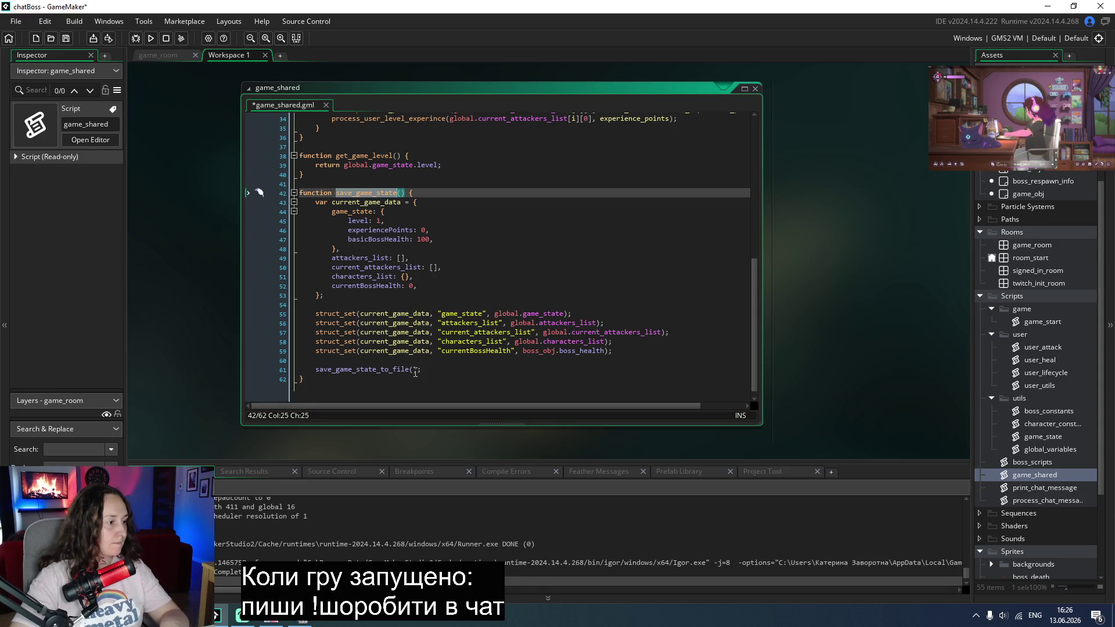
click(413, 370)
key(ctrl+v)
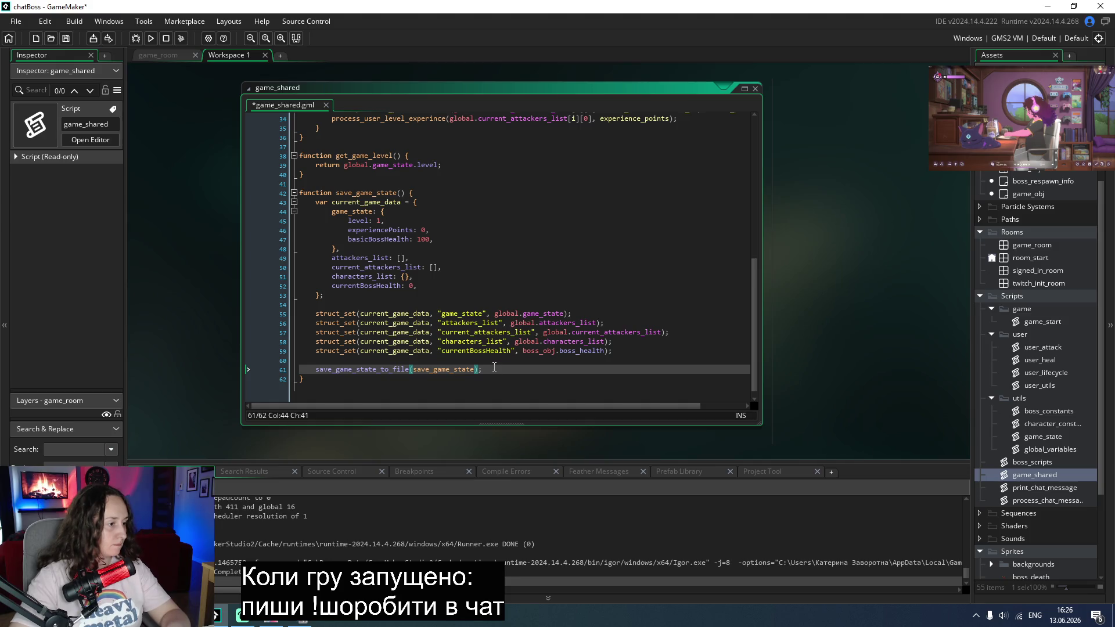
key(ctrl+s)
double_click(371, 370)
key(ctrl+c)
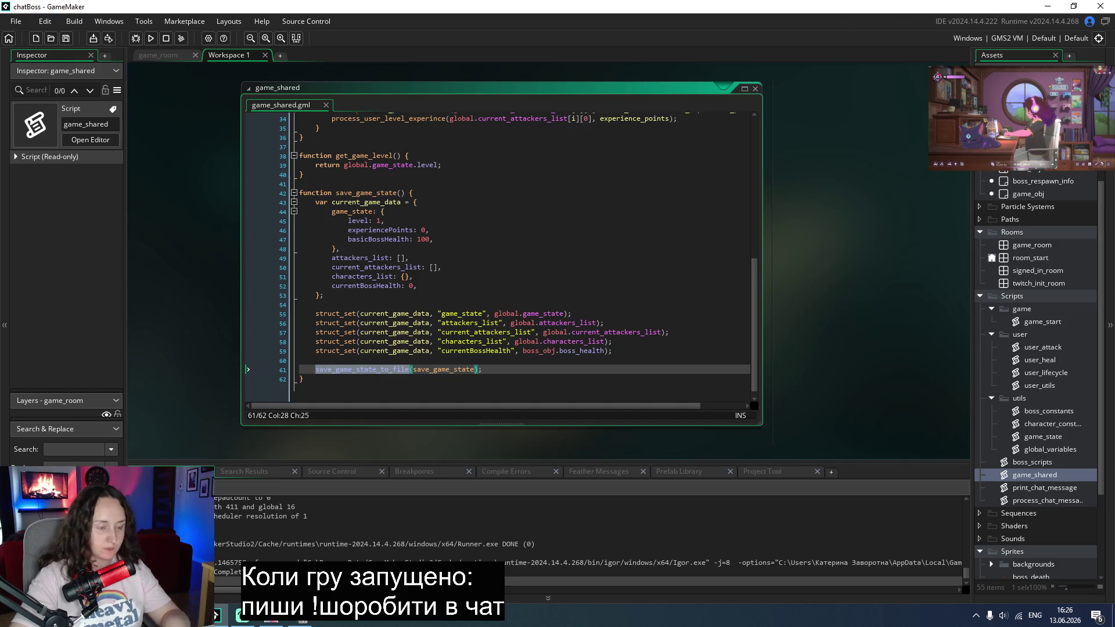
double_click(1042, 321)
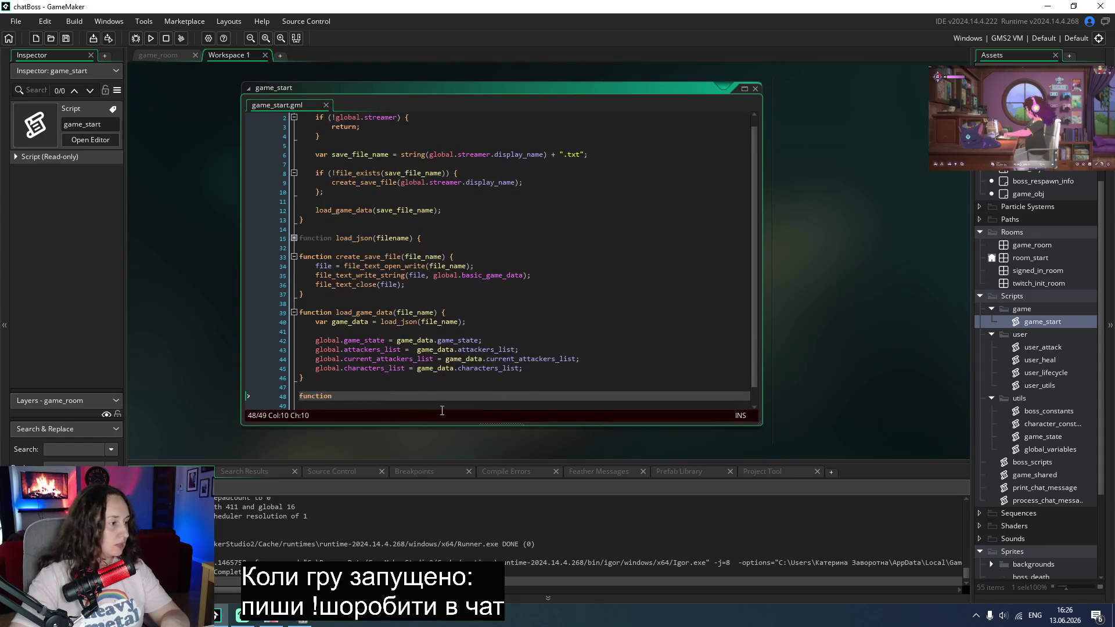
Step: Declare function save_game_state_to_file(data) with an empty body in game_start
scroll(465, 395, down, 1)
key(ctrl+v)
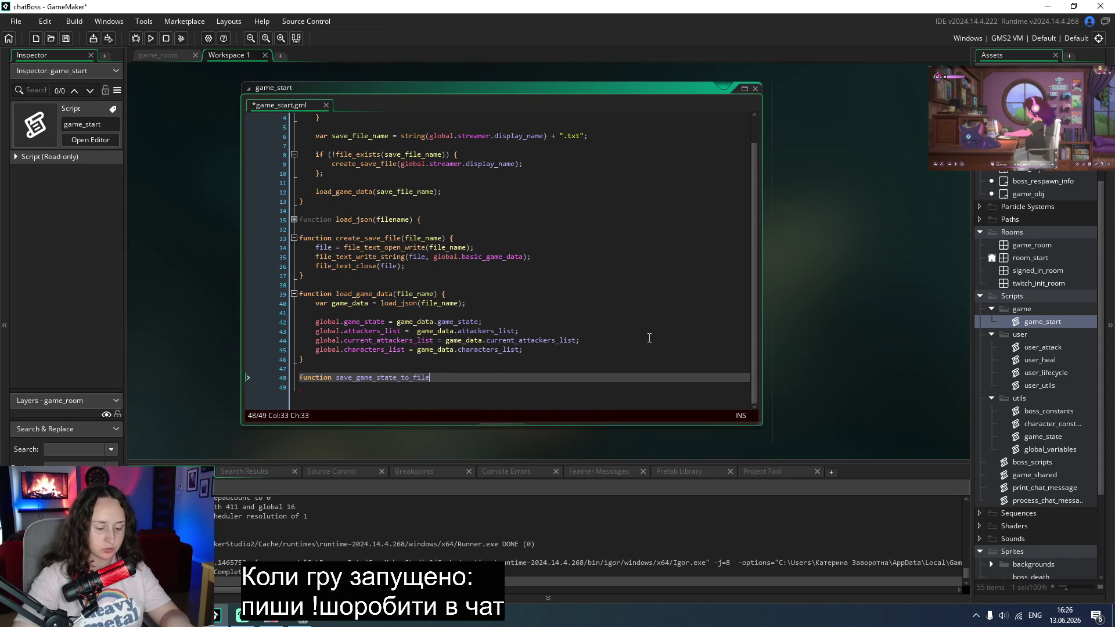
text(() {)
key(Return)
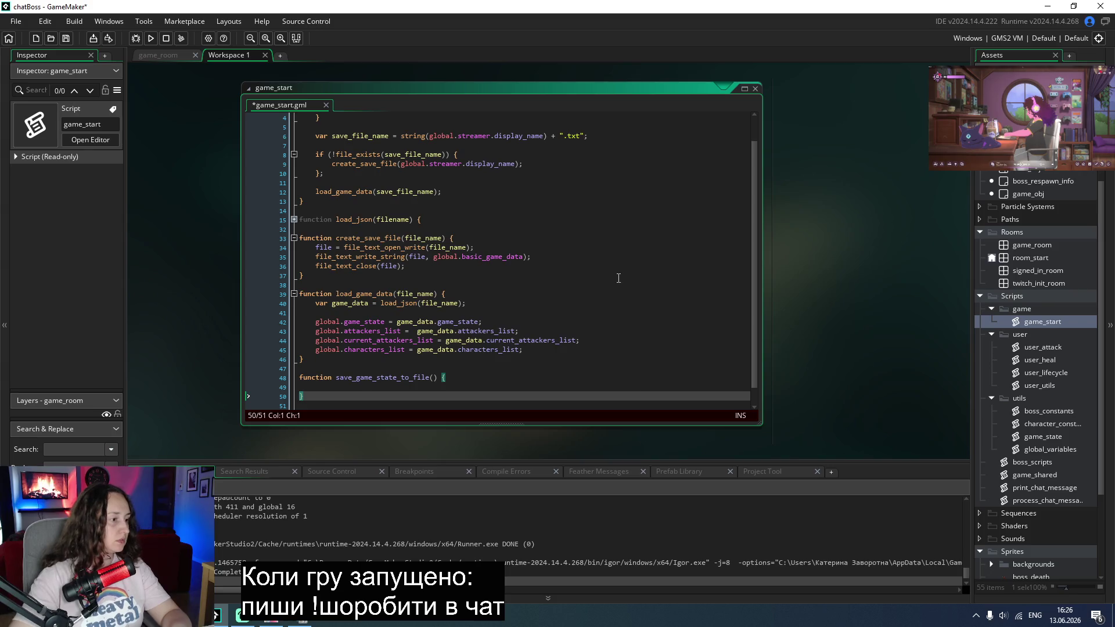
click(433, 378)
text(data)
click(605, 314)
scroll(605, 313, down, 1)
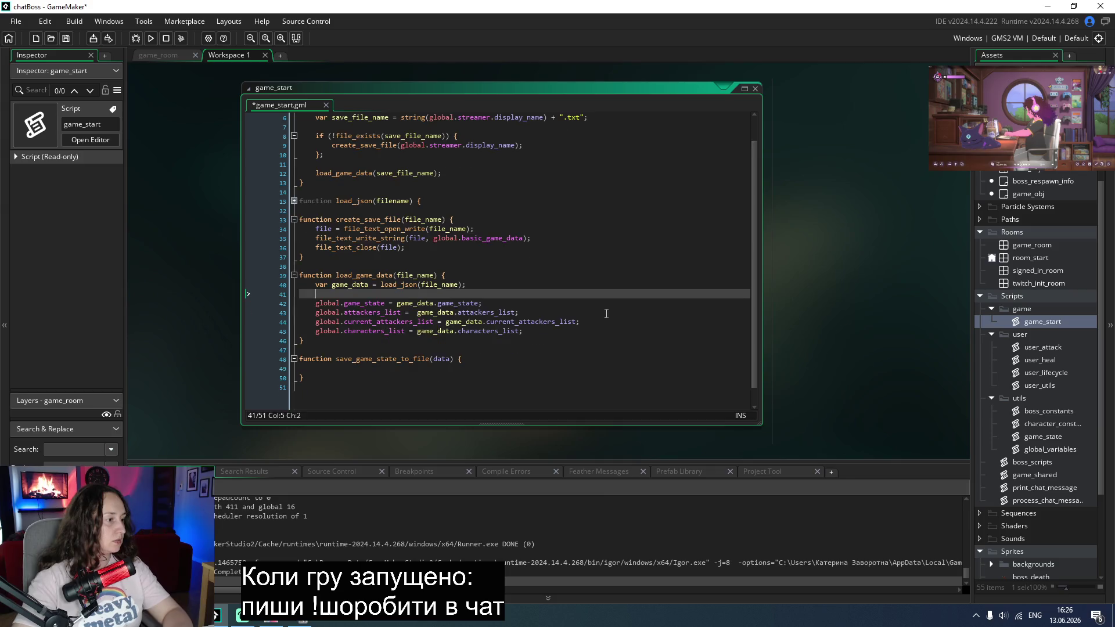
click(319, 370)
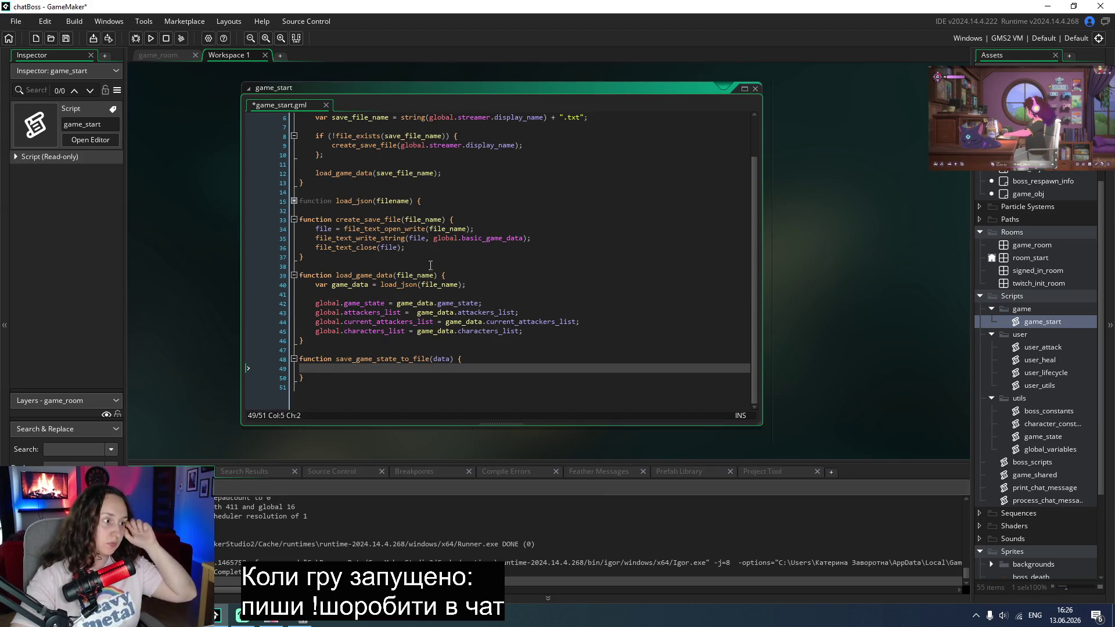
Step: Copy create_save_file's file-writing lines into it, writing data instead of global.basic_game_data
drag(413, 248, 317, 232)
key(ctrl+c)
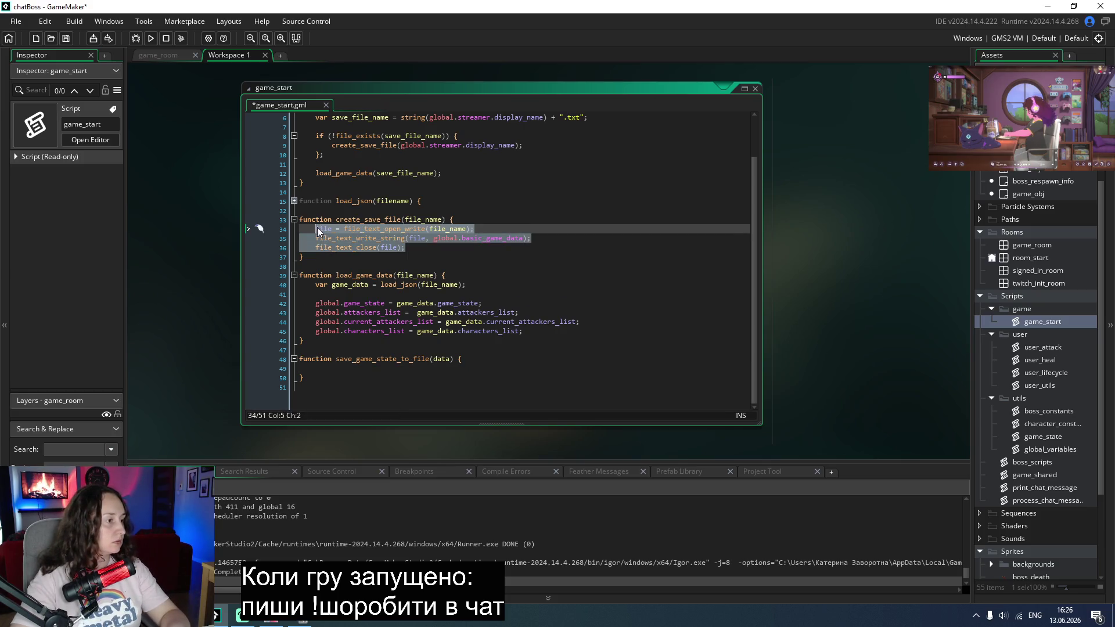
click(345, 373)
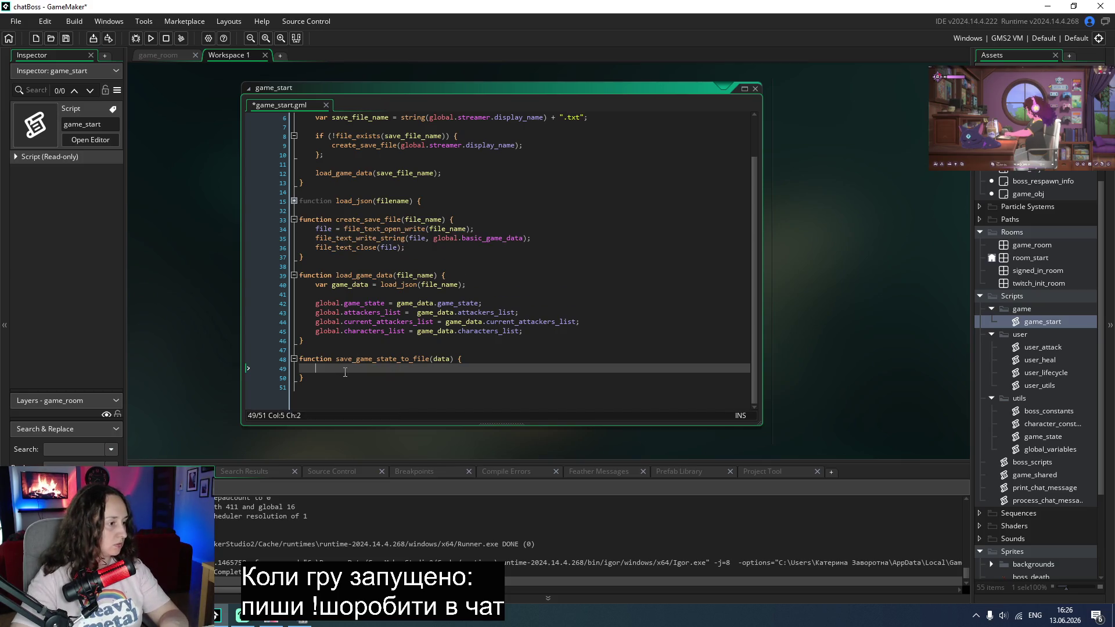
key(ctrl+v)
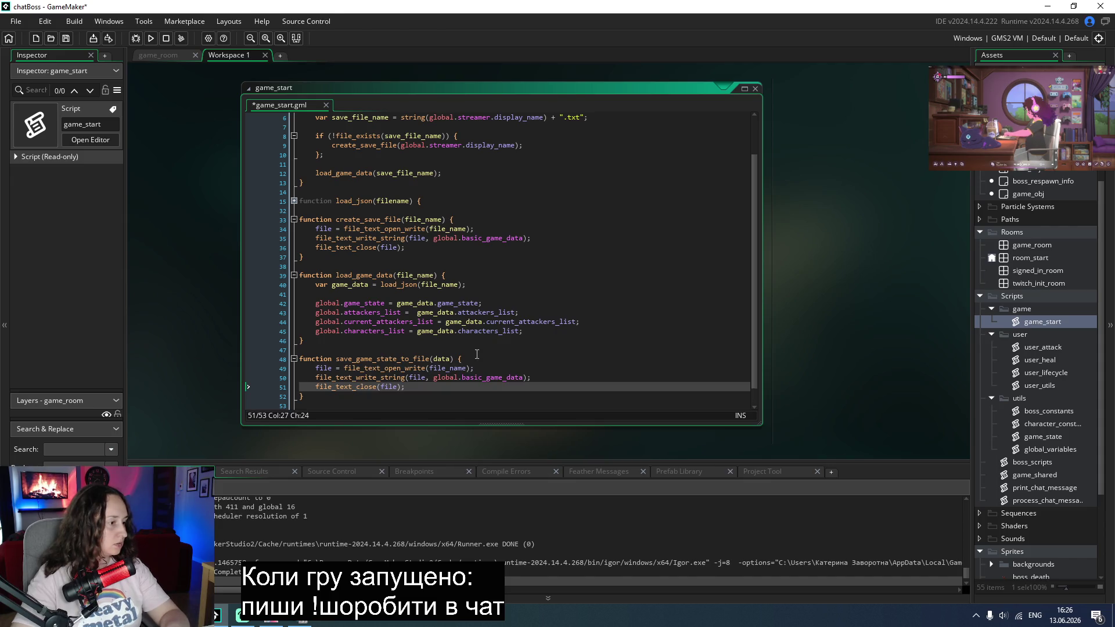
click(478, 360)
key(Return)
key(Return)
key(Up)
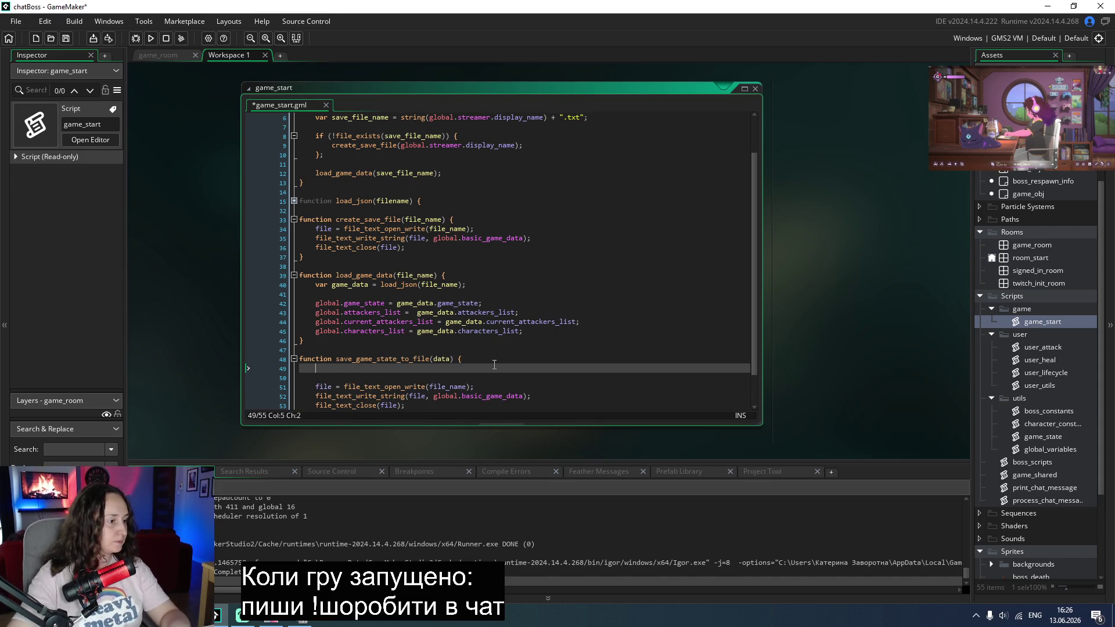
drag(523, 396, 433, 404)
text(data)
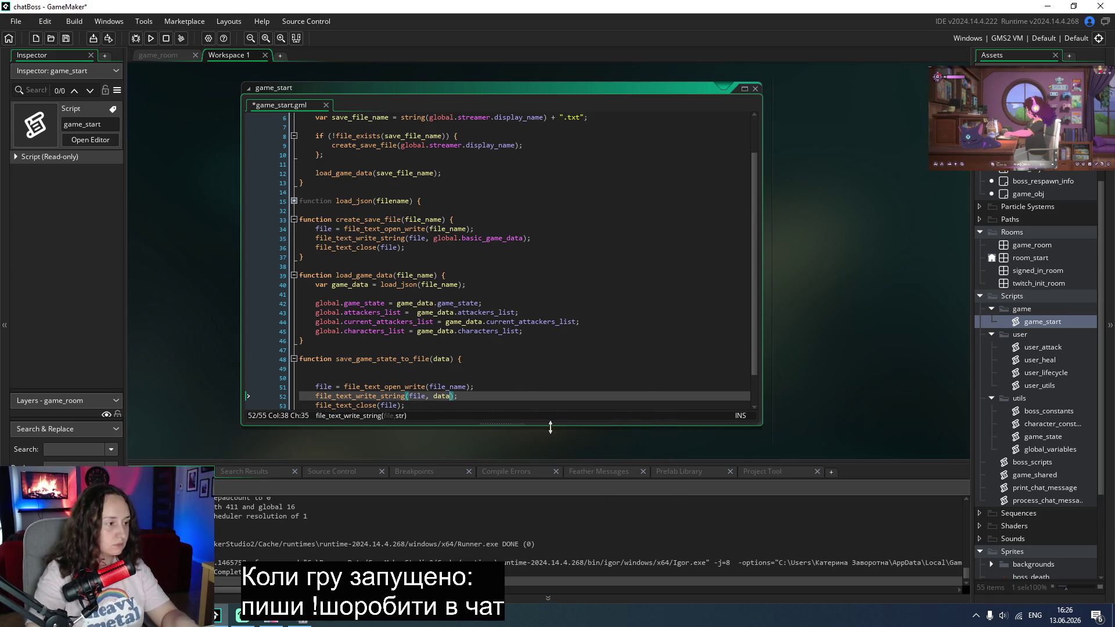
Step: Add the save-file-name and file_exists check, replacing create_save_file with return;
click(511, 368)
scroll(463, 259, up, 2)
drag(331, 204, 317, 169)
key(ctrl+c)
scroll(435, 250, down, 3)
click(562, 332)
key(ctrl+v)
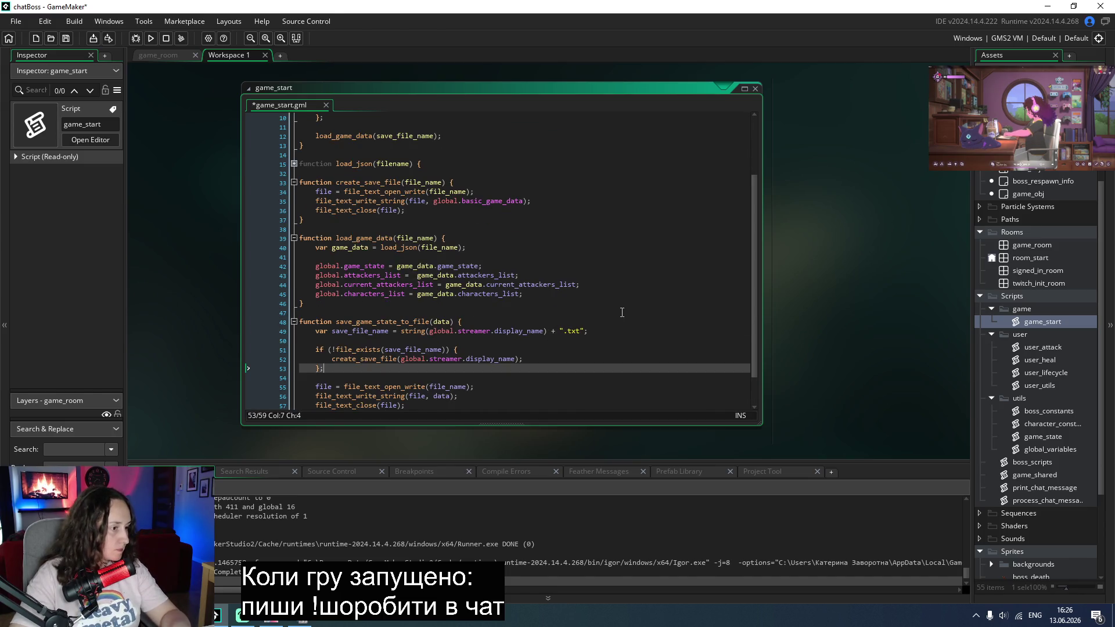
click(547, 360)
key(shift+Home)
text(r)
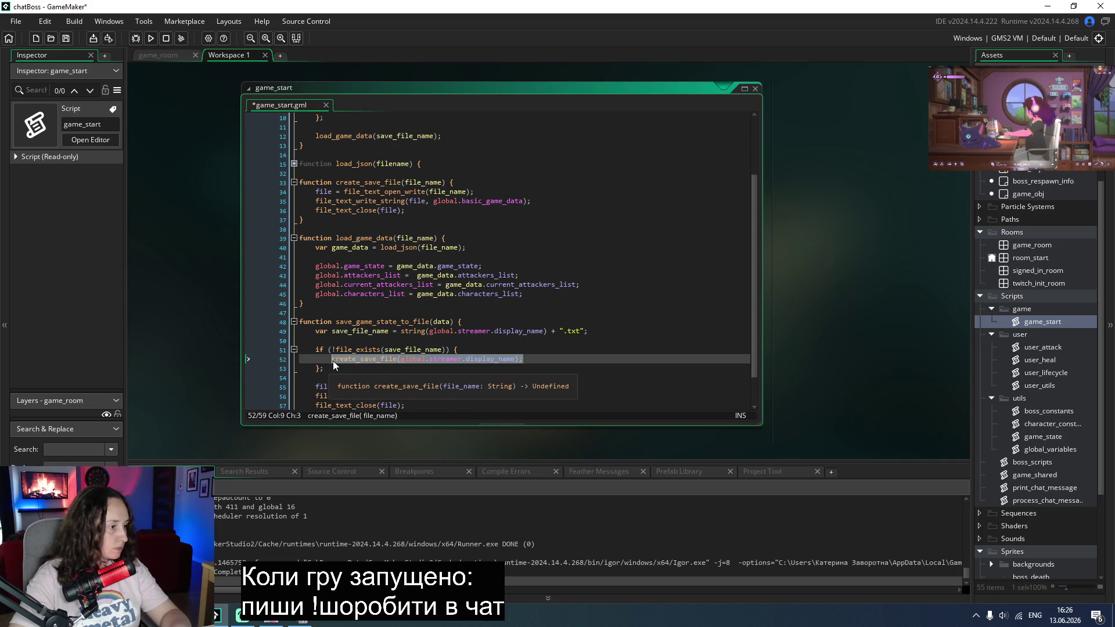
text(eturn;)
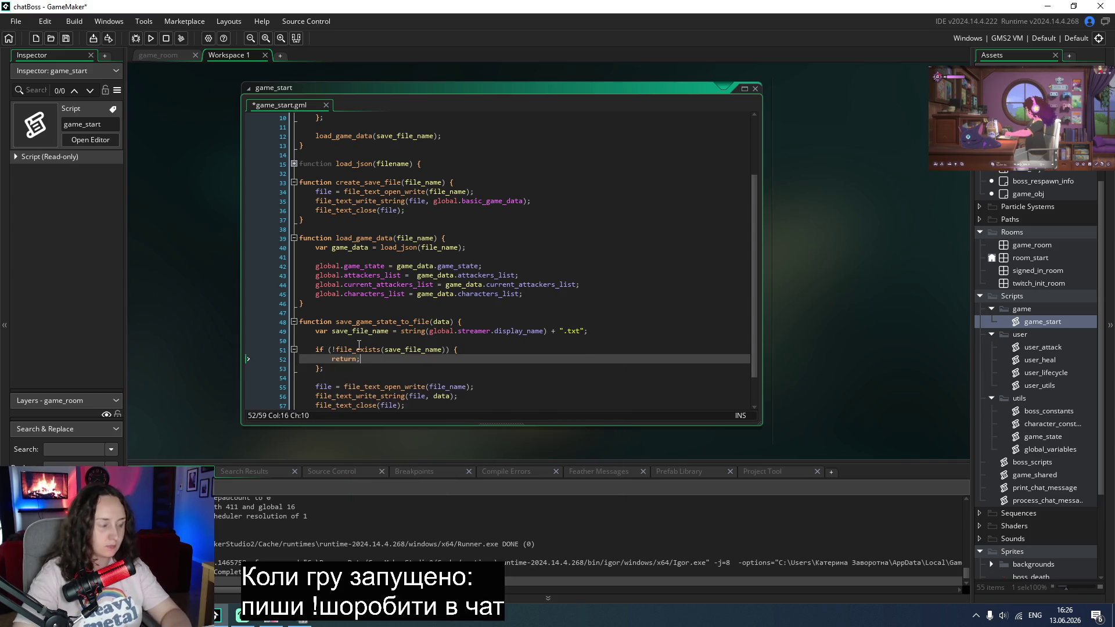
Step: Insert a show_debug_log failure message above the early return
key(Up)
key(End)
key(Return)
text(show_)
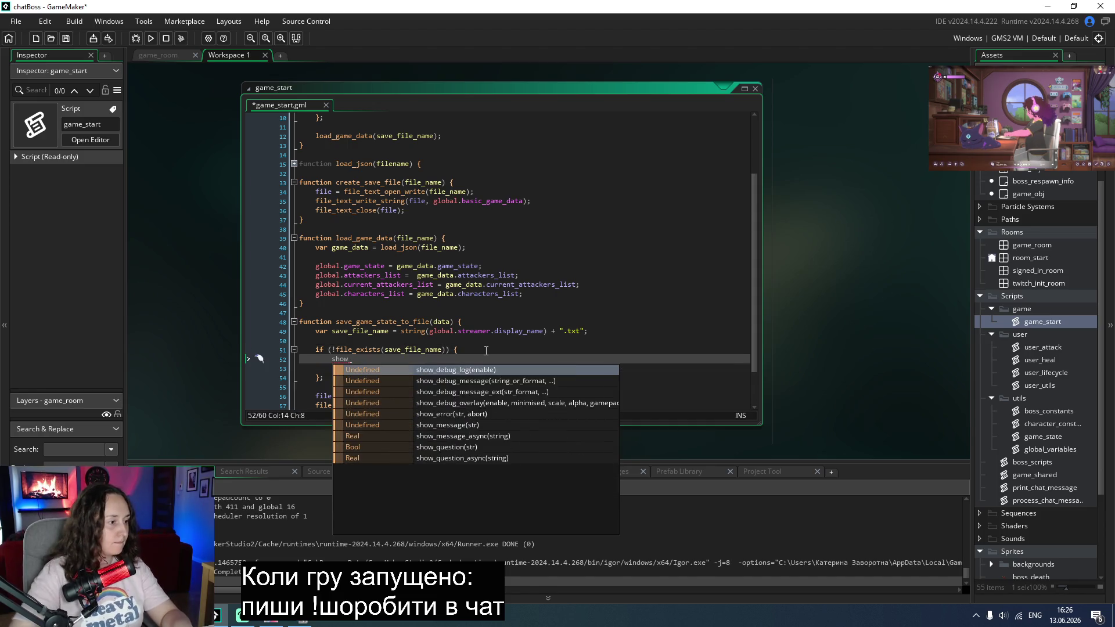
key(Down)
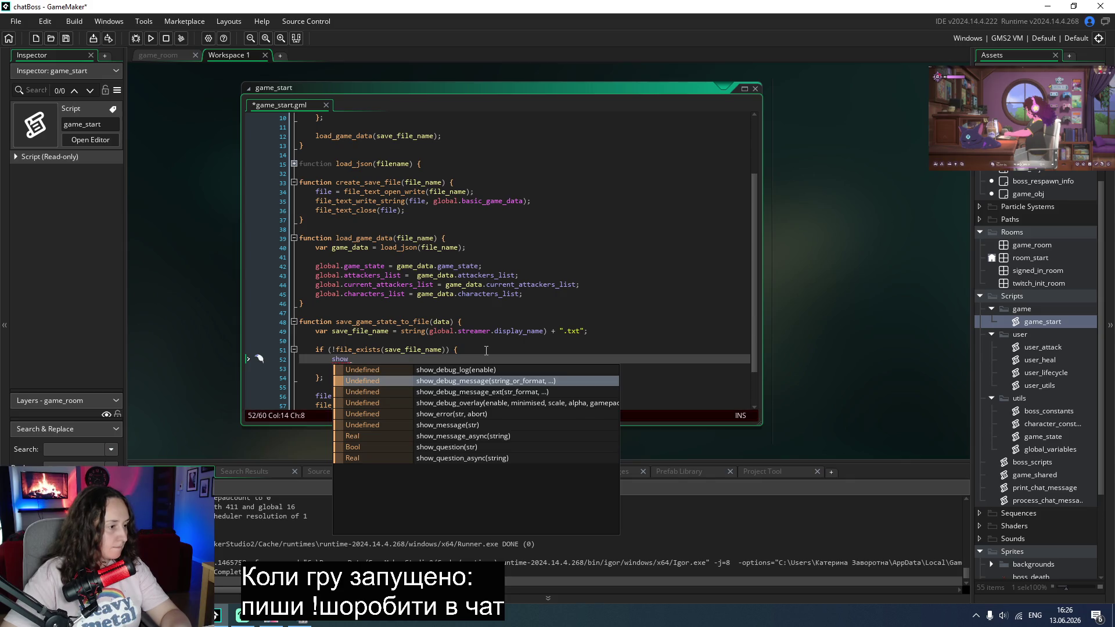
key(Up)
key(Return)
text();)
key(Left)
key(Left)
text(")
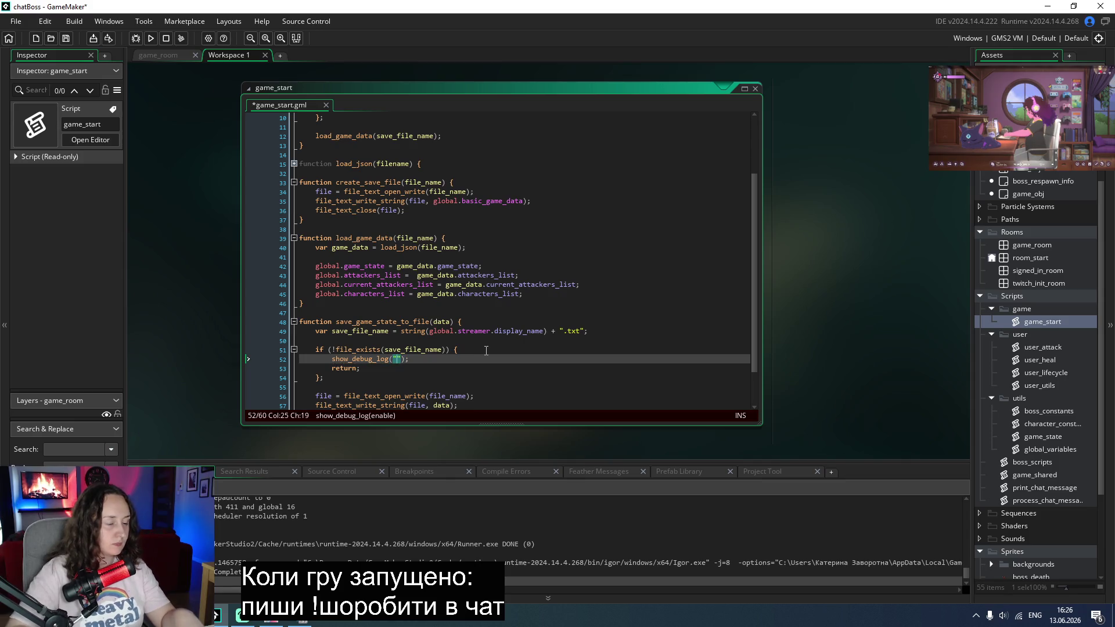
text(FAILED )
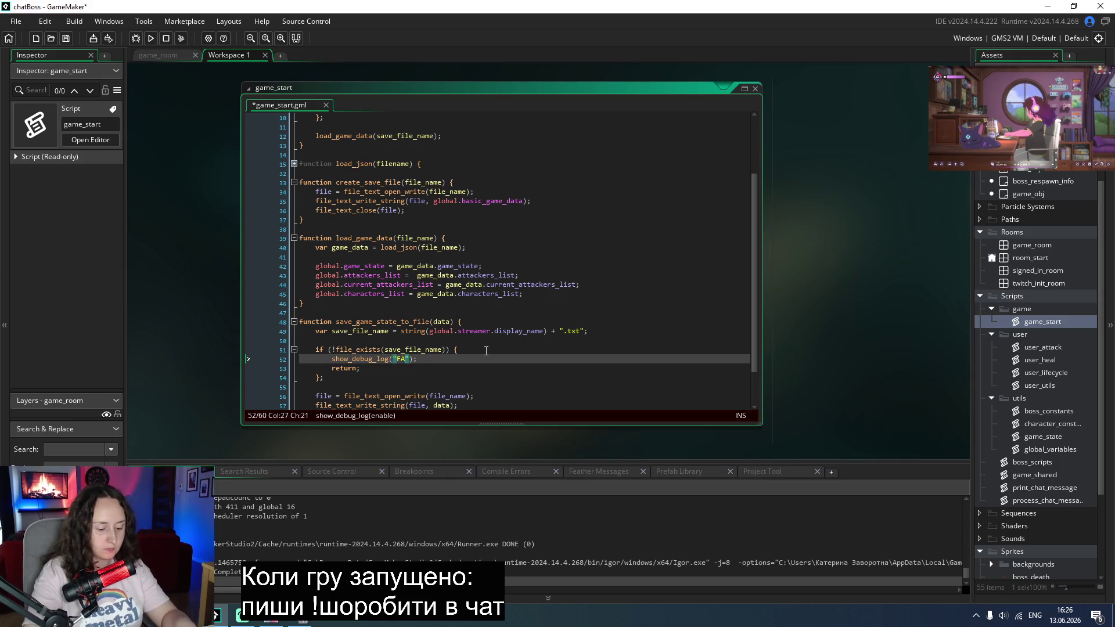
text(to save )
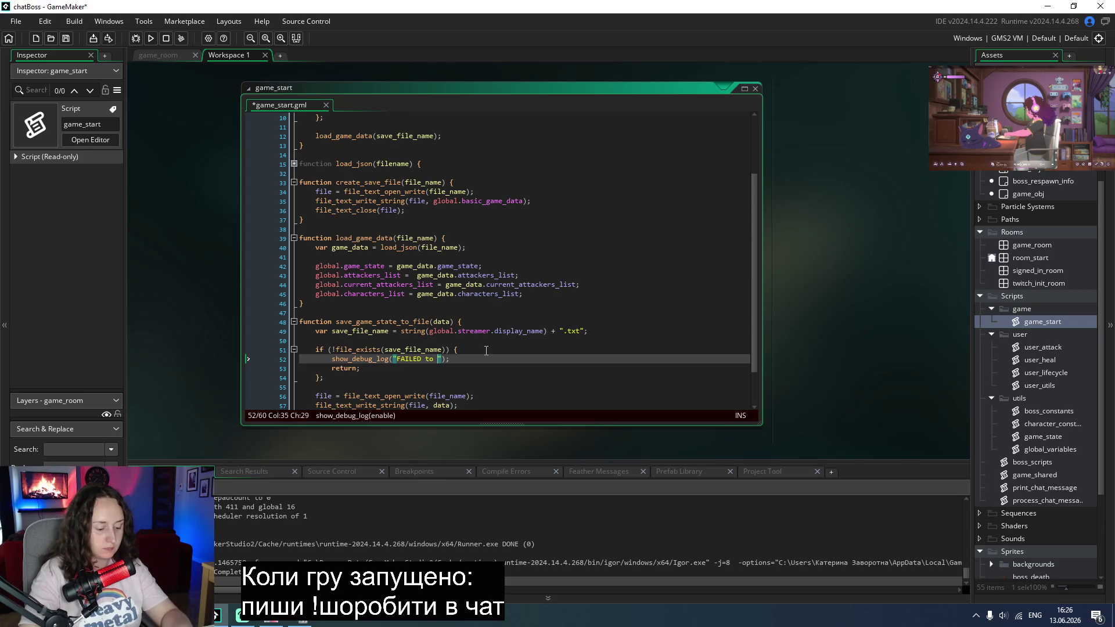
text(game data)
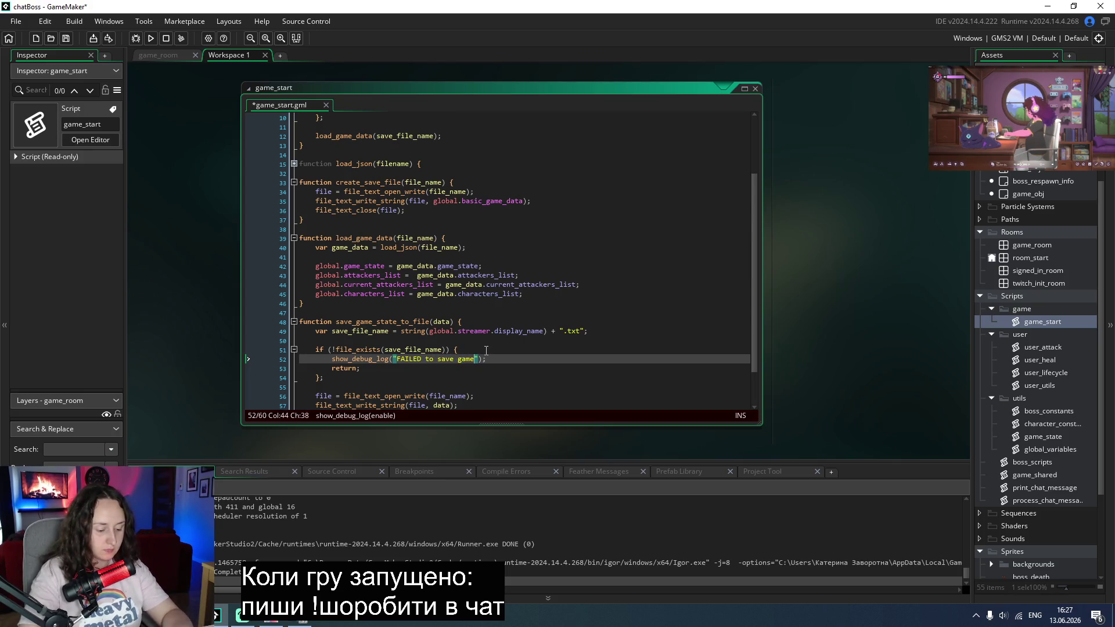
text( to file)
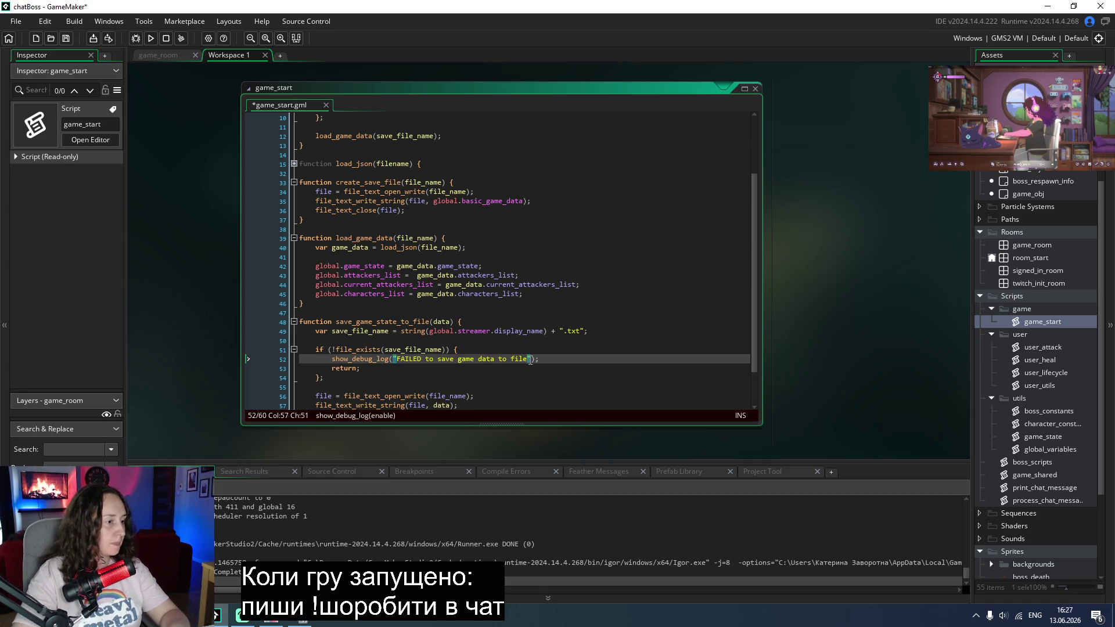
Step: Reword the message to "FAILED: game data file does not exist" and save the script
drag(529, 360, 397, 361)
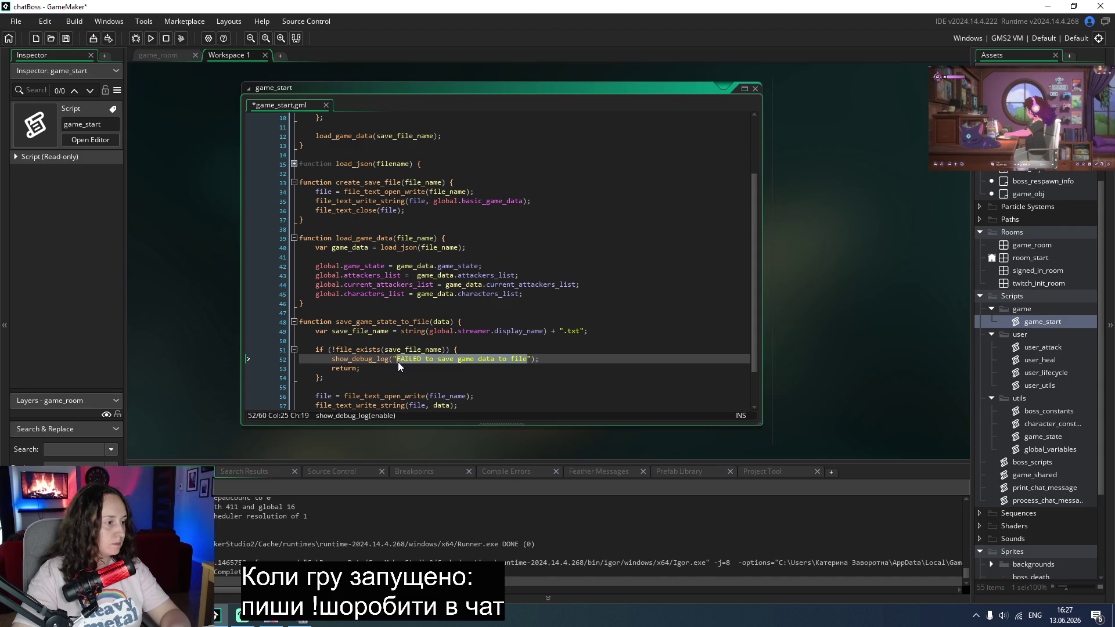
text(Ga)
key(BackSpace)
key(BackSpace)
text(FAI)
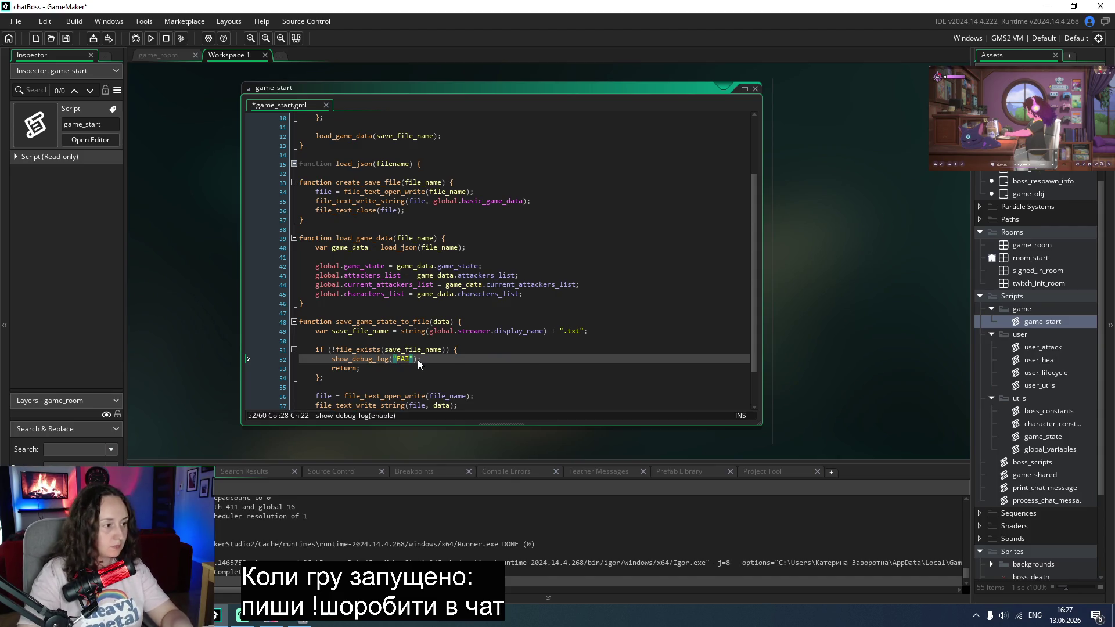
text(LED: game d)
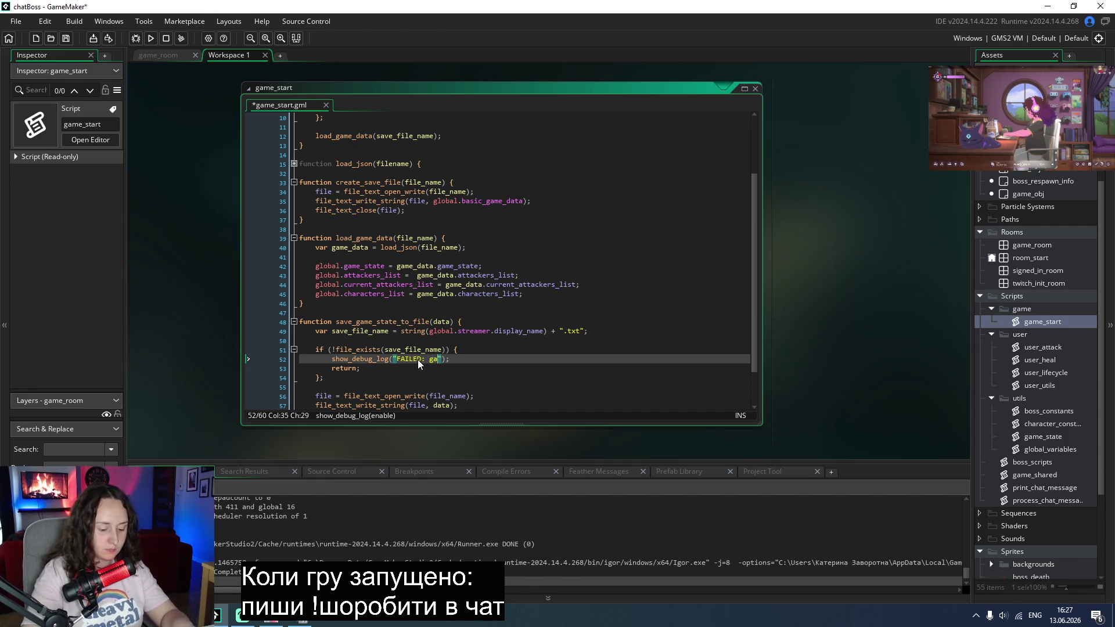
text(ata)
text( file does )
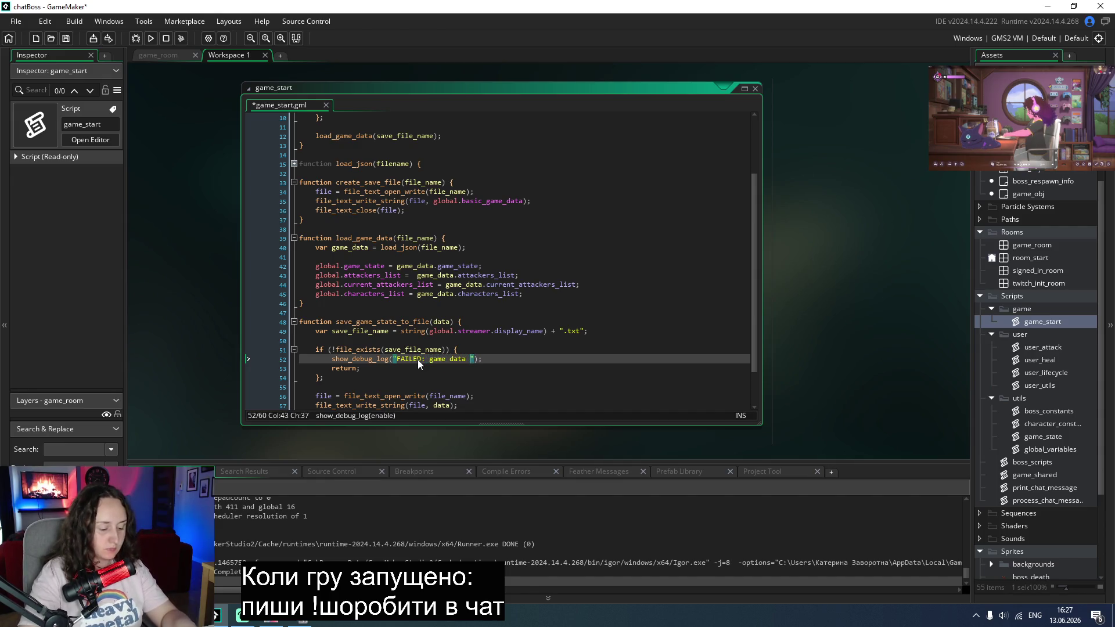
text(not exi)
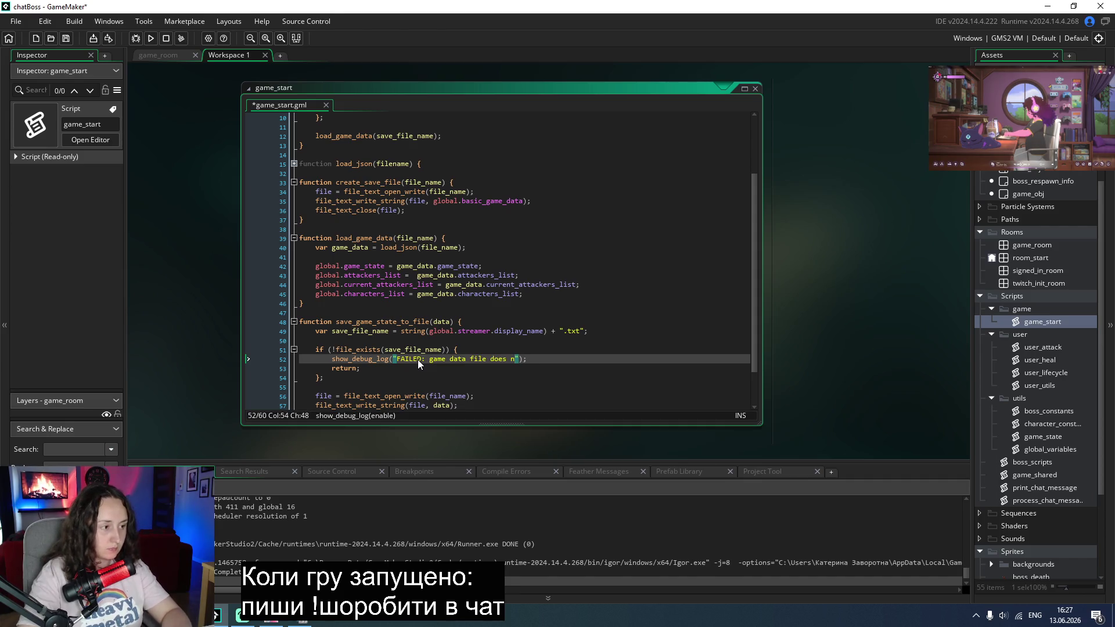
text(st)
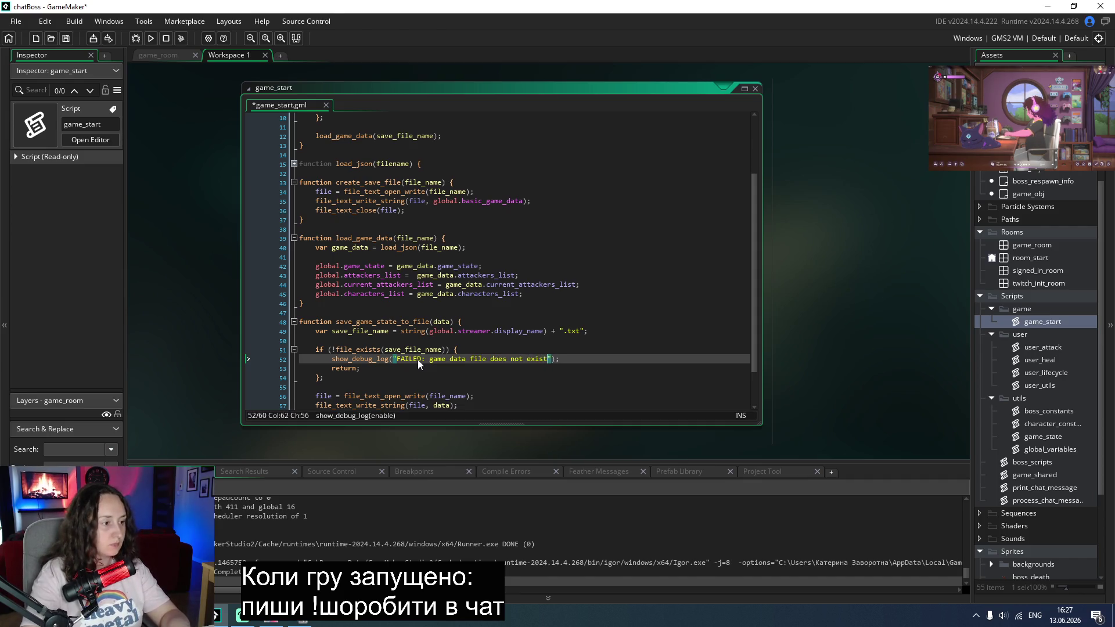
key(ctrl+s)
scroll(418, 364, down, 2)
click(492, 364)
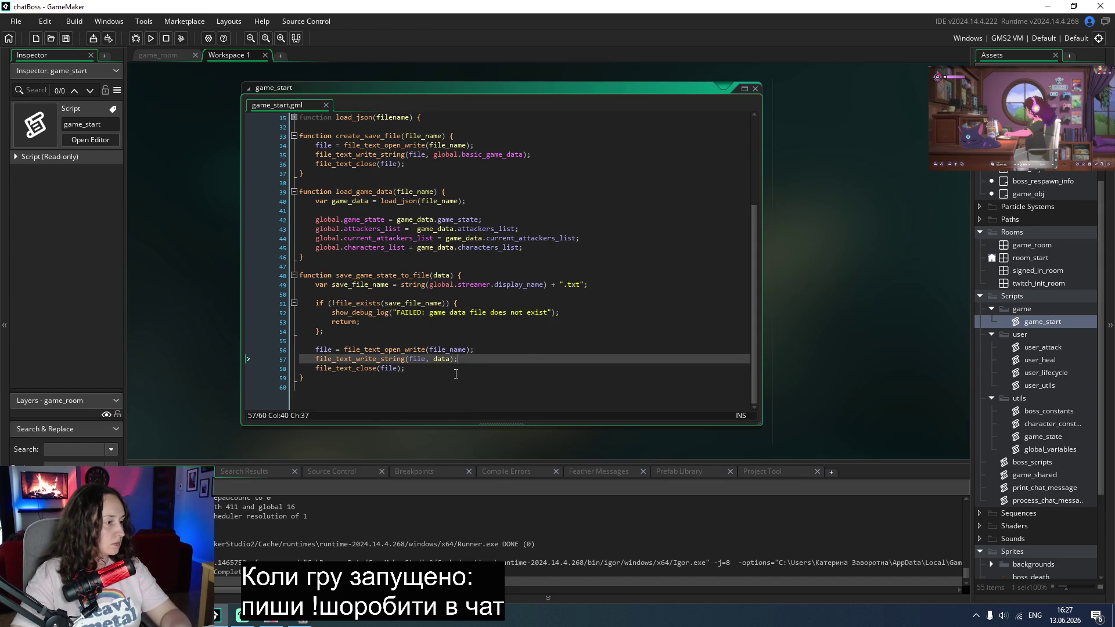
Step: Replace data on line 57 with json_stringify(data) and save the script
click(434, 359)
double_click(437, 359)
text(json)
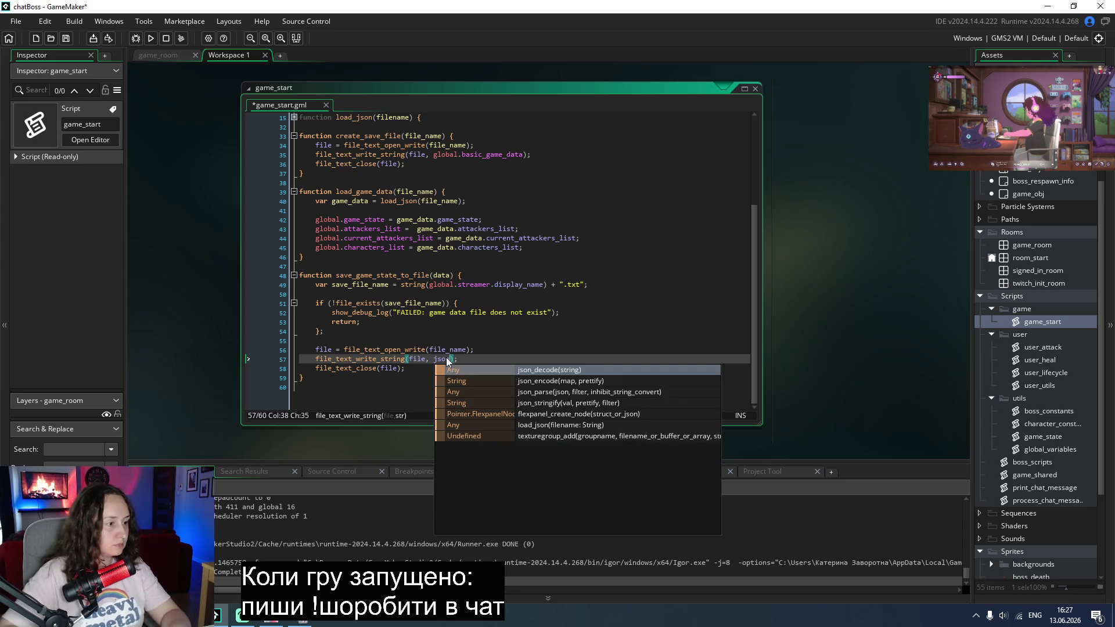
key(Down)
key(Down)
key(Down)
key(Return)
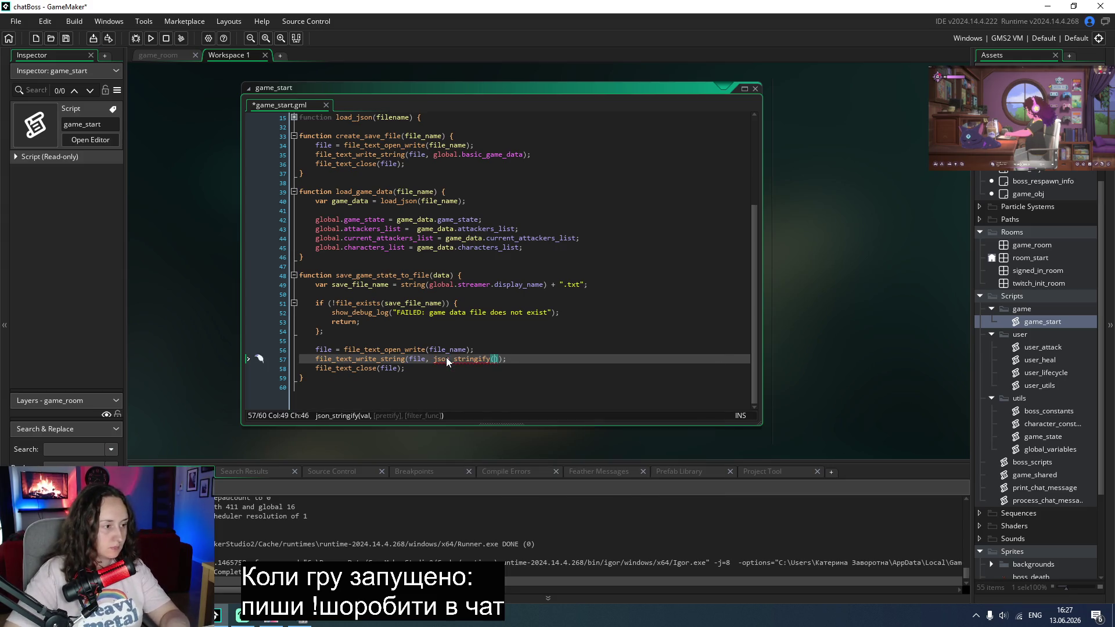
text(data)
key(ctrl+s)
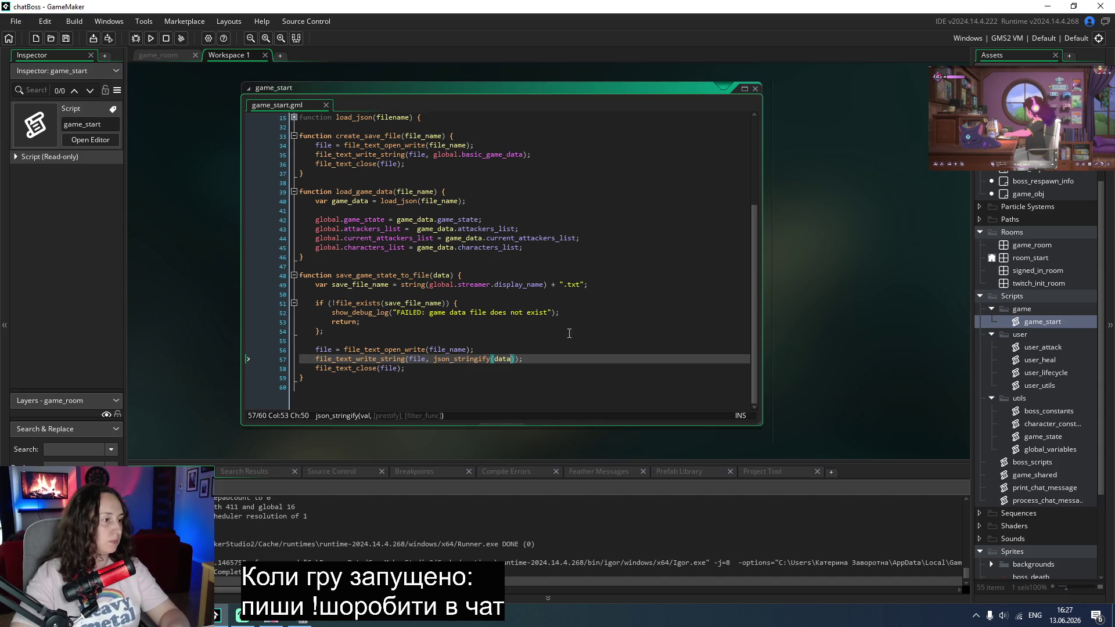
click(624, 342)
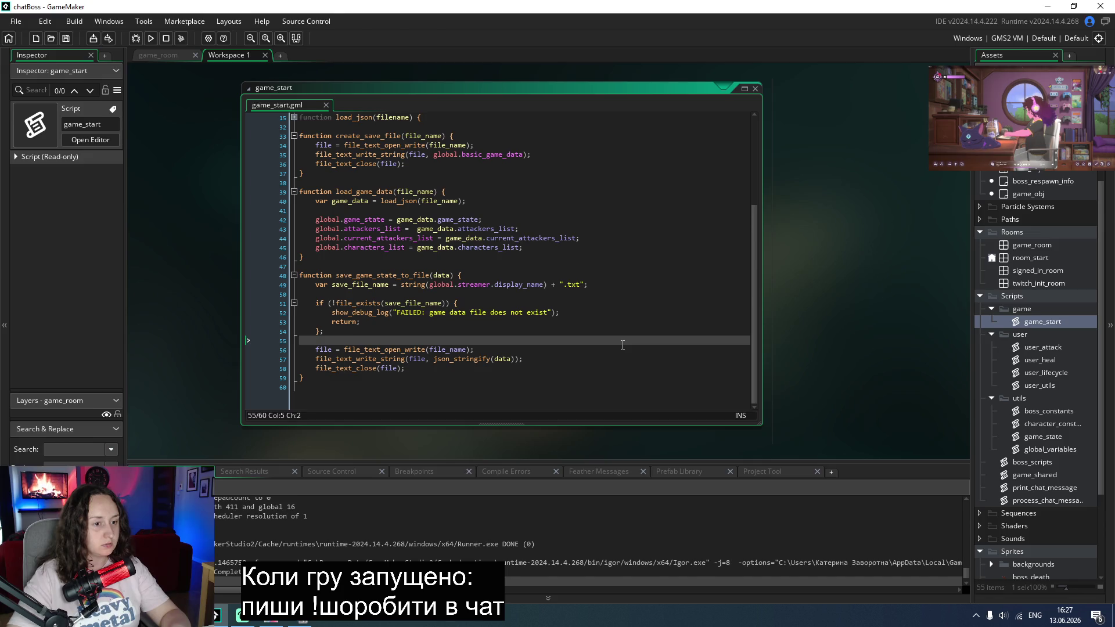
scroll(623, 345, up, 5)
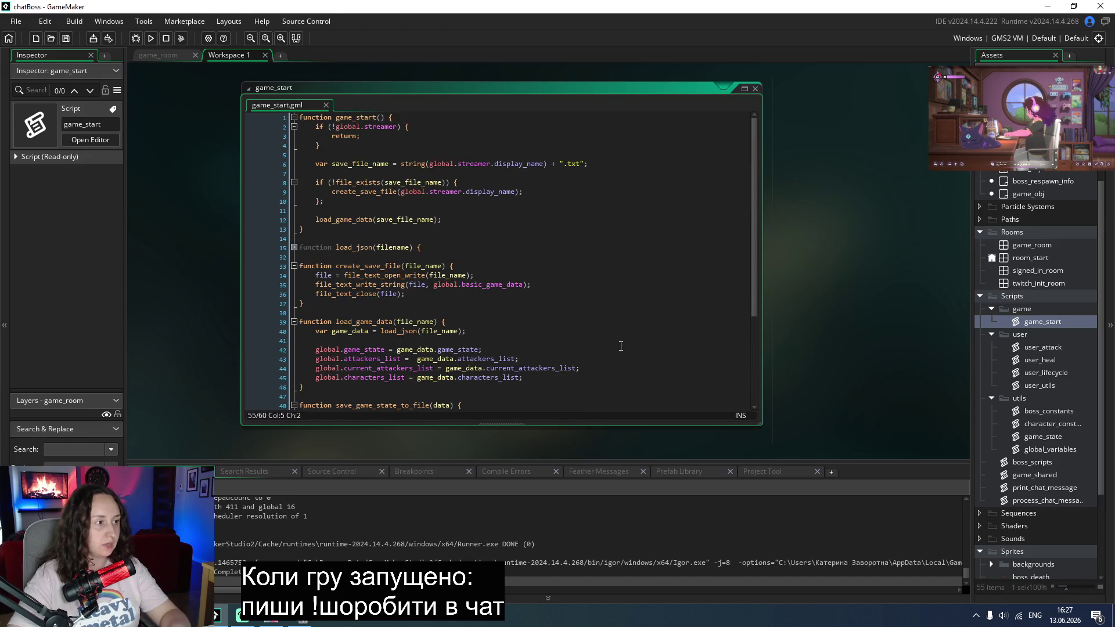
scroll(621, 346, down, 5)
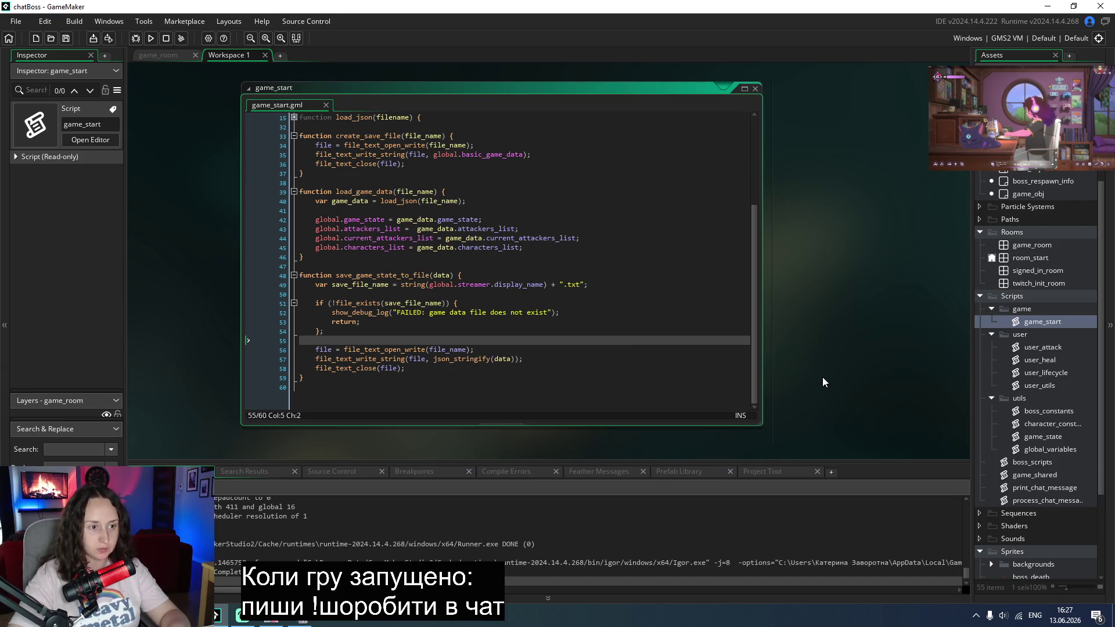
Step: Open game_room and read through boss_obj's Step event code
double_click(1034, 245)
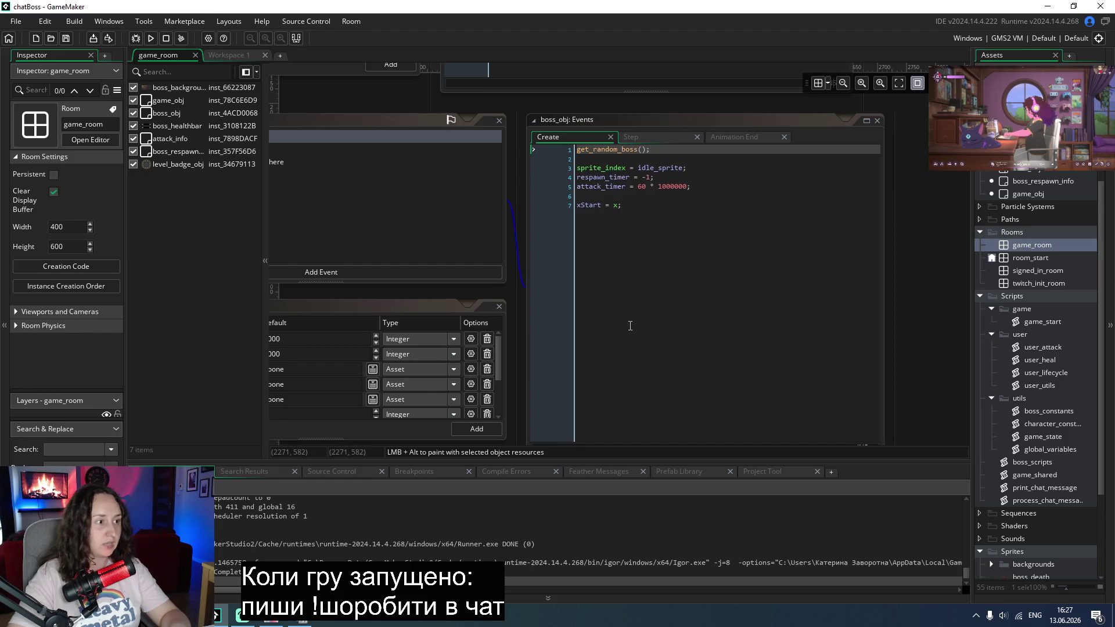
click(636, 137)
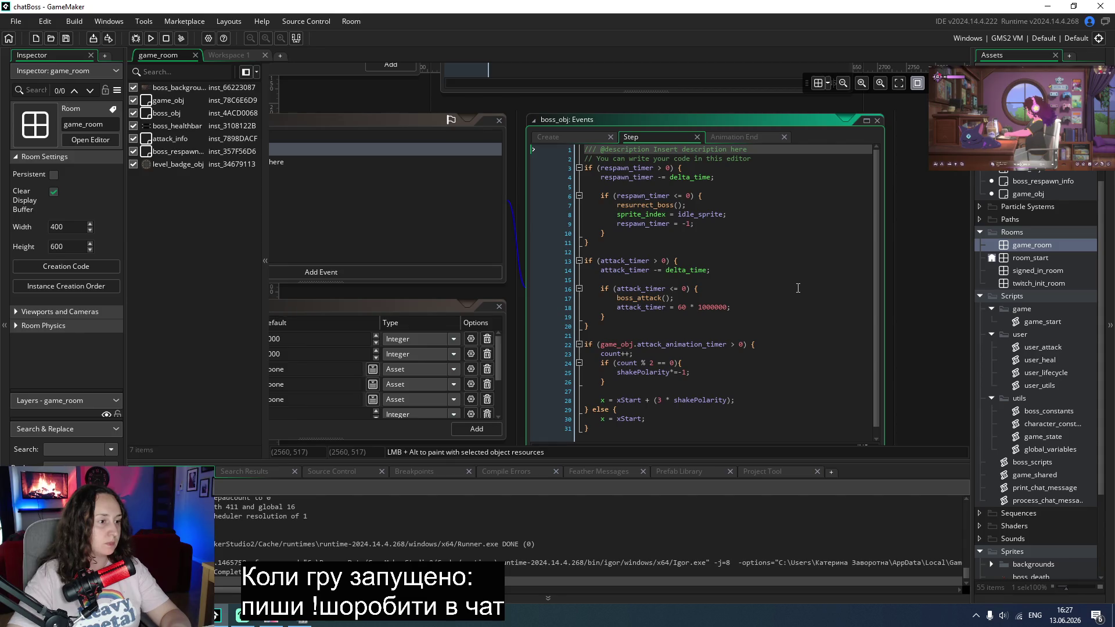
scroll(403, 350, down, 3)
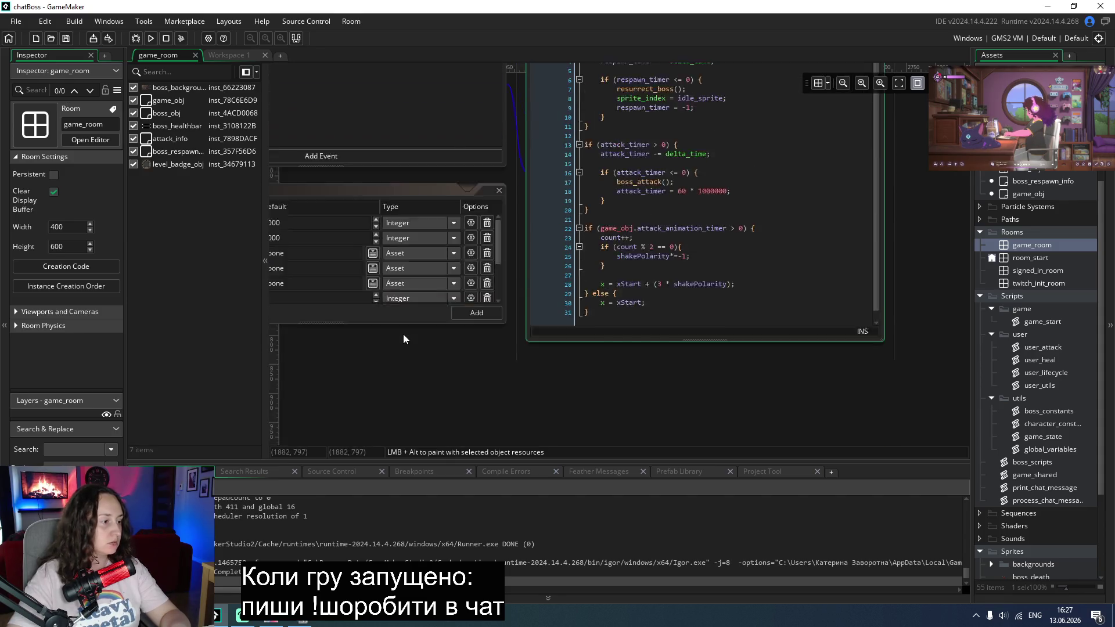
scroll(393, 336, left, 5)
scroll(493, 191, down, 3)
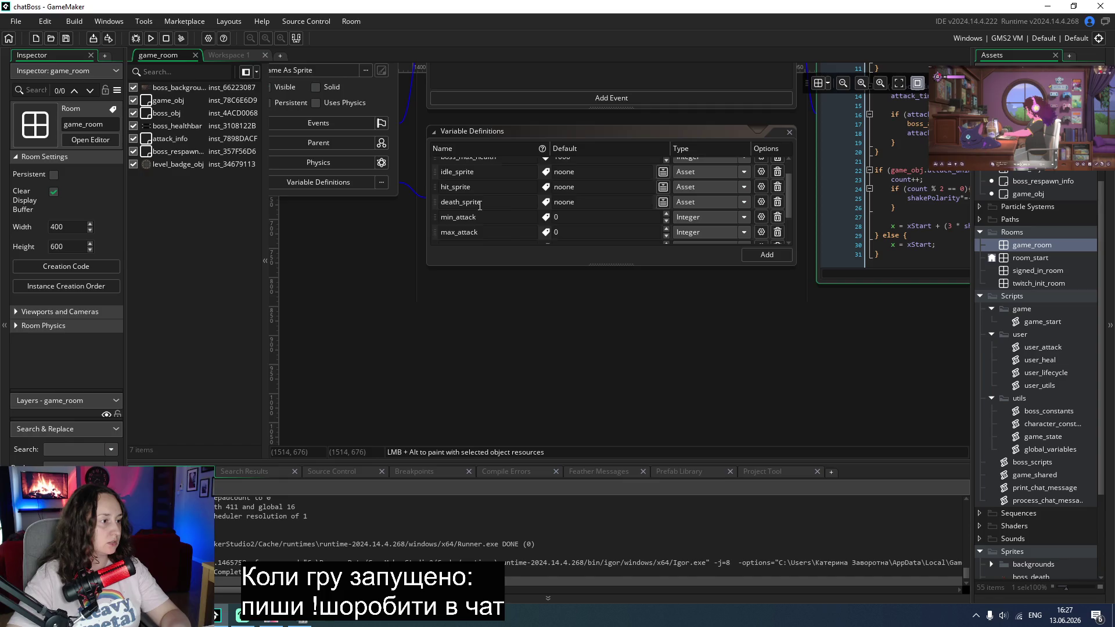
scroll(513, 329, up, 4)
scroll(515, 348, down, 2)
mouse_move(789, 329)
mouse_down()
mouse_move(793, 261)
mouse_move(787, 334)
mouse_move(785, 277)
mouse_up()
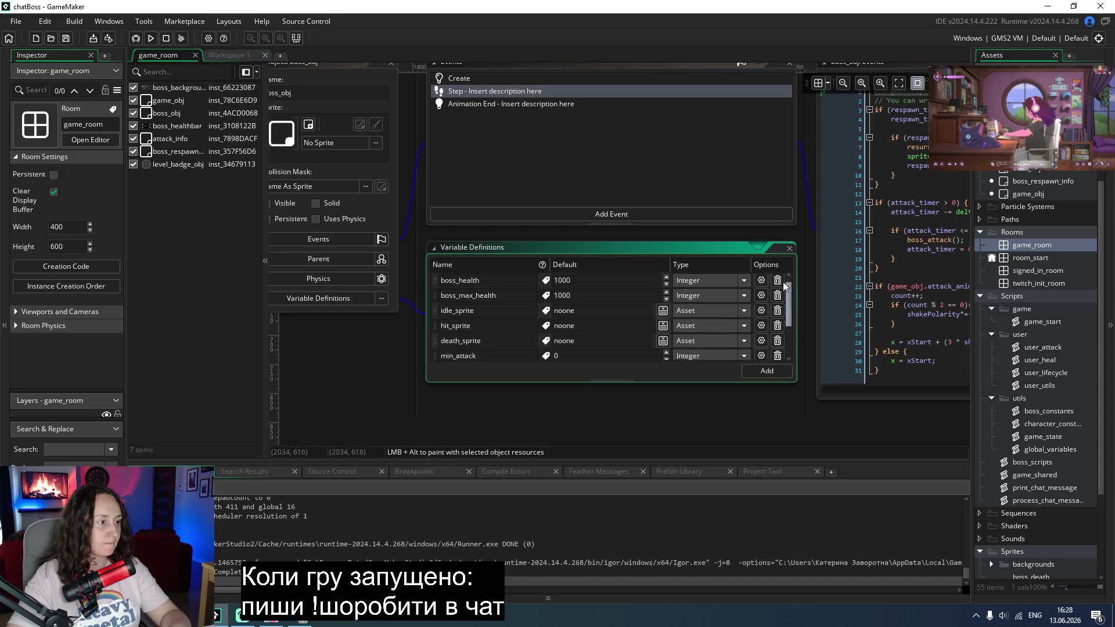
scroll(535, 319, down, 3)
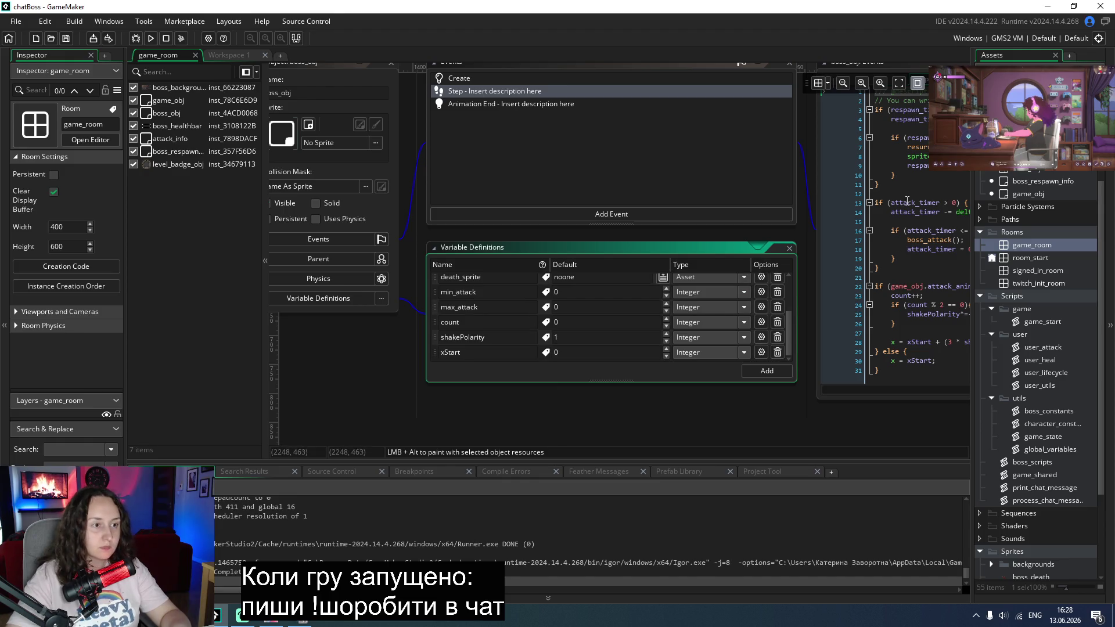
Step: Search the project for attack_timer and open its boss_obj Create event match (60 * 1000000)
double_click(908, 202)
key(ctrl+shift+f)
key(Return)
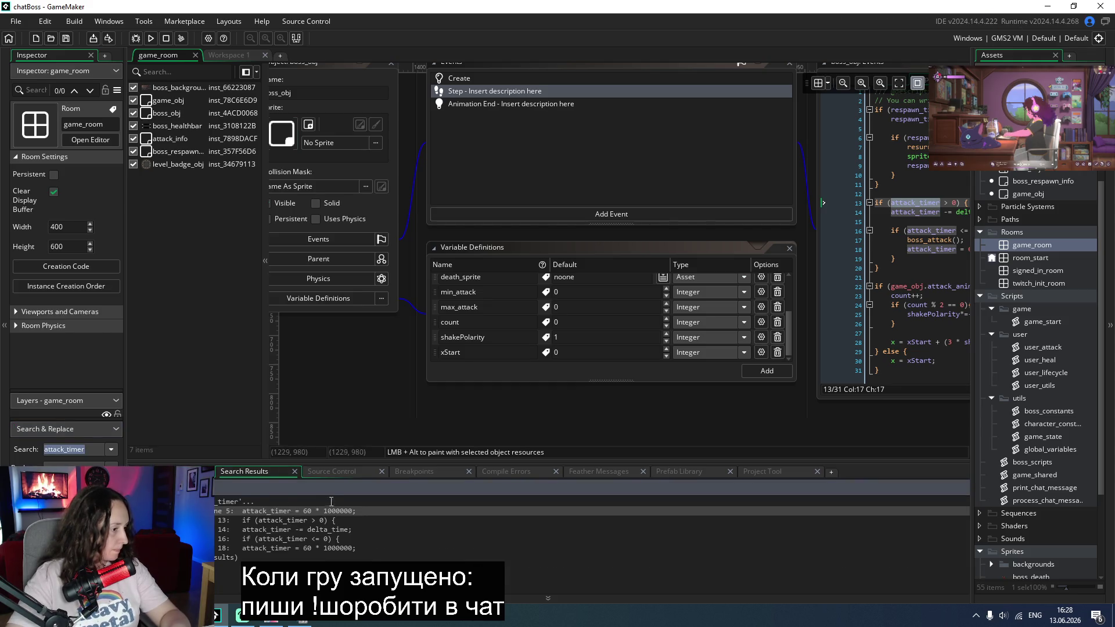
double_click(321, 512)
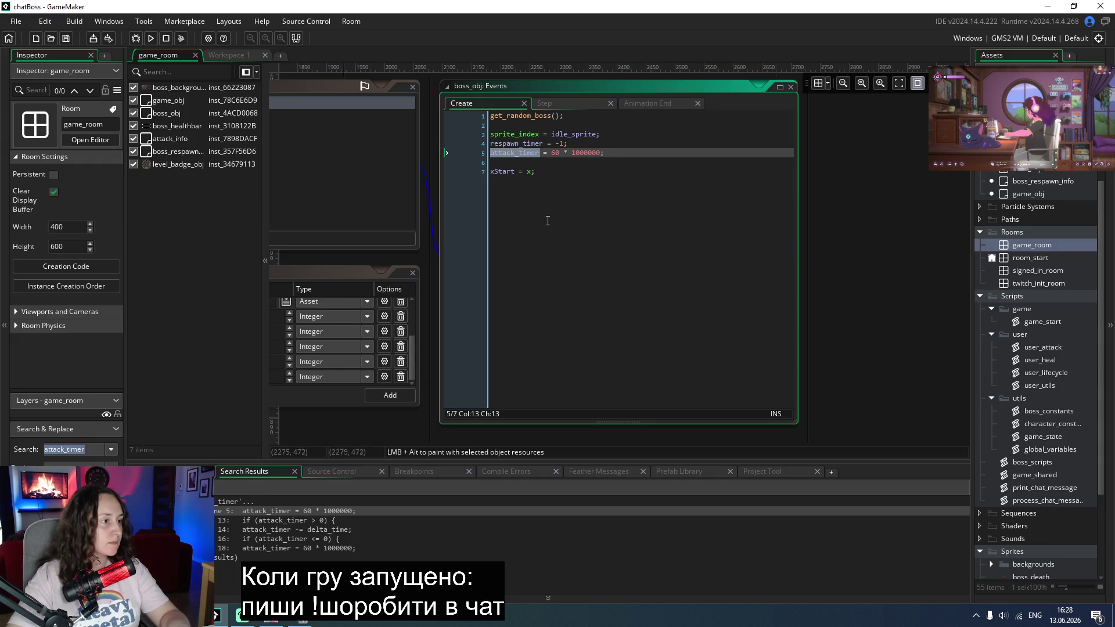
click(546, 172)
key(Return)
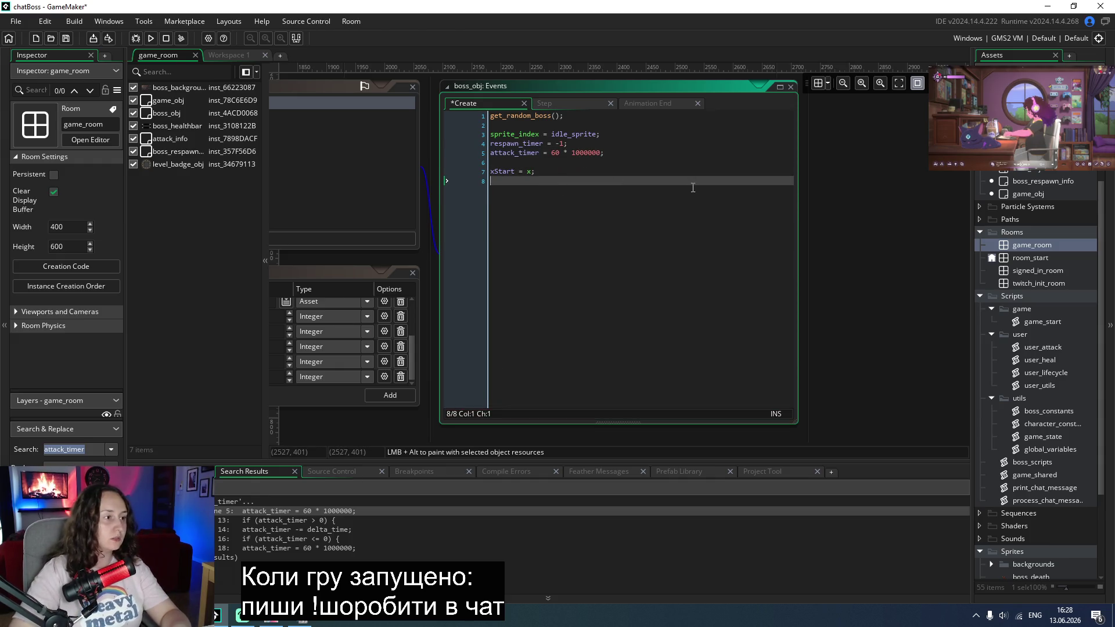
key(Return)
key(BackSpace)
key(BackSpace)
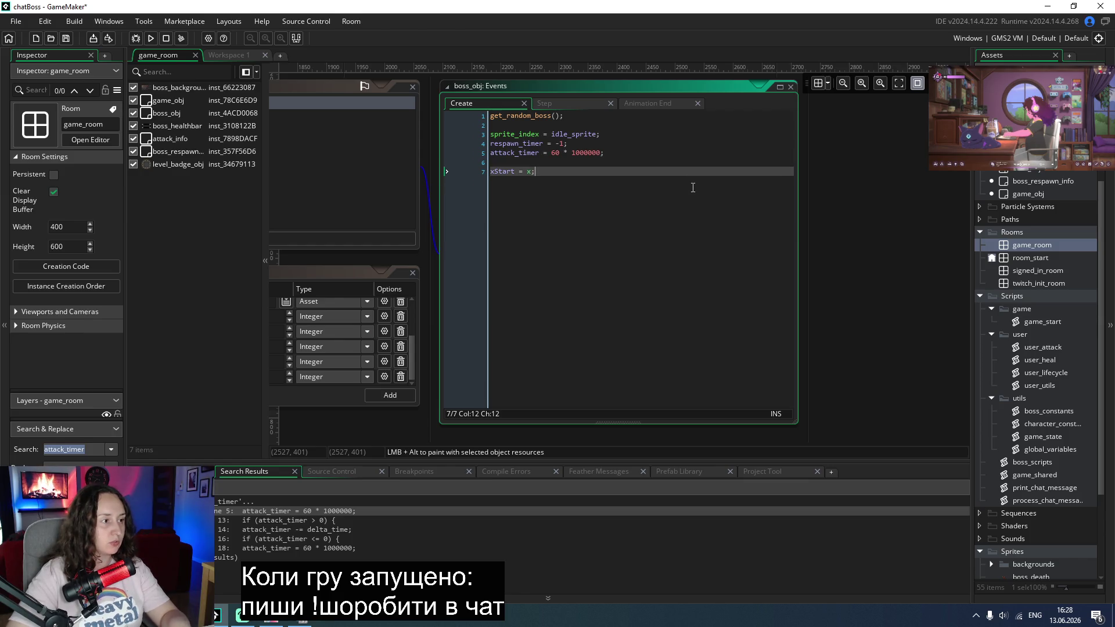
click(1020, 247)
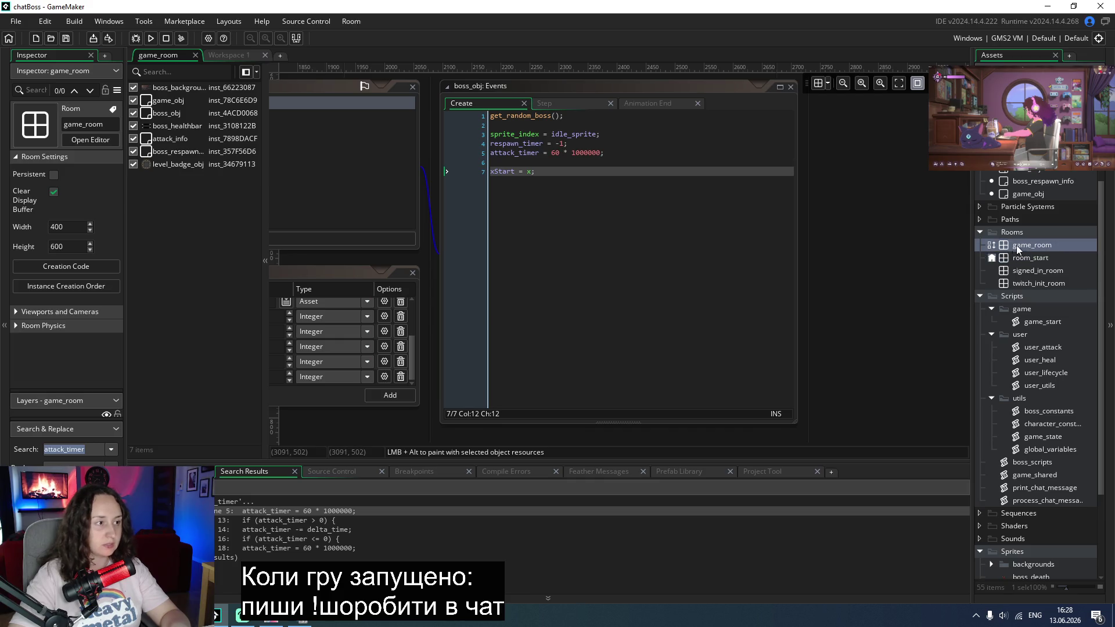
Step: Add save_time = 10; below the surface_resize line in game_obj's Create event and save
double_click(165, 103)
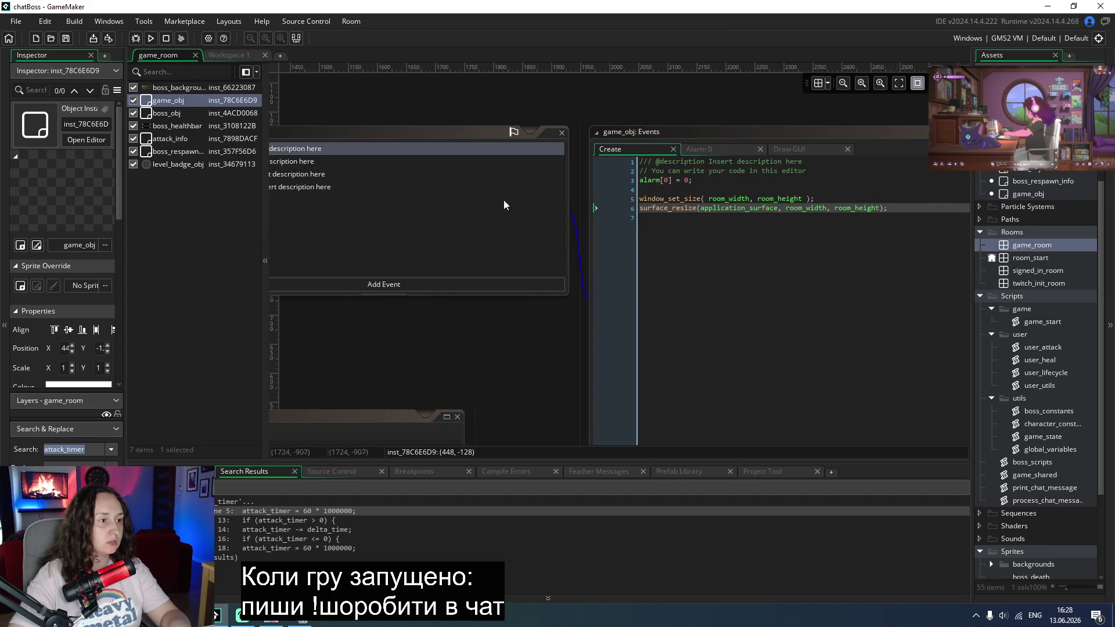
click(901, 203)
key(Return)
key(Return)
text(save_)
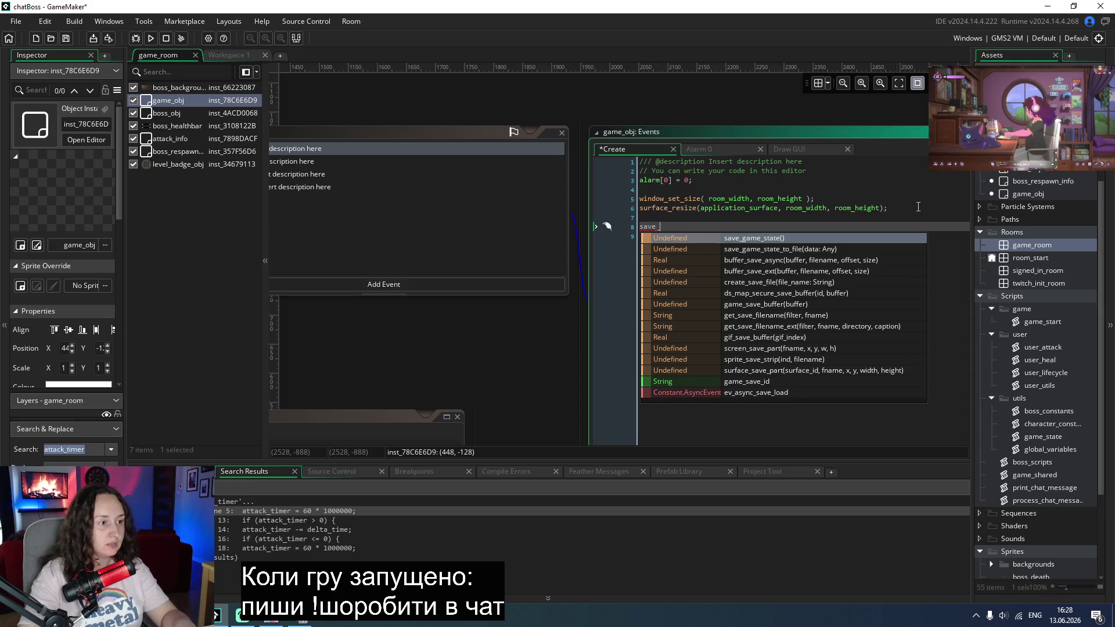
text(time =)
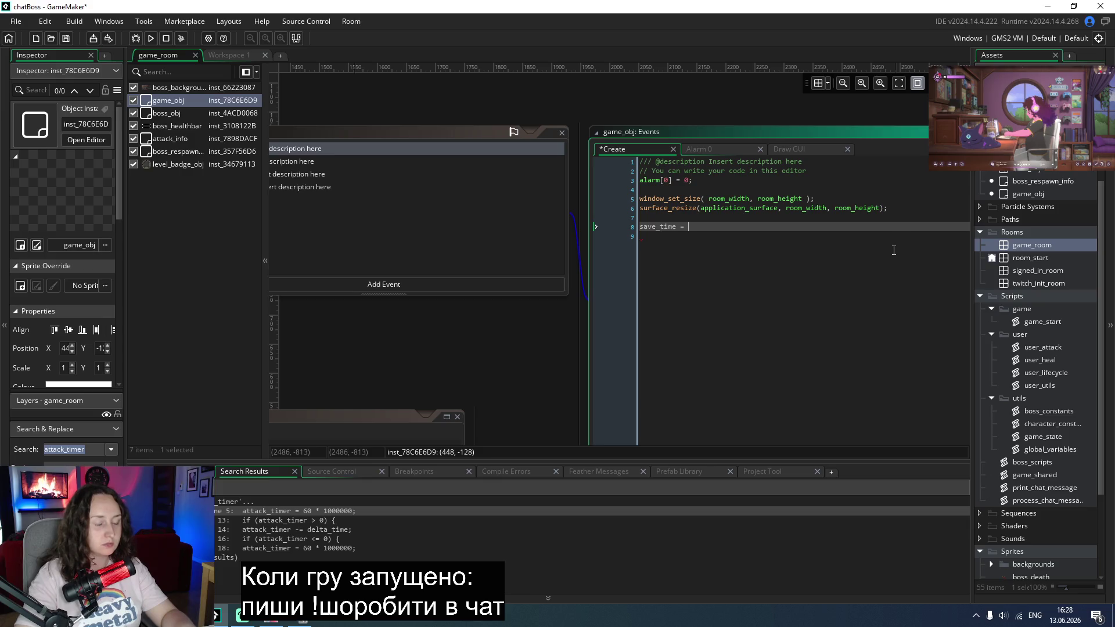
text( 10;)
key(ctrl+s)
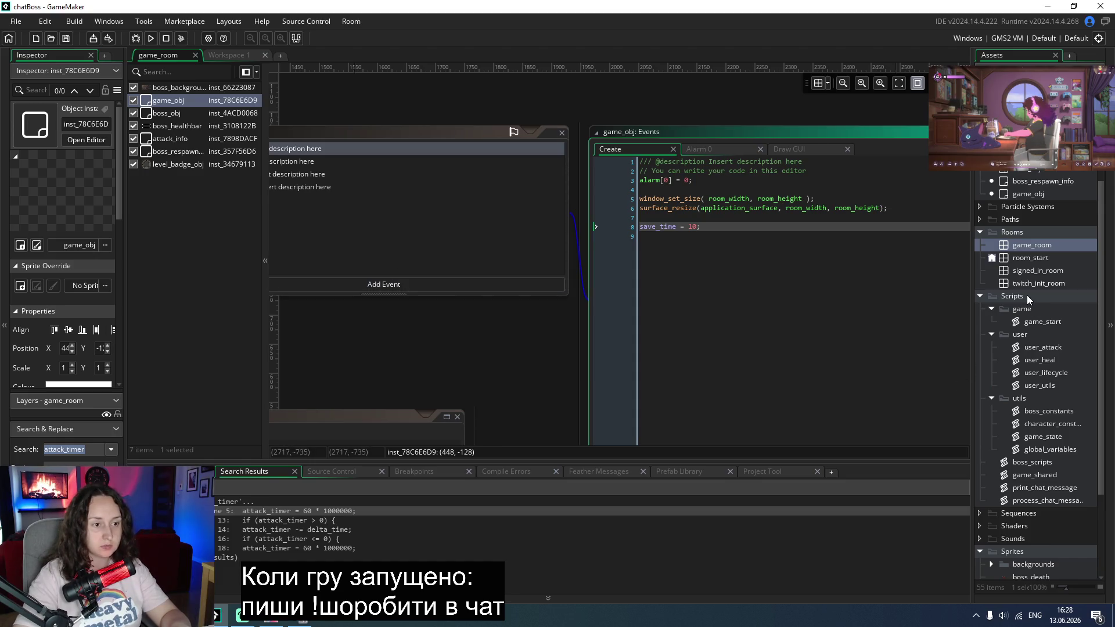
Step: Open boss_obj's Step event code and clear the current attack_timer selection
double_click(179, 114)
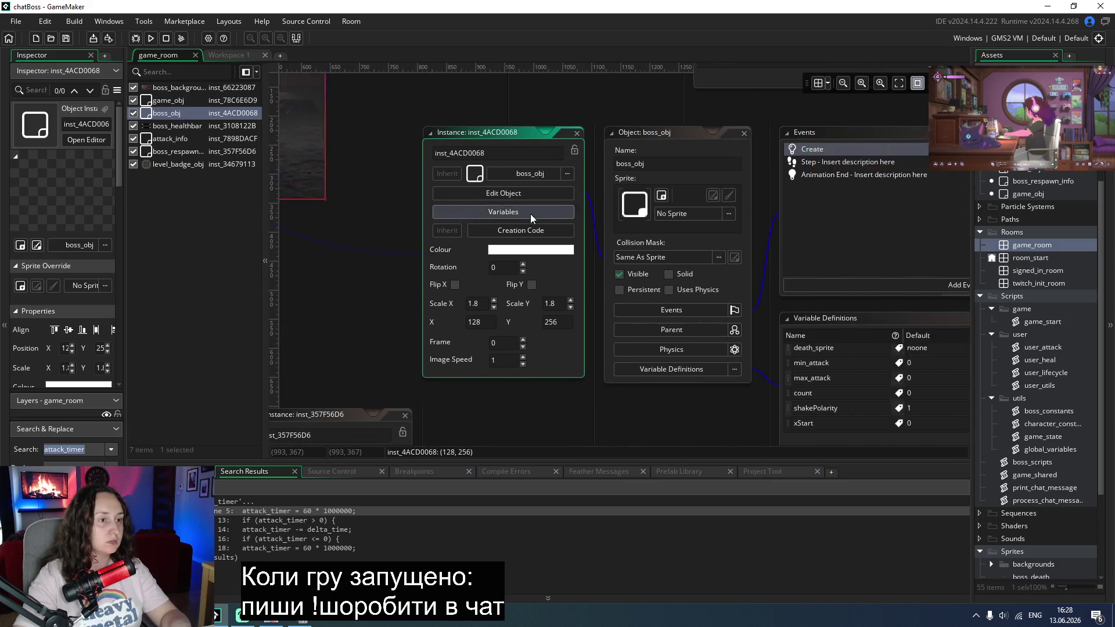
click(710, 159)
double_click(709, 161)
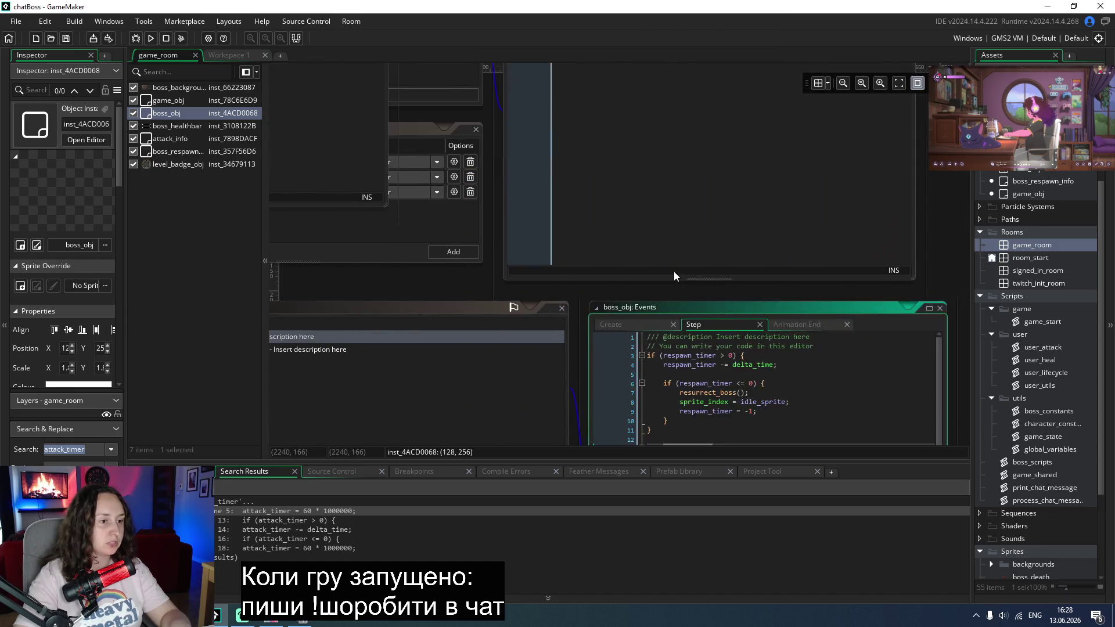
click(624, 280)
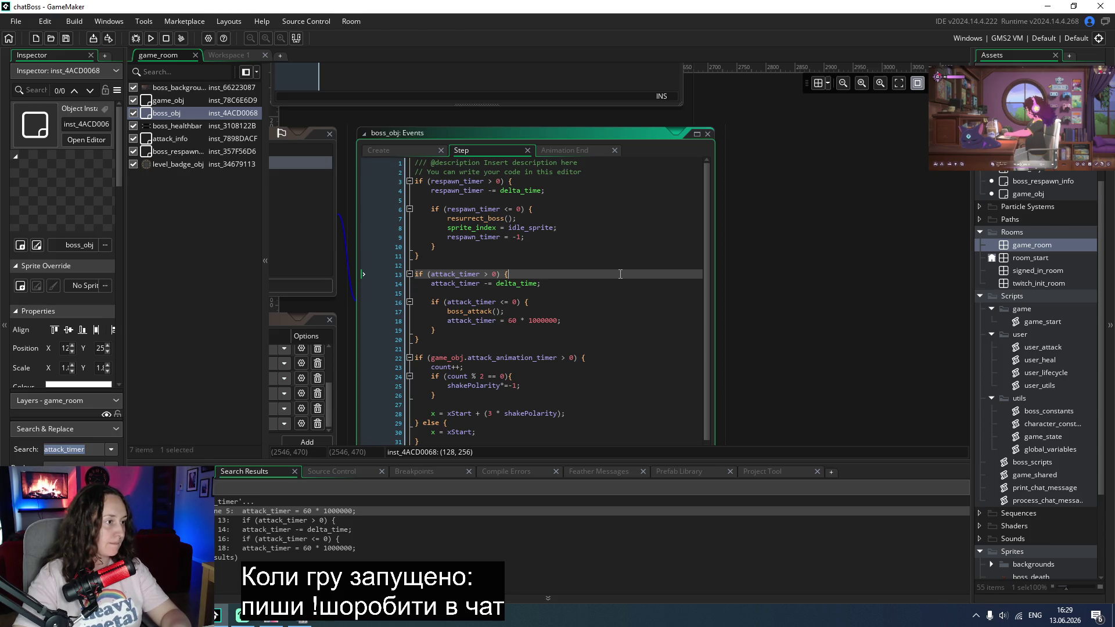
Step: Copy boss_obj's attack_timer countdown block (lines 13–20) and open game_obj's object editor
click(395, 149)
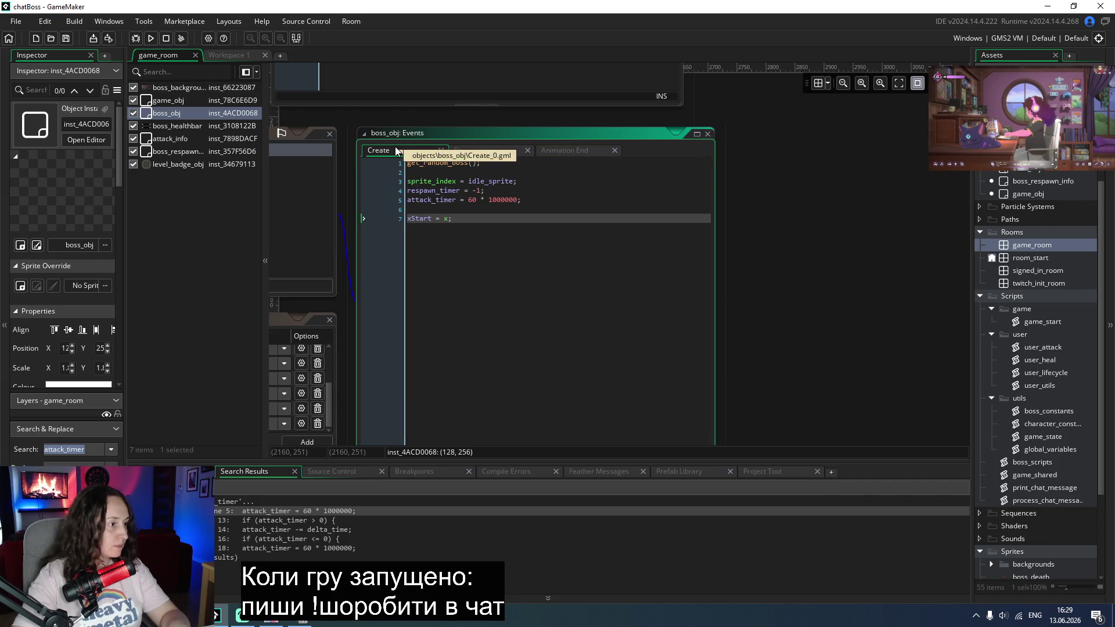
click(375, 200)
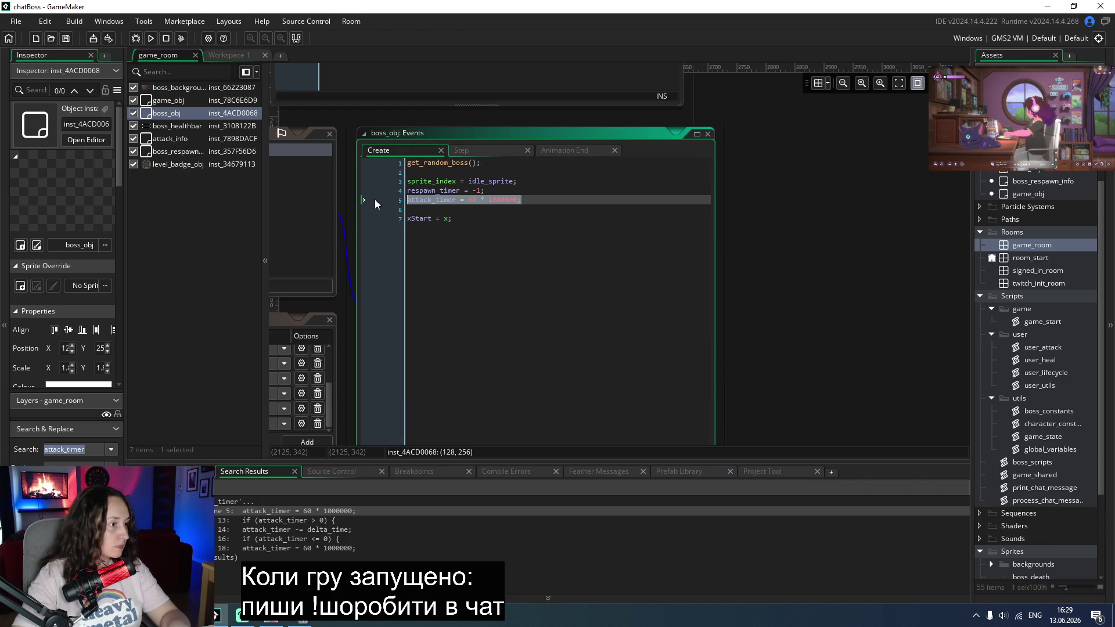
click(483, 148)
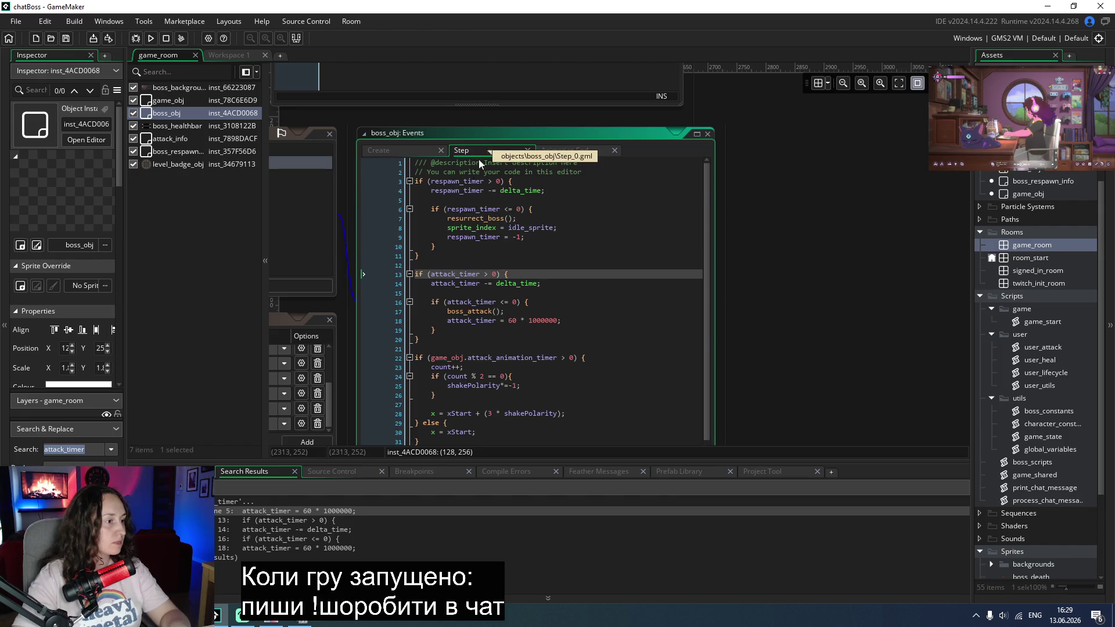
drag(436, 340, 381, 270)
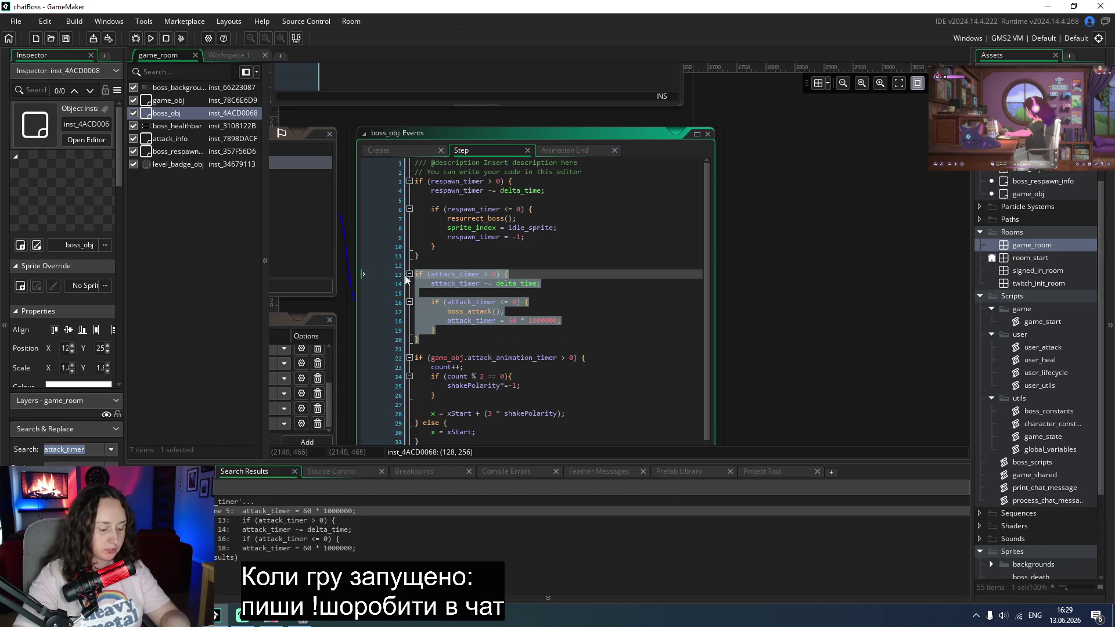
double_click(172, 102)
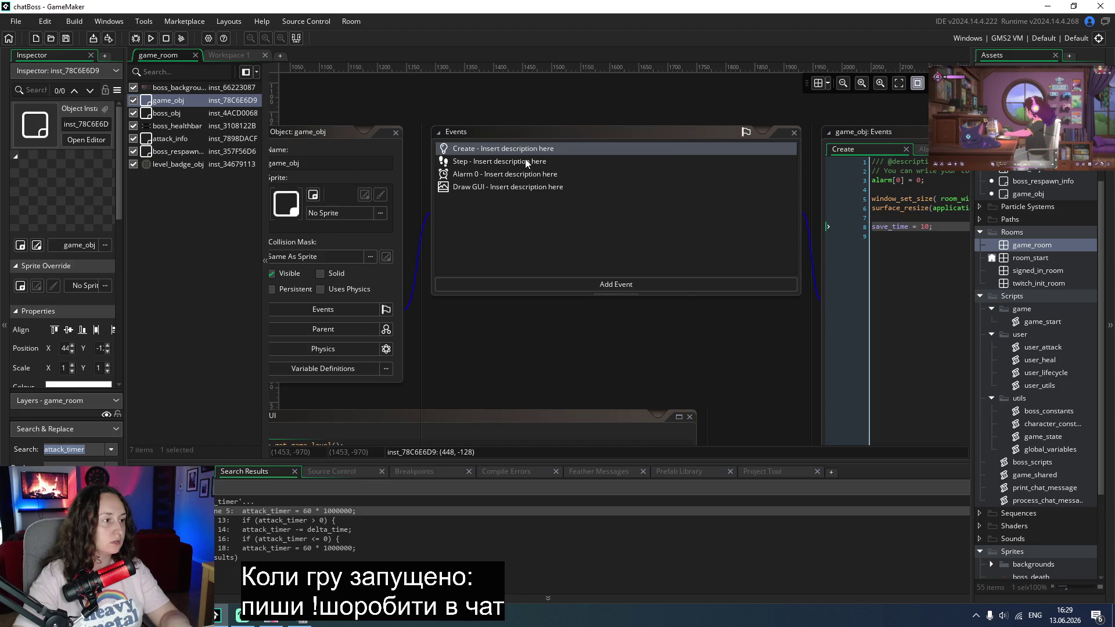
Step: Correct save_time to save_timer in game_obj's Create event and save it
click(527, 164)
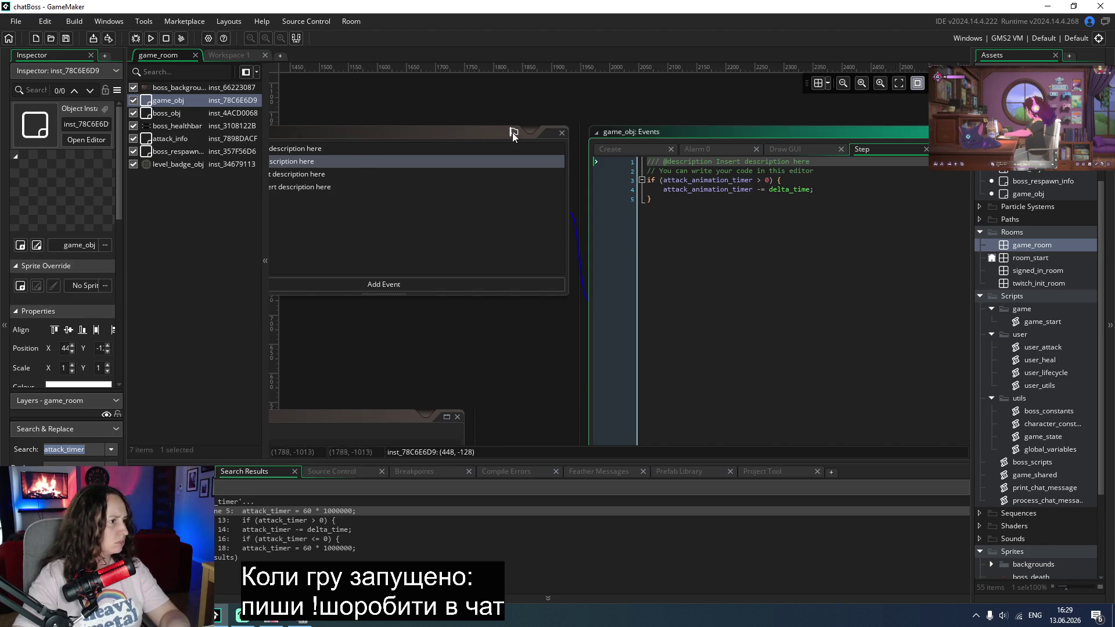
click(513, 133)
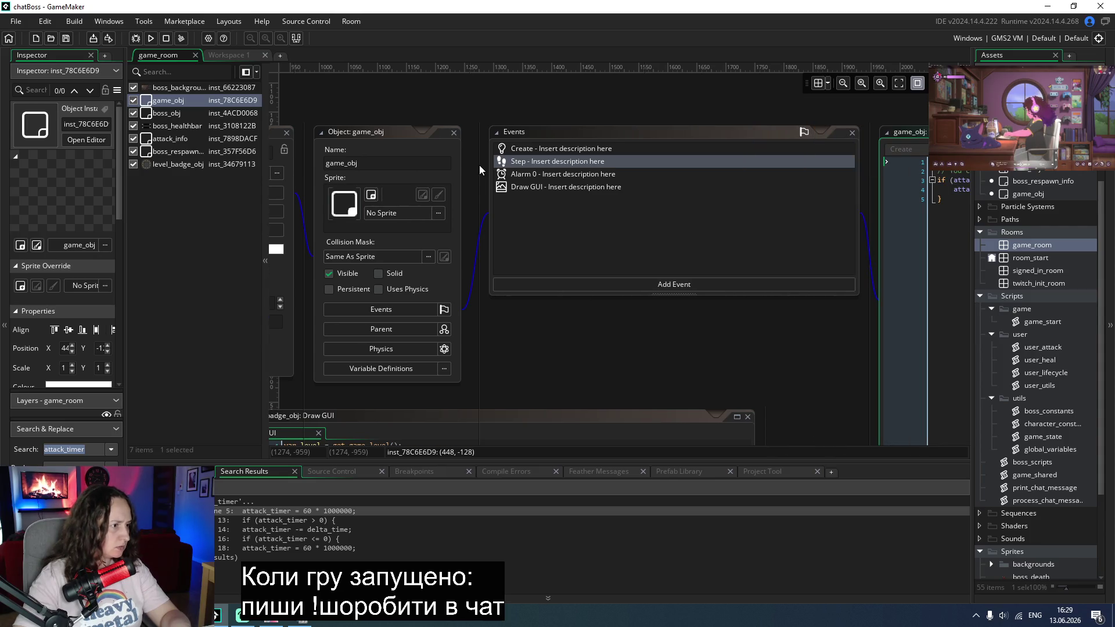
click(674, 149)
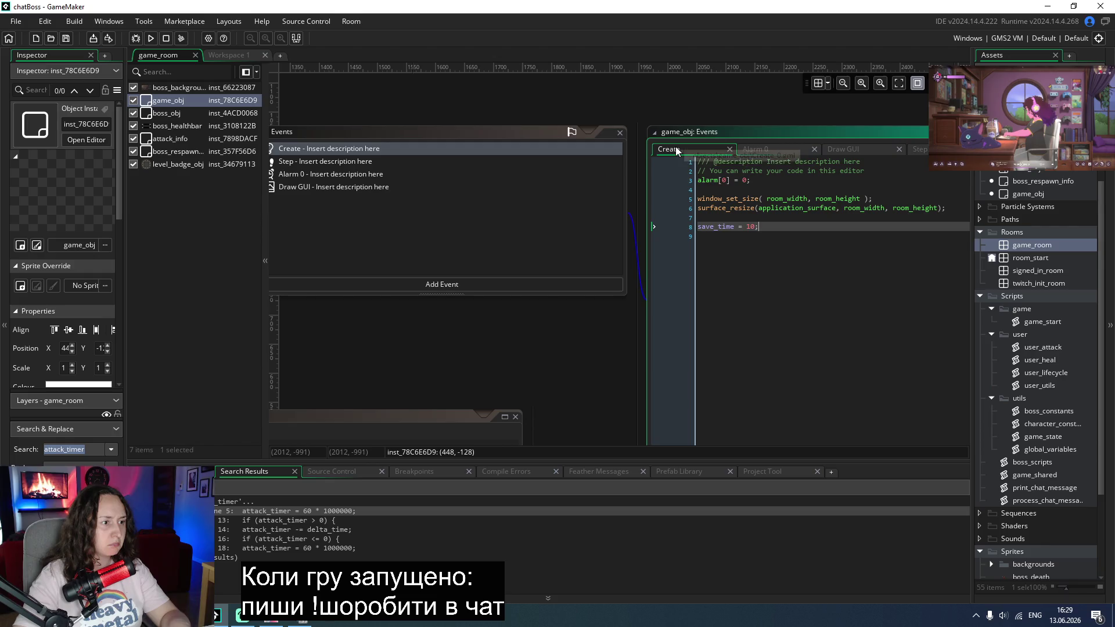
text(r)
key(ctrl+s)
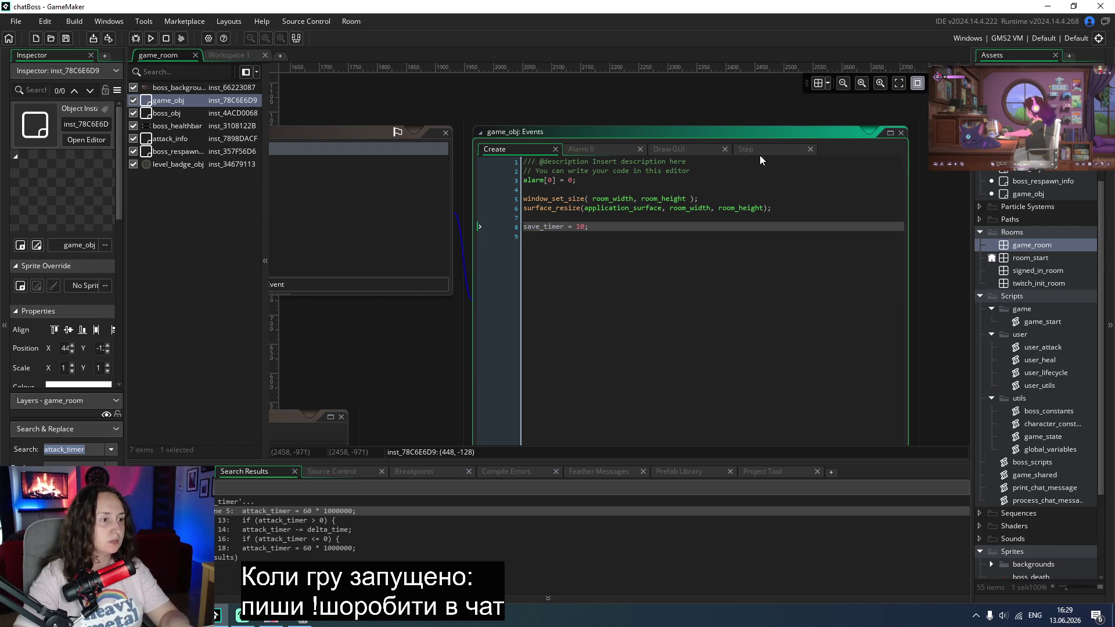
Step: Paste the countdown block into game_obj's Step event, renaming attack_timer to save_timer on lines 7, 8, 10
click(759, 150)
click(691, 197)
key(Return)
key(Return)
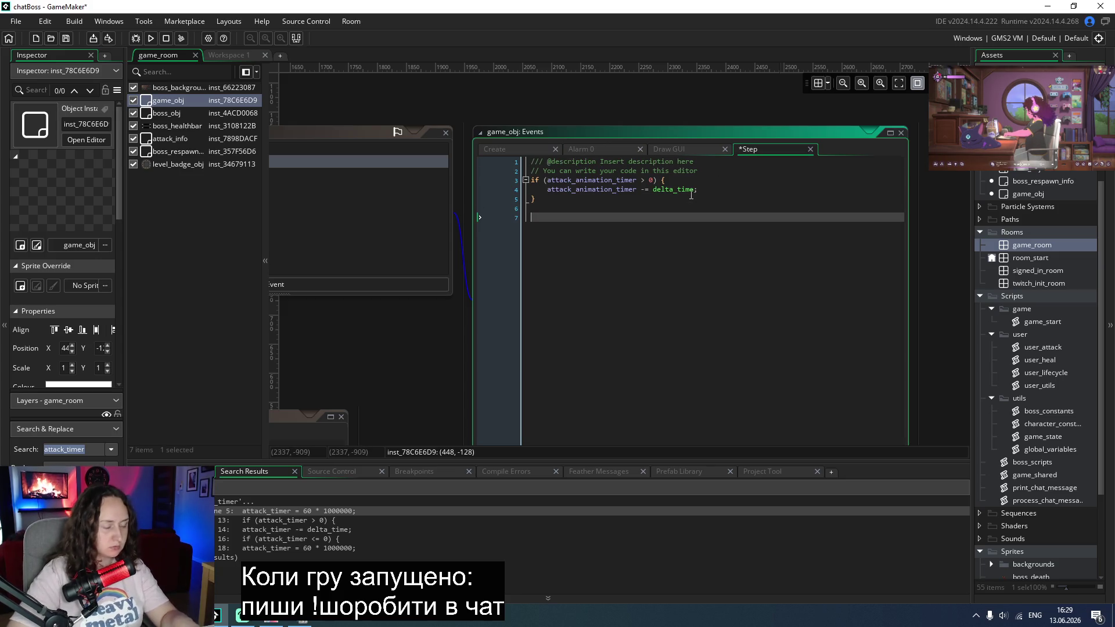
text(if (attack_timer > 0) {     attack_timer -= delta_time;          if (attack_timer <= 0) {         boss_attack();         attack_timer = 60 * 1000000;     } })
double_click(572, 217)
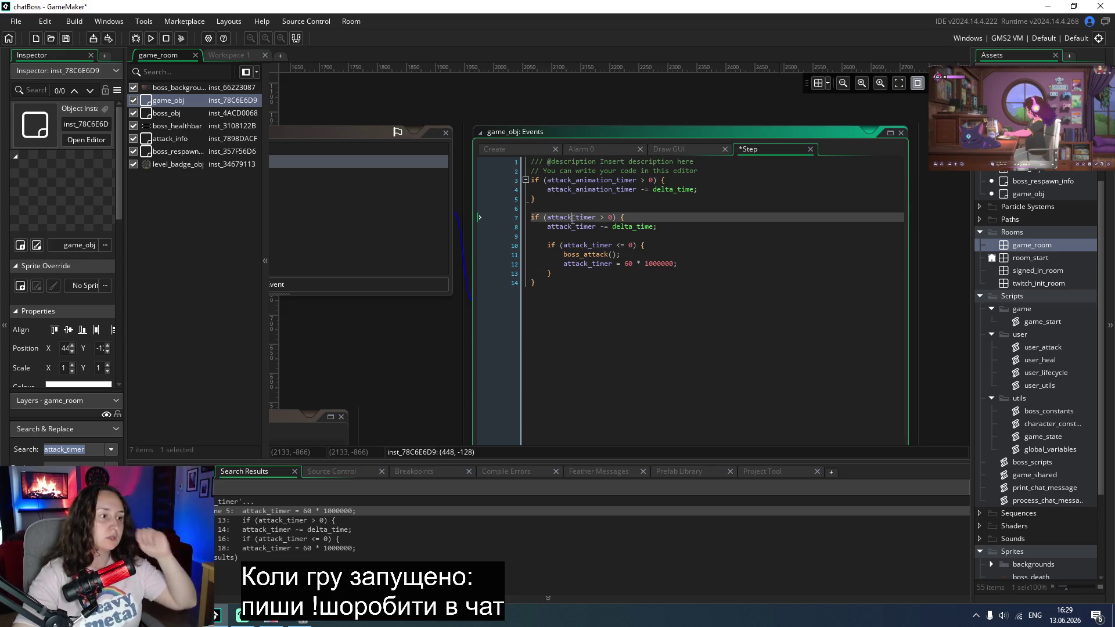
text(save_time)
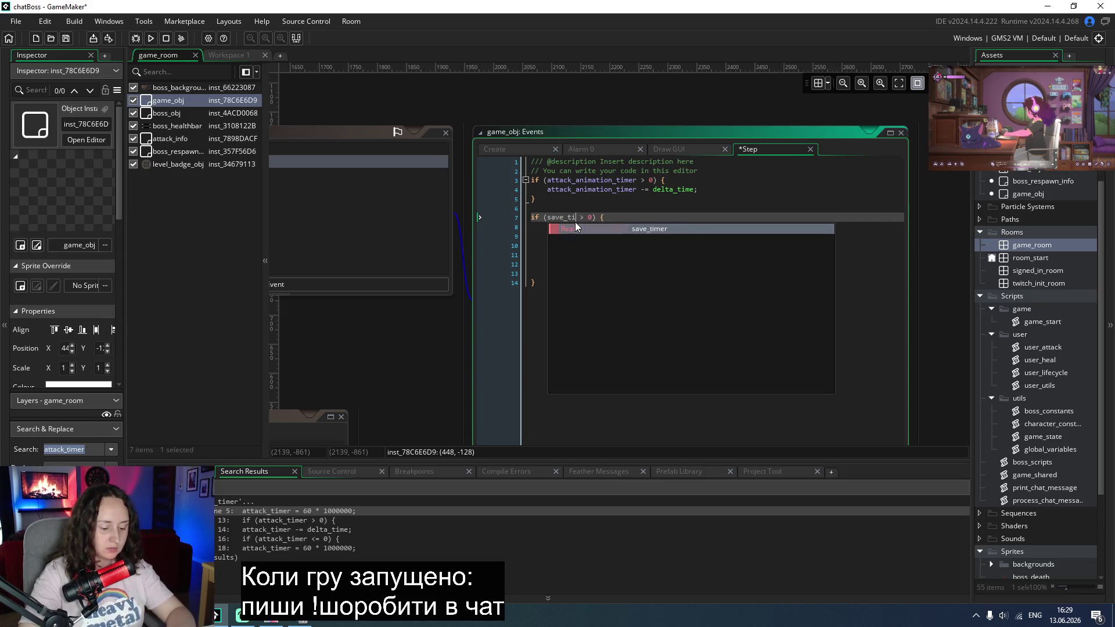
text(r)
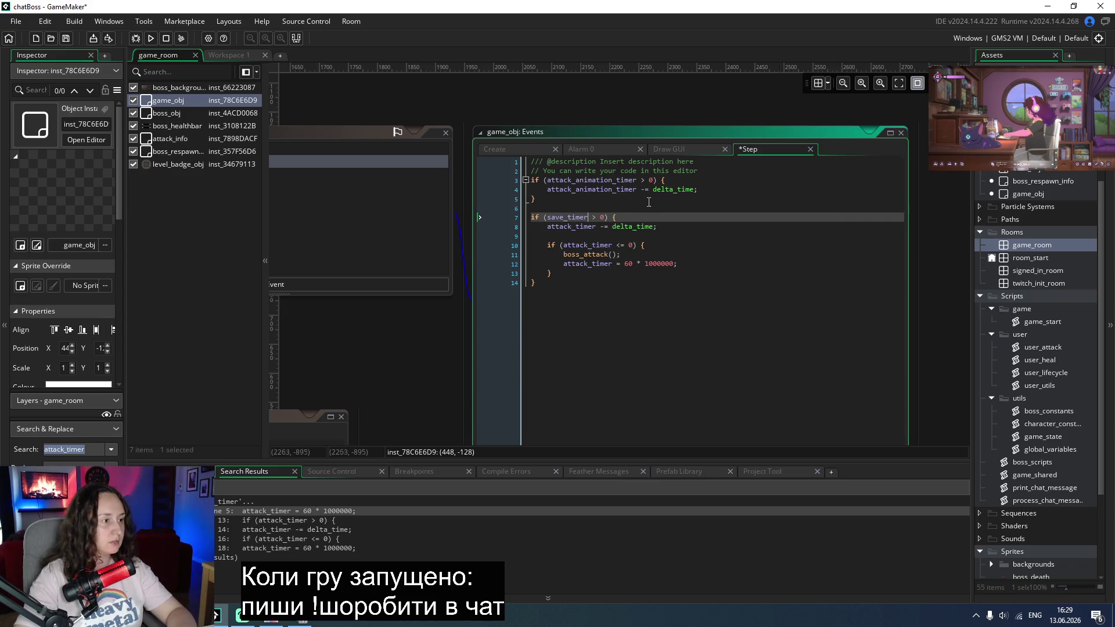
click(702, 235)
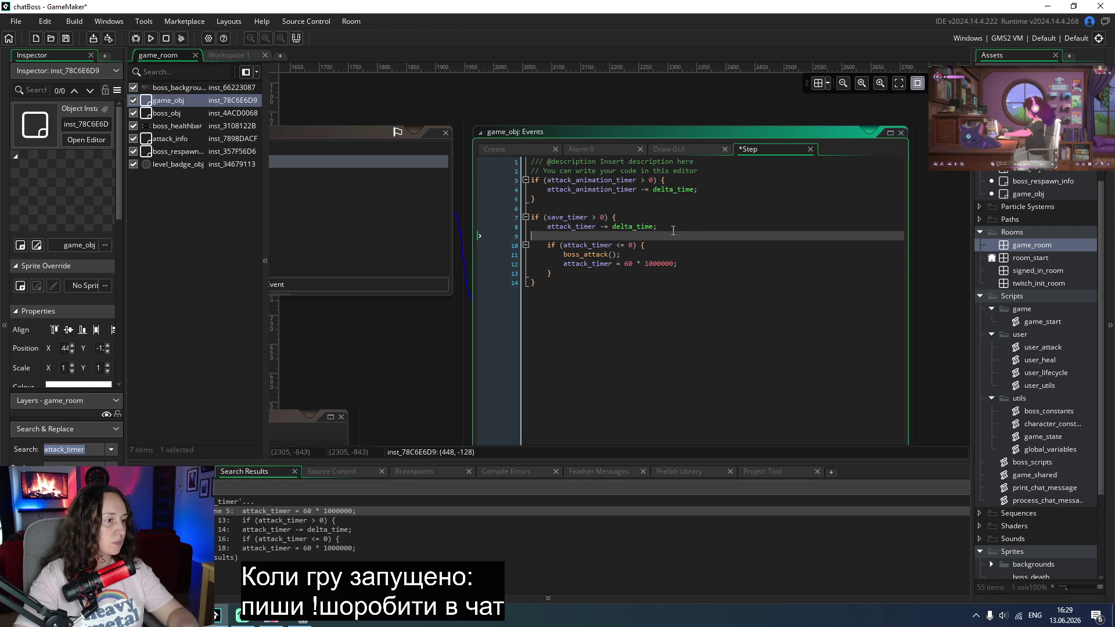
double_click(568, 217)
key(ctrl+c)
double_click(577, 227)
key(ctrl+v)
double_click(579, 245)
key(ctrl+v)
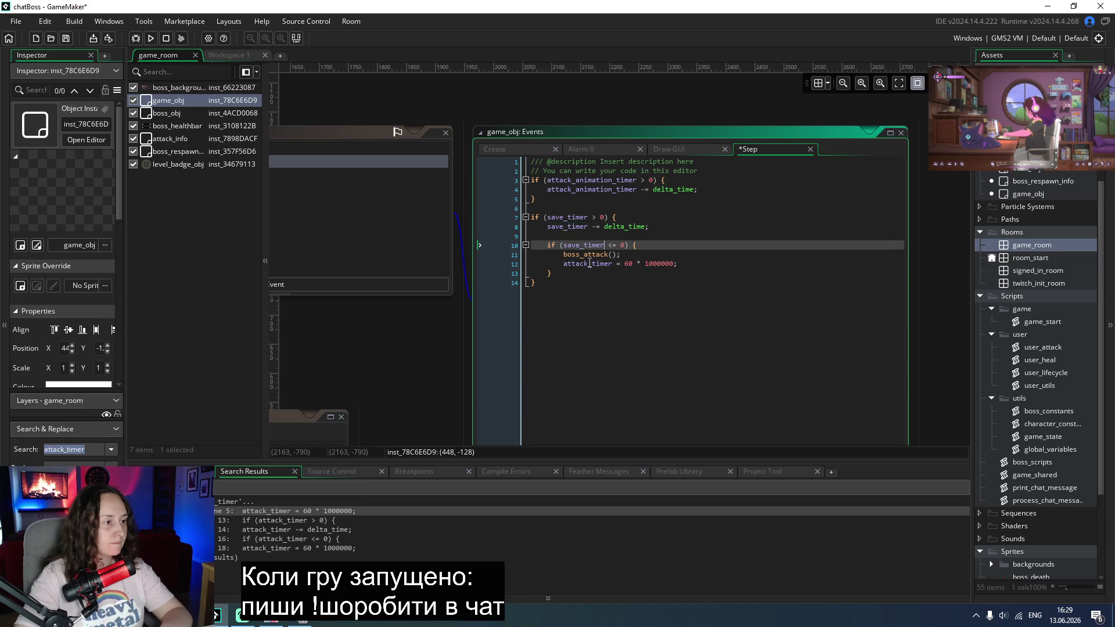
Step: Replace the boss_attack() call with save_game_state() and save the Step code
double_click(589, 263)
click(619, 254)
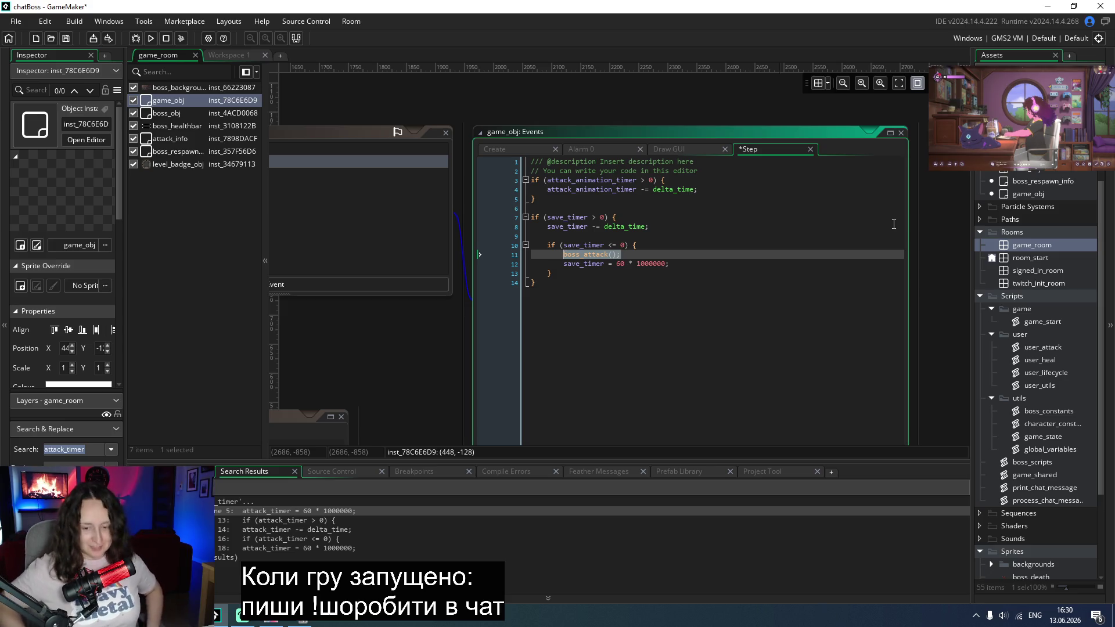
key(Delete)
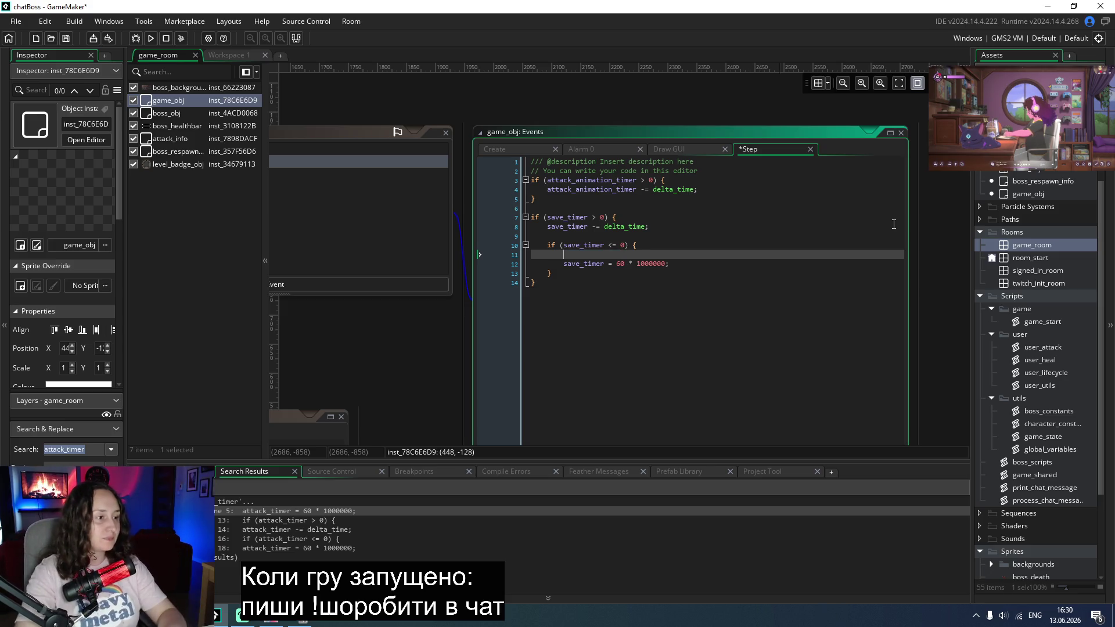
text(save)
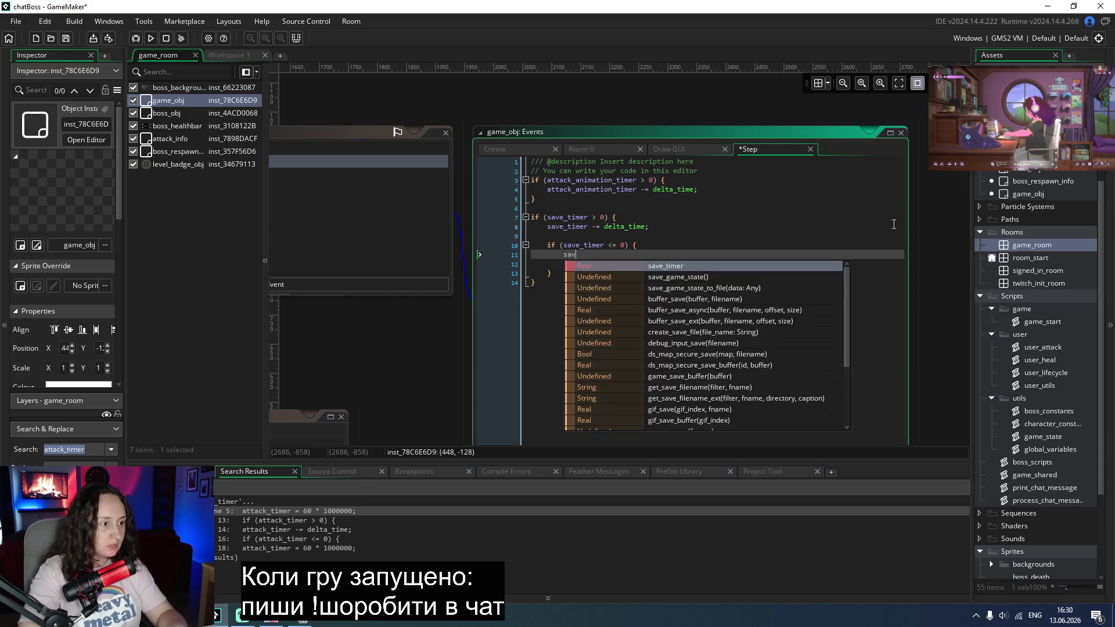
key(Down)
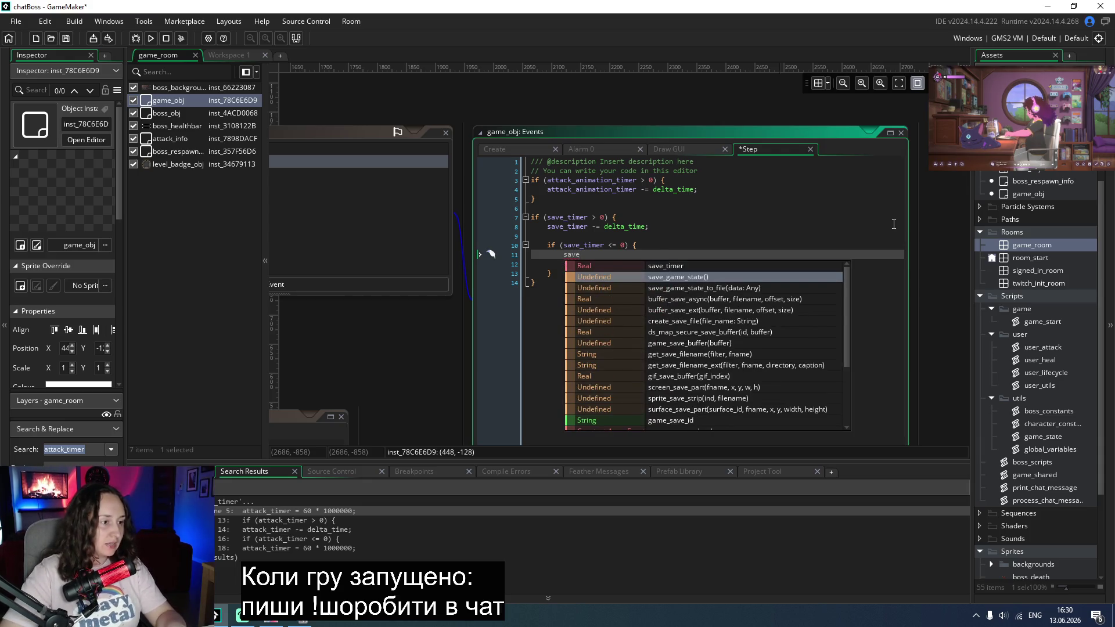
key(Return)
key(ctrl+s)
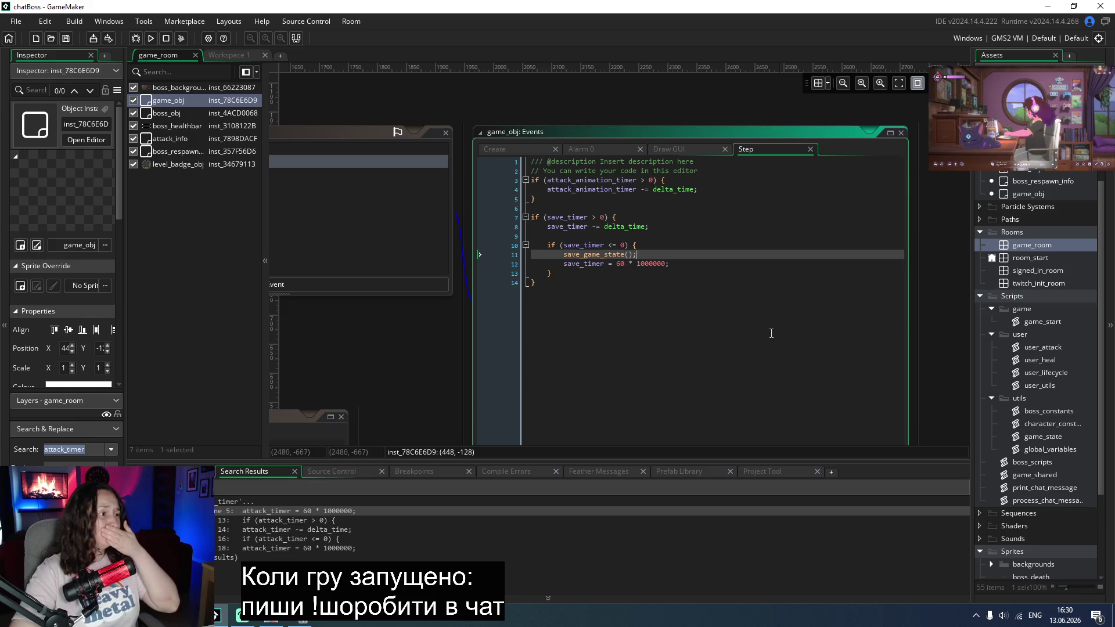
Step: Launch the game and move its window to the left edge of the screen
click(151, 38)
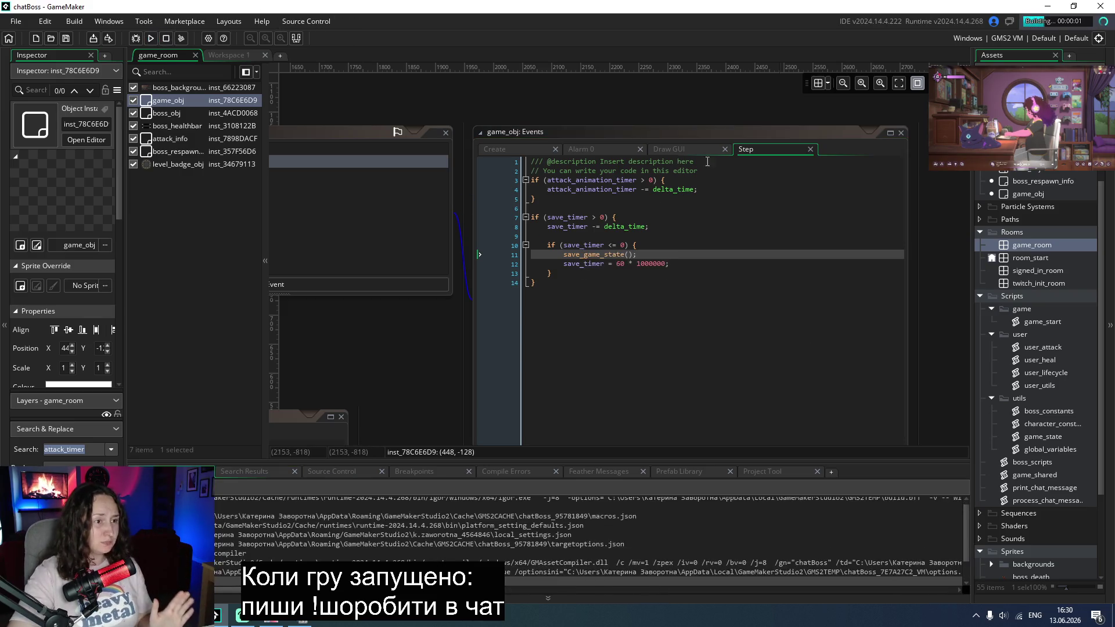
click(1074, 6)
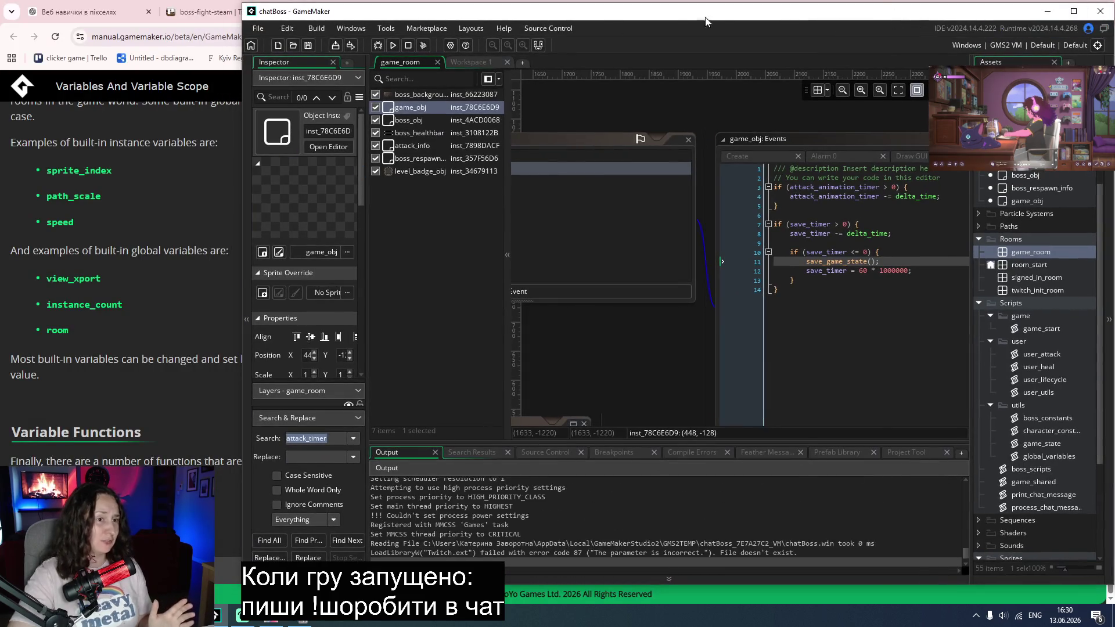
key(alt+Tab)
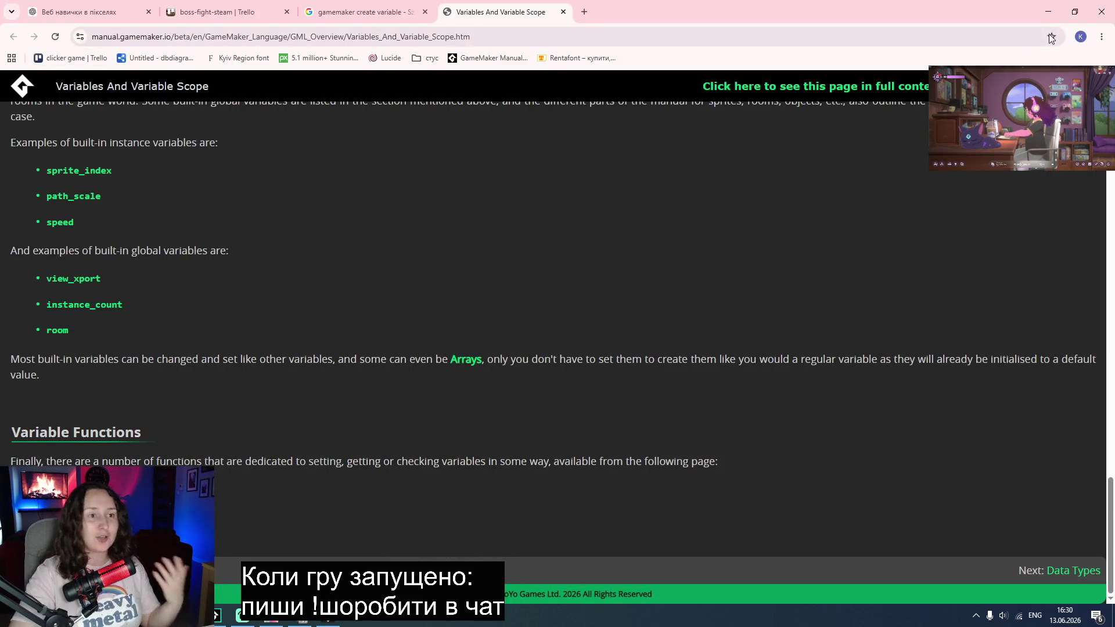
click(1074, 11)
key(alt+Tab)
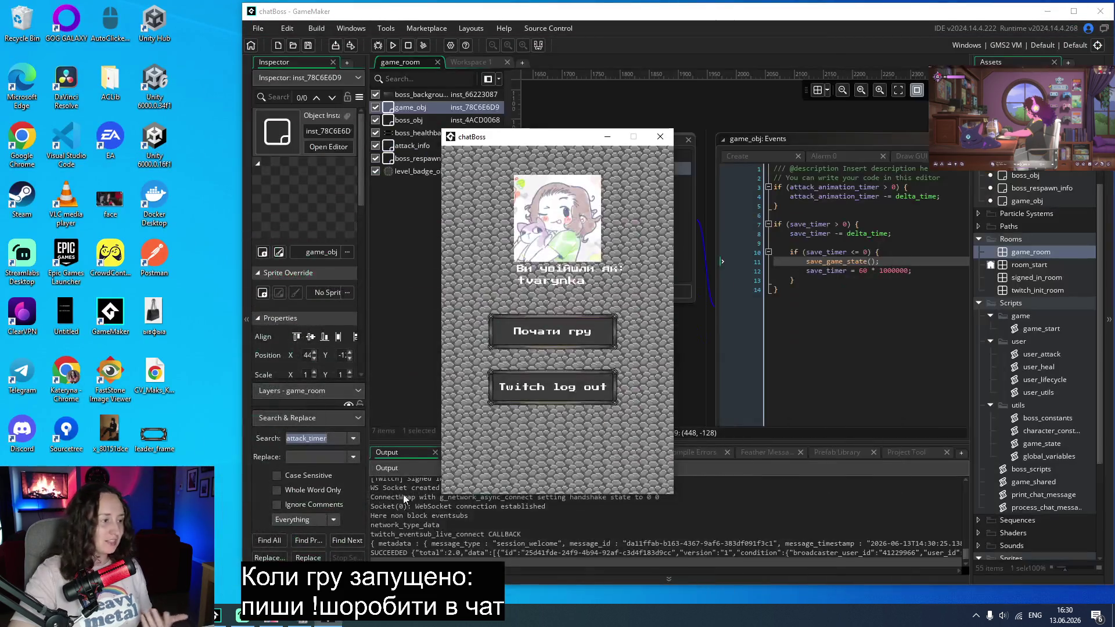
drag(523, 137, 86, 103)
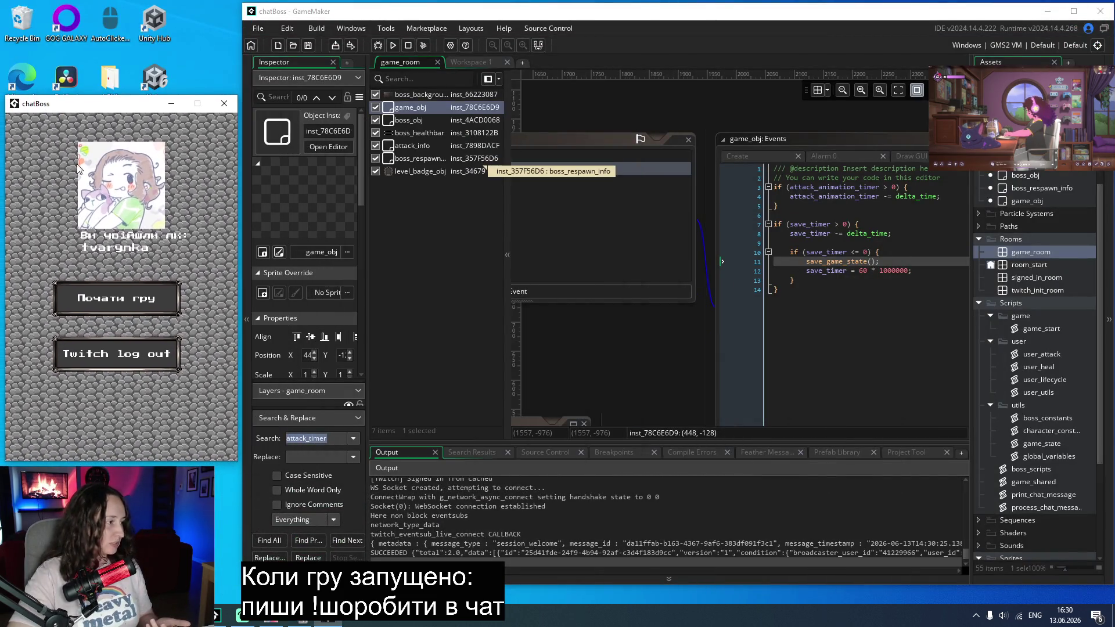
Step: Start play with Почати гру, read the show_debug_log argument error, and abort the run
click(109, 314)
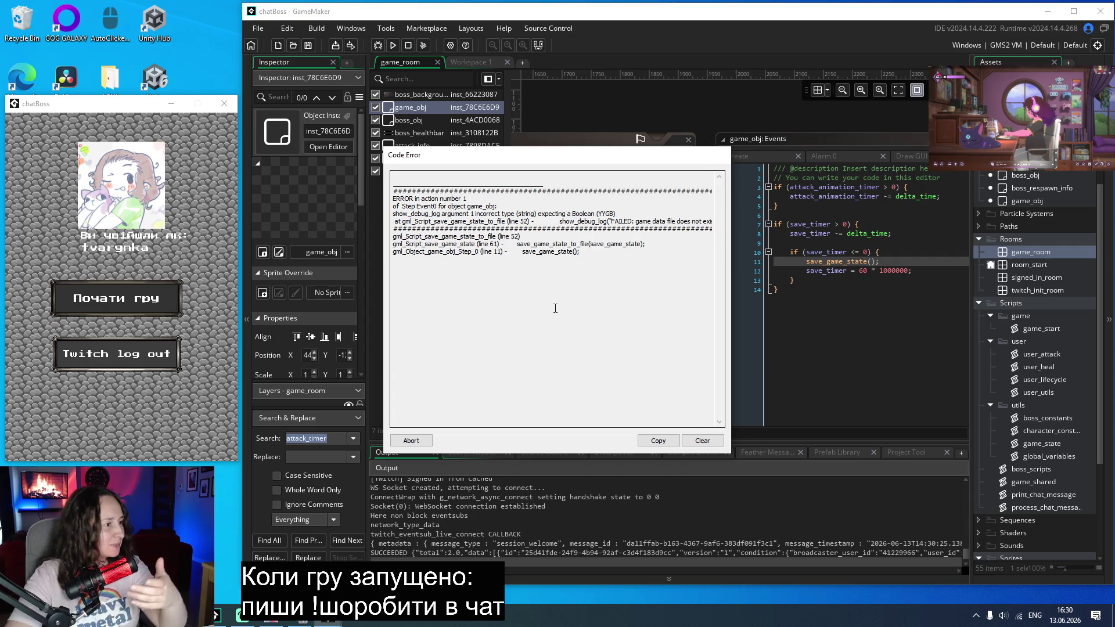
double_click(415, 215)
key(ctrl+c)
click(411, 440)
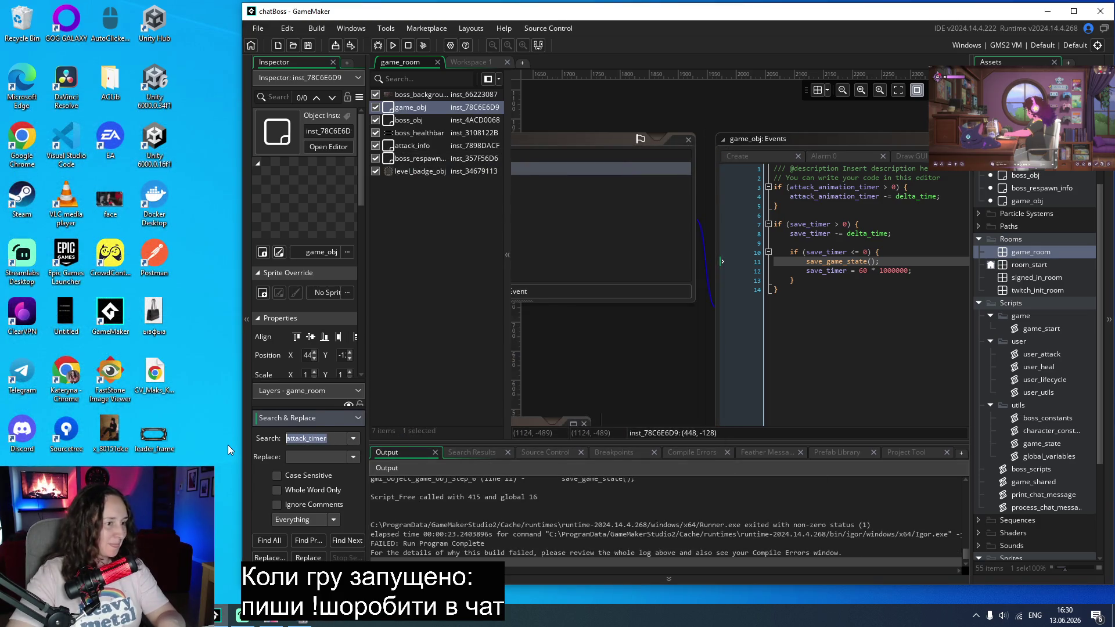
Step: Search the project for show_debug_log and open its match in the game_start script
key(ctrl+v)
key(Return)
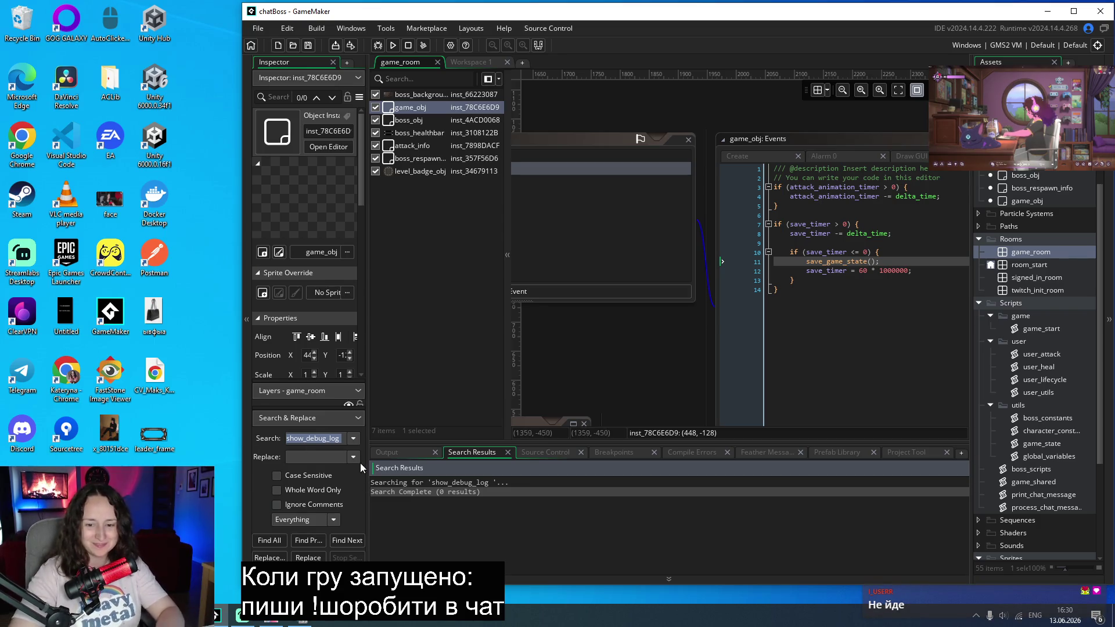
click(334, 444)
key(BackSpace)
key(Return)
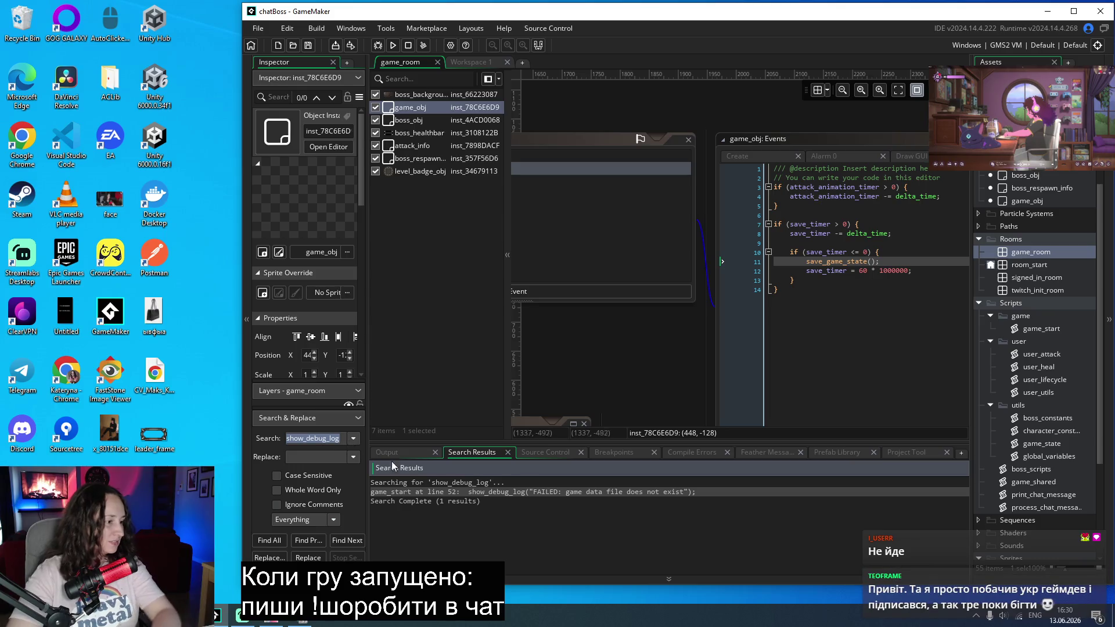
double_click(493, 493)
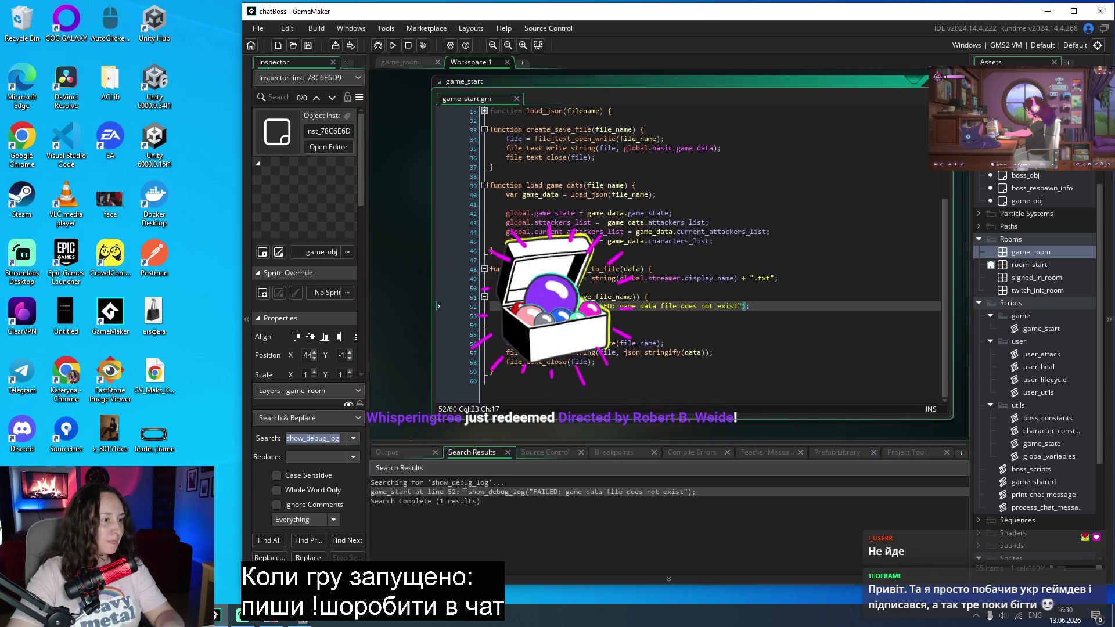
click(779, 333)
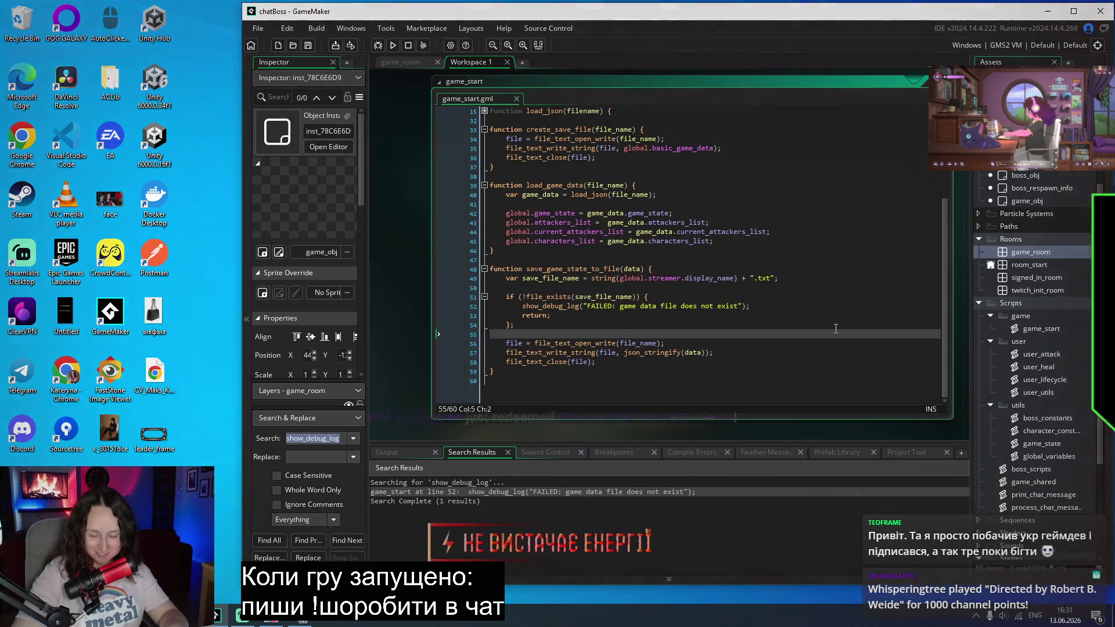
Step: Replace show_debug_log on line 52 with show_debug_message, drop the stray (), then save and run
mouse_move(553, 307)
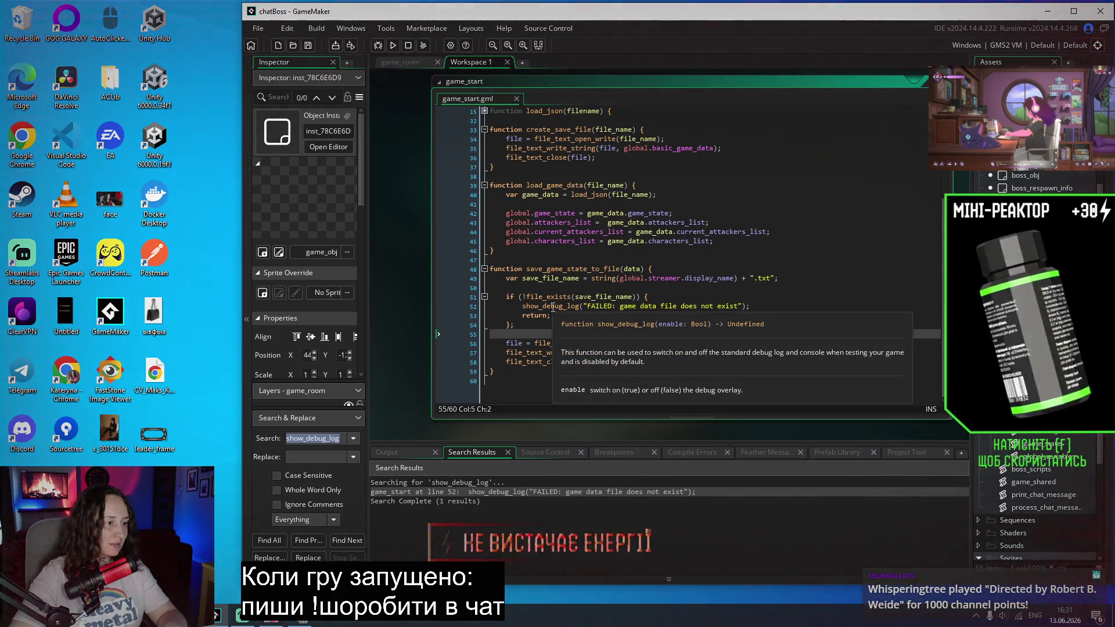
click(553, 307)
double_click(552, 307)
text(show)
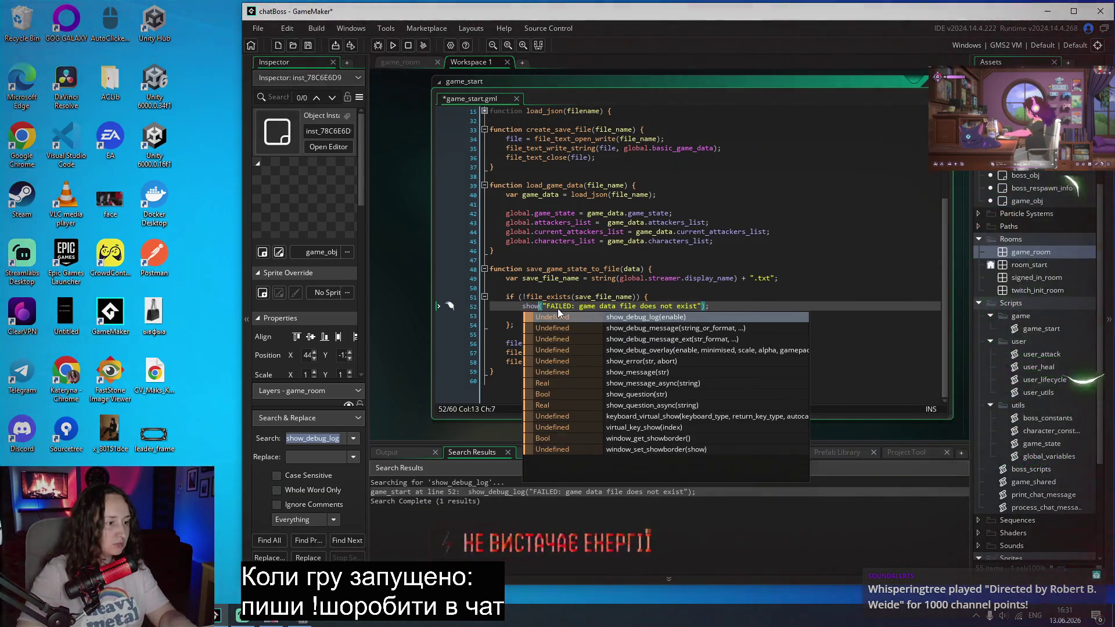
click(635, 328)
click(634, 327)
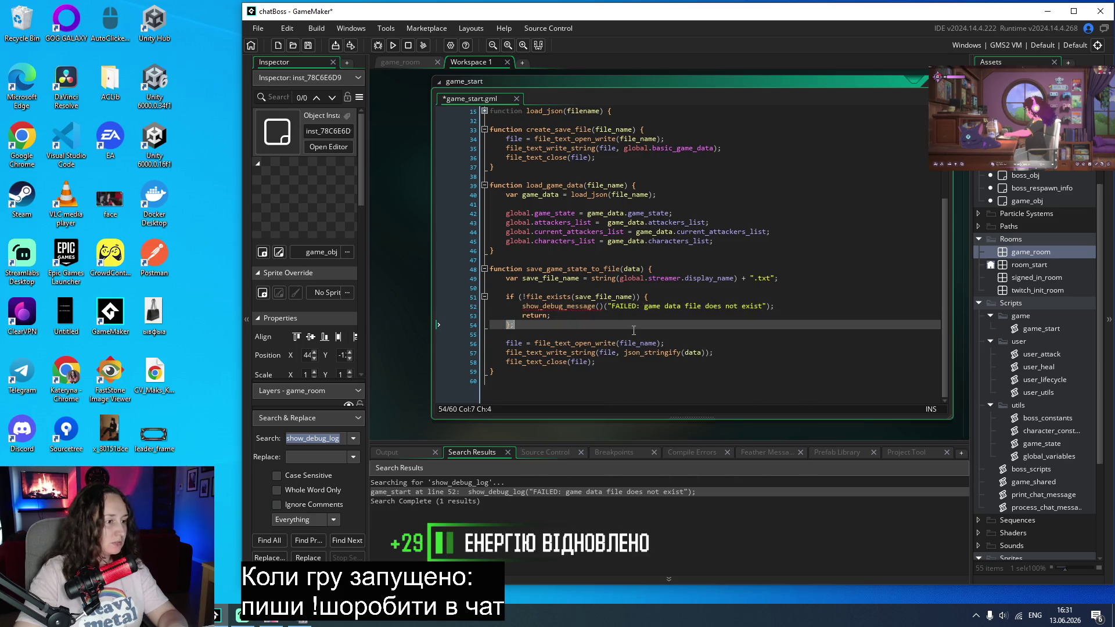
click(605, 308)
key(BackSpace)
key(BackSpace)
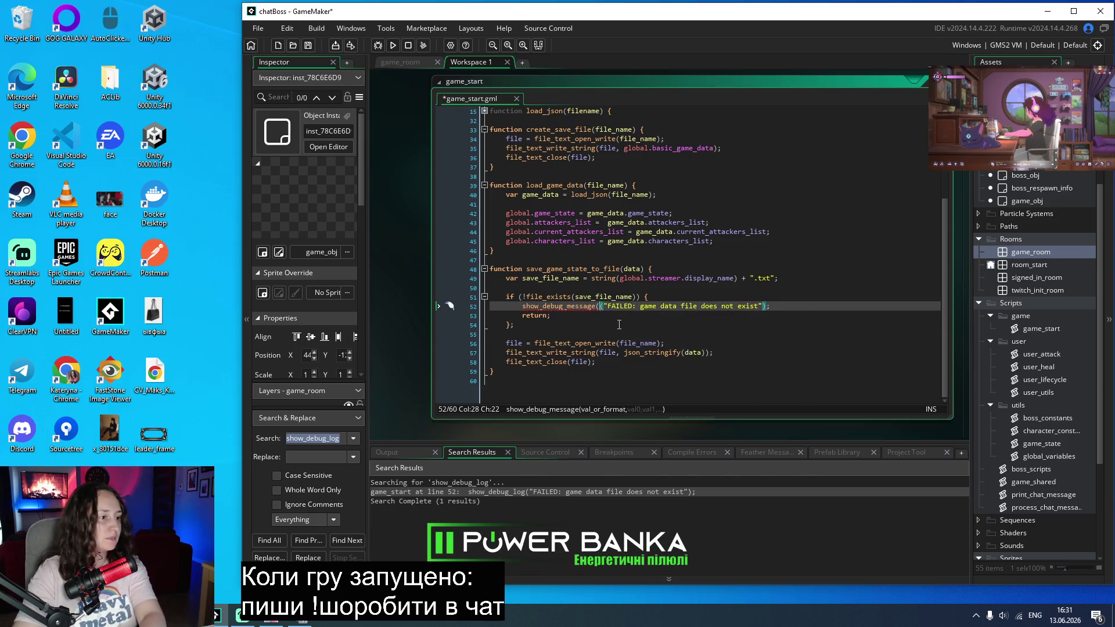
click(656, 269)
mouse_move(576, 309)
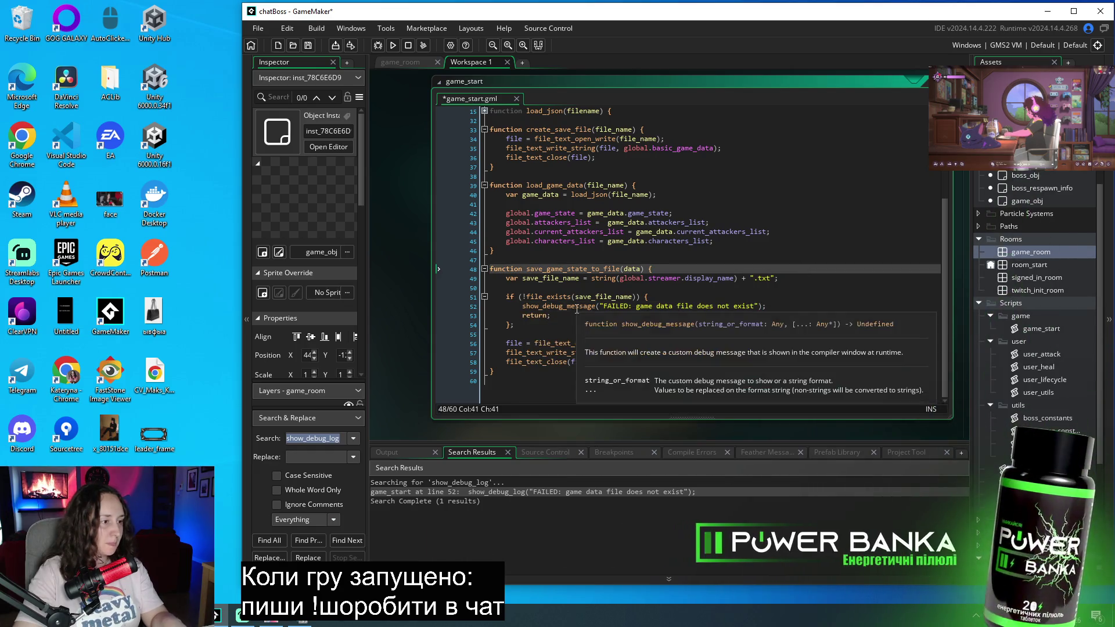
key(F5)
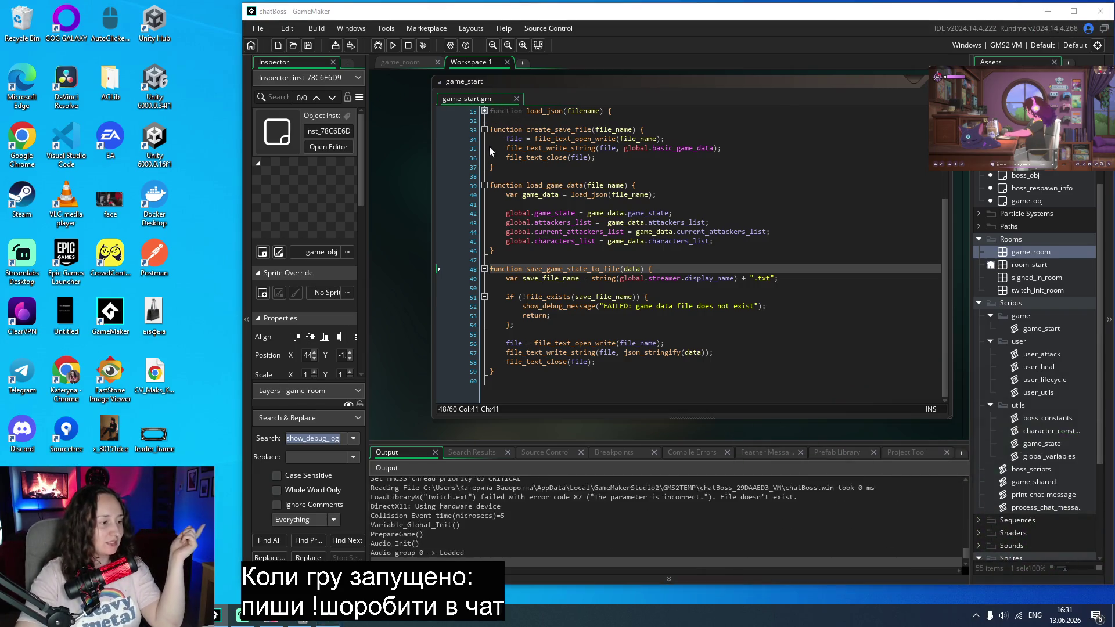
Step: Move the chatBoss window to the left side and advance to the boss battle
mouse_move(533, 133)
mouse_down()
mouse_move(155, 117)
mouse_move(112, 99)
mouse_move(161, 98)
mouse_up()
click(155, 301)
click(155, 301)
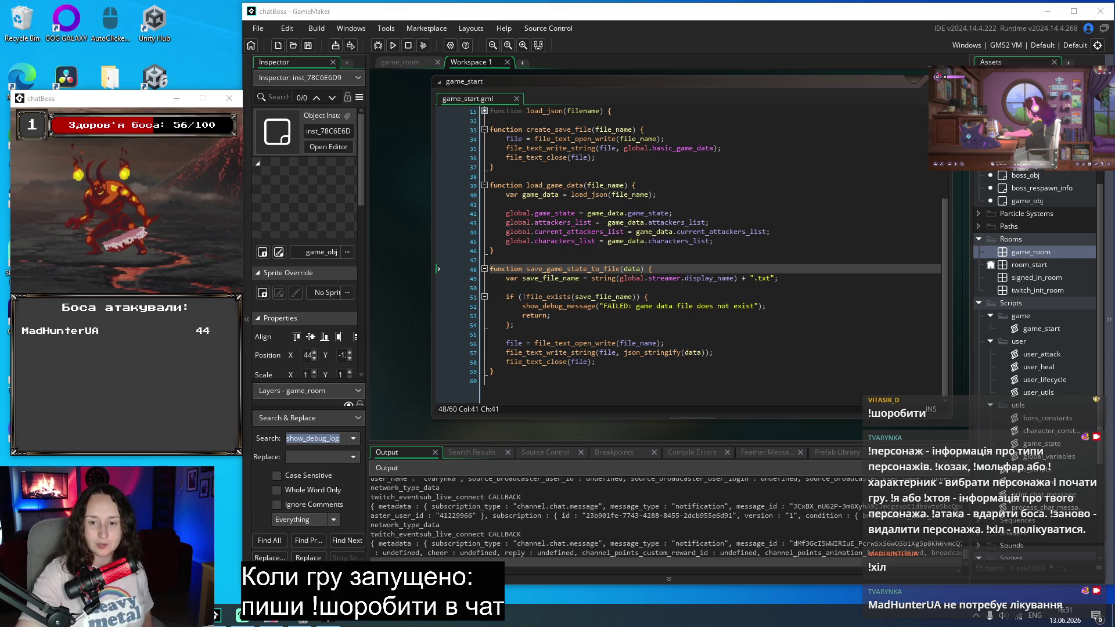
Step: Compare the saved game data file in Notepad against the code several times
key(alt+Tab)
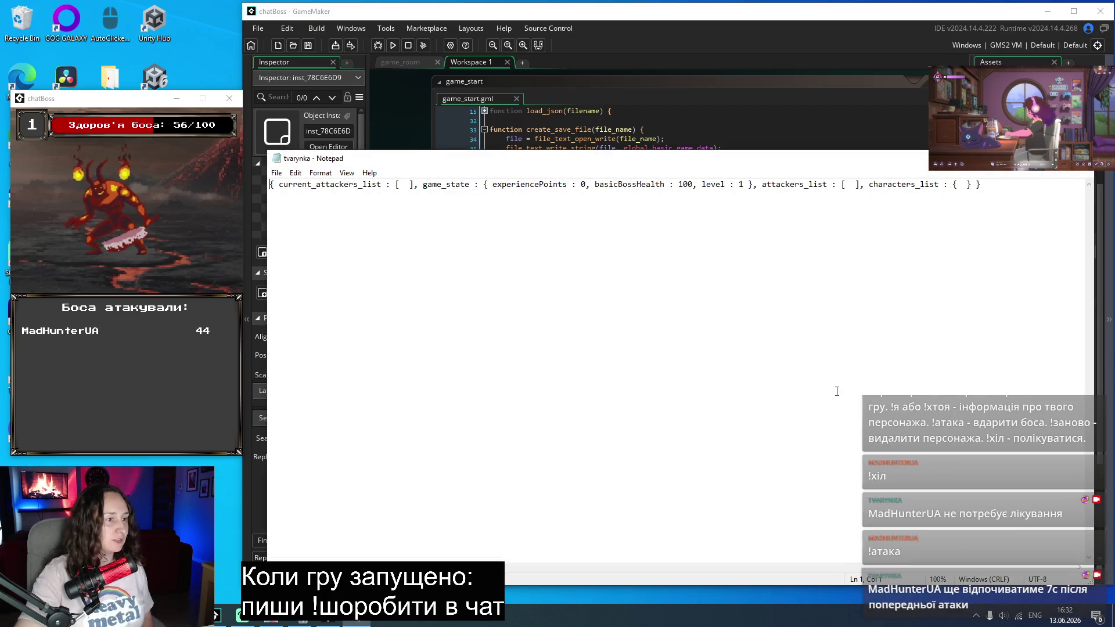
key(alt+Tab)
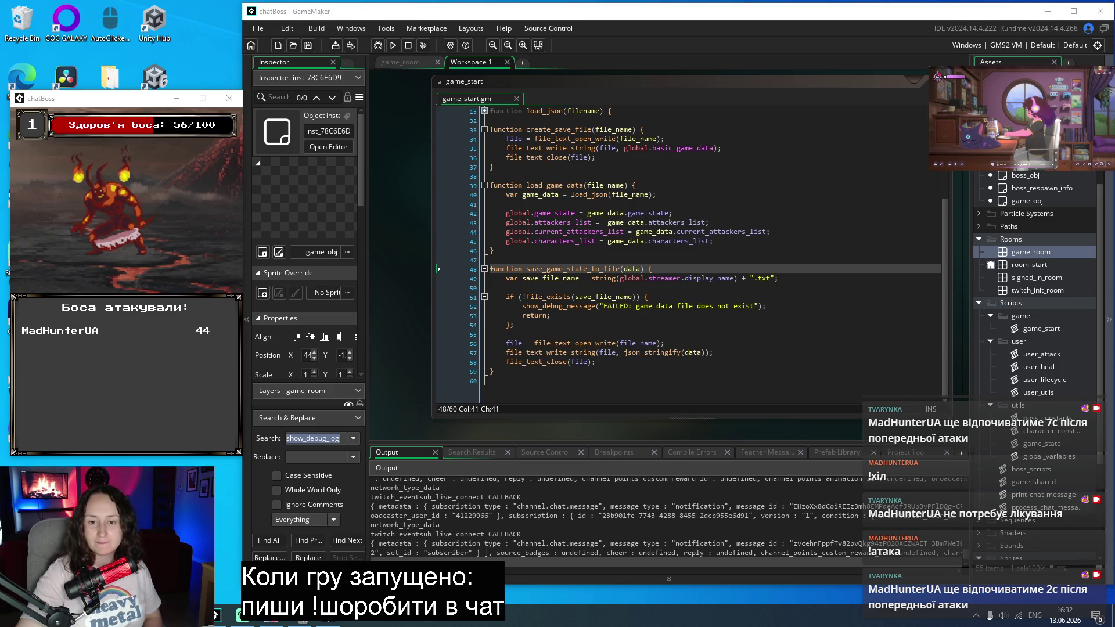
key(alt+Tab)
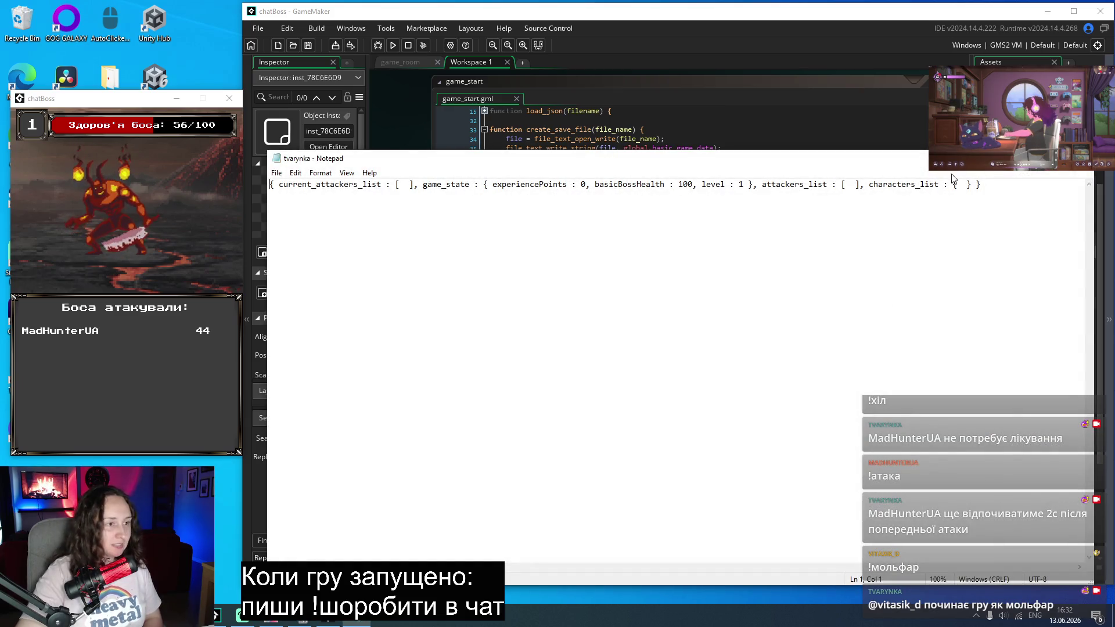
key(alt+Tab)
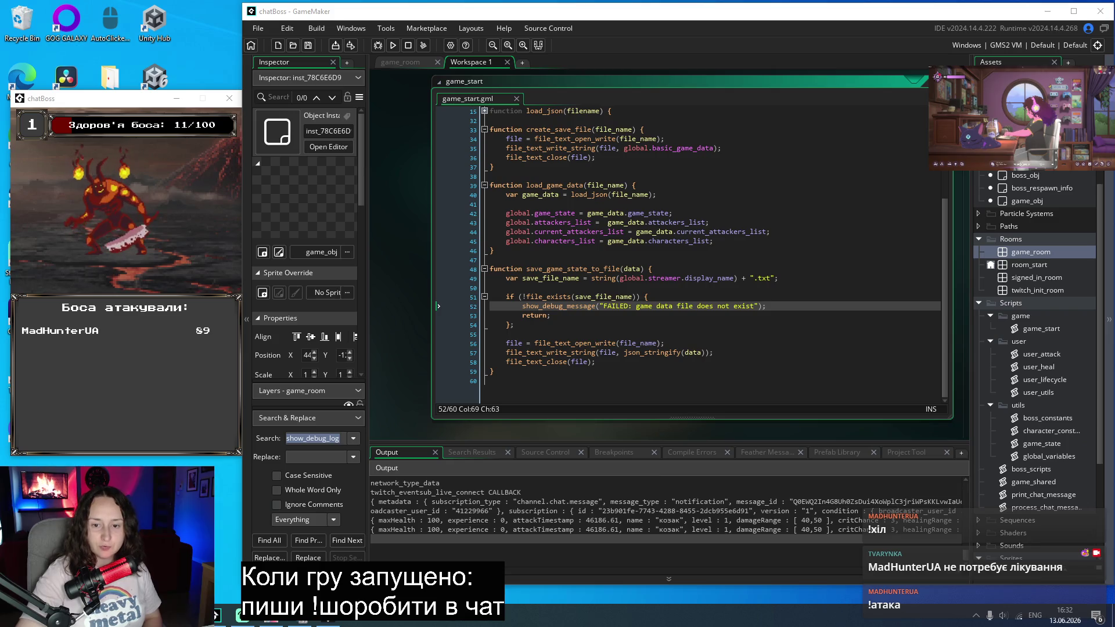
key(alt+Tab)
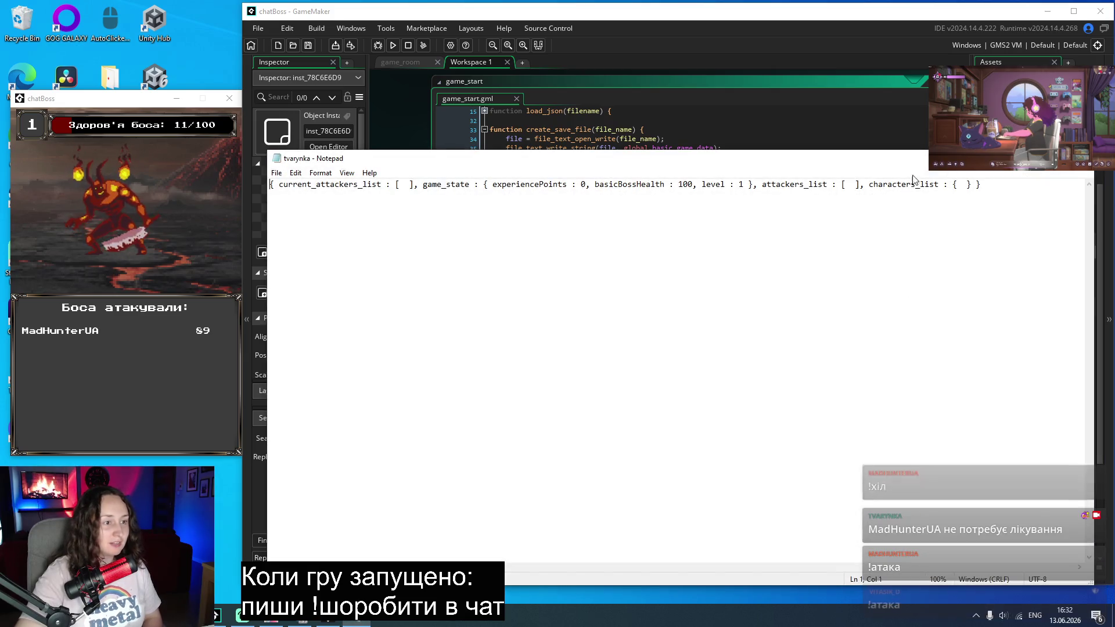
key(alt+Tab)
Step: Check the lines after the failure check, then open the game_shared script
click(765, 333)
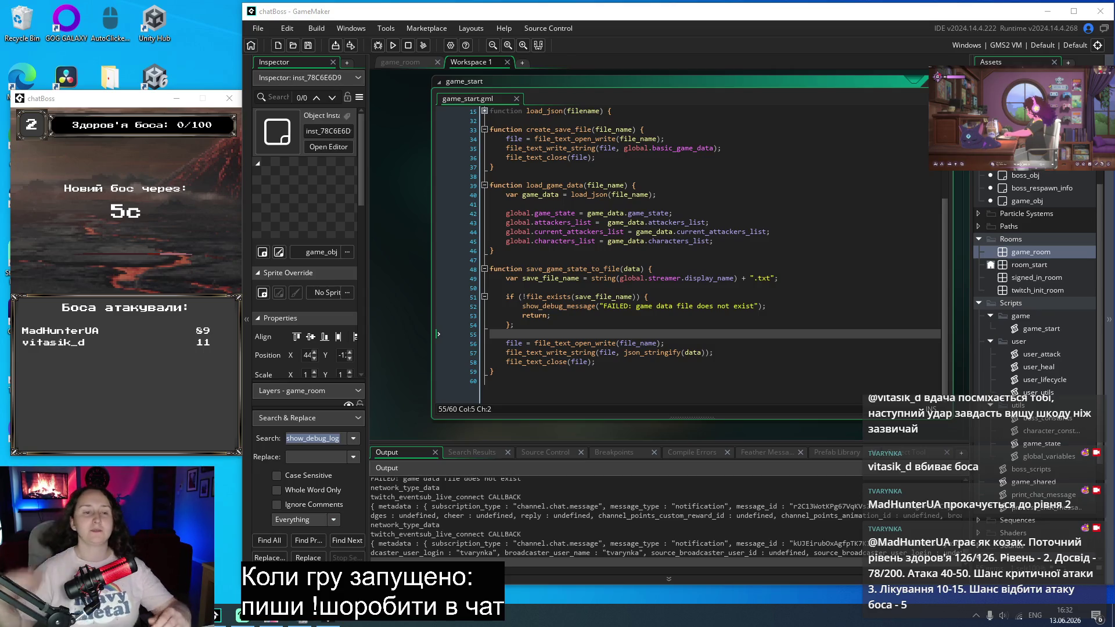
click(765, 359)
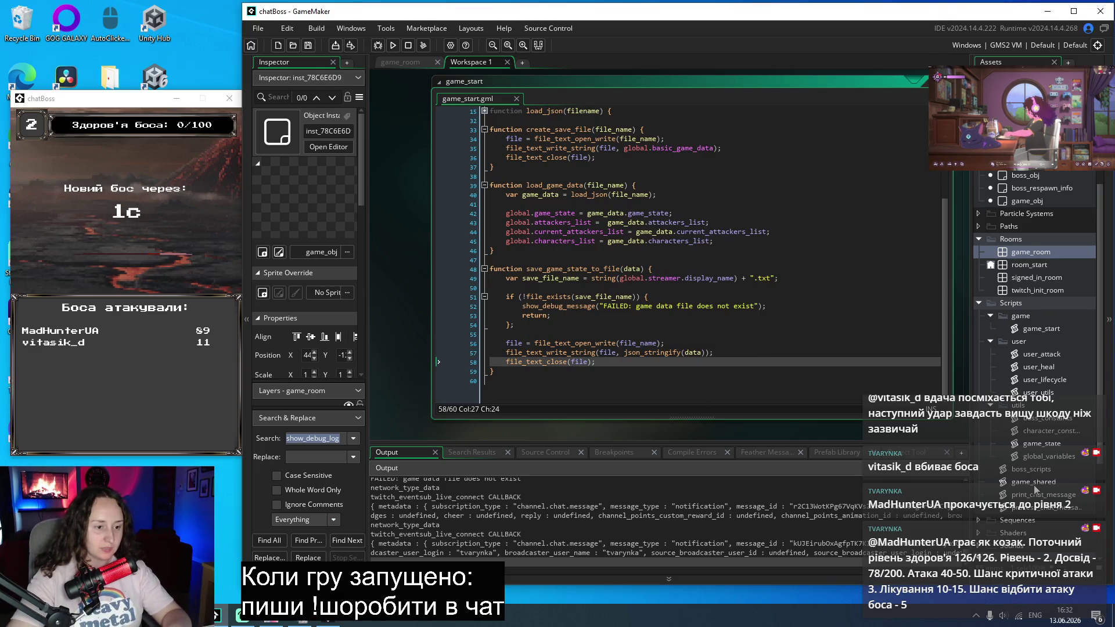
double_click(1035, 485)
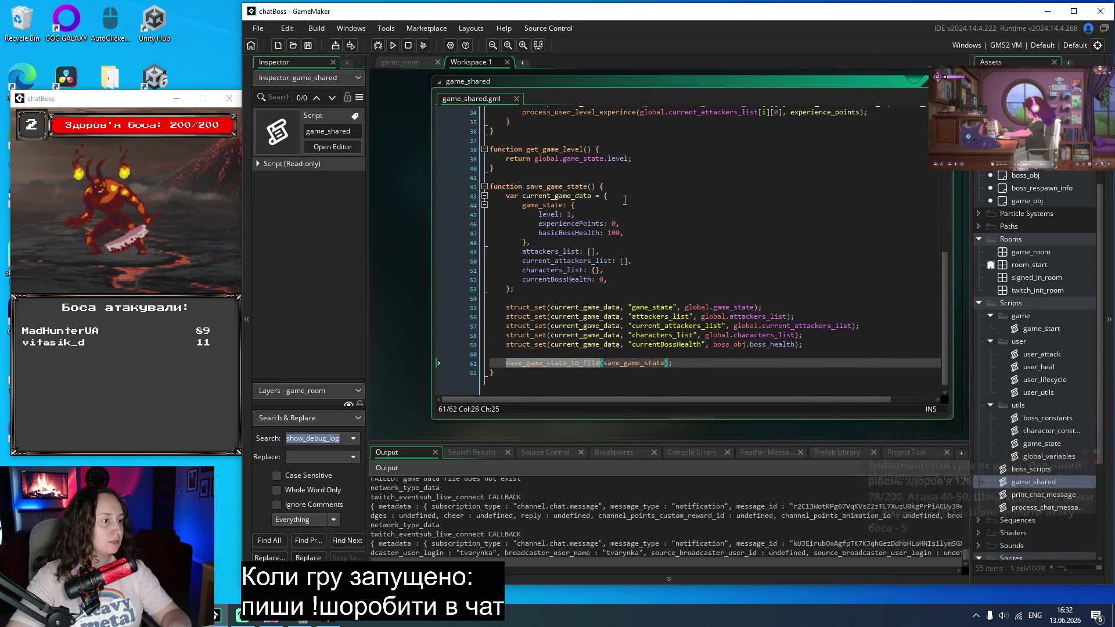
Step: Add a show_debug_message at the top of save_game_state announcing the game save
click(637, 187)
key(Return)
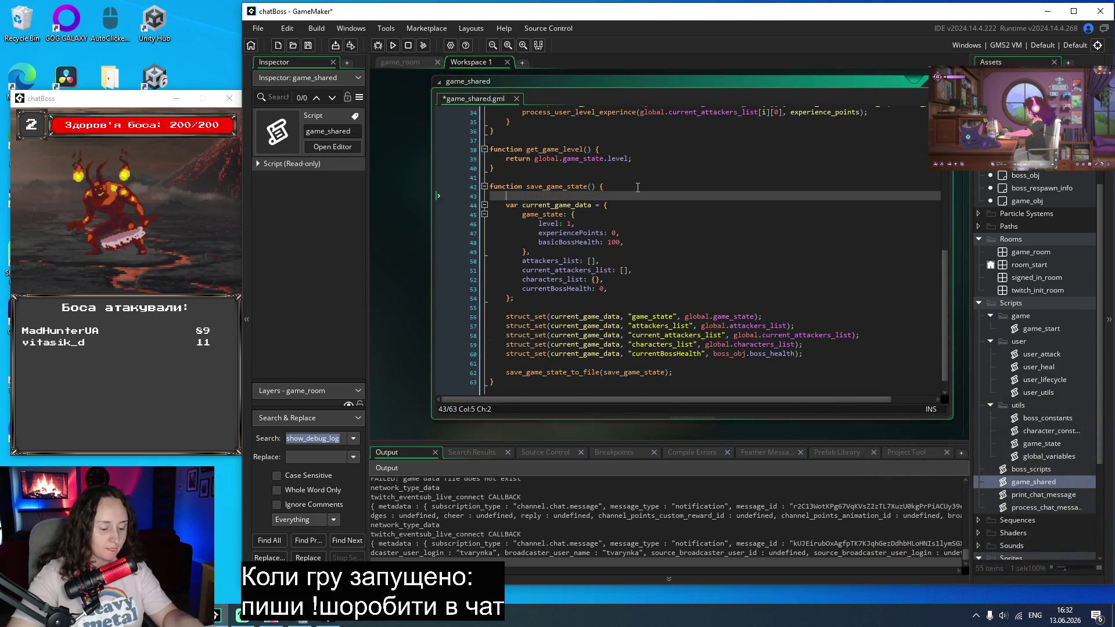
text(show_)
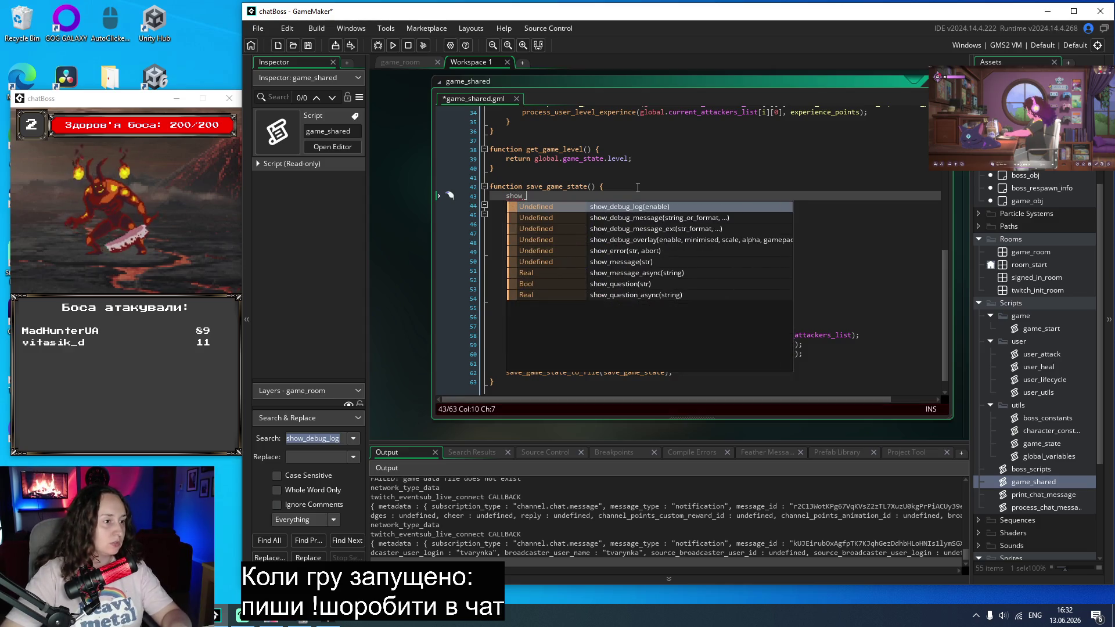
key(Down)
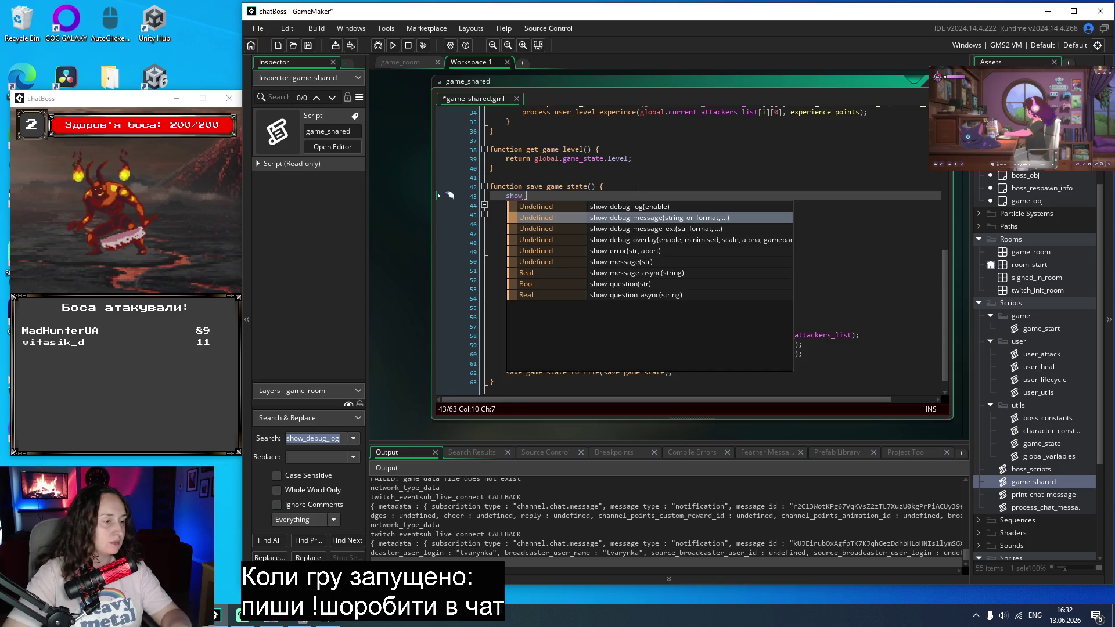
key(Return)
text("3"))
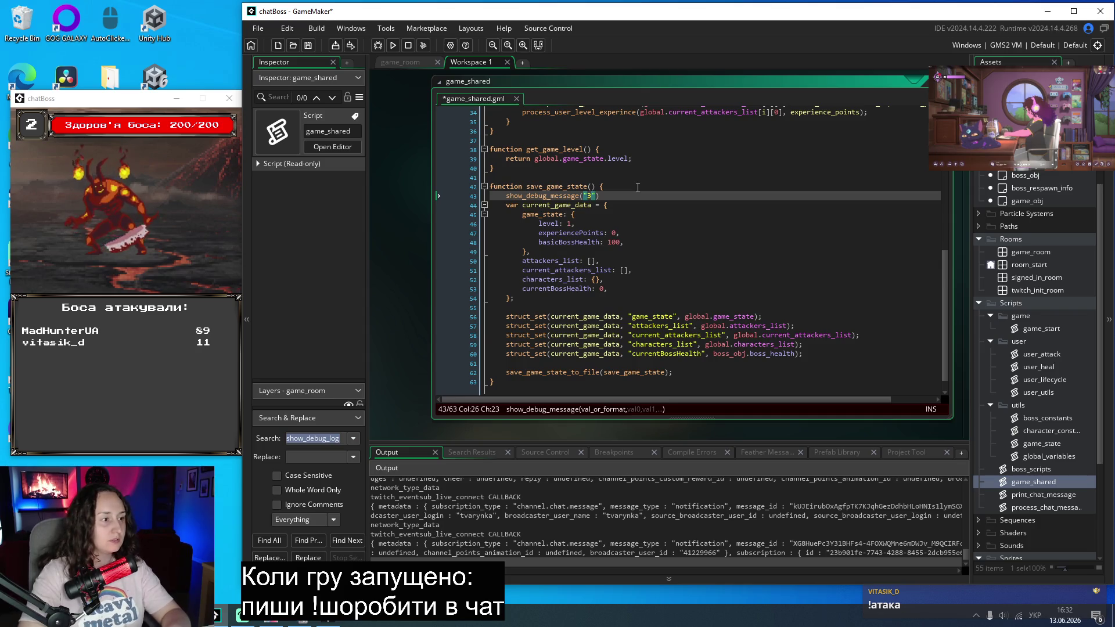
key(BackSpace)
click(500, 207)
key(Up)
key(Up)
key(Up)
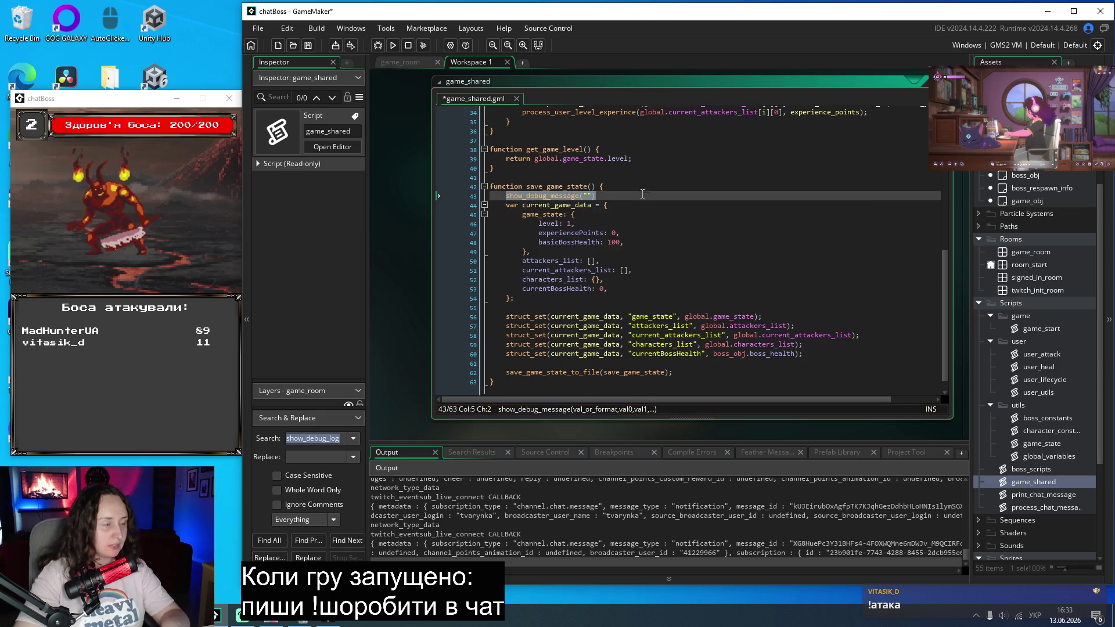
click(587, 197)
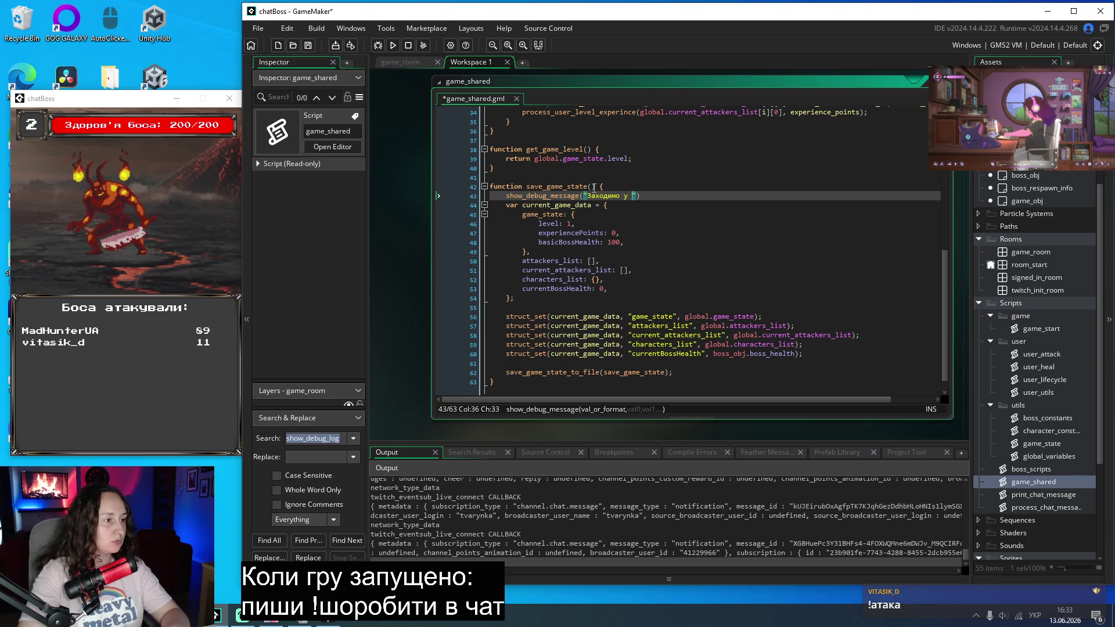
text(функцію збереже)
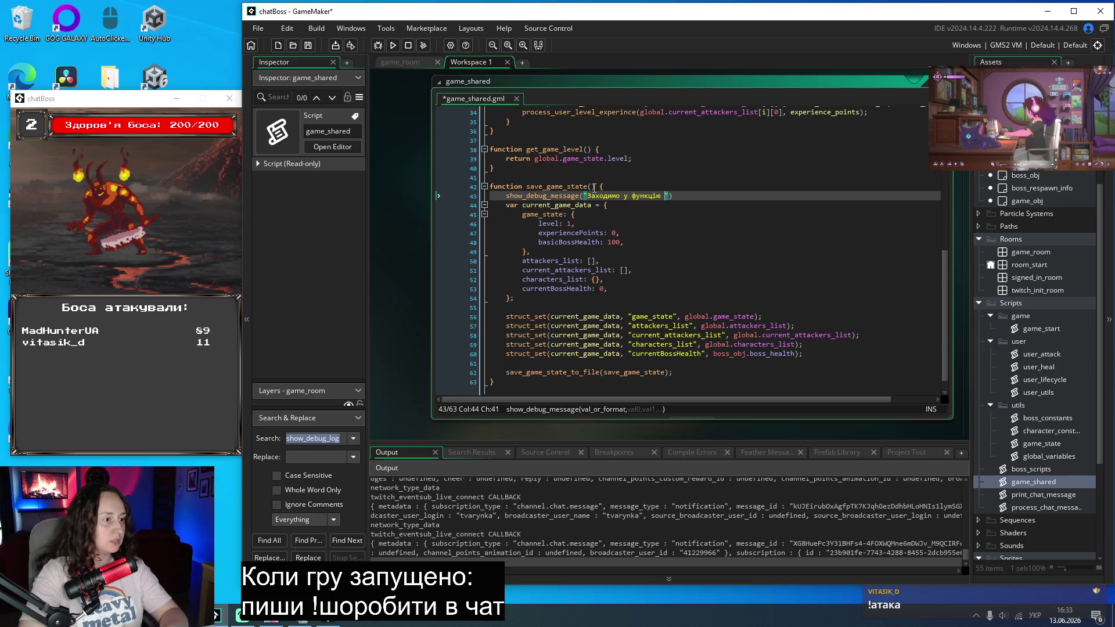
text(ння гри)
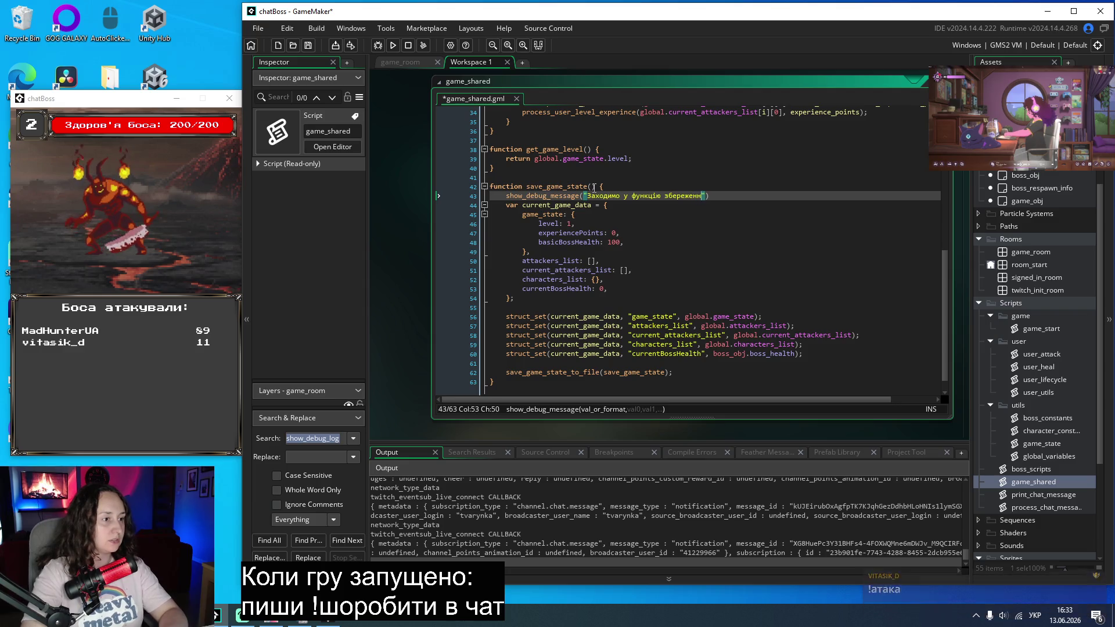
Step: Add debug message lines before the struct_set calls, one printing current_game_data
click(546, 304)
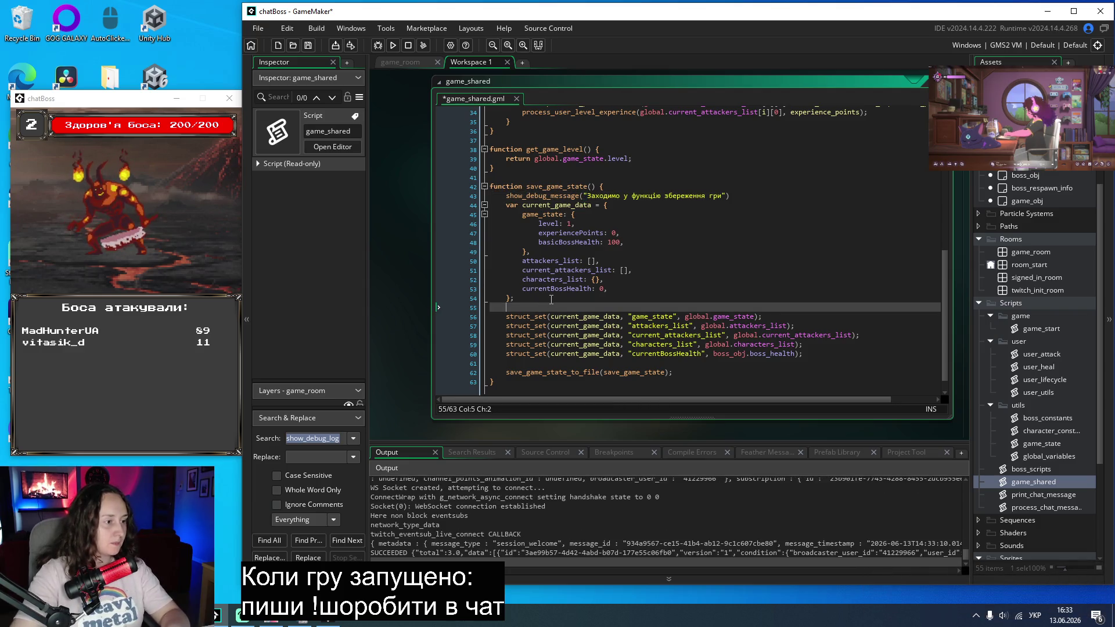
key(Return)
key(Return)
key(Up)
text(show_debug_message(""))
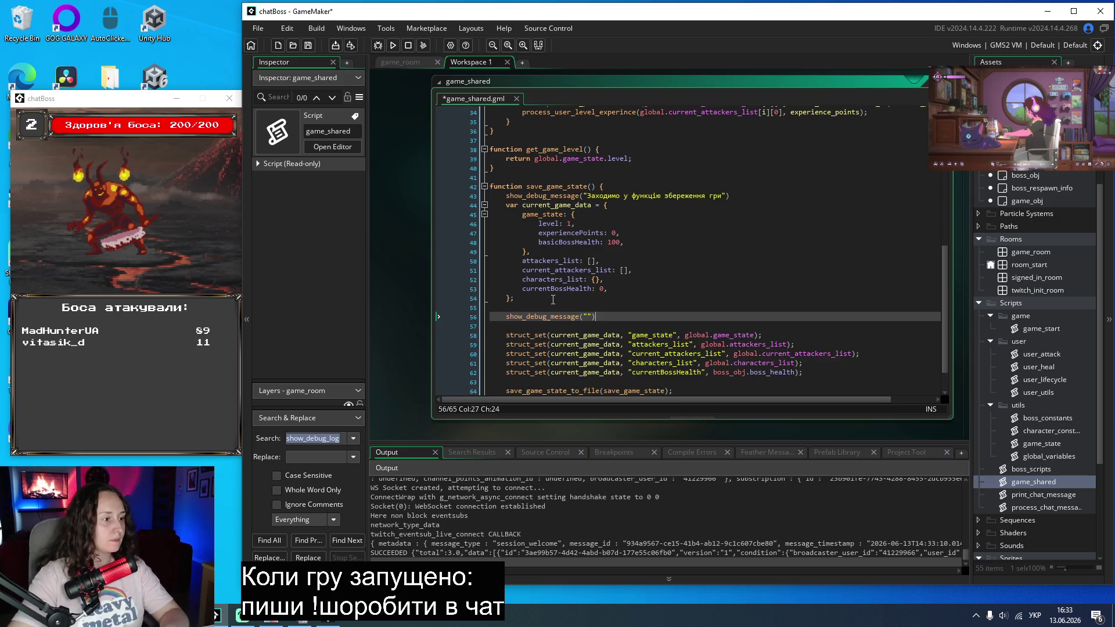
click(588, 317)
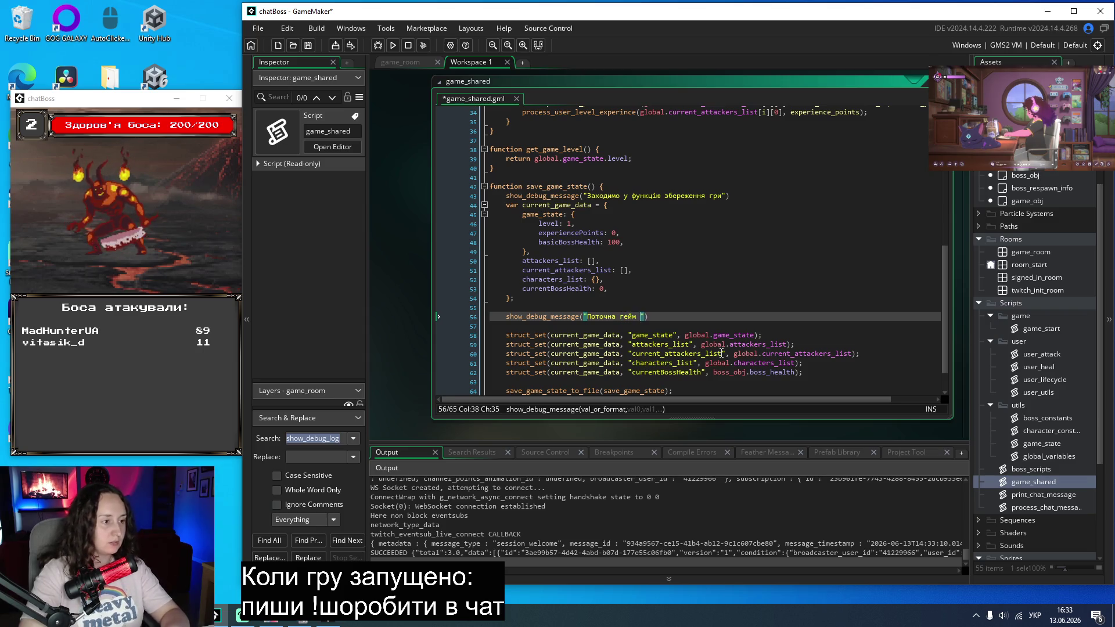
key(End)
key(Return)
text(show_debug_message(")
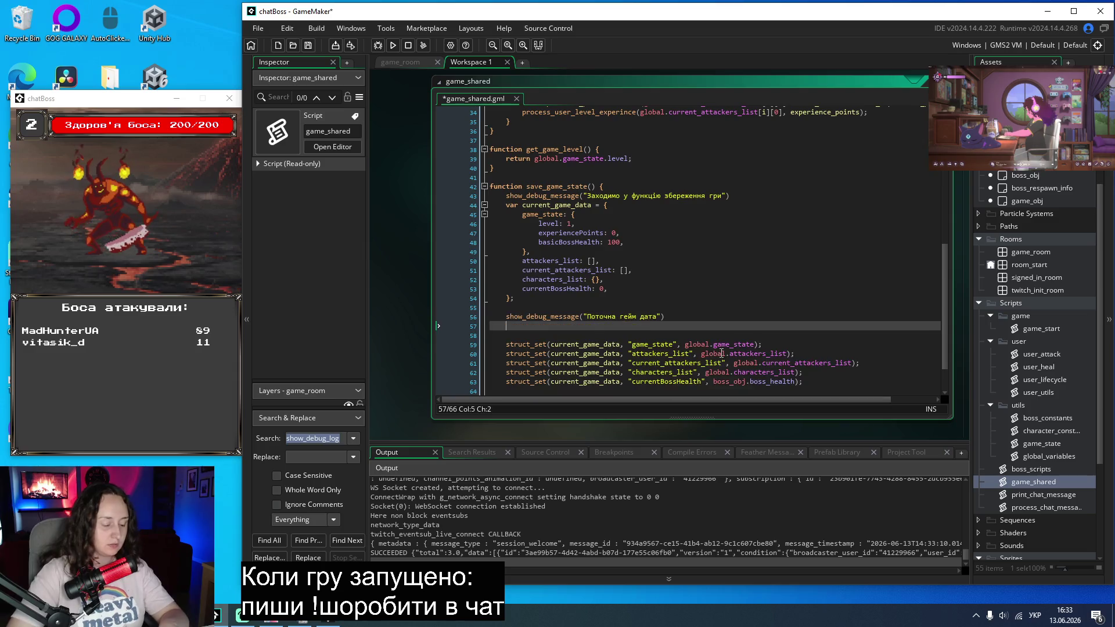
key(ctrl+space)
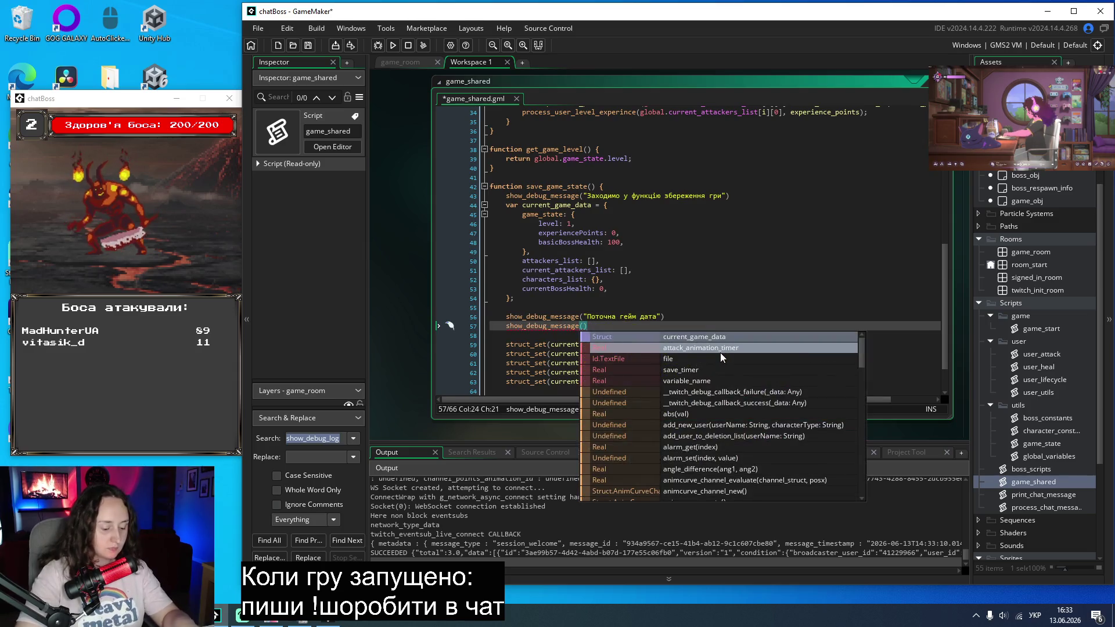
text(curre)
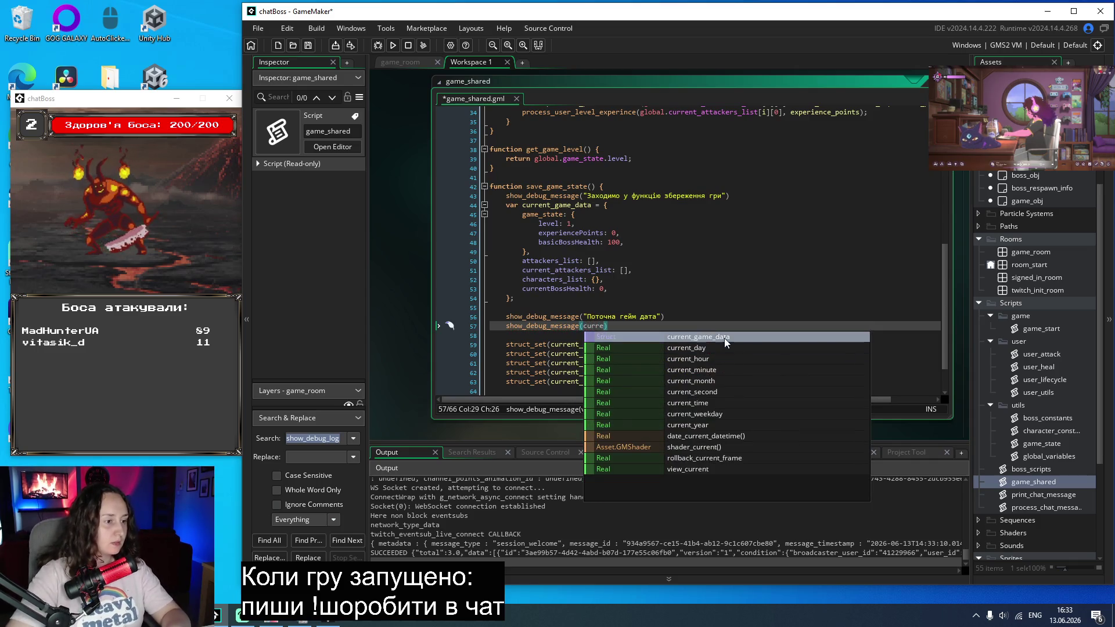
click(724, 338)
Step: Save the game_shared script and open game_start
scroll(654, 382, down, 2)
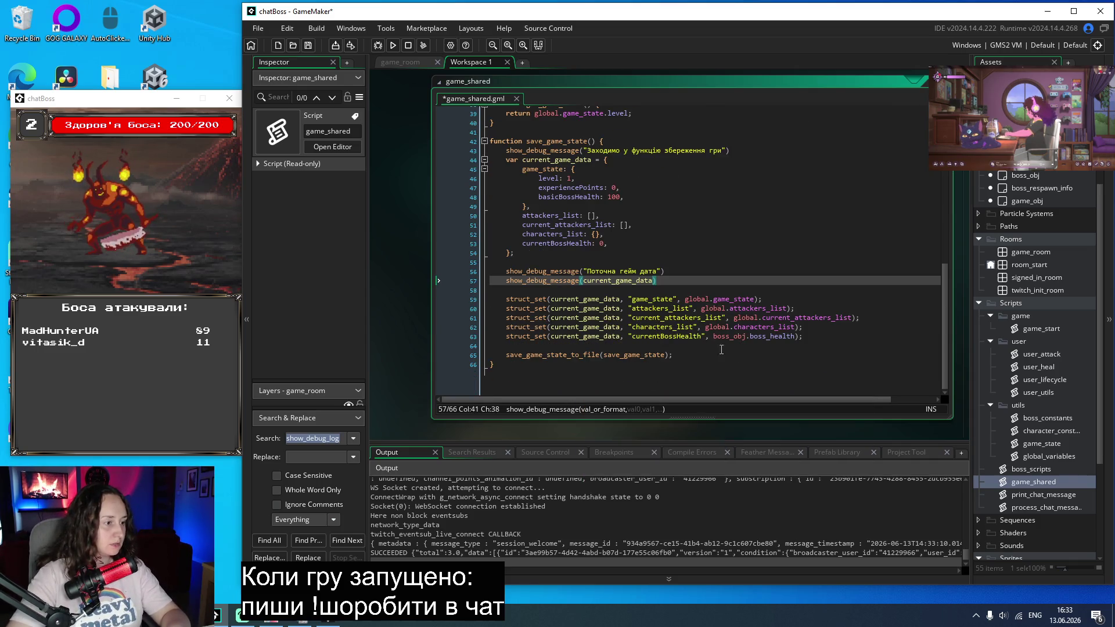
key(ctrl+s)
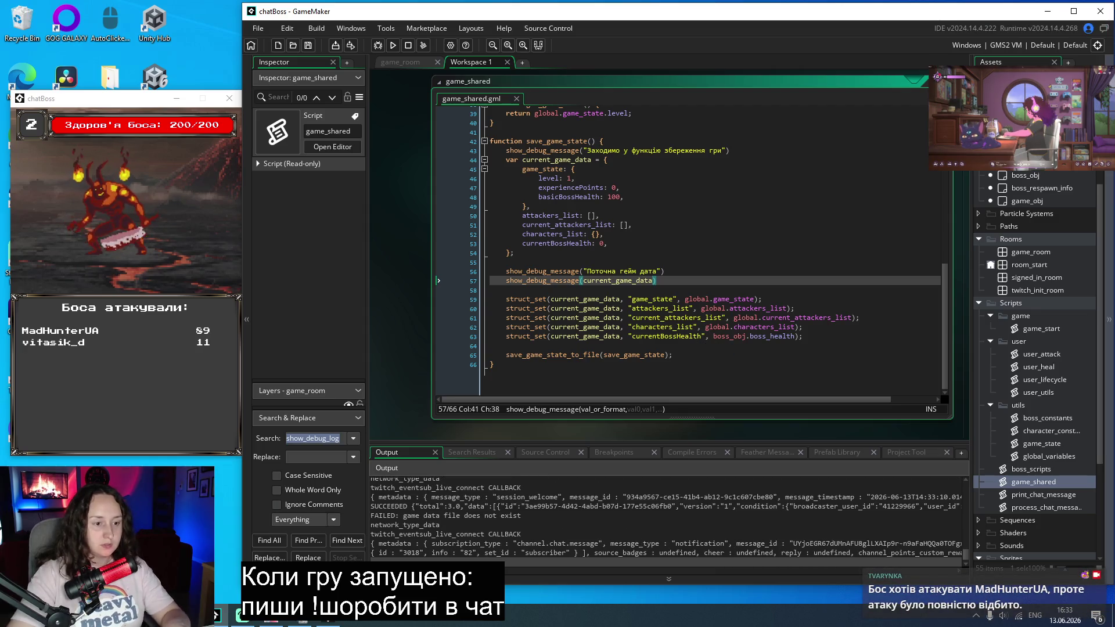
double_click(1039, 329)
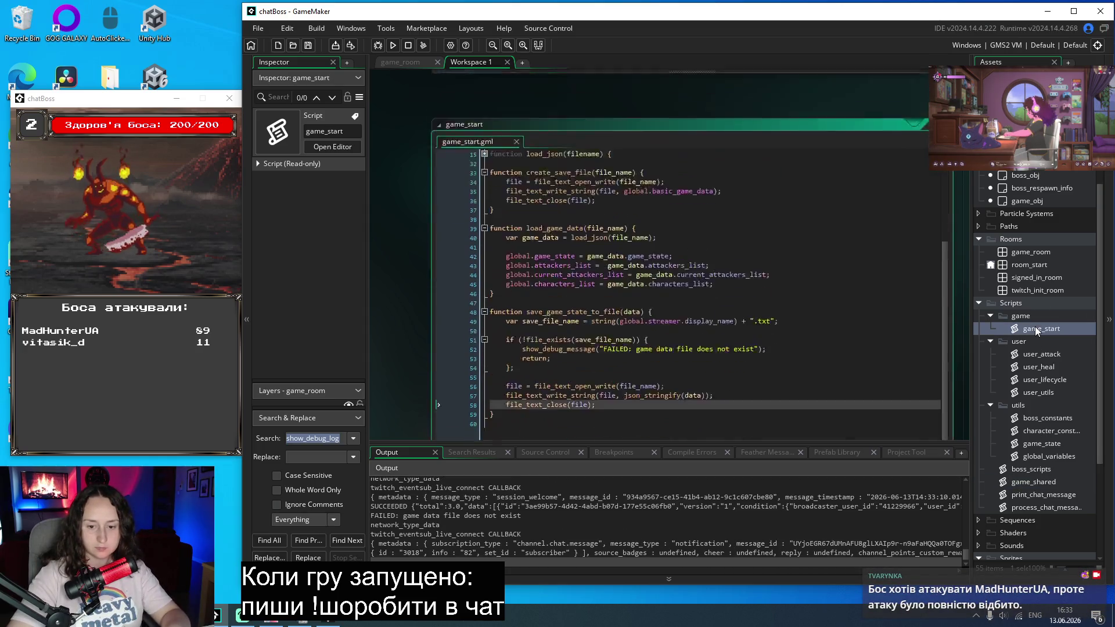
Step: Add show_debug_message("Заходимо в збереження в файл") at the start of save_game_state_to_file
click(682, 270)
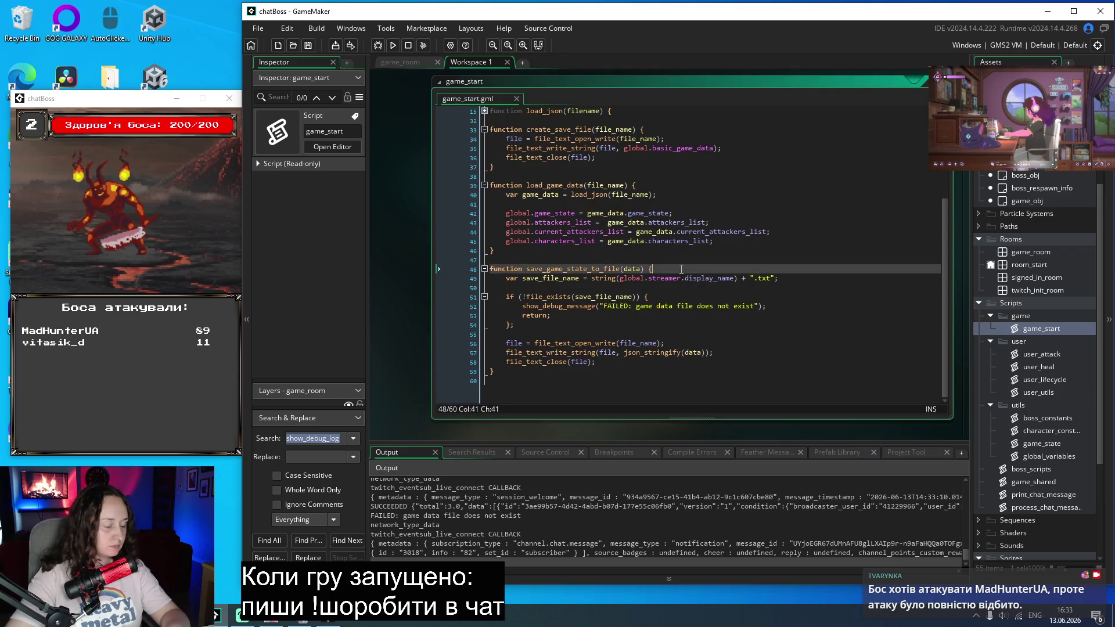
key(Return)
text(show_debug_message(""))
click(587, 279)
text(Заходимо в зб)
text(ереження в ф)
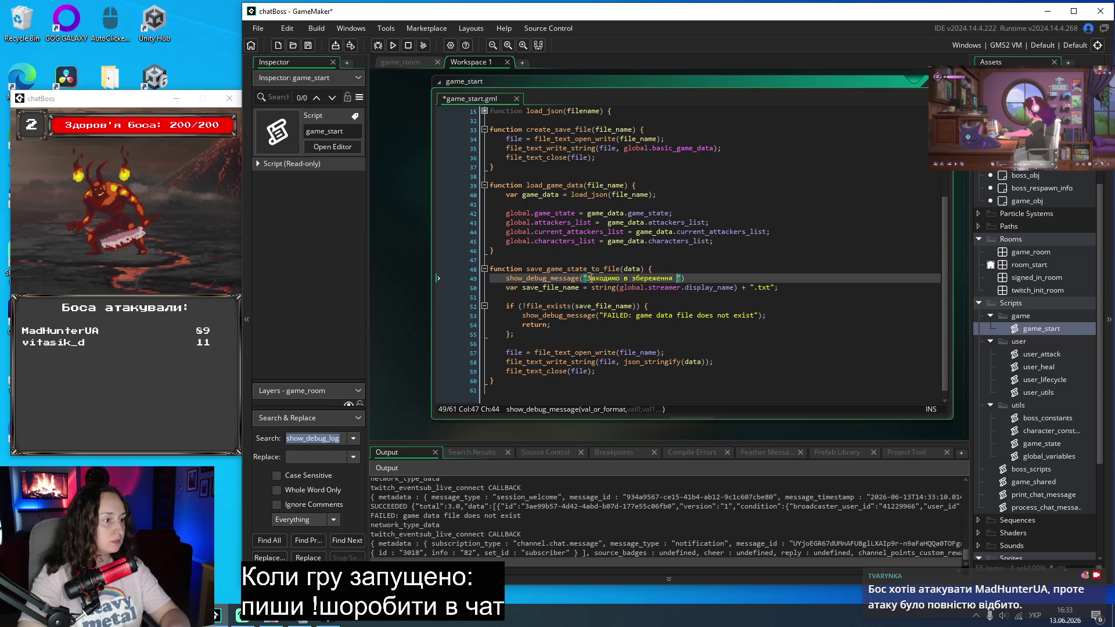
text(айл)
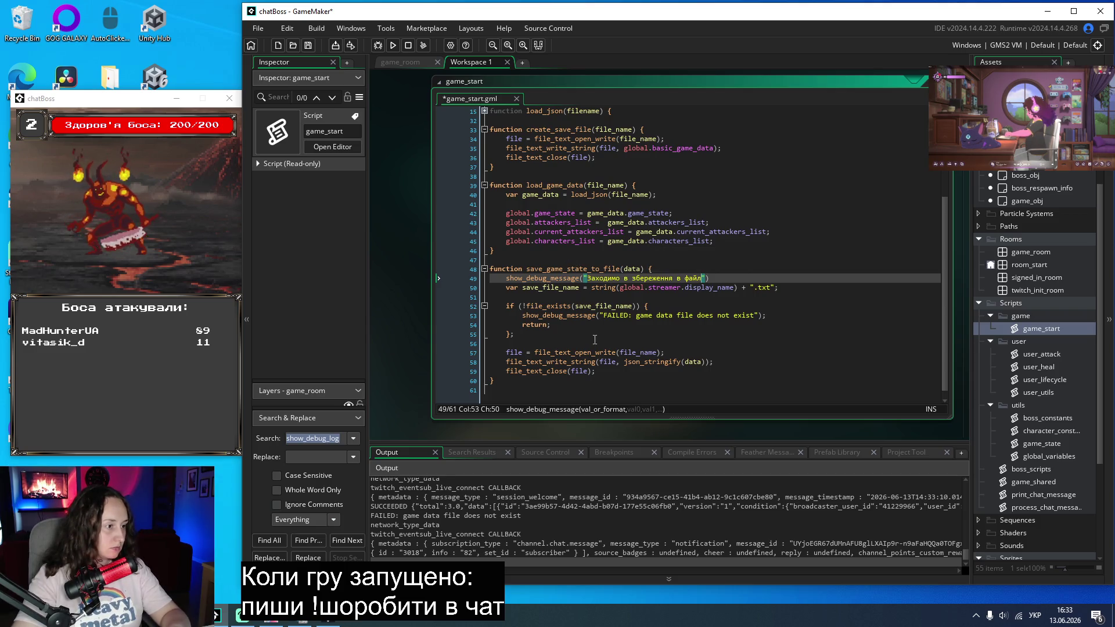
Step: Review the file-opening code, json_stringify documentation and uses of data in the function
click(577, 353)
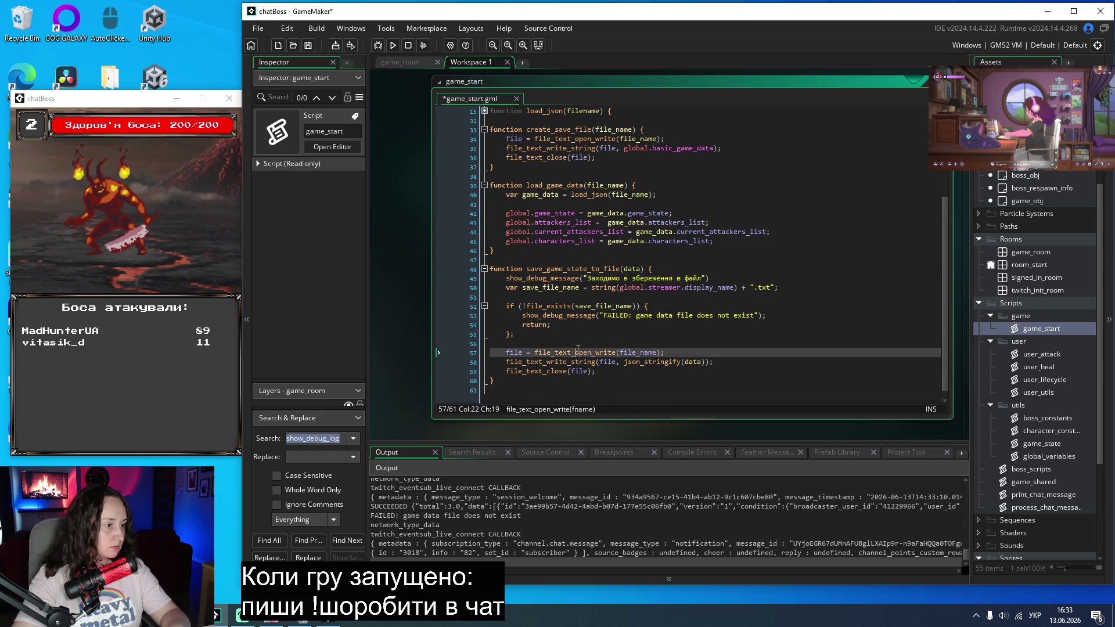
click(577, 337)
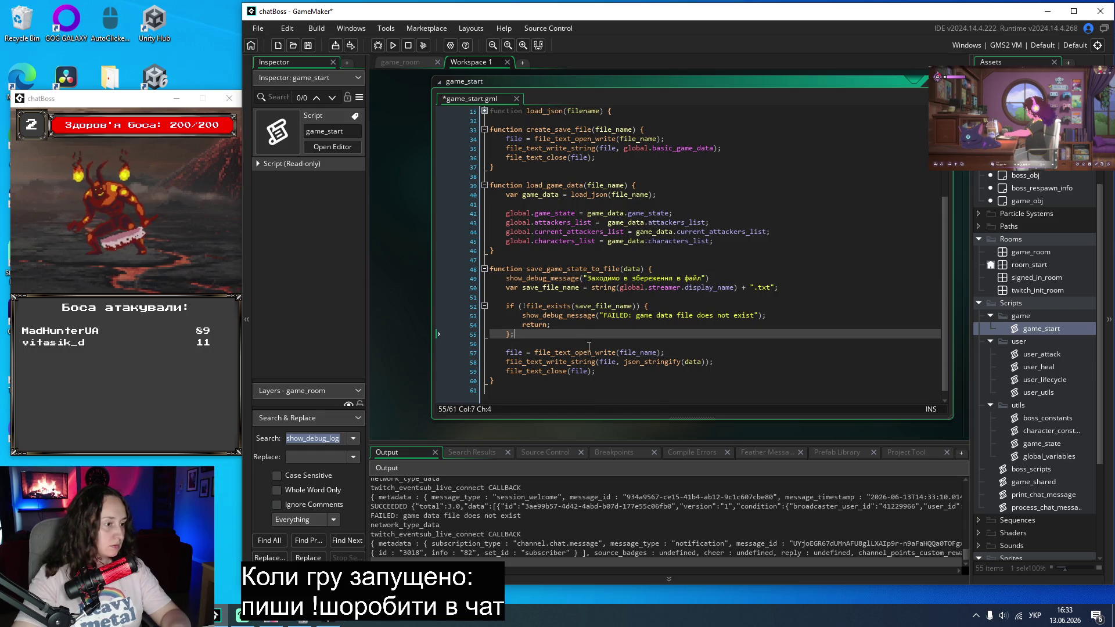
click(705, 362)
mouse_move(628, 370)
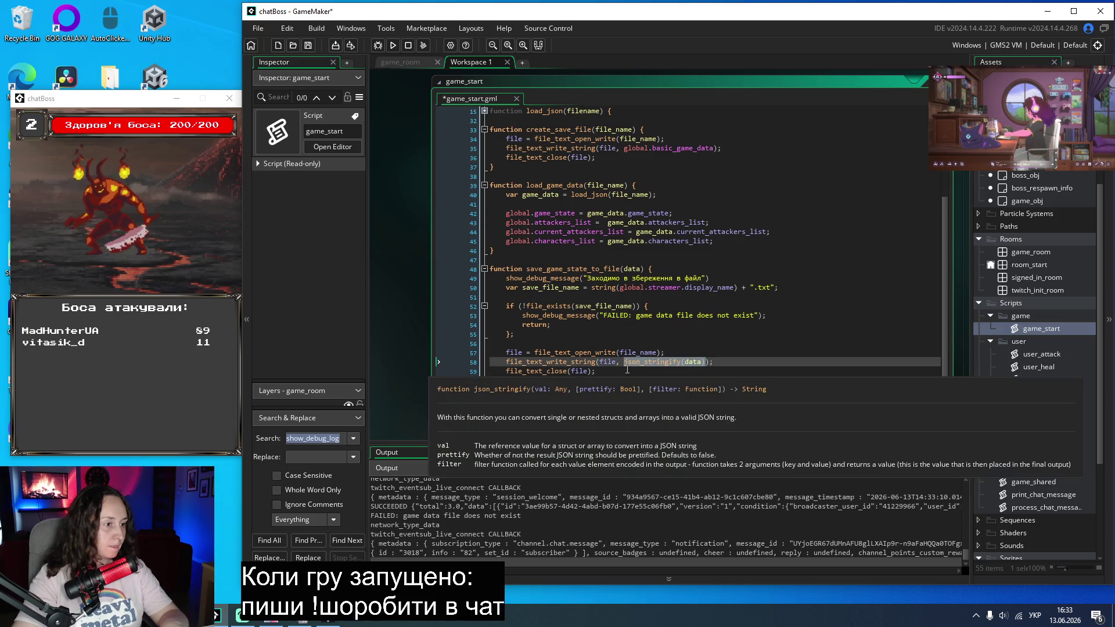
click(763, 344)
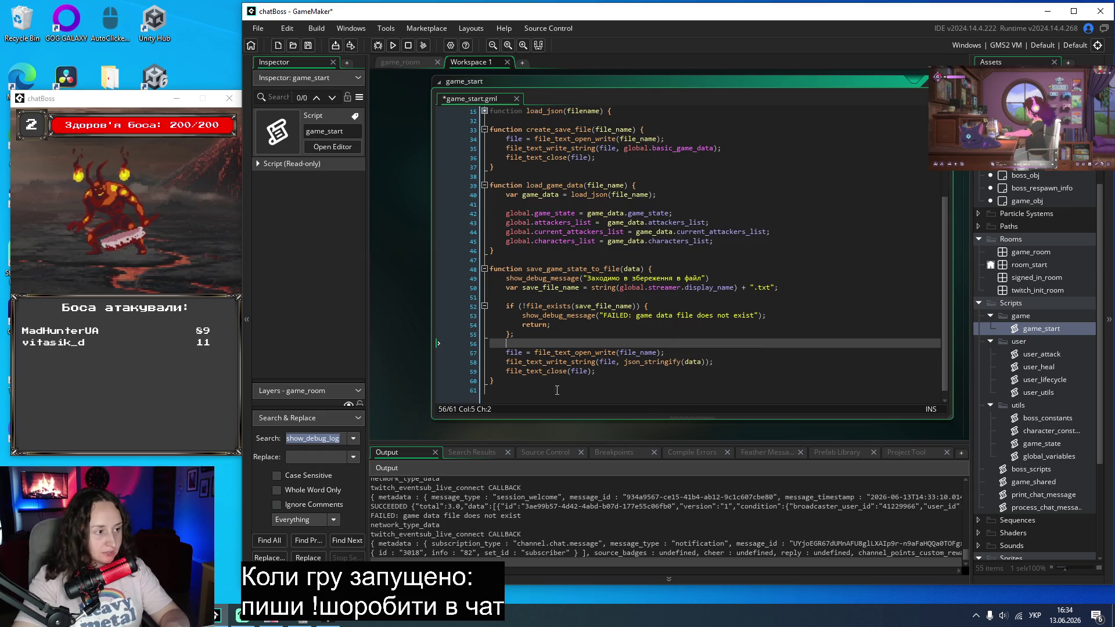
click(691, 363)
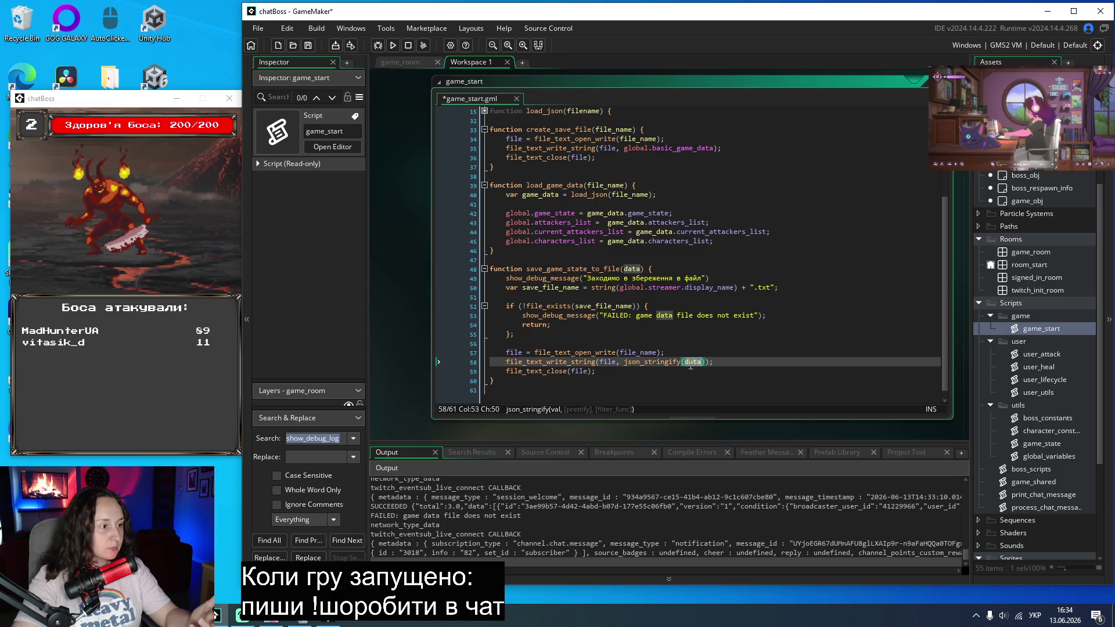
mouse_move(582, 269)
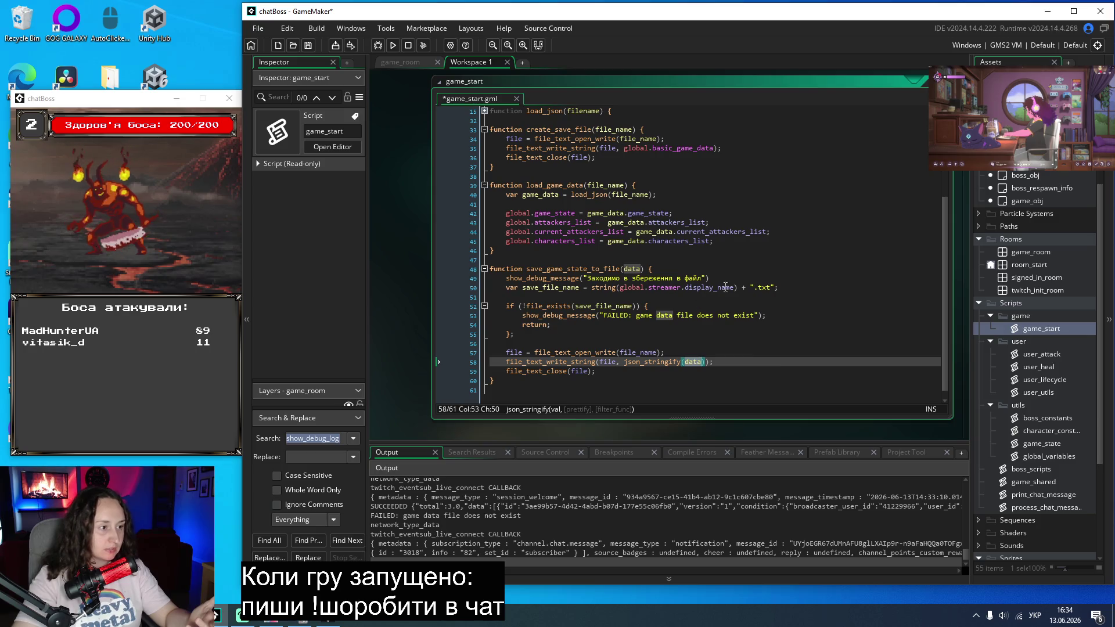
Step: Add a show_debug_message(data) line with a labelling message above it
click(726, 278)
key(Return)
text(show_debug_message(""))
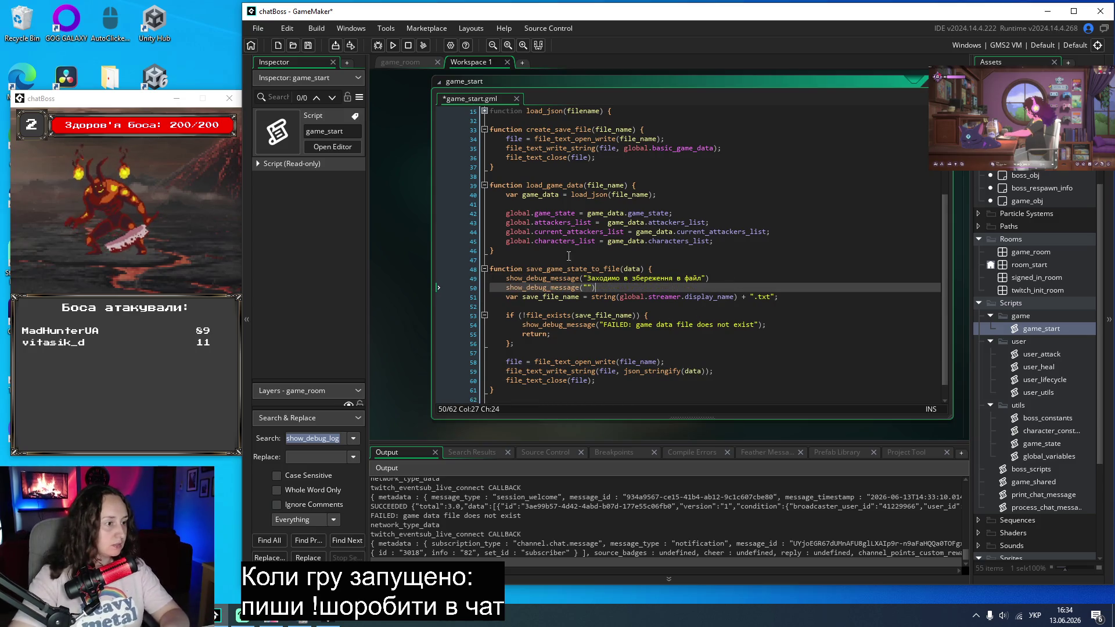
key(Left)
key(BackSpace)
key(BackSpace)
text(вфеф)
key(BackSpace)
key(BackSpace)
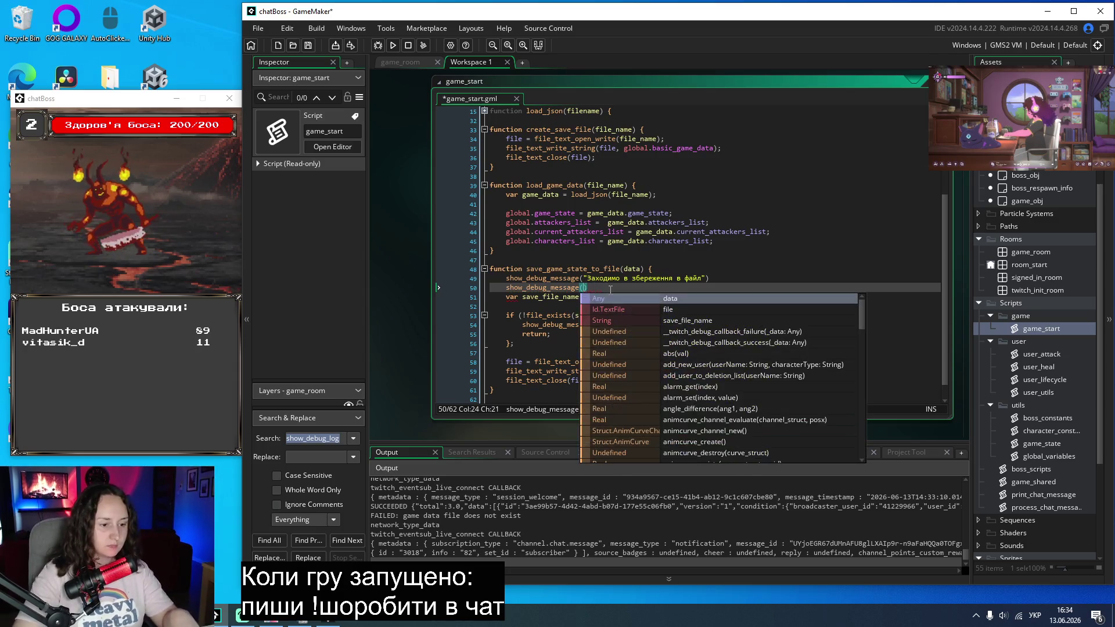
text(data)
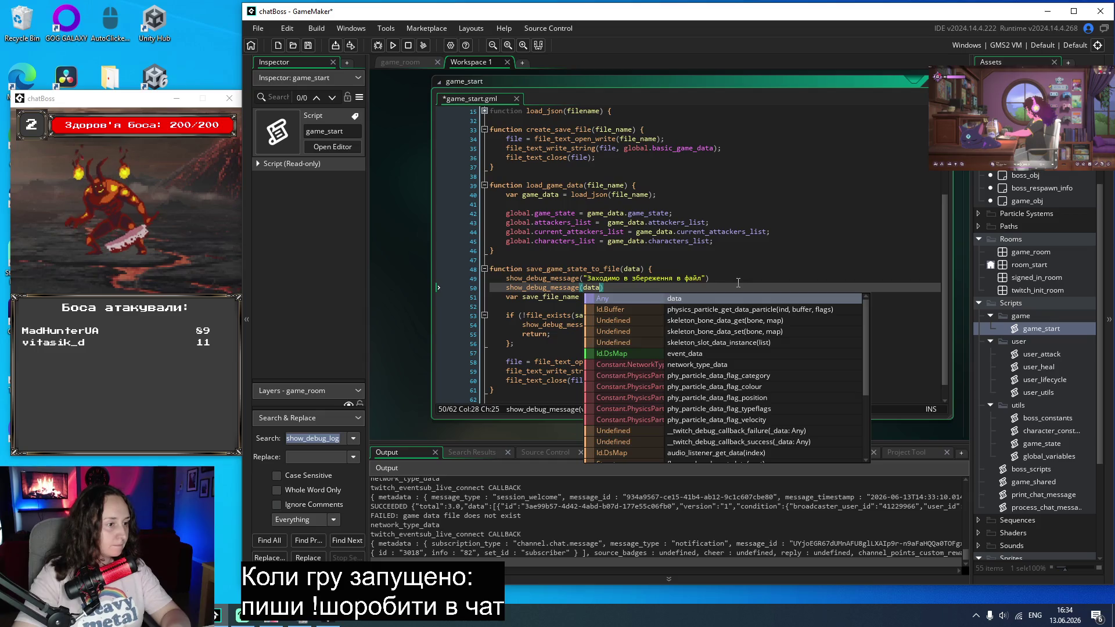
key(Escape)
key(ctrl+d)
key(BackSpace)
key(BackSpace)
key(BackSpace)
text("")
double_click(586, 287)
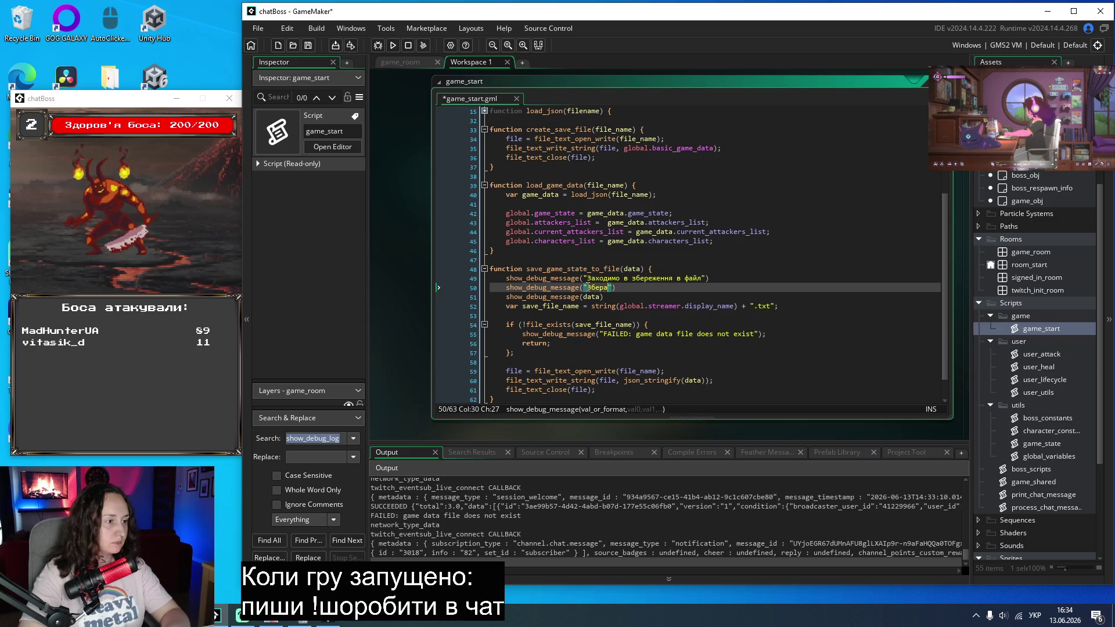
text(гаємо оце:)
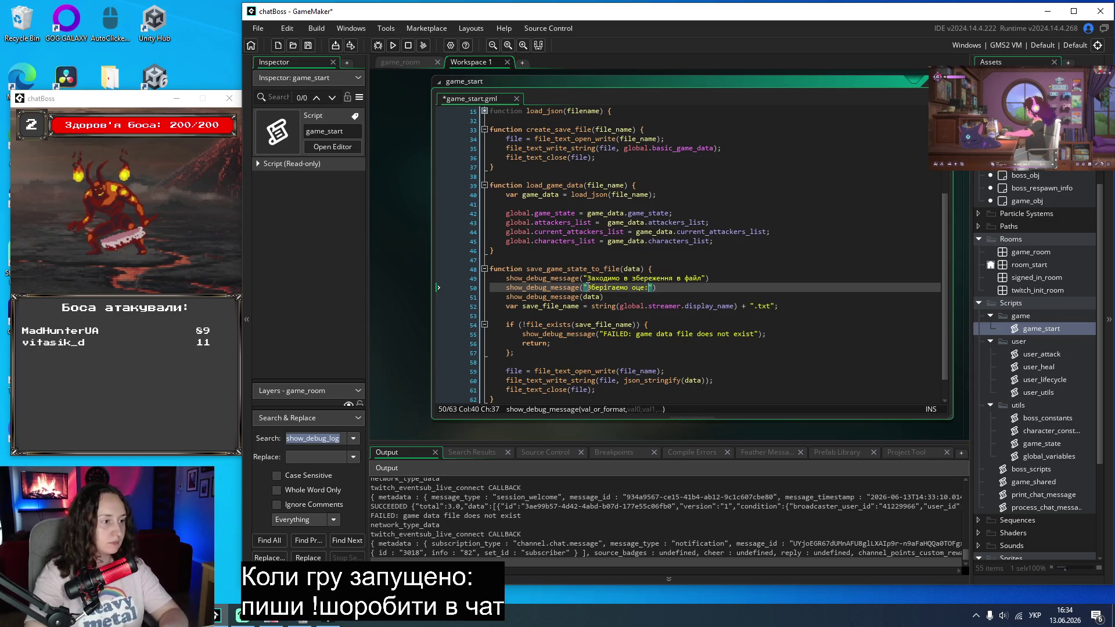
Step: After the if block, log "Зберігаємо до файлу" and file, json_stringify(data), then save
scroll(562, 290, down, 1)
click(563, 327)
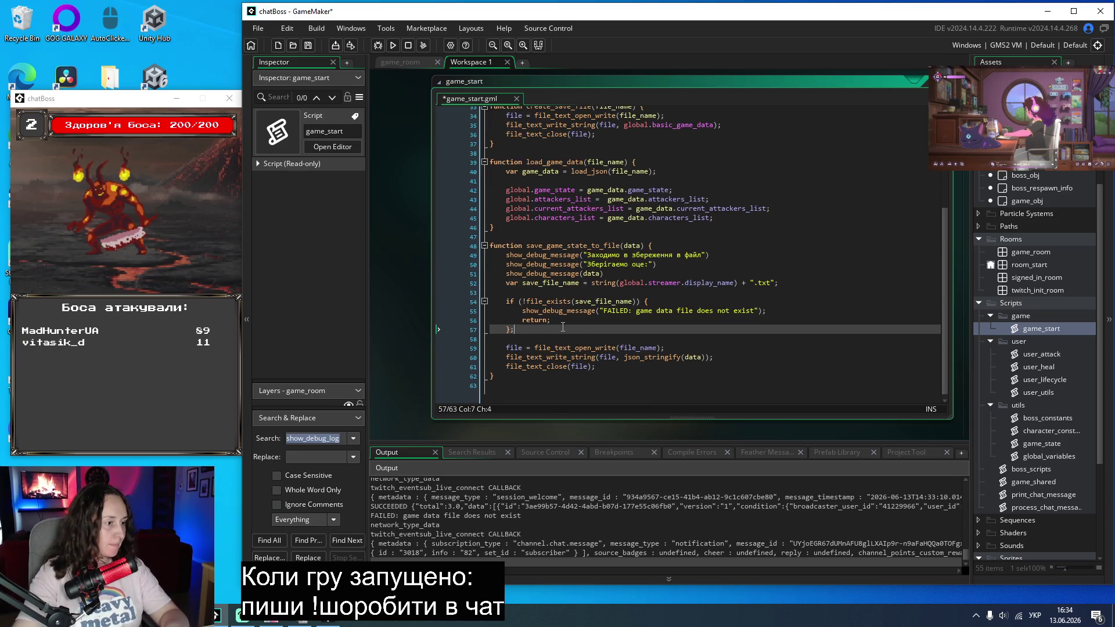
key(Return)
key(Return)
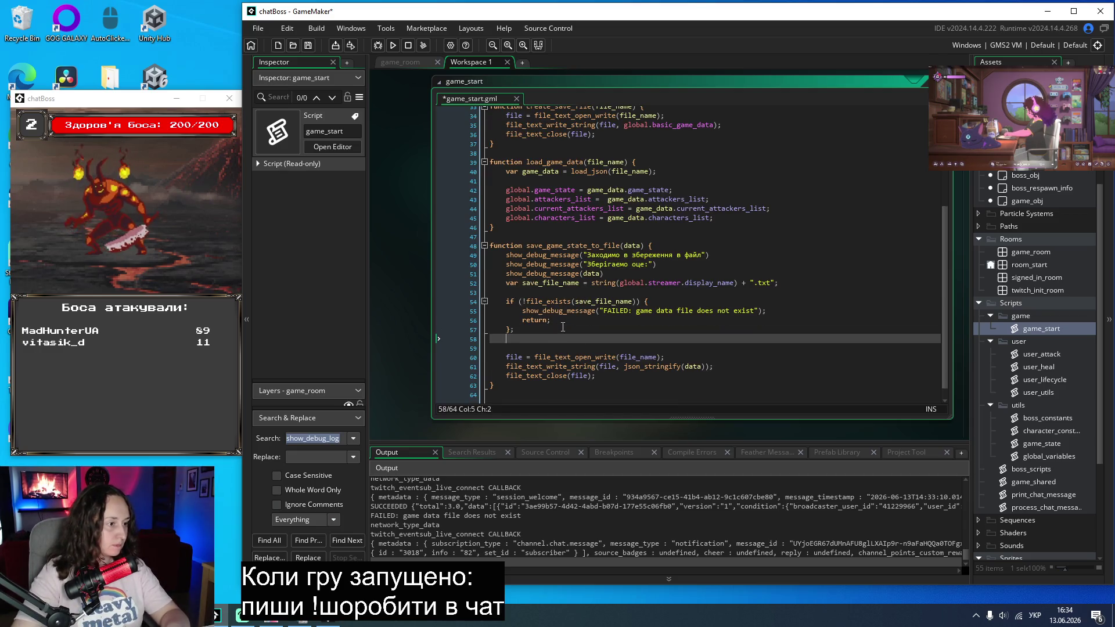
text(show_debug_message(""))
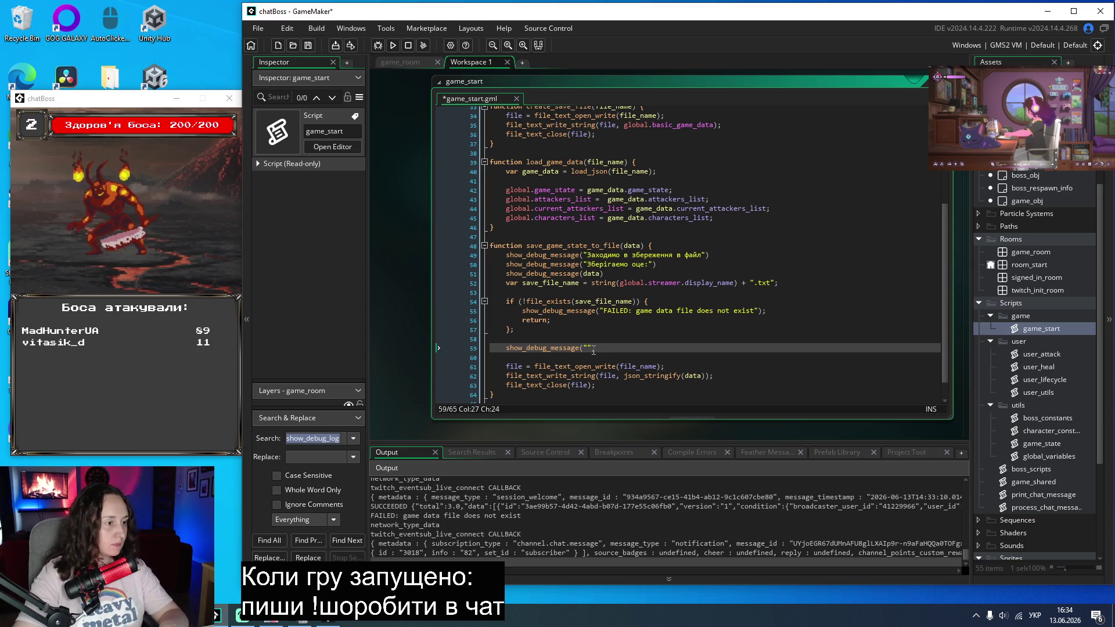
click(587, 348)
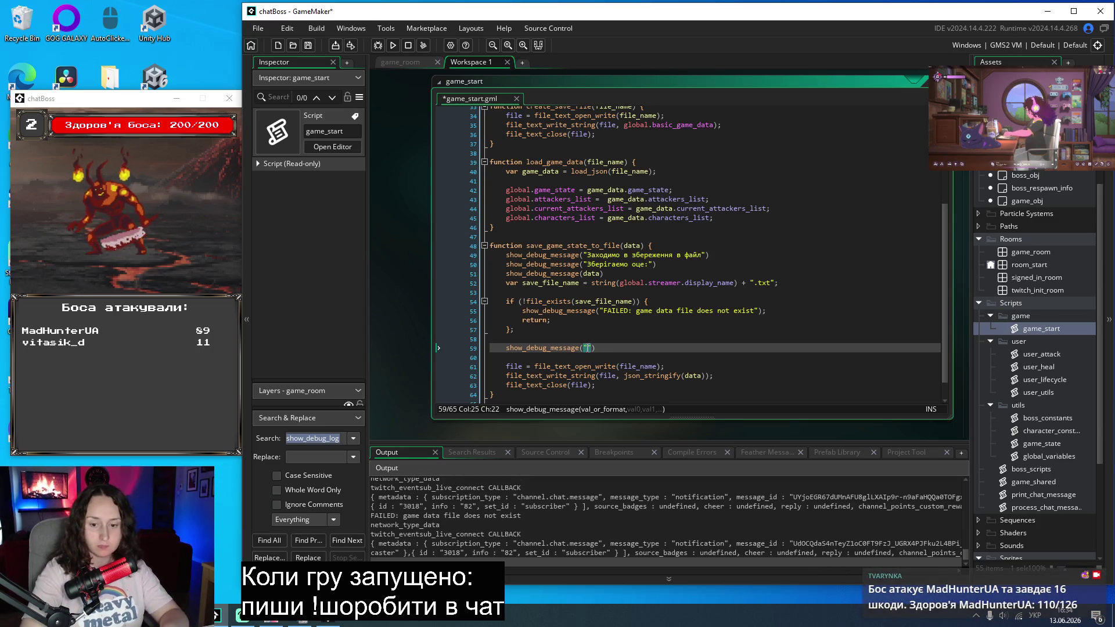
text(Зберігаємодо файлу)
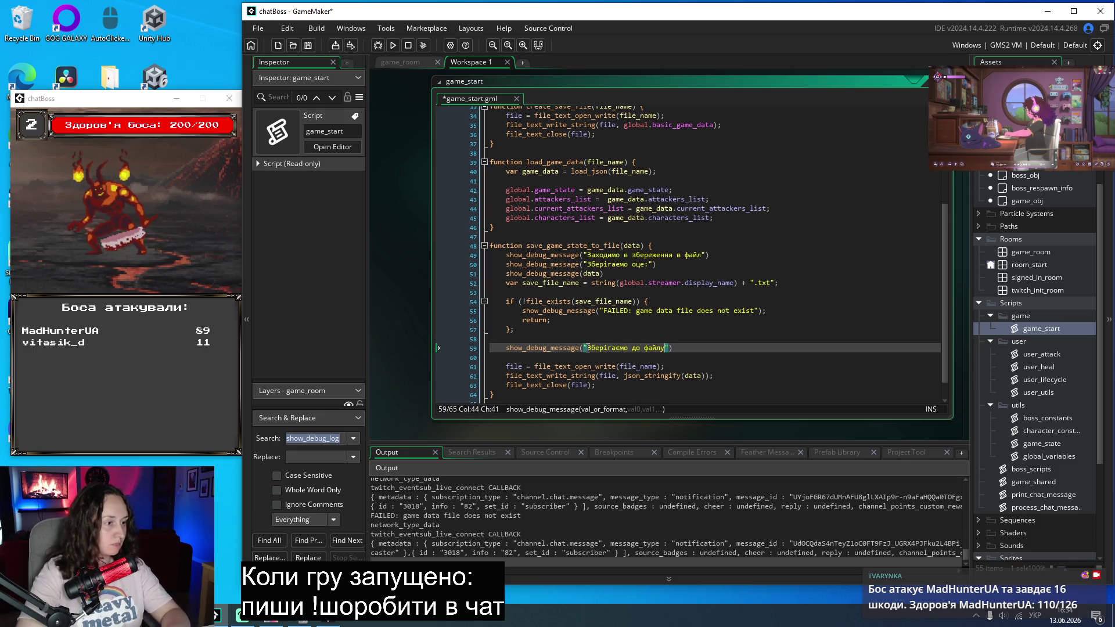
key(End)
key(Return)
text(show_debug_message(""))
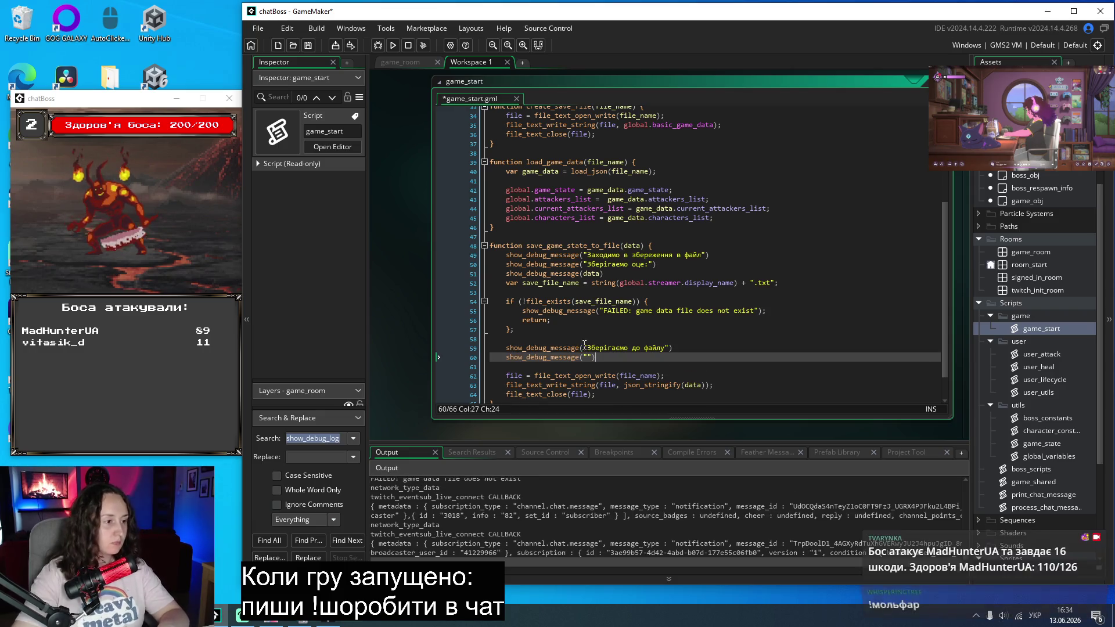
drag(705, 385, 602, 387)
key(ctrl+c)
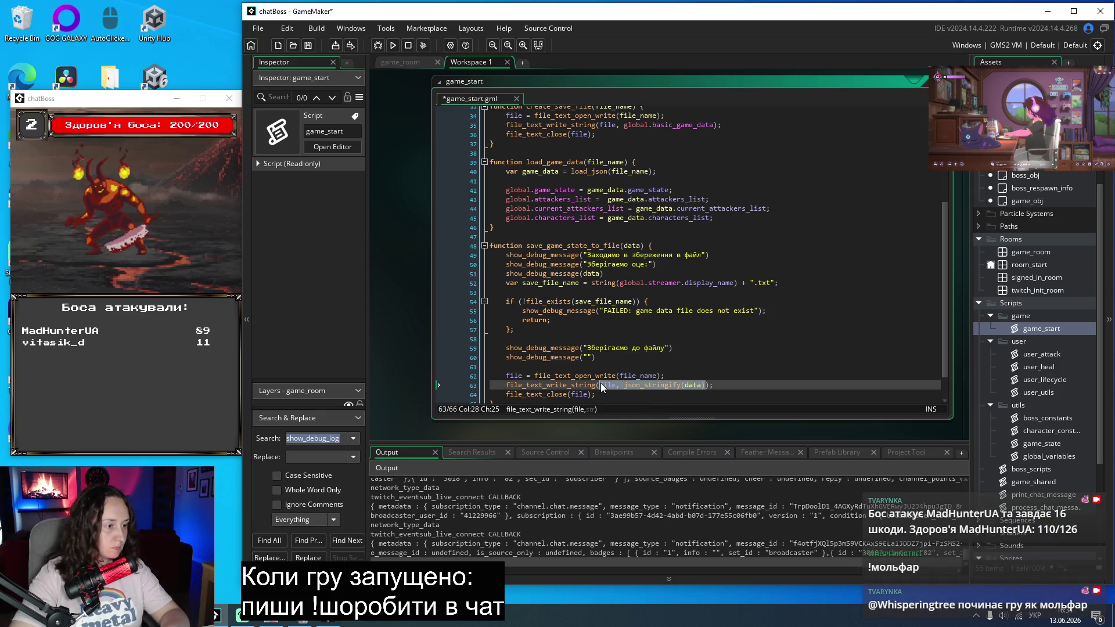
click(586, 358)
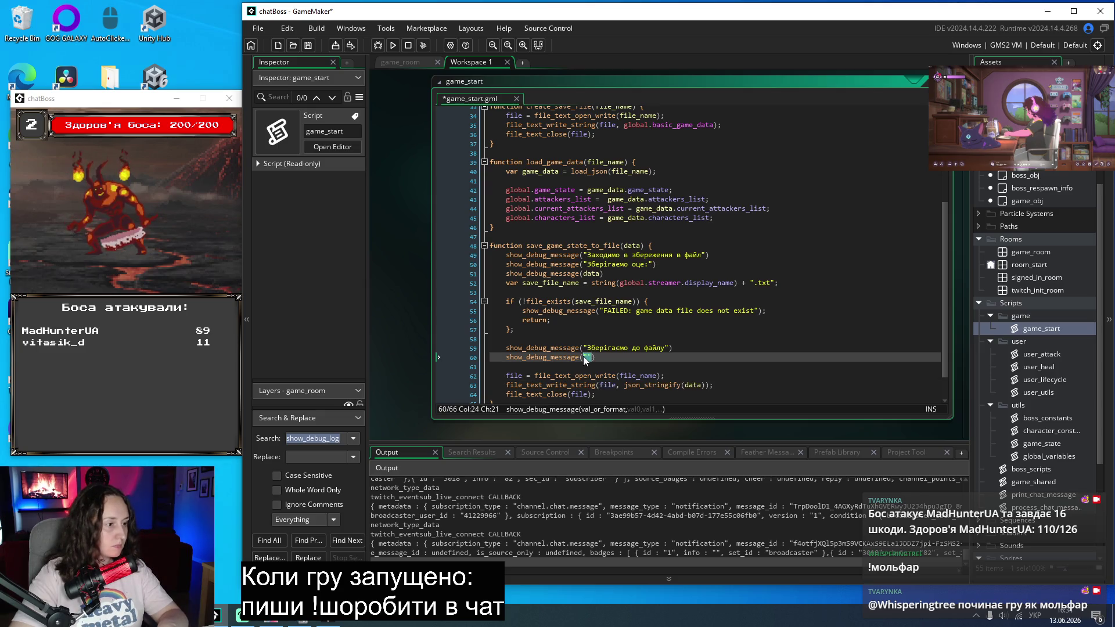
key(ctrl+v)
key(ctrl+s)
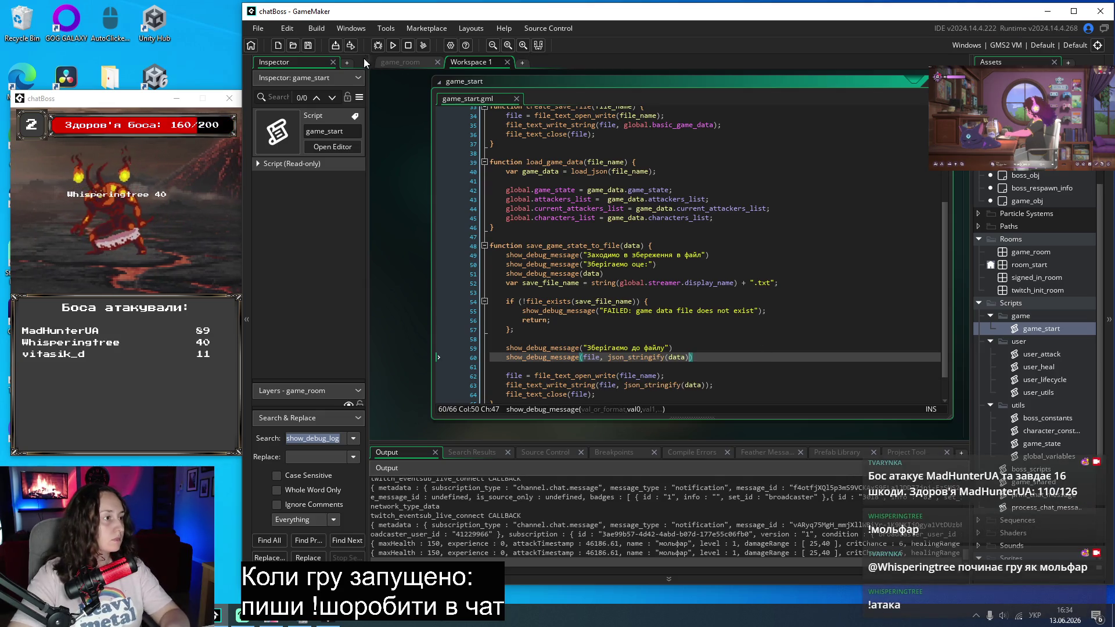
Step: Run the game into the boss fight and scroll Output to the missing-file FAILED message
click(393, 46)
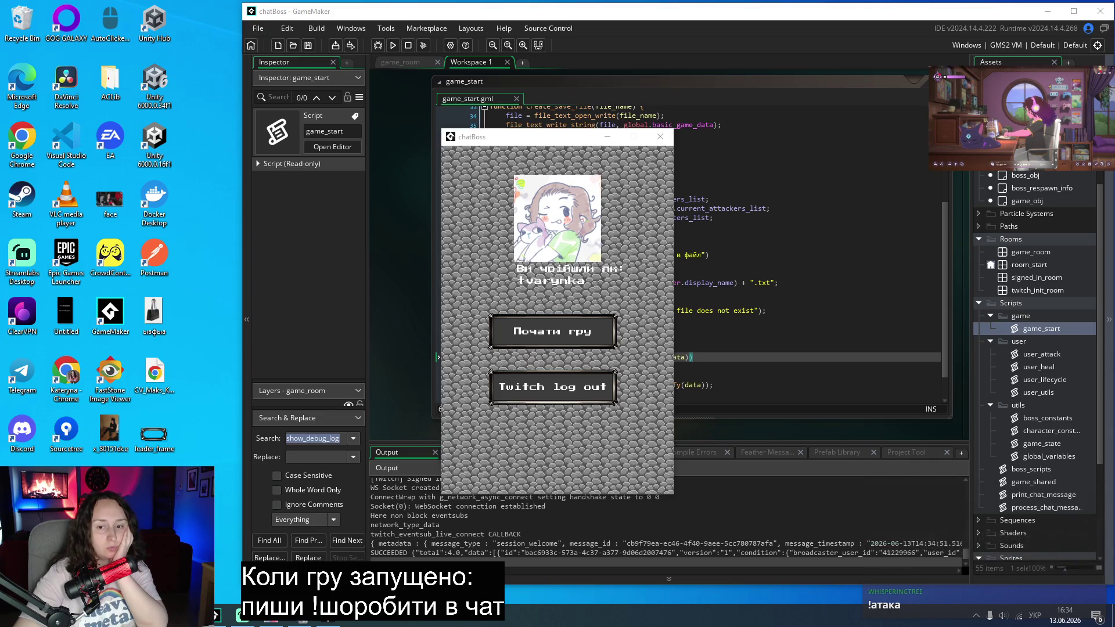
click(553, 332)
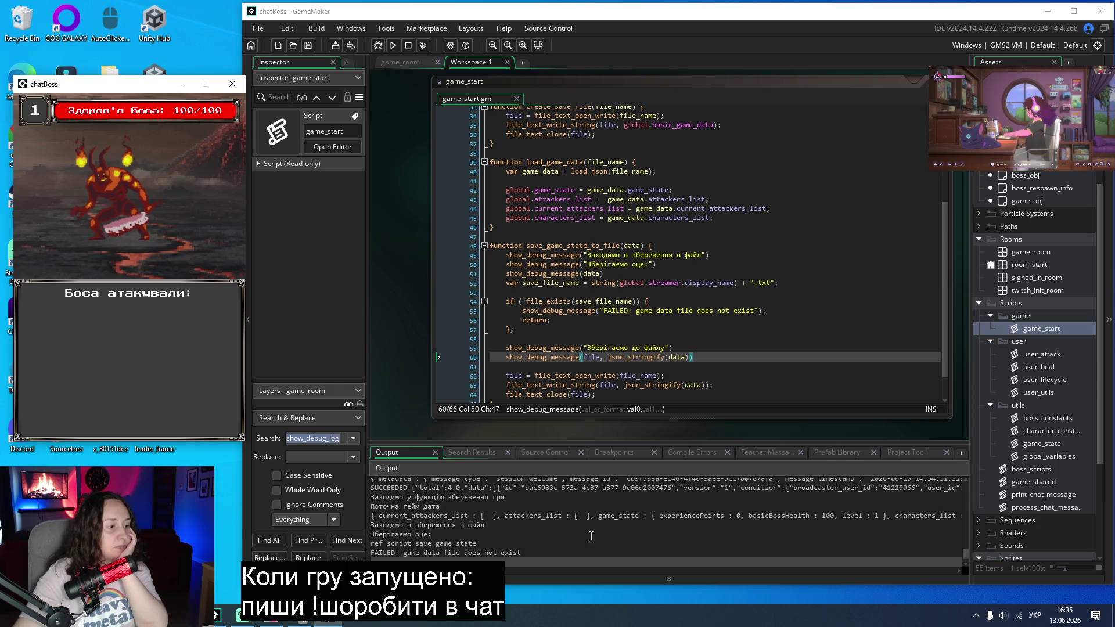
scroll(591, 535, down, 1)
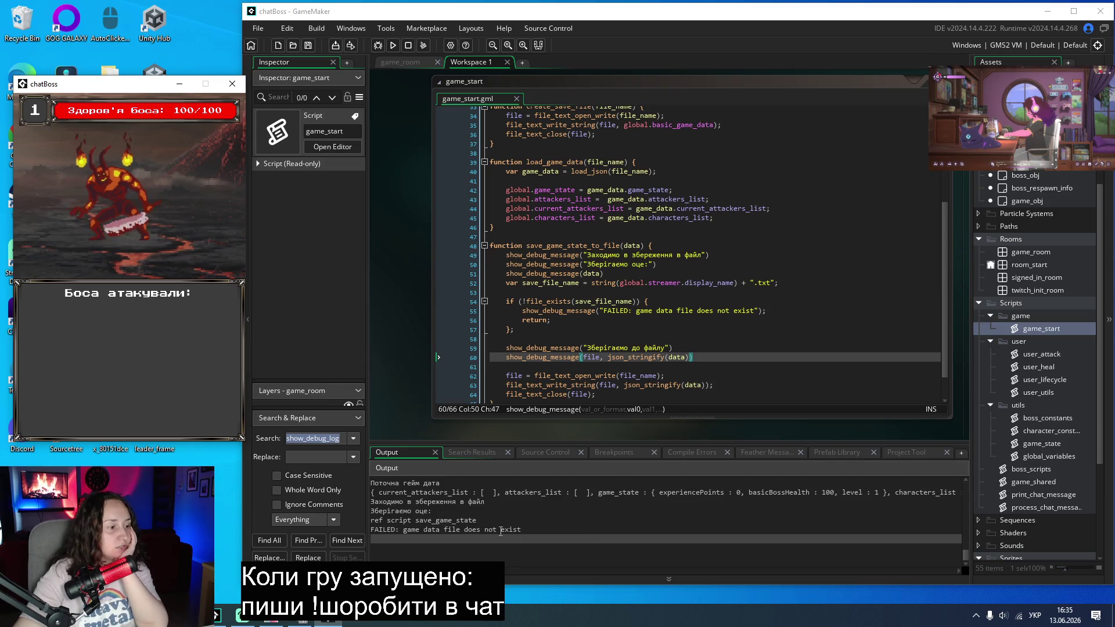
click(816, 340)
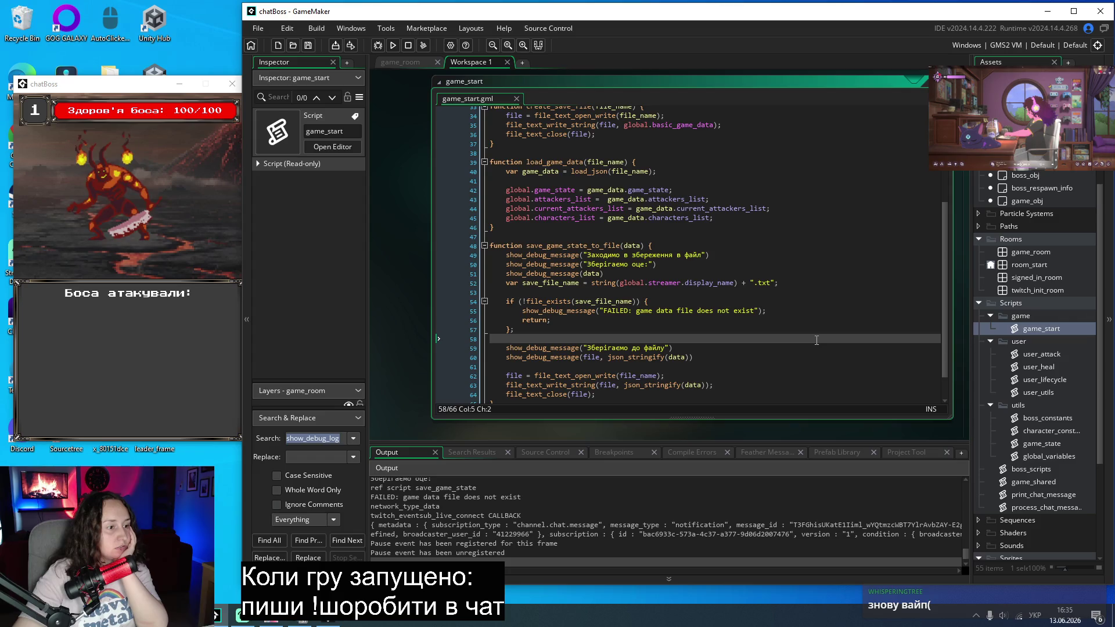
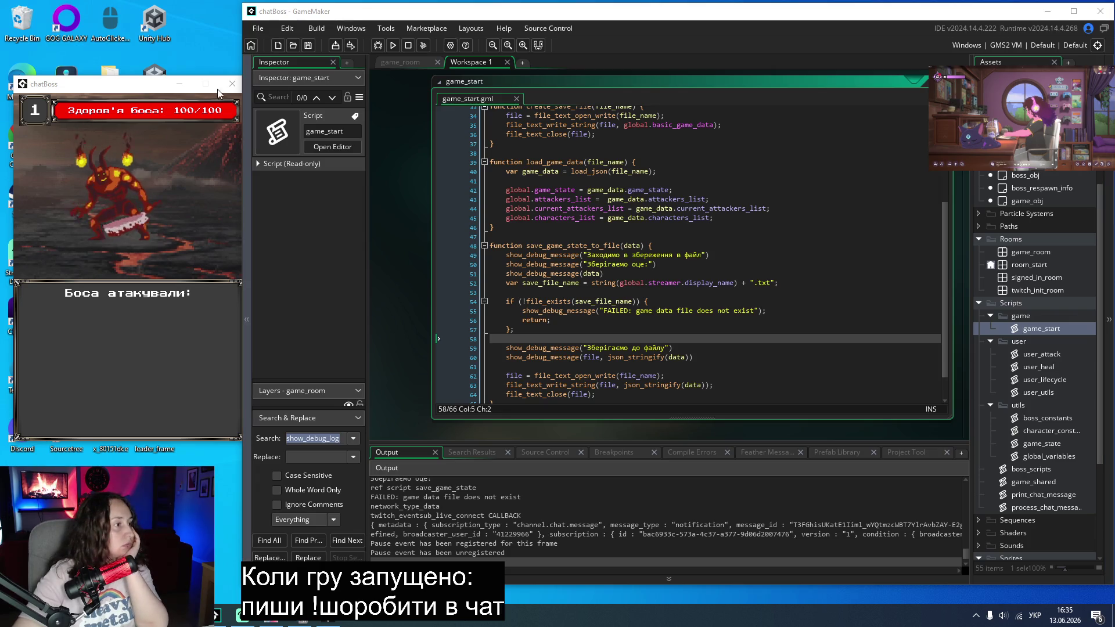
Step: Restart chatBoss from a fresh build, enter the boss fight at 100/100 health, and dock the window left
click(408, 44)
click(393, 45)
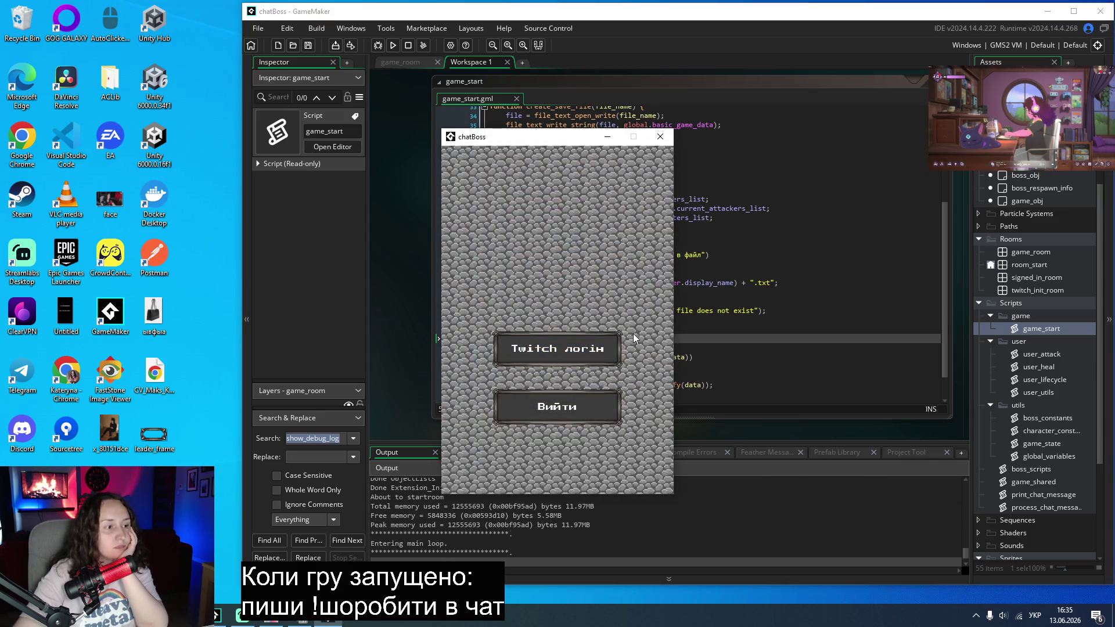
click(584, 341)
mouse_move(564, 142)
mouse_down()
mouse_move(85, 99)
mouse_move(112, 96)
mouse_up()
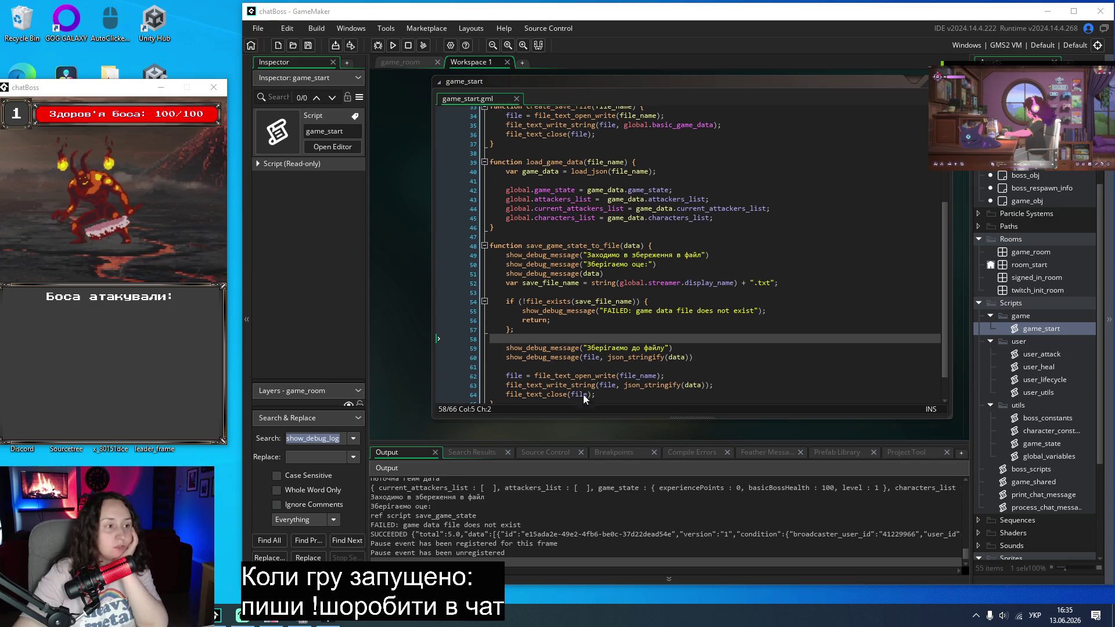
scroll(740, 302, up, 2)
scroll(755, 325, up, 2)
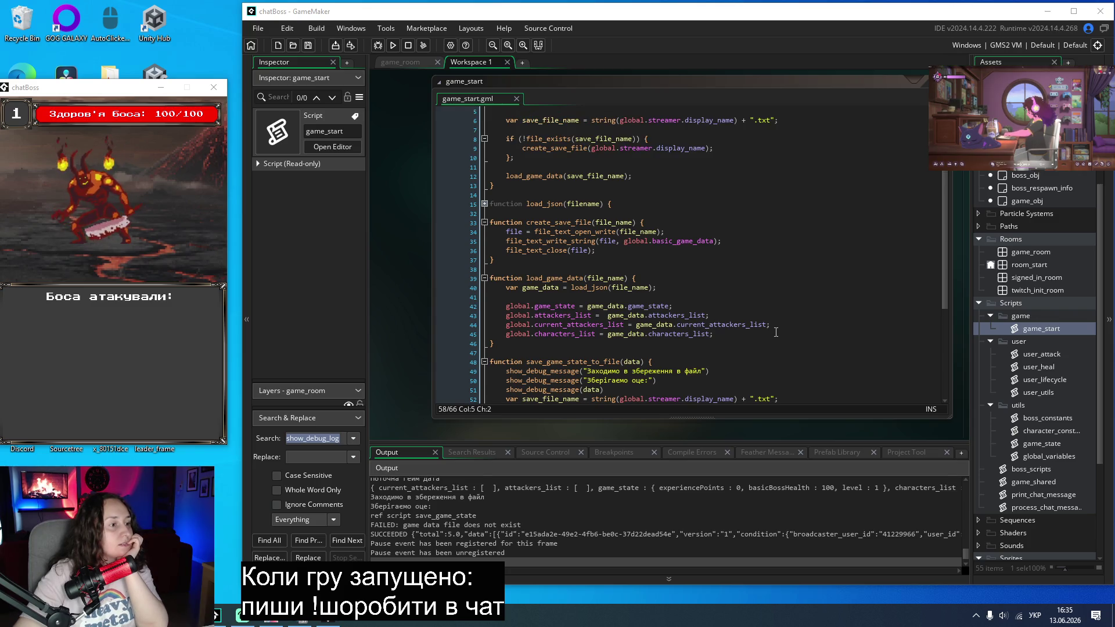
scroll(776, 332, up, 1)
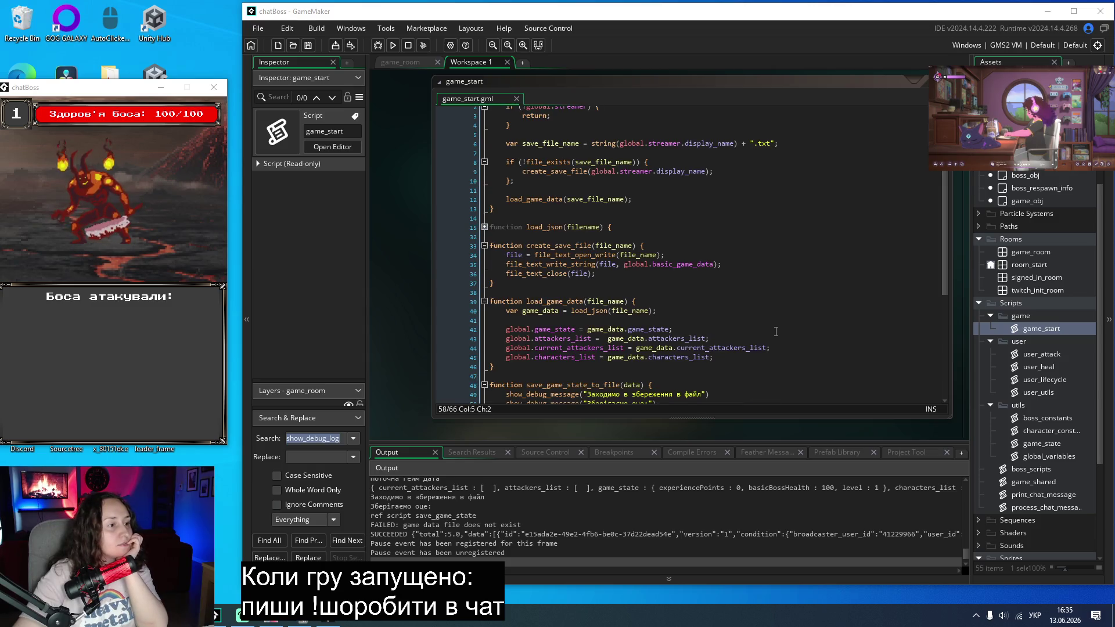
scroll(776, 332, up, 1)
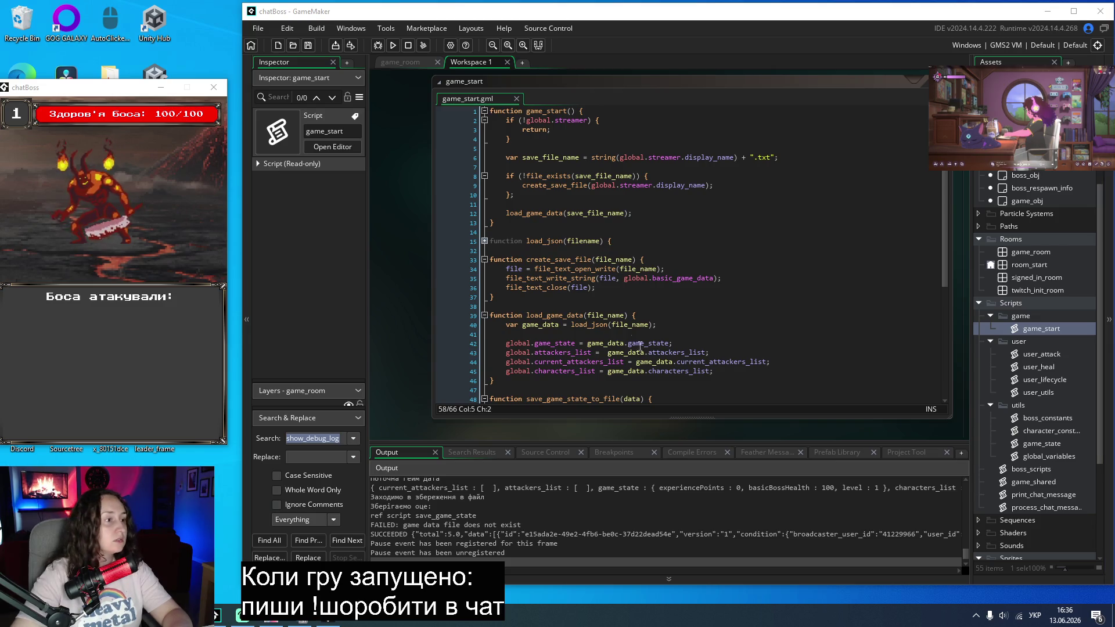
Step: Insert show_debug_message("створюємо файл") as the first line of create_save_file
click(819, 281)
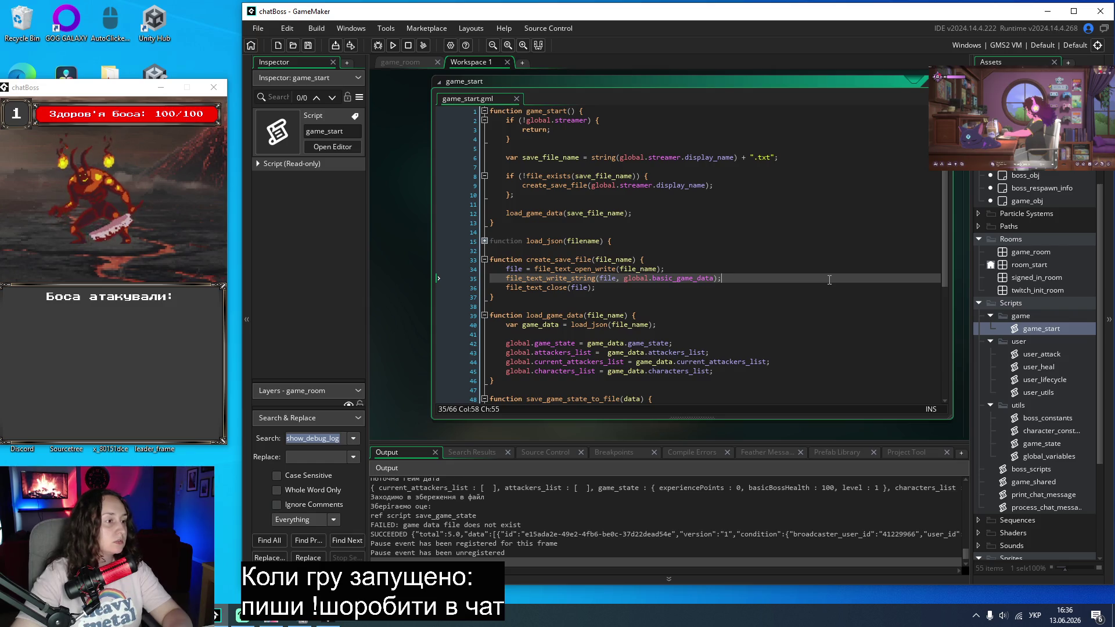
click(671, 260)
key(Return)
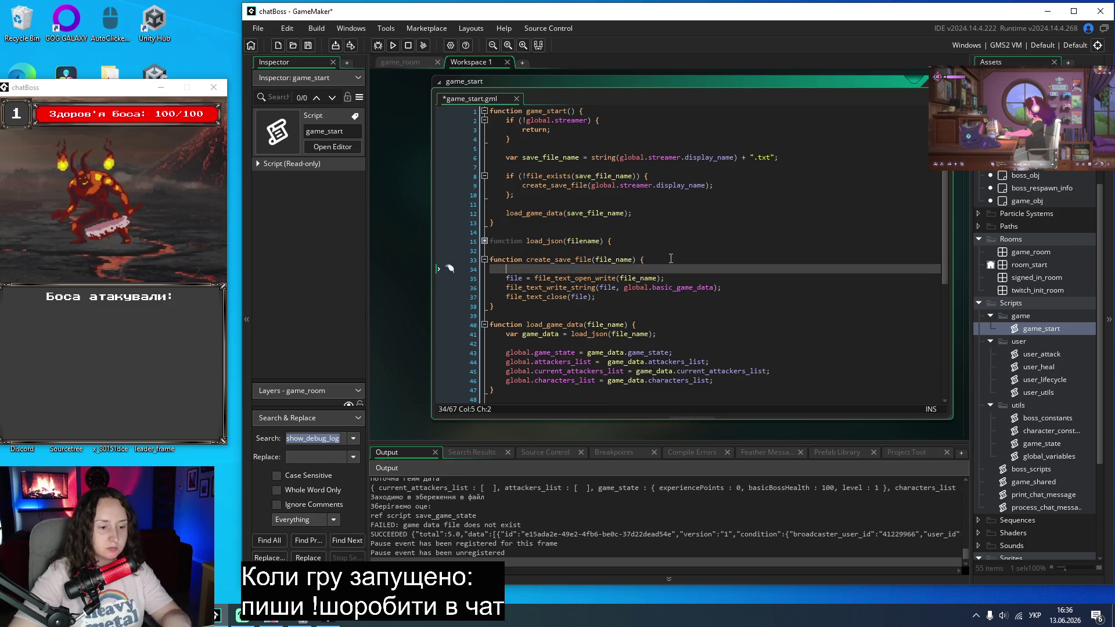
text(file, json_stringify(data))
key(ctrl+z)
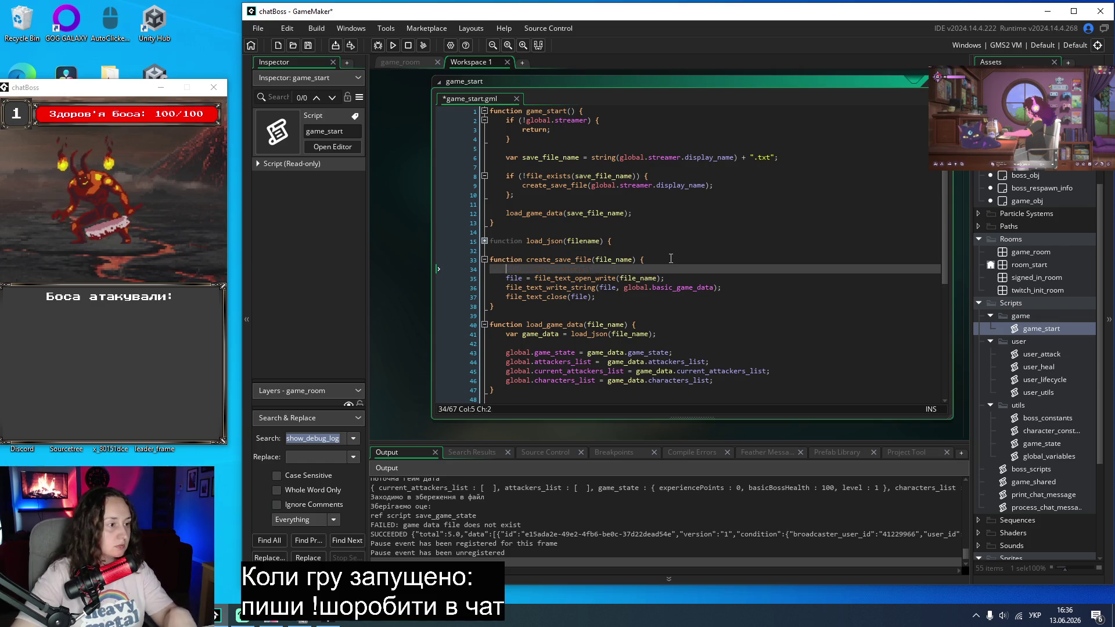
scroll(683, 307, down, 3)
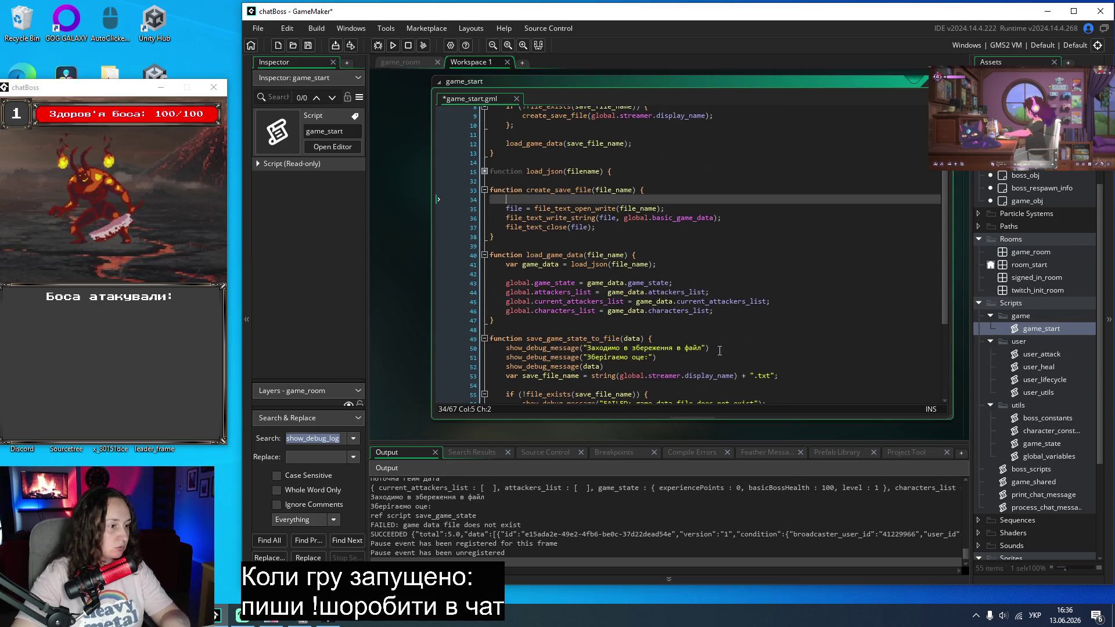
drag(711, 348, 505, 348)
key(ctrl+c)
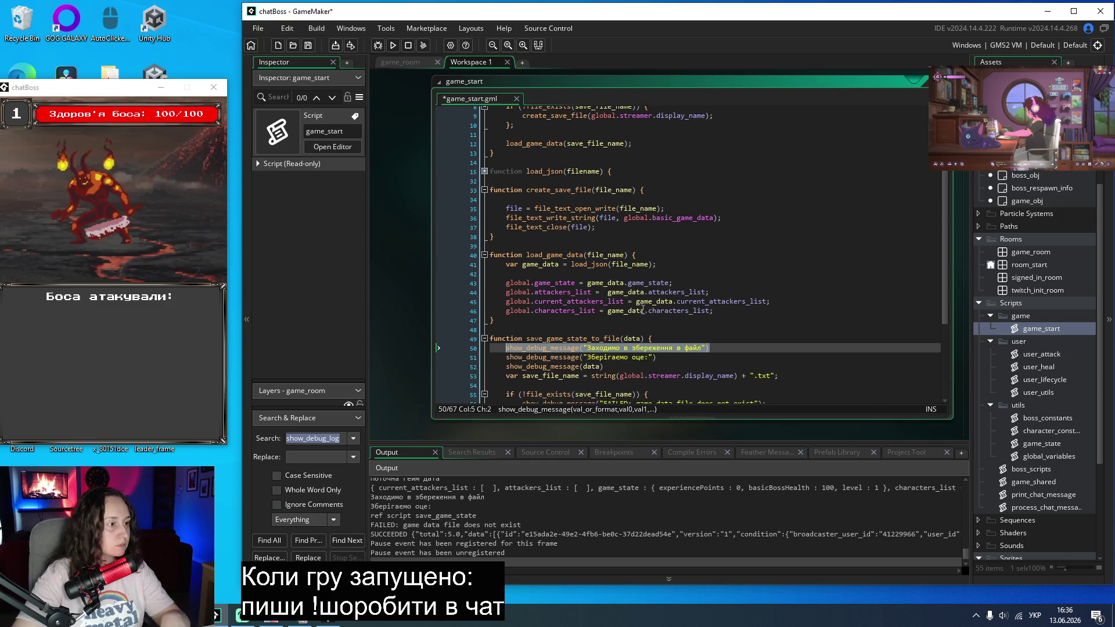
click(657, 200)
key(ctrl+v)
drag(703, 200, 598, 206)
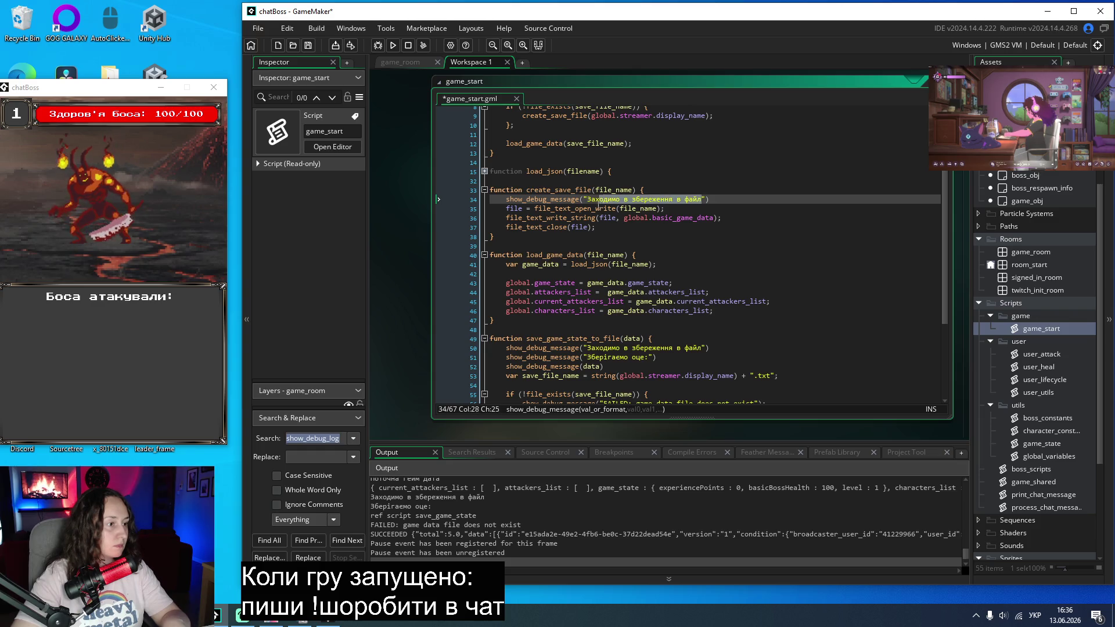
text(творю)
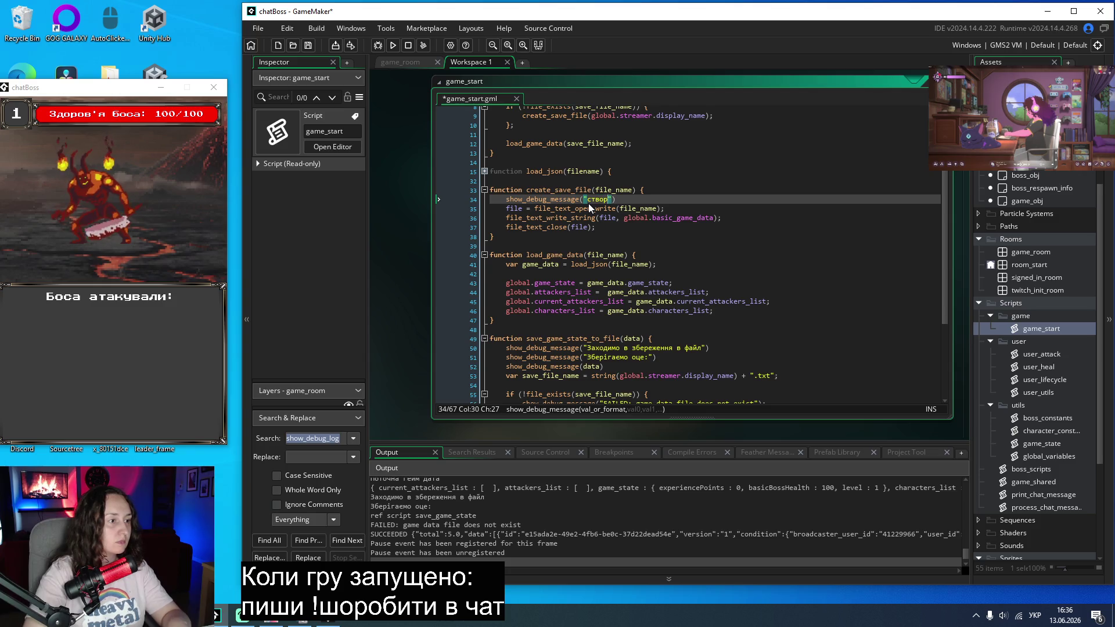
text(ємо фай)
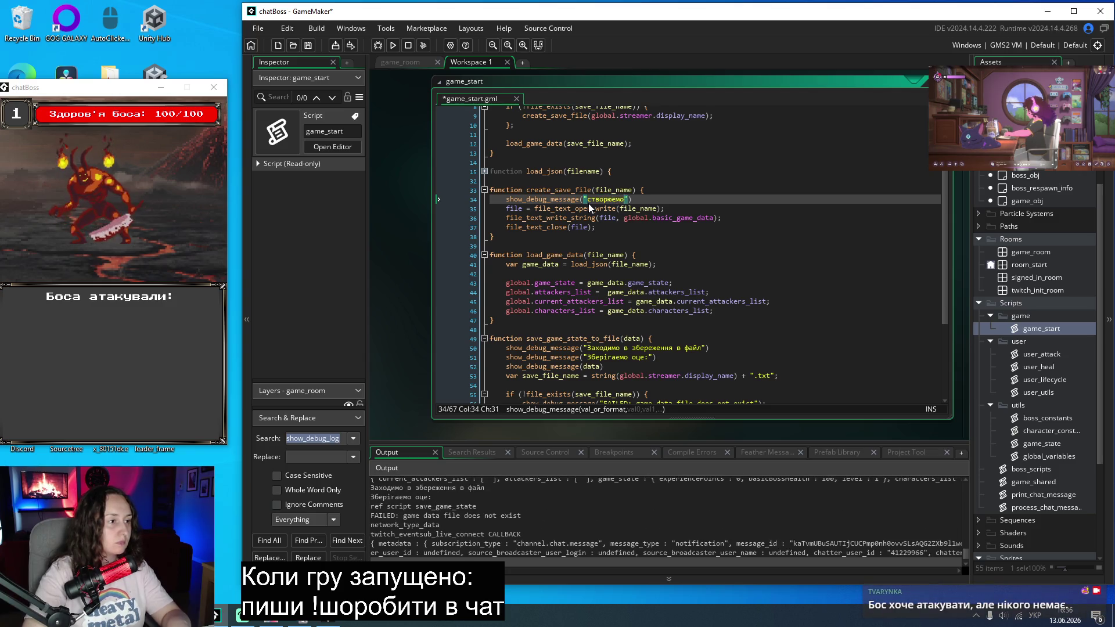
text(л)
Step: Save the game_start script, close the running game, and relaunch the build
key(ctrl+s)
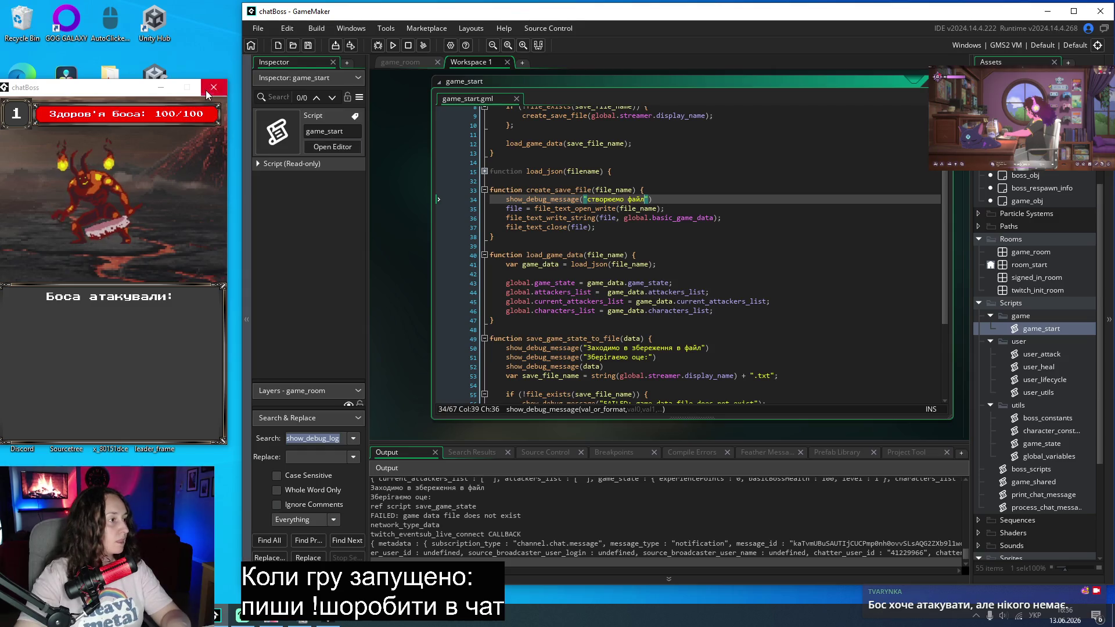
click(213, 87)
click(393, 45)
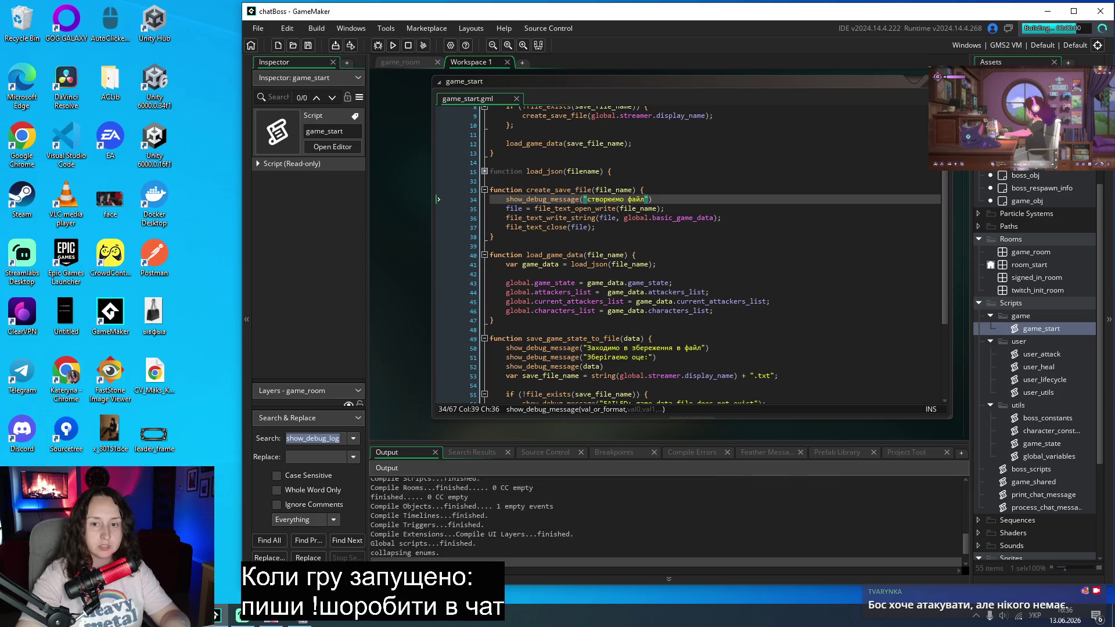
Step: Sign in with Twitch, start the boss fight, and park the game window at the upper left beside the code
click(556, 345)
click(556, 325)
mouse_move(540, 144)
mouse_down()
mouse_move(149, 108)
mouse_move(160, 91)
mouse_up()
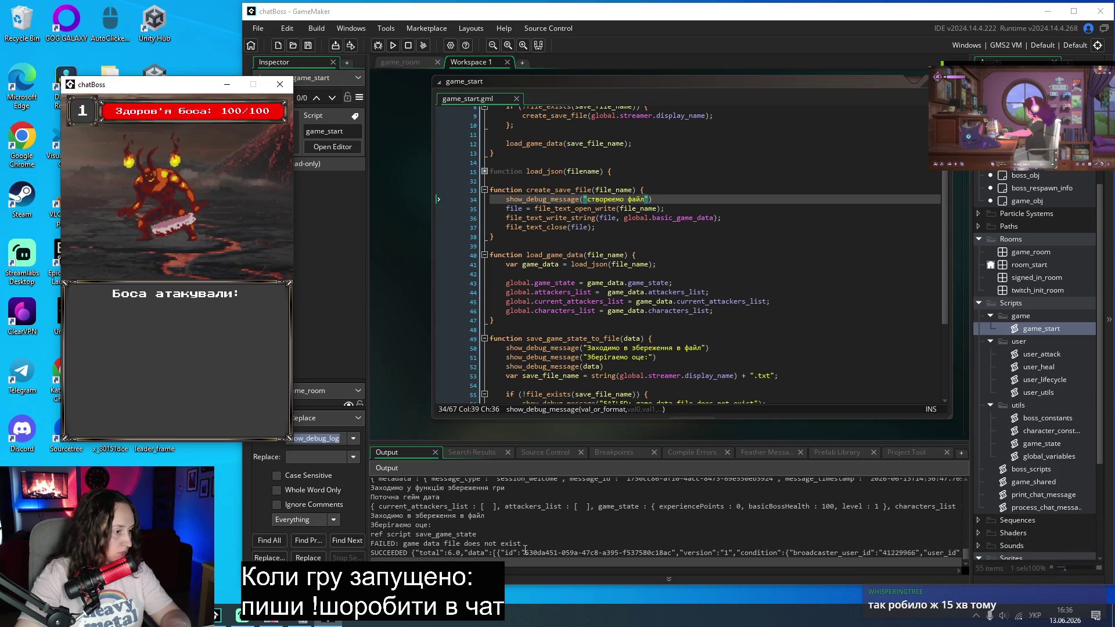
scroll(525, 550, up, 1)
scroll(525, 550, up, 1)
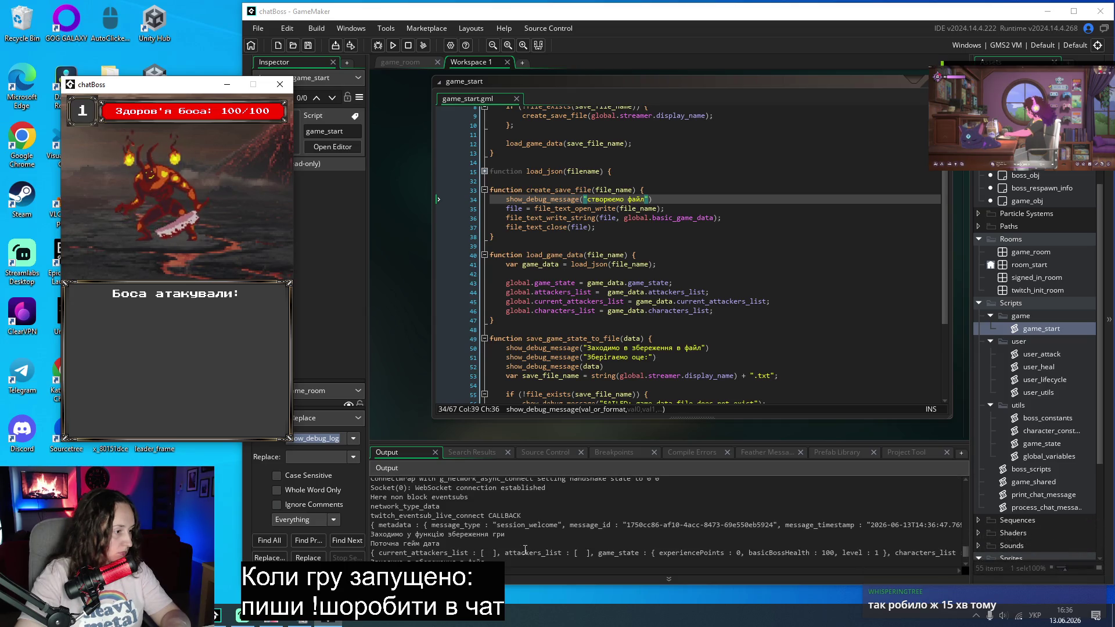
scroll(525, 549, up, 1)
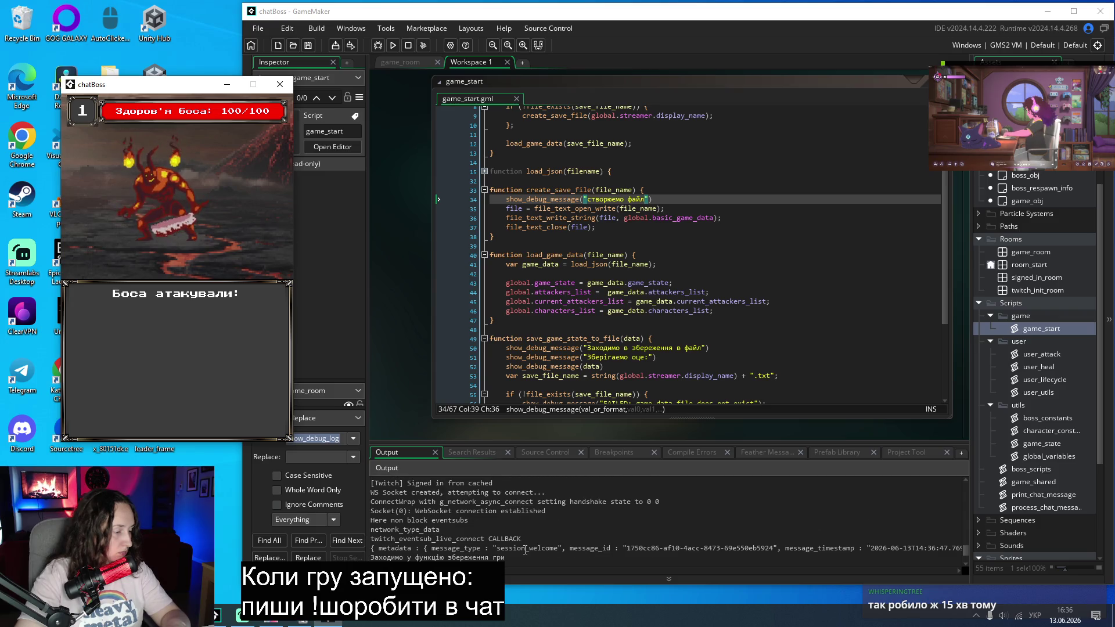
scroll(526, 550, up, 1)
scroll(525, 549, down, 2)
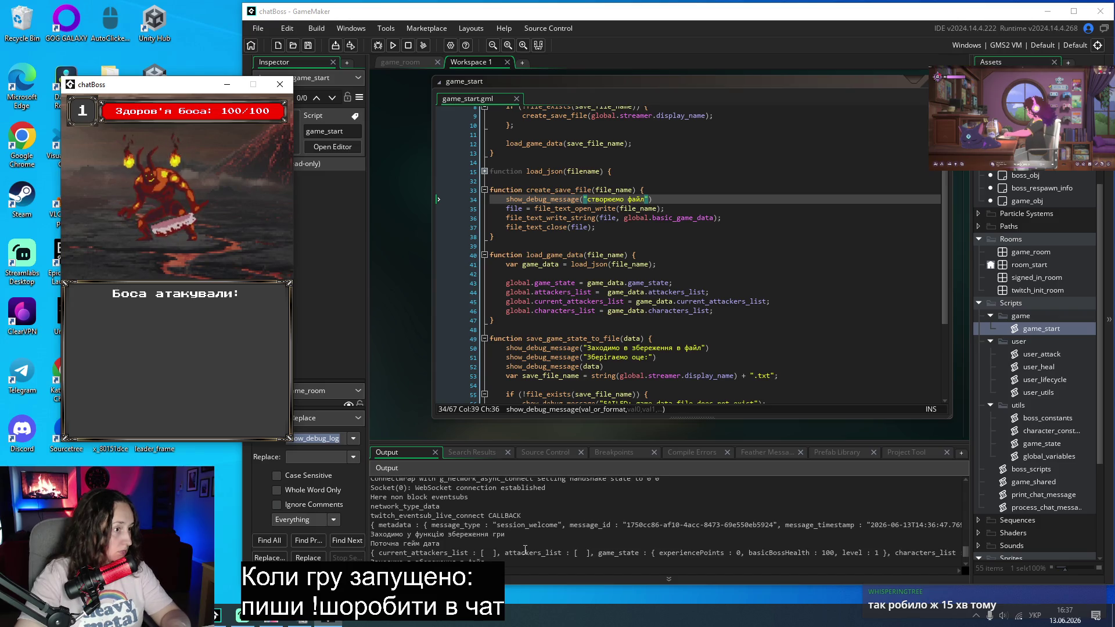
scroll(739, 303, up, 2)
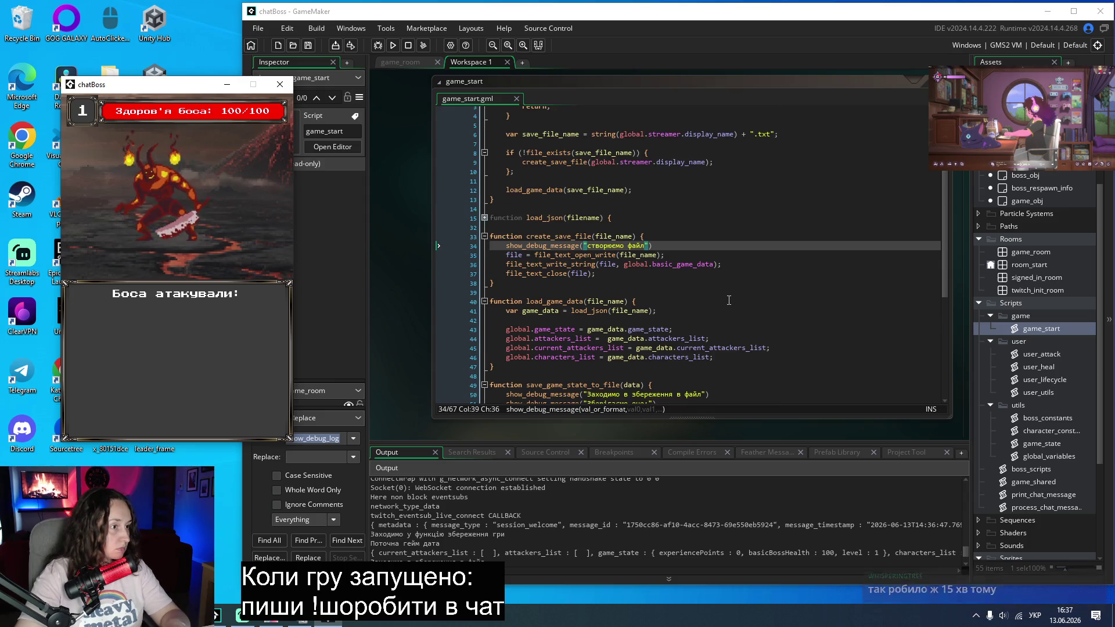
scroll(730, 298, up, 1)
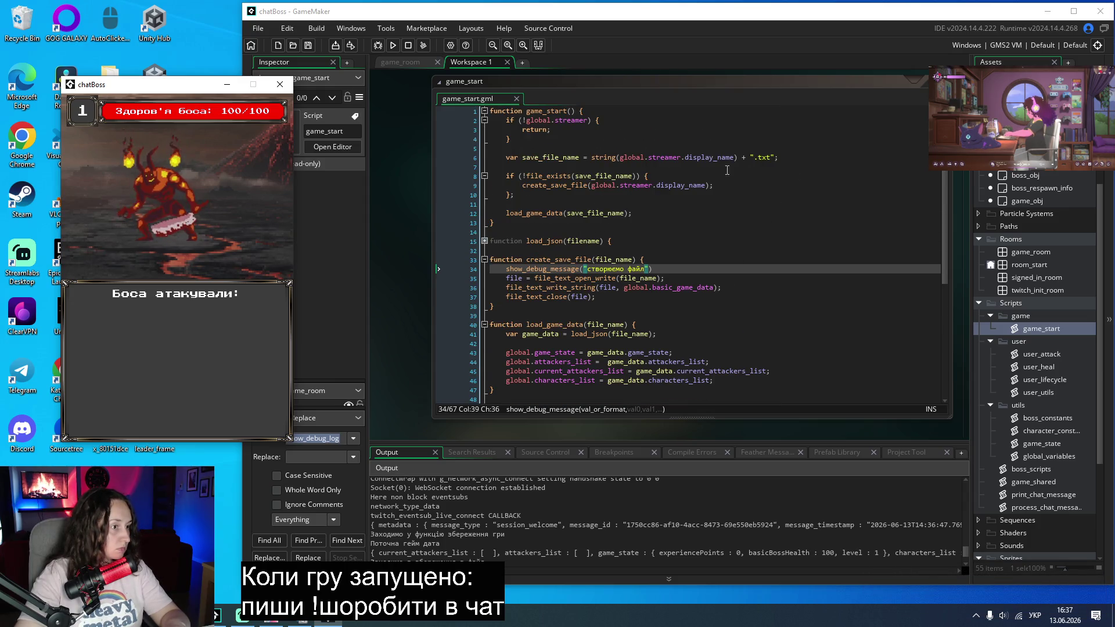
click(698, 176)
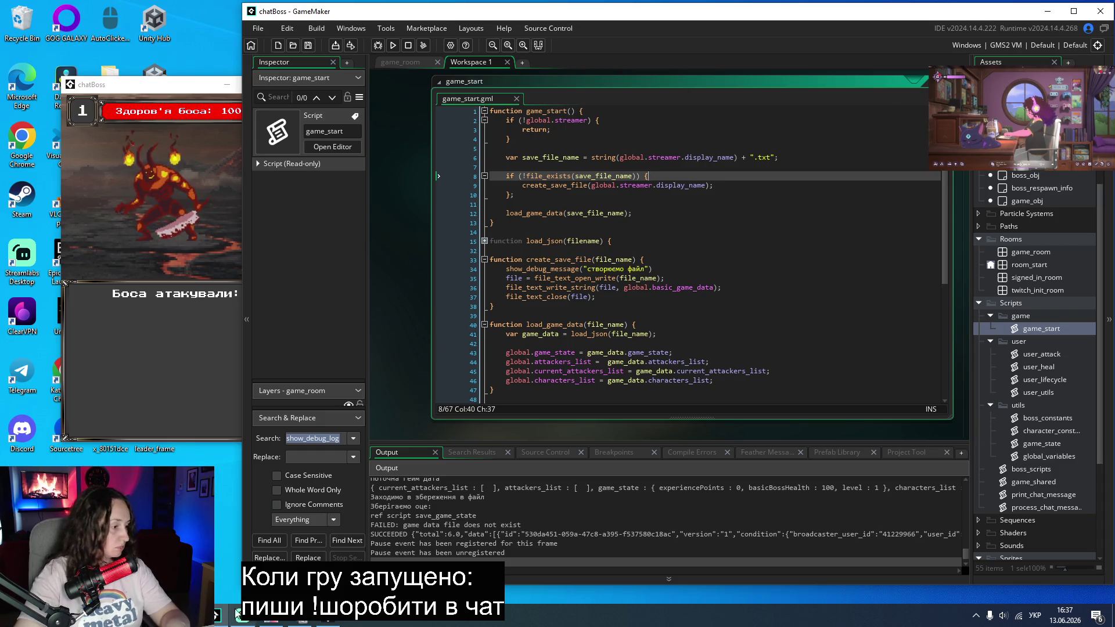
Step: Delete the 'створюємо файл' debug line from create_save_file and save the script
drag(669, 269, 396, 273)
key(Delete)
key(BackSpace)
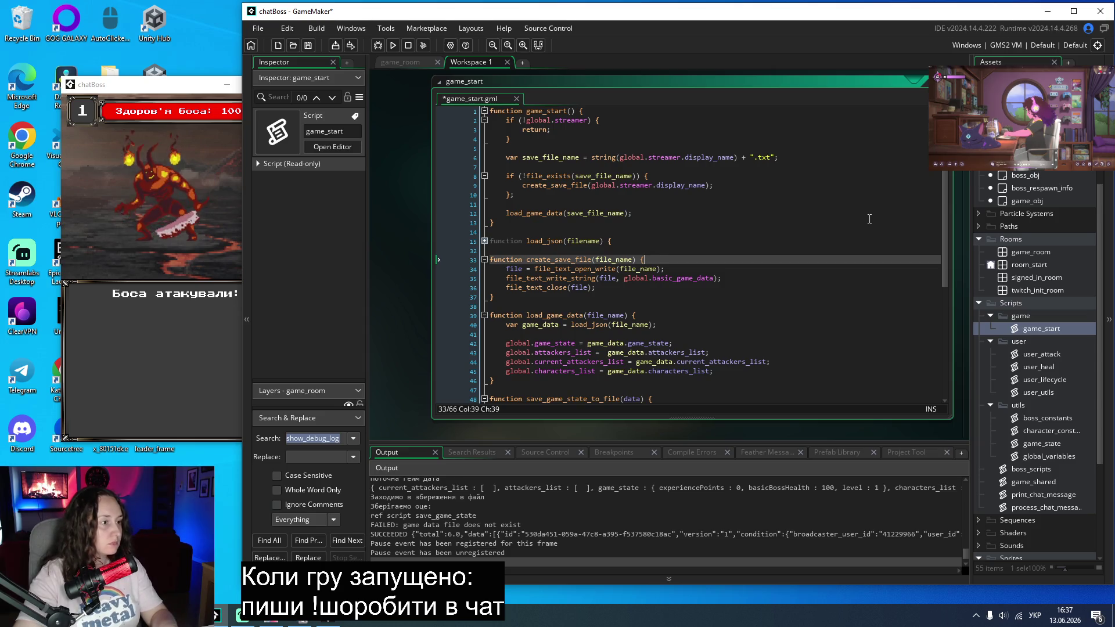
key(ctrl+s)
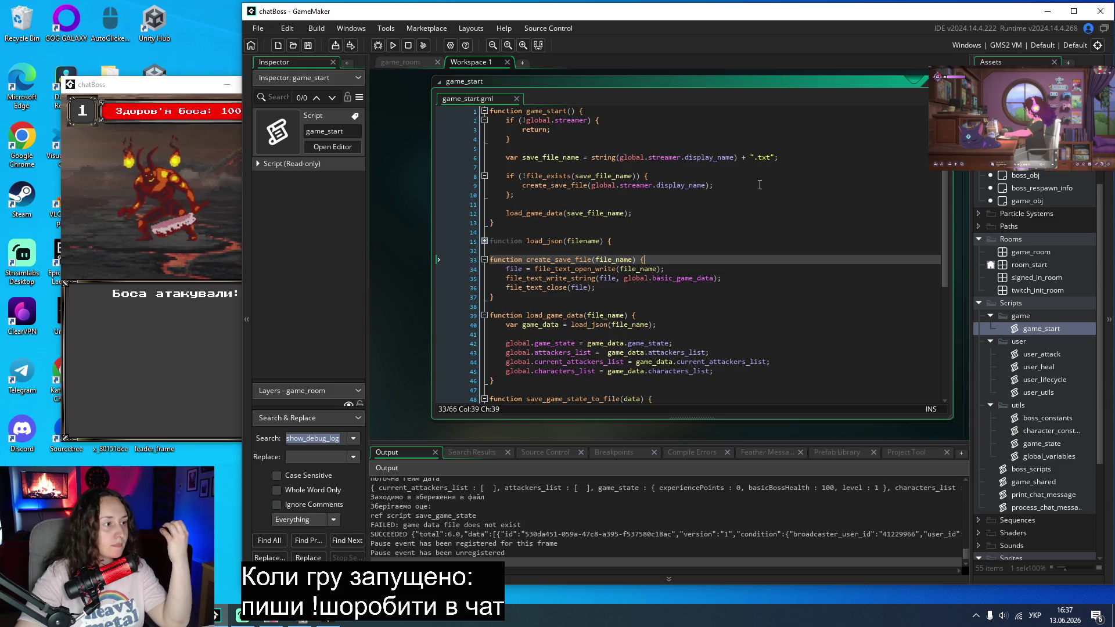
Step: Close the running chatBoss game window
click(717, 236)
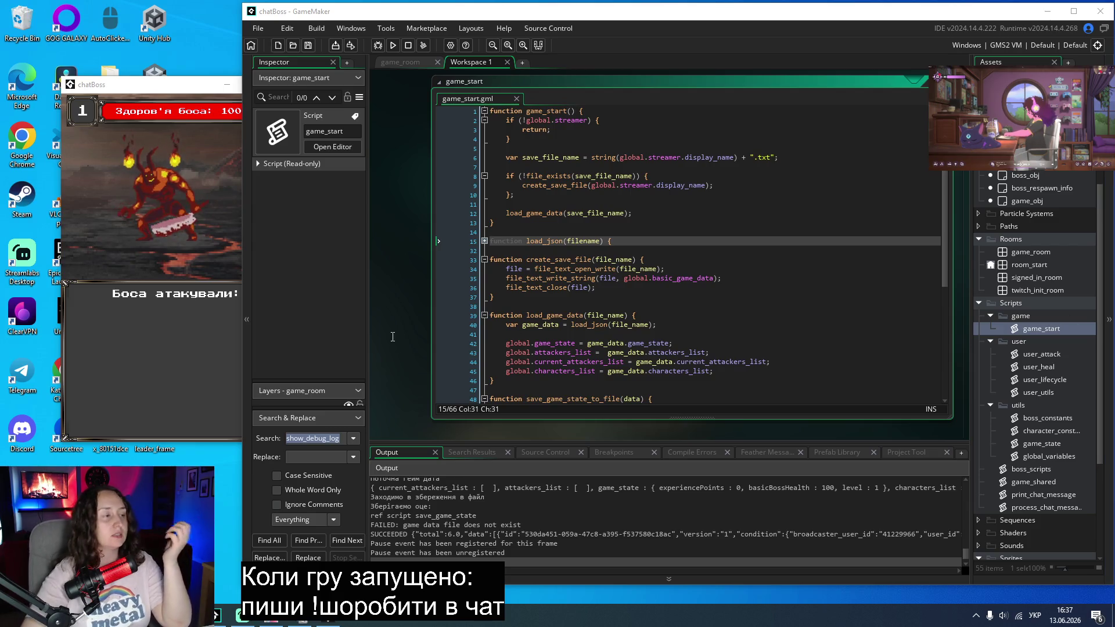
click(174, 84)
click(281, 86)
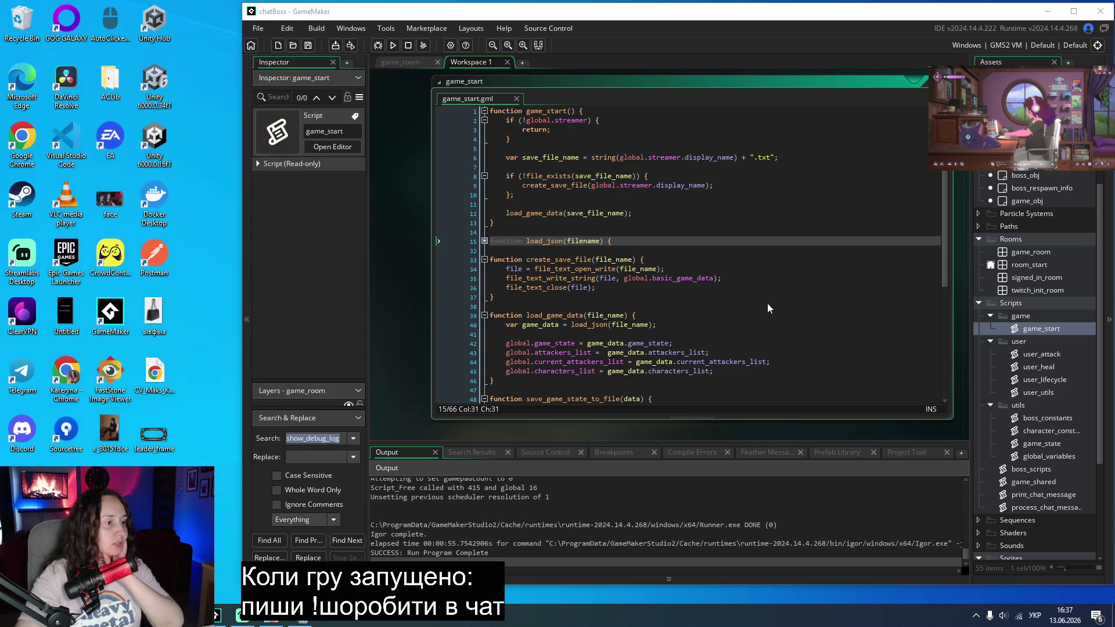
Step: Add a debug message 'Збня нема' inside game_start's missing-save if block
click(668, 174)
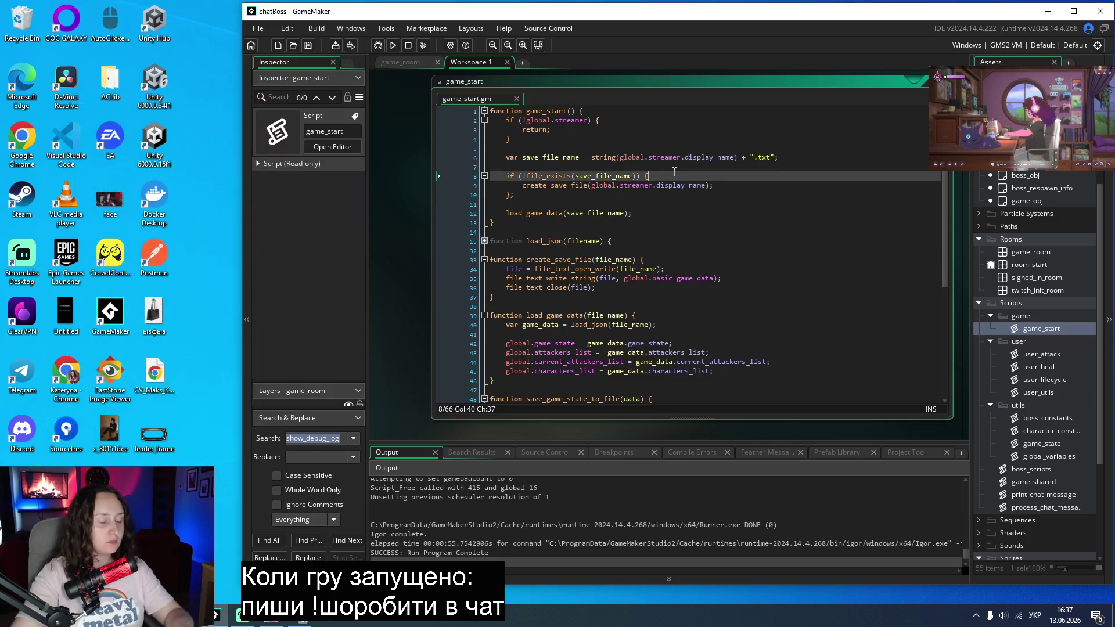
key(Return)
text(show_debug_message("Заходимо в збереження в файл"))
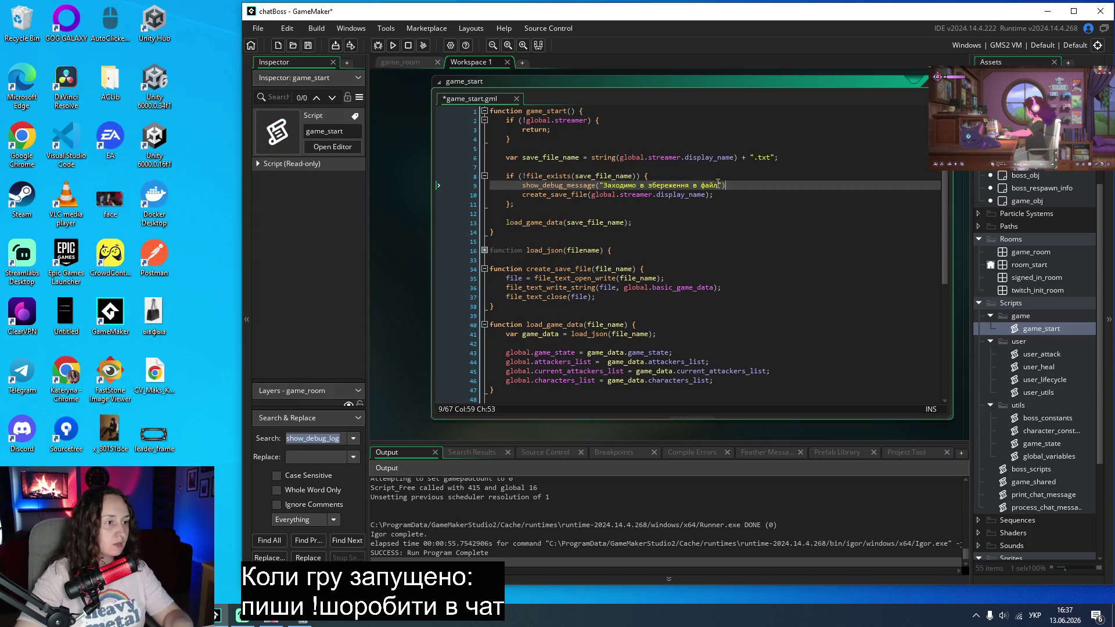
drag(719, 185, 610, 186)
text(Зб)
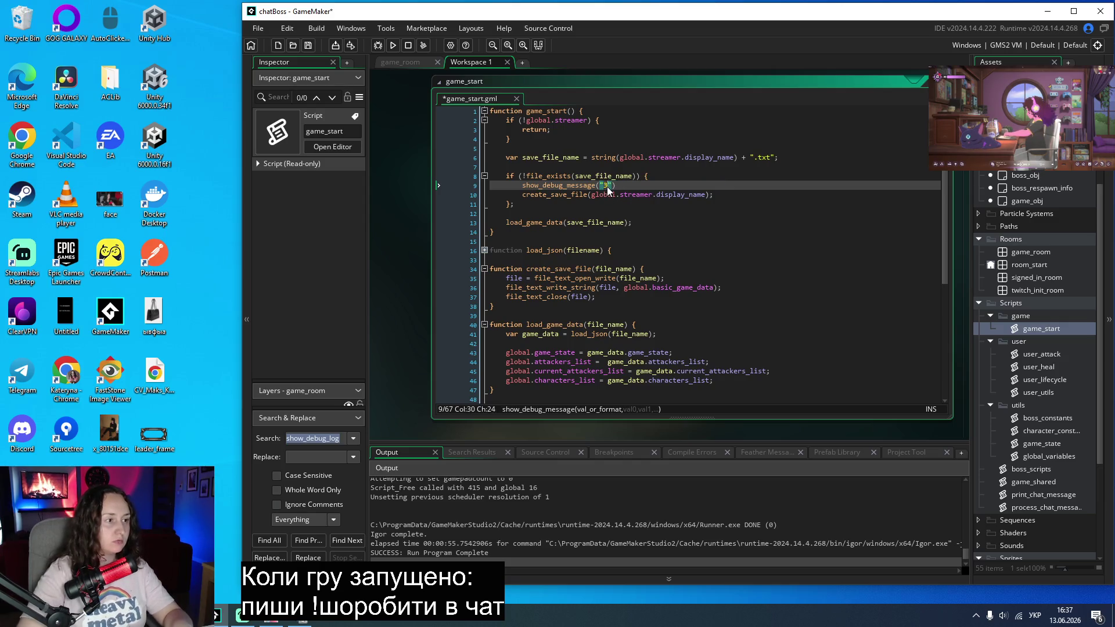
text(ня нема)
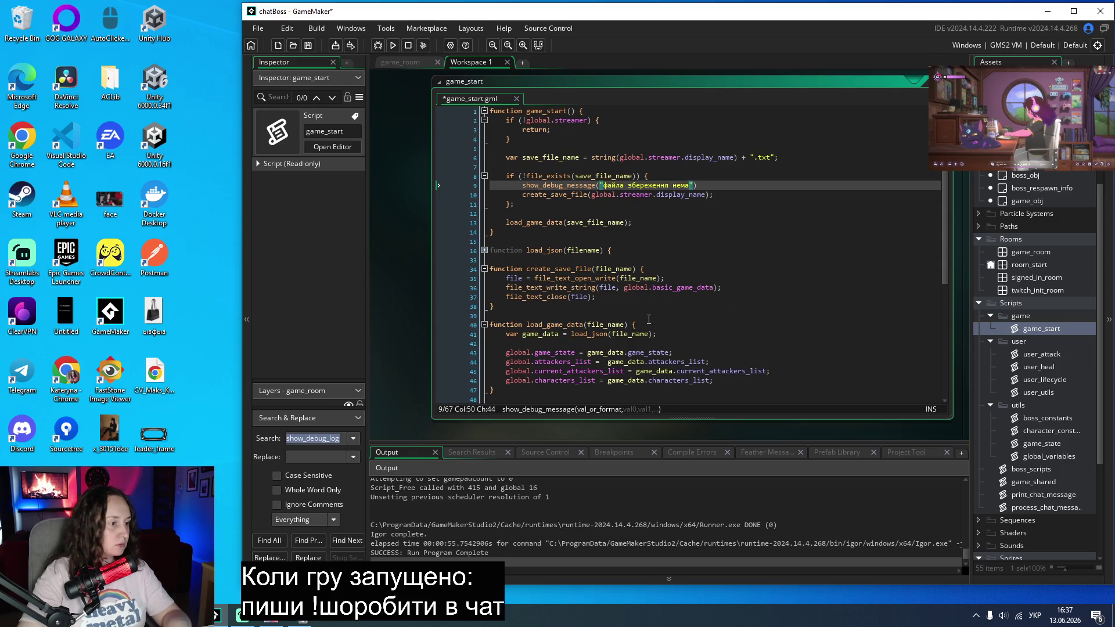
Step: Copy the missing-file if block to the top of load_game_data, checking file_name instead of save_file_name
drag(527, 213, 506, 176)
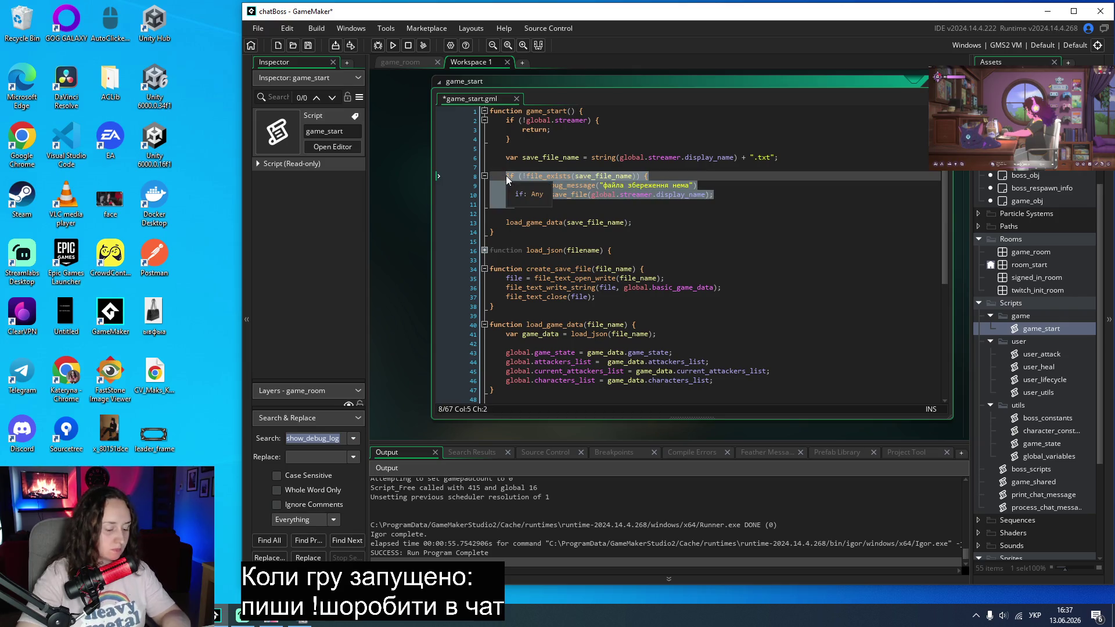
key(ctrl+c)
click(653, 324)
key(Return)
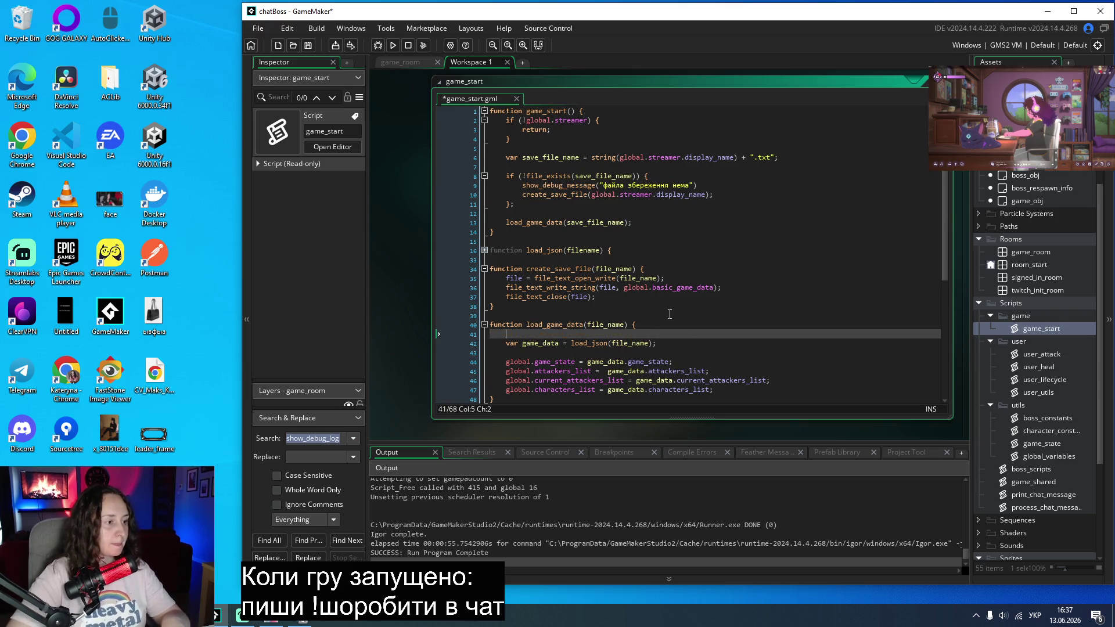
key(ctrl+v)
key(Return)
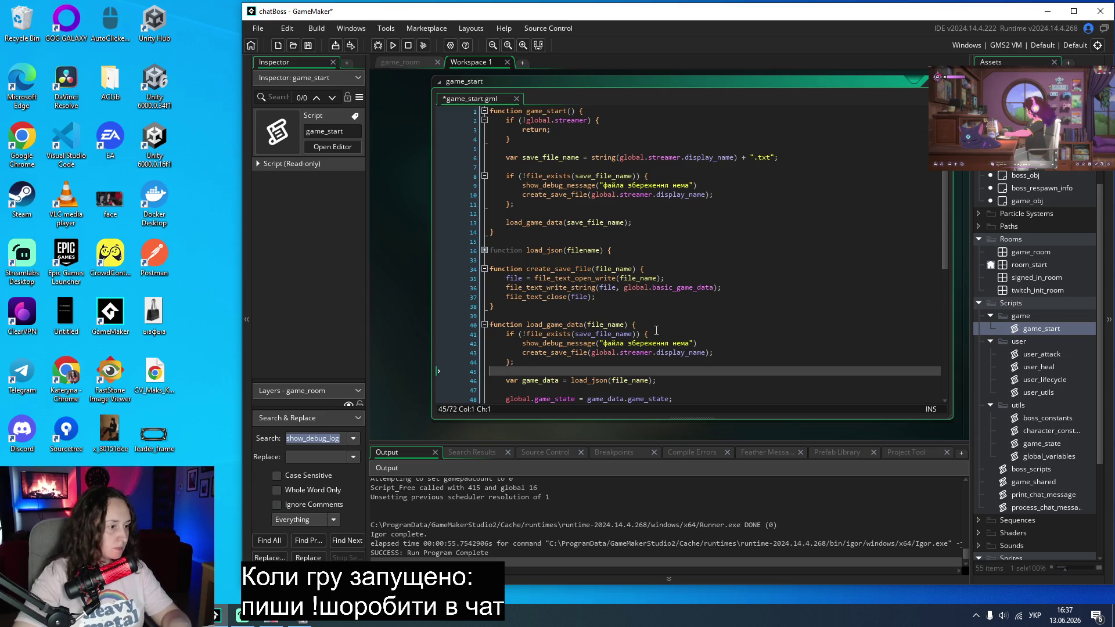
double_click(604, 324)
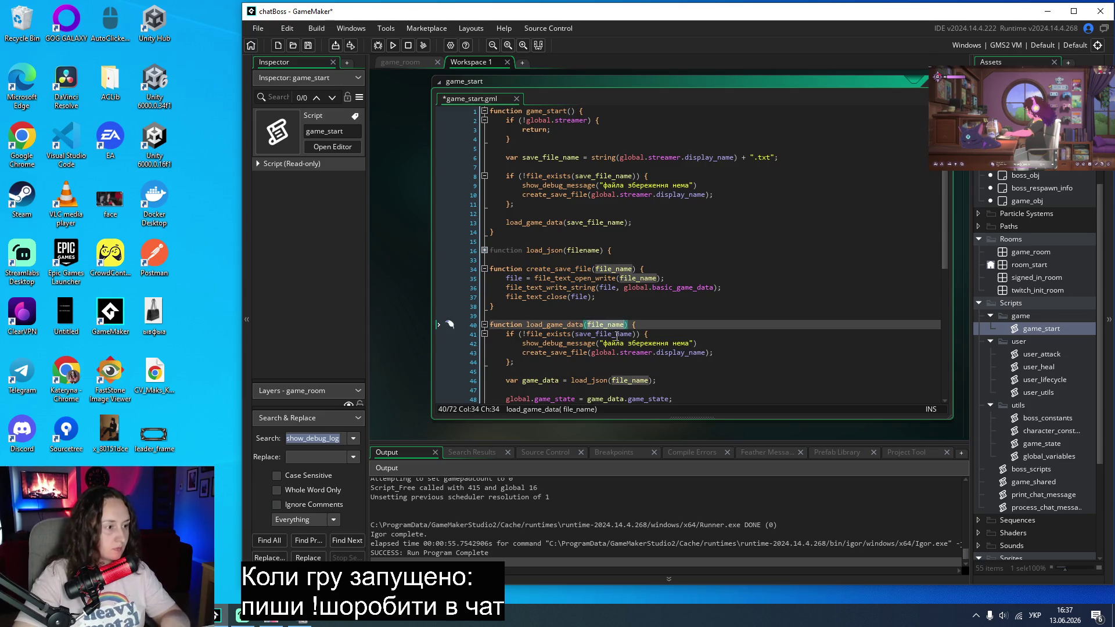
double_click(617, 334)
key(ctrl+v)
Step: Make the copied block in load_game_data use return; instead of create_save_file and log a missing-file warning
drag(723, 355, 527, 353)
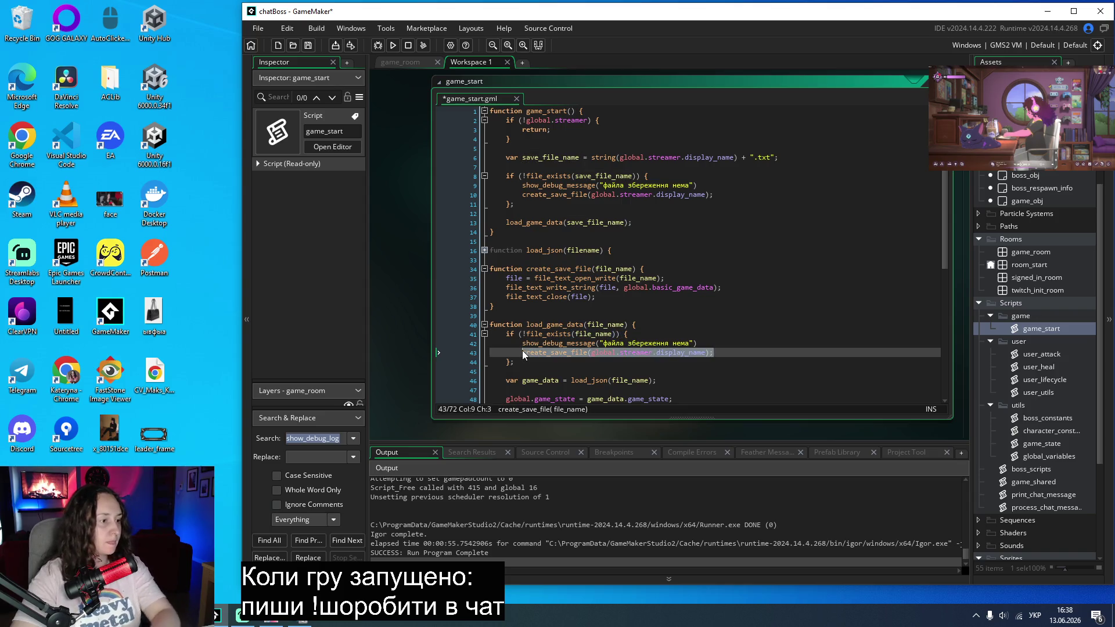
key(alt+shift)
text(return;)
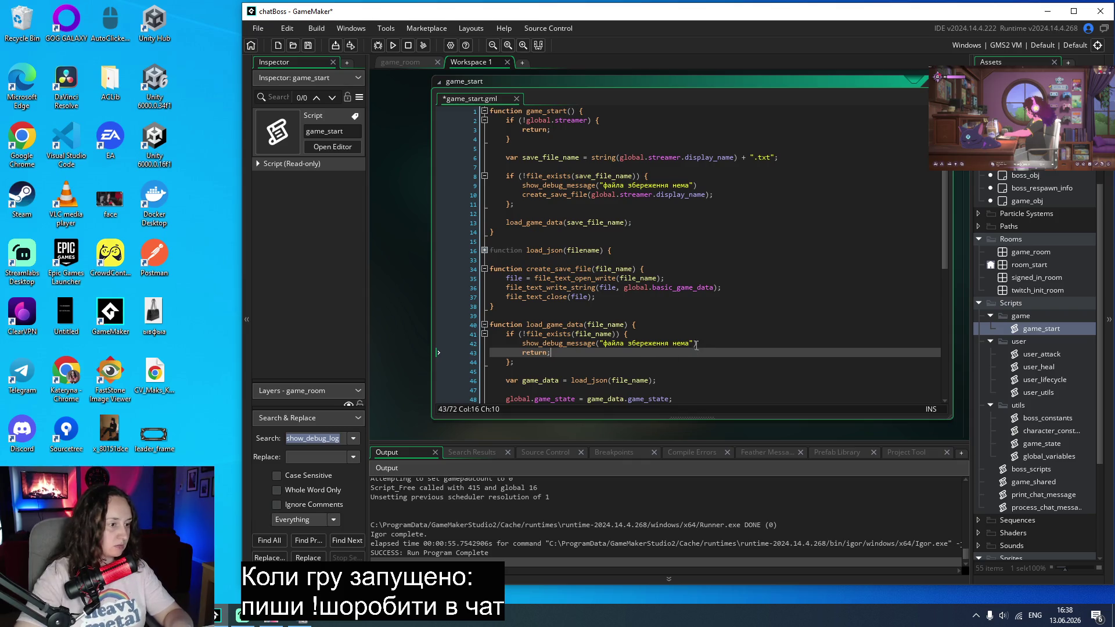
drag(690, 345, 608, 347)
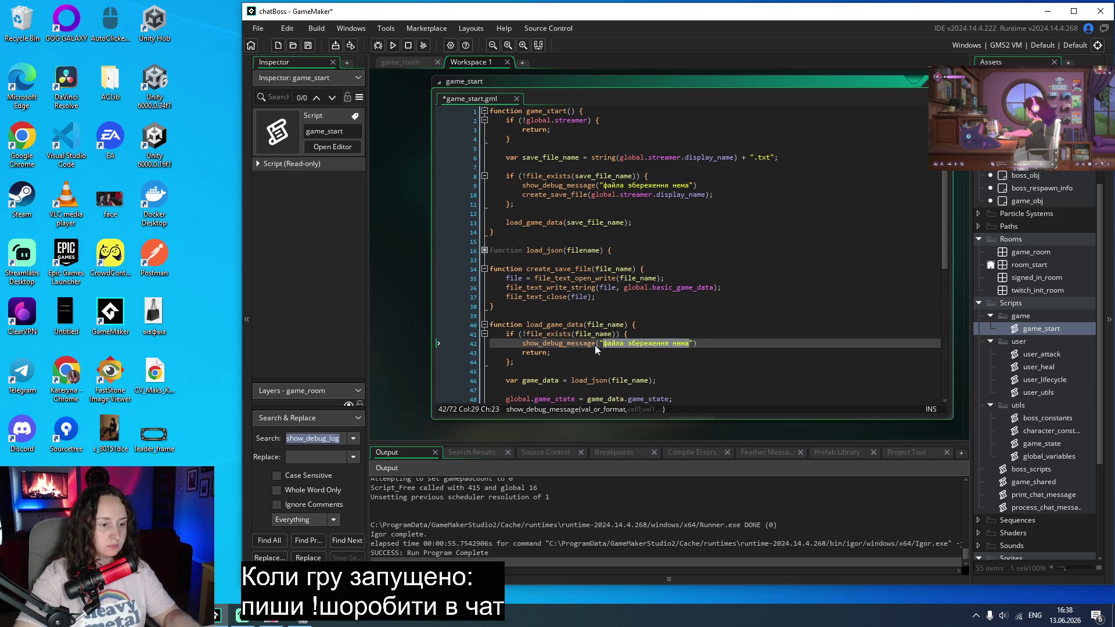
key(alt+shift)
text(намагаемо)
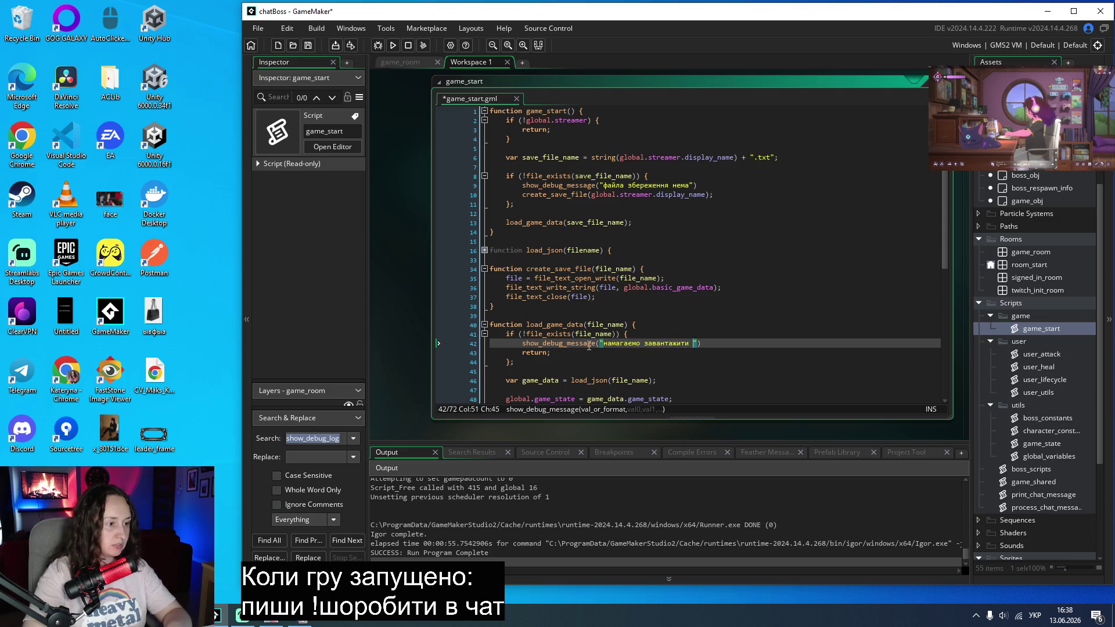
text(якого не існ)
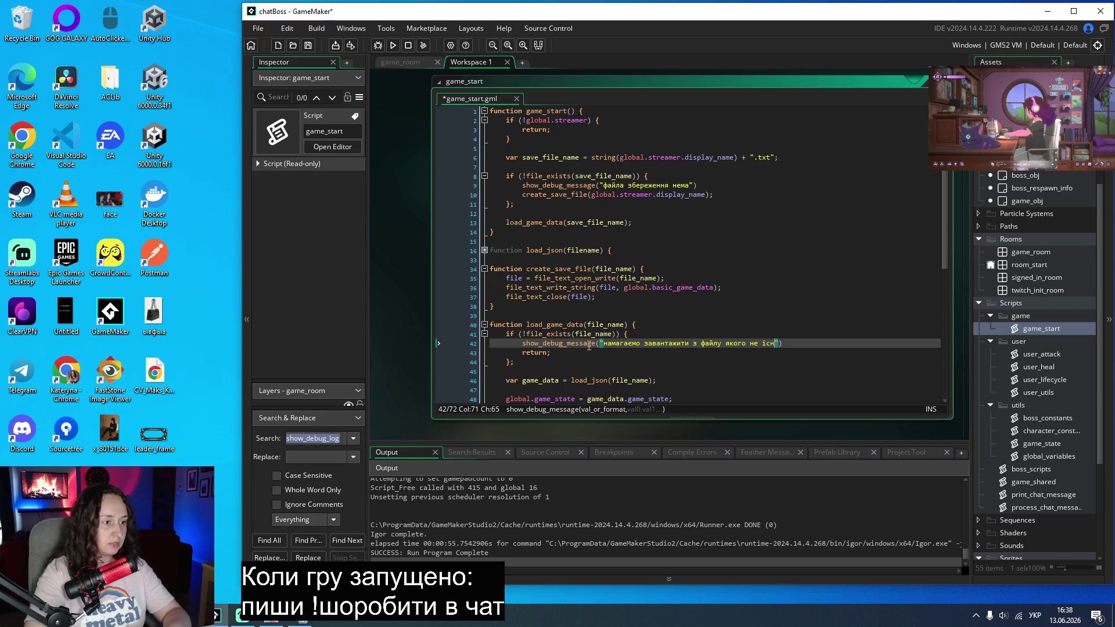
Step: Save and run with F5, start the boss fight, and move the game window aside
key(F5)
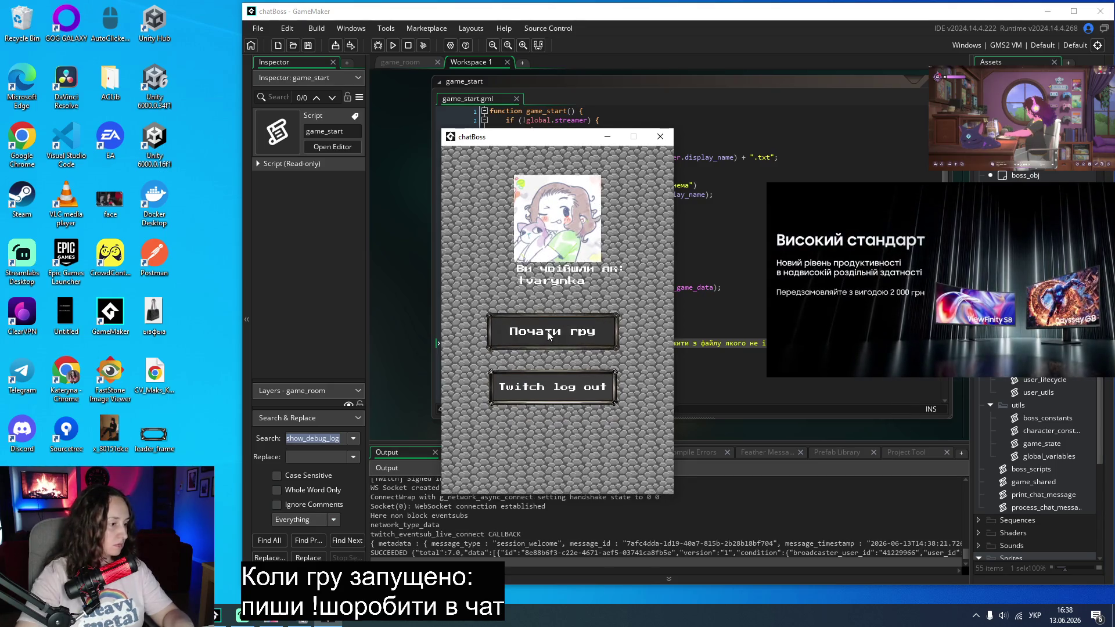
click(549, 335)
drag(527, 140, 109, 89)
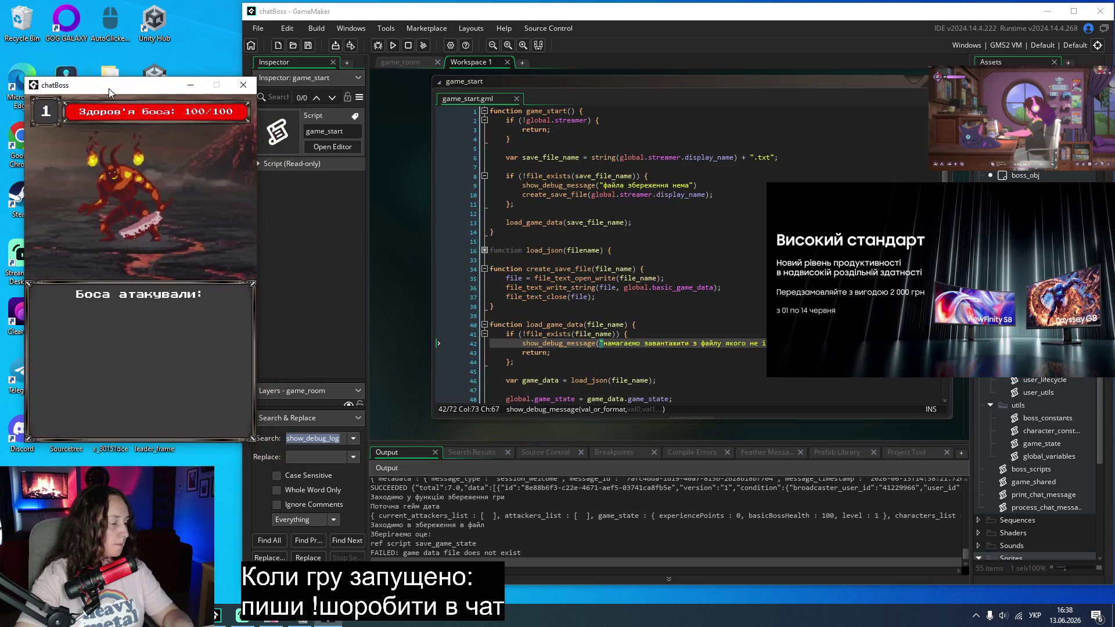
scroll(609, 533, up, 1)
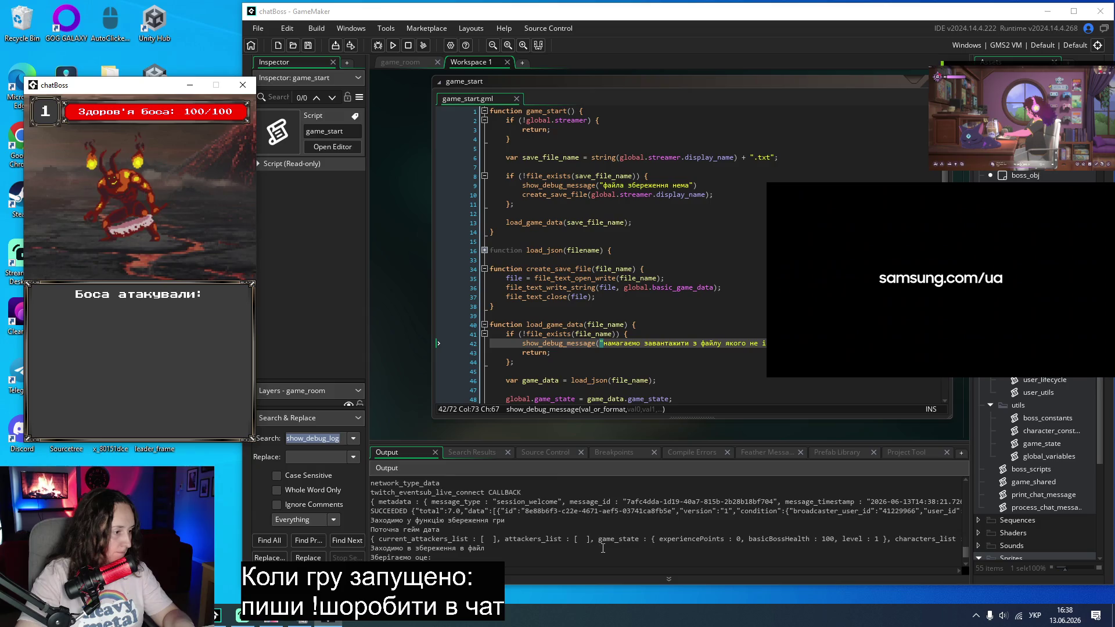
scroll(604, 543, down, 1)
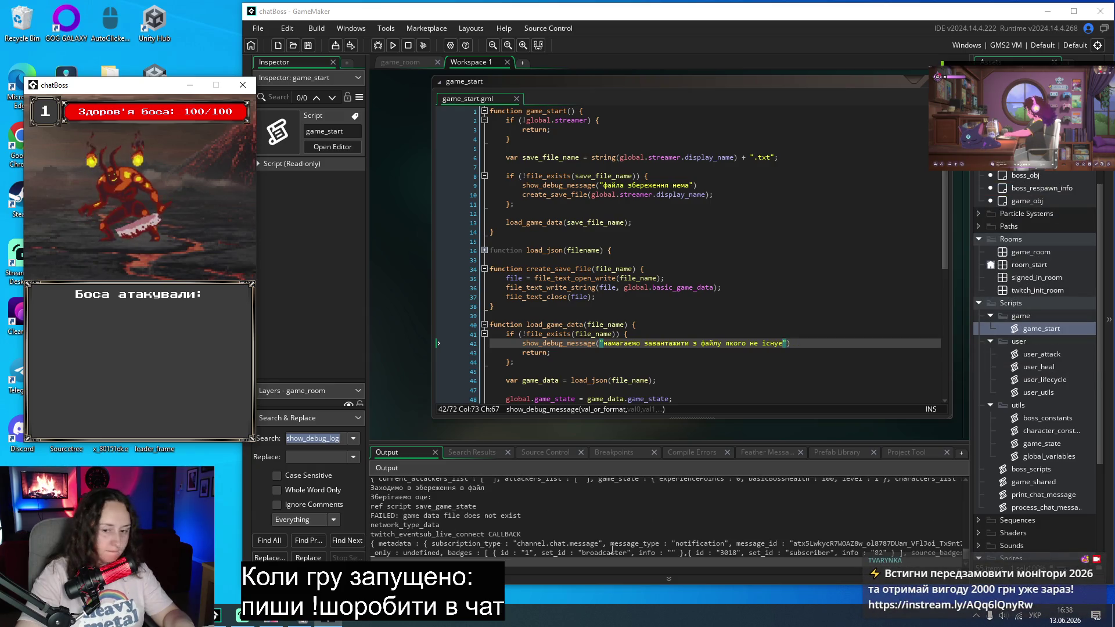
scroll(609, 543, down, 1)
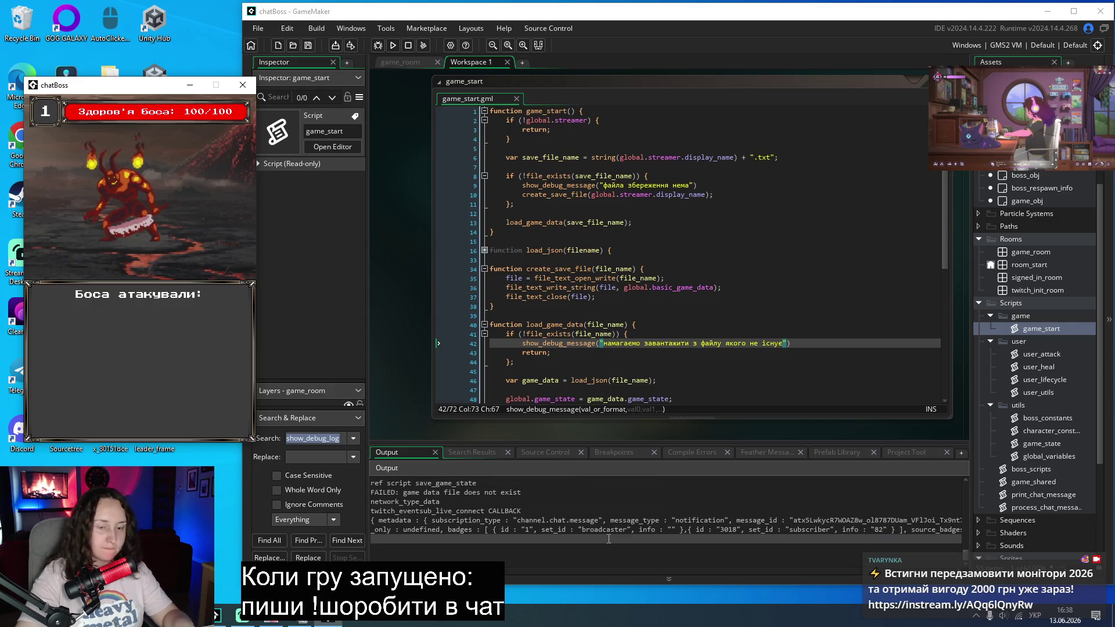
scroll(608, 539, up, 3)
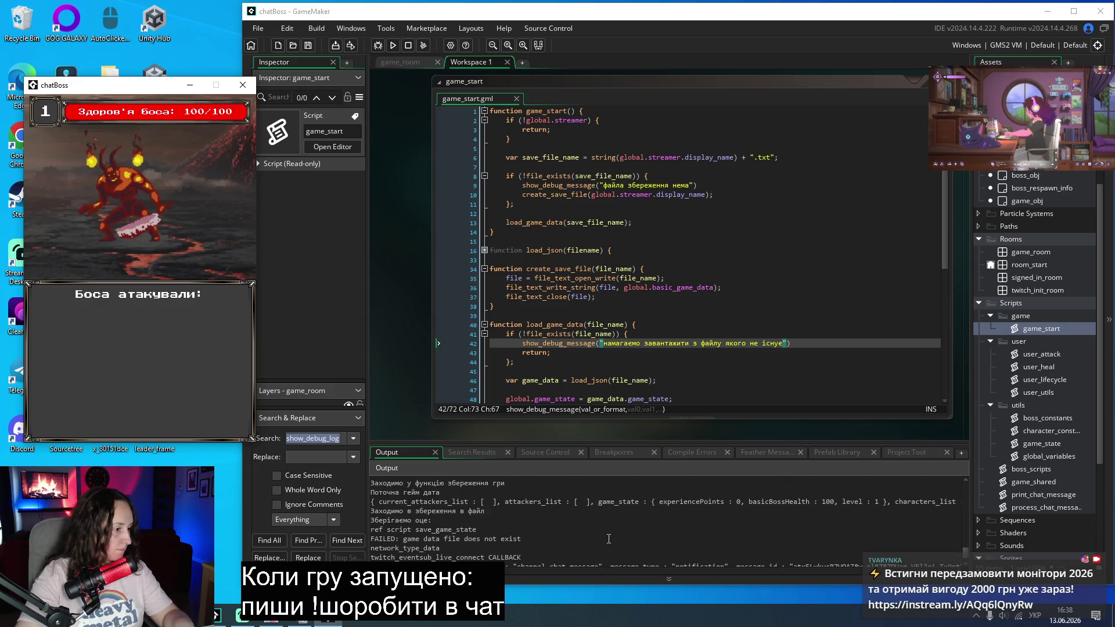
scroll(609, 539, up, 1)
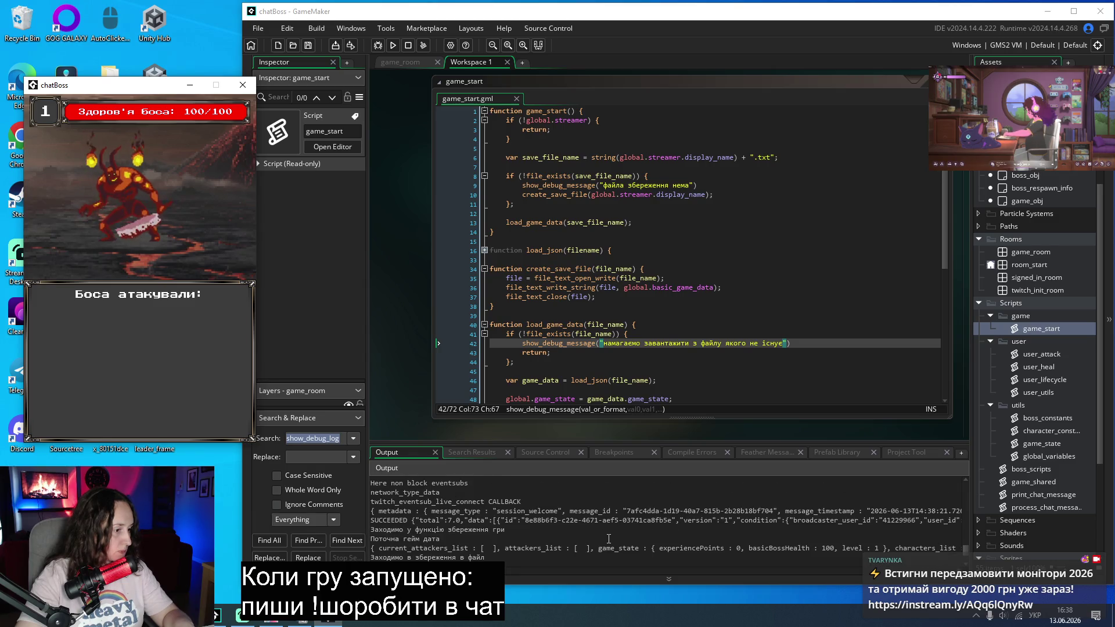
scroll(609, 539, up, 3)
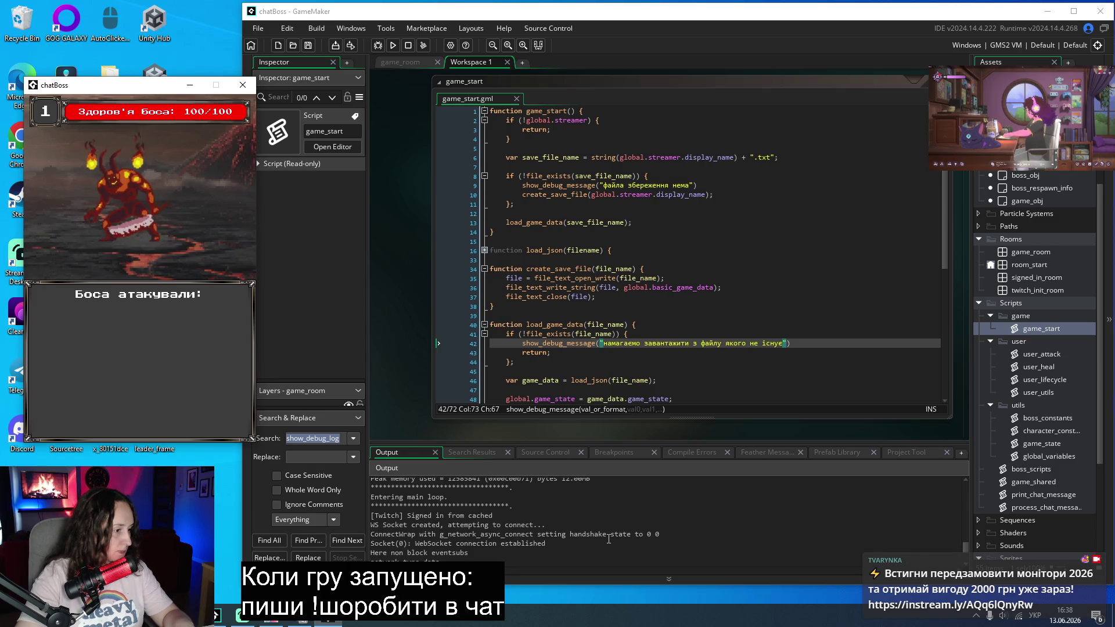
scroll(608, 539, up, 10)
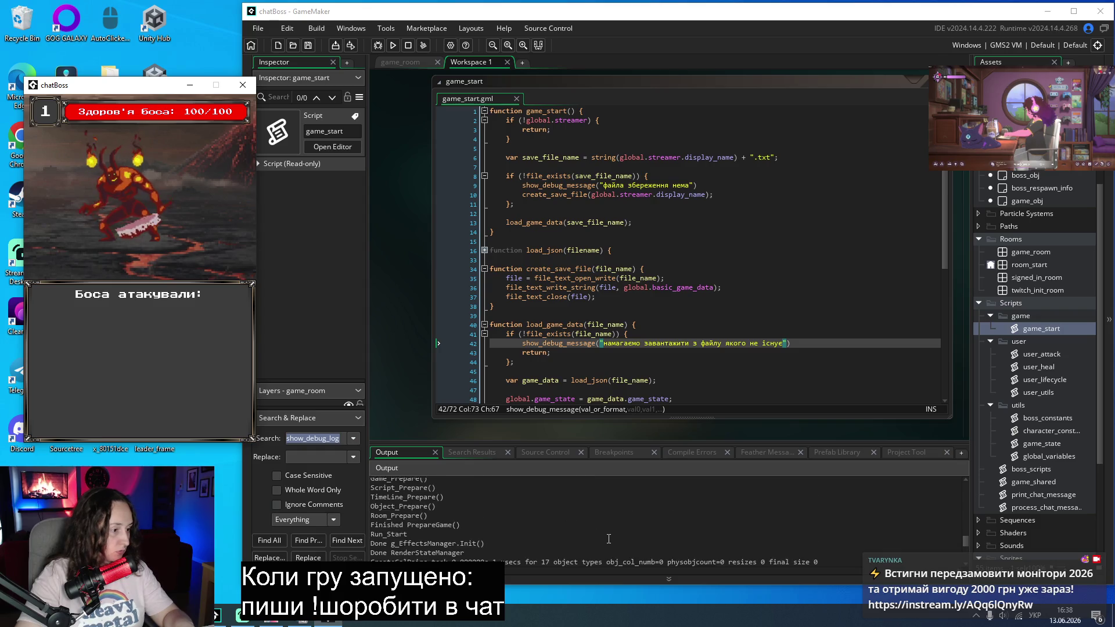
scroll(608, 539, up, 3)
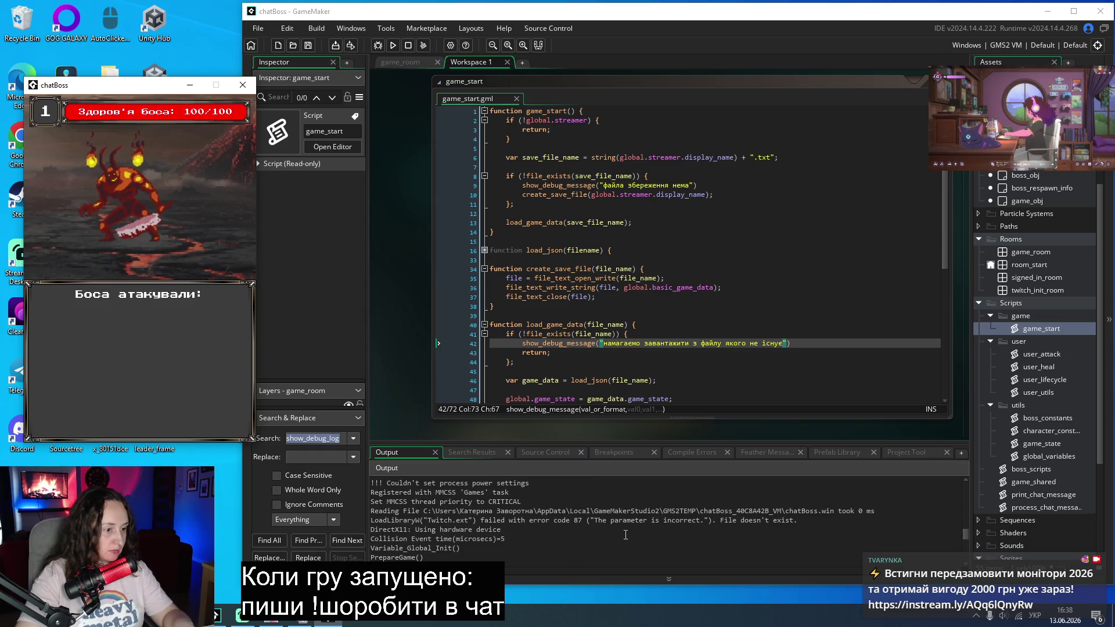
scroll(625, 532, down, 4)
scroll(623, 529, up, 4)
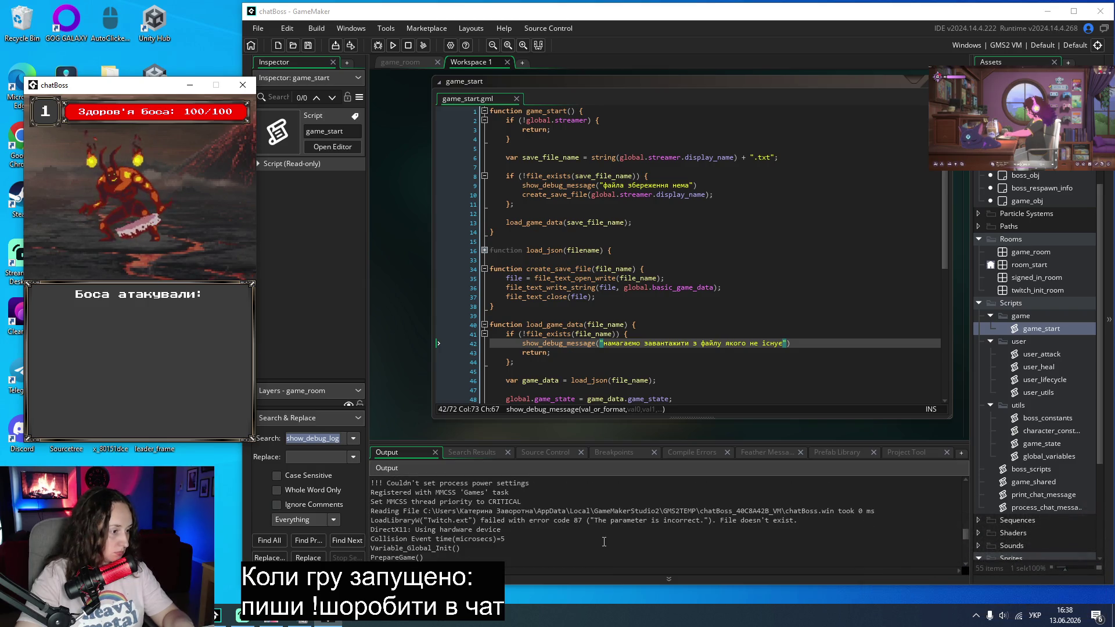
scroll(602, 549, down, 3)
scroll(604, 541, down, 5)
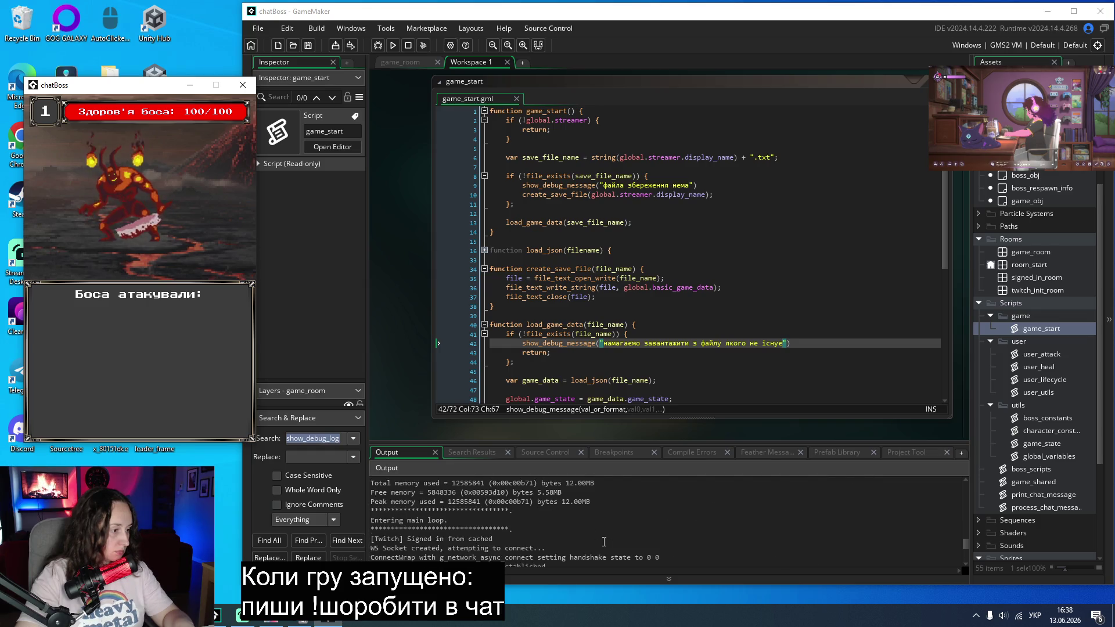
scroll(604, 541, down, 5)
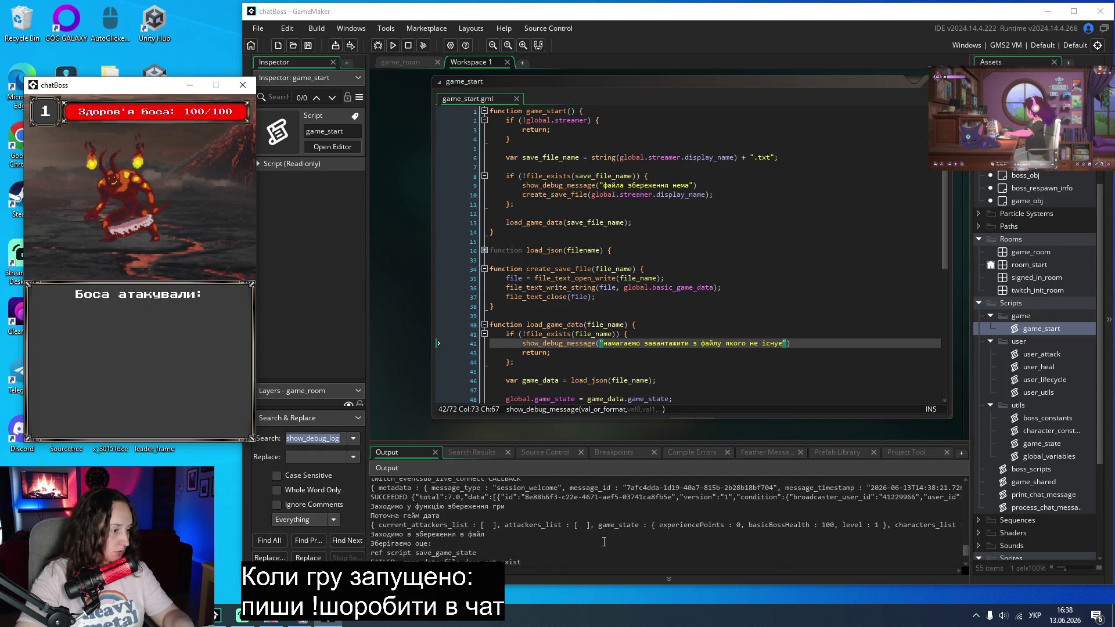
scroll(605, 542, up, 8)
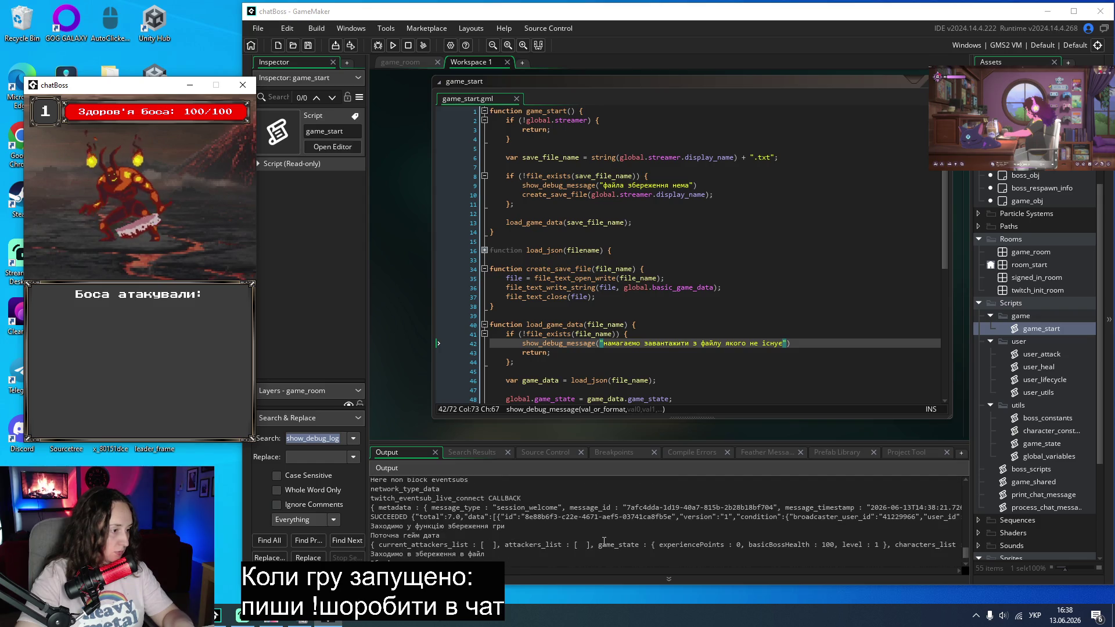
scroll(604, 541, up, 10)
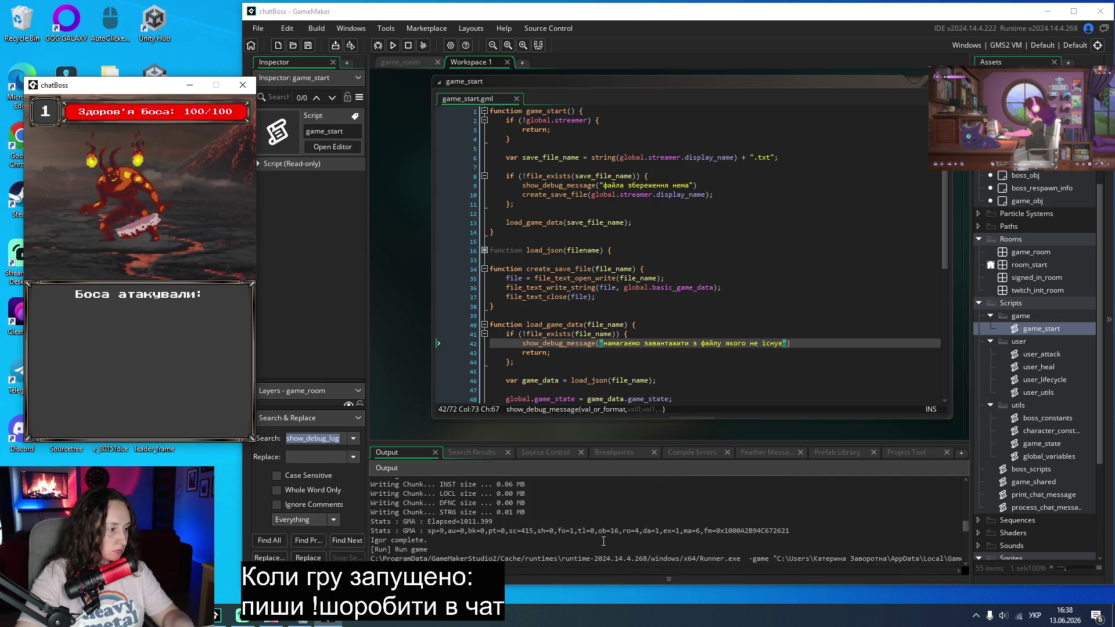
scroll(530, 525, down, 6)
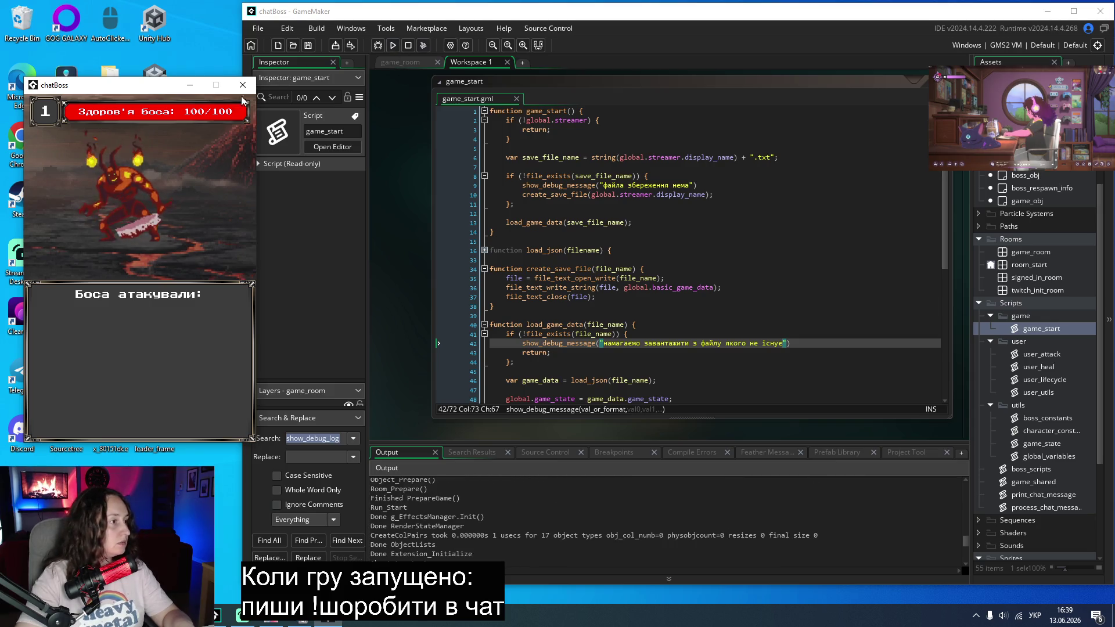
Step: Stop the game, clear the Output log, and rebuild and run chatBoss
click(409, 45)
right_click(681, 534)
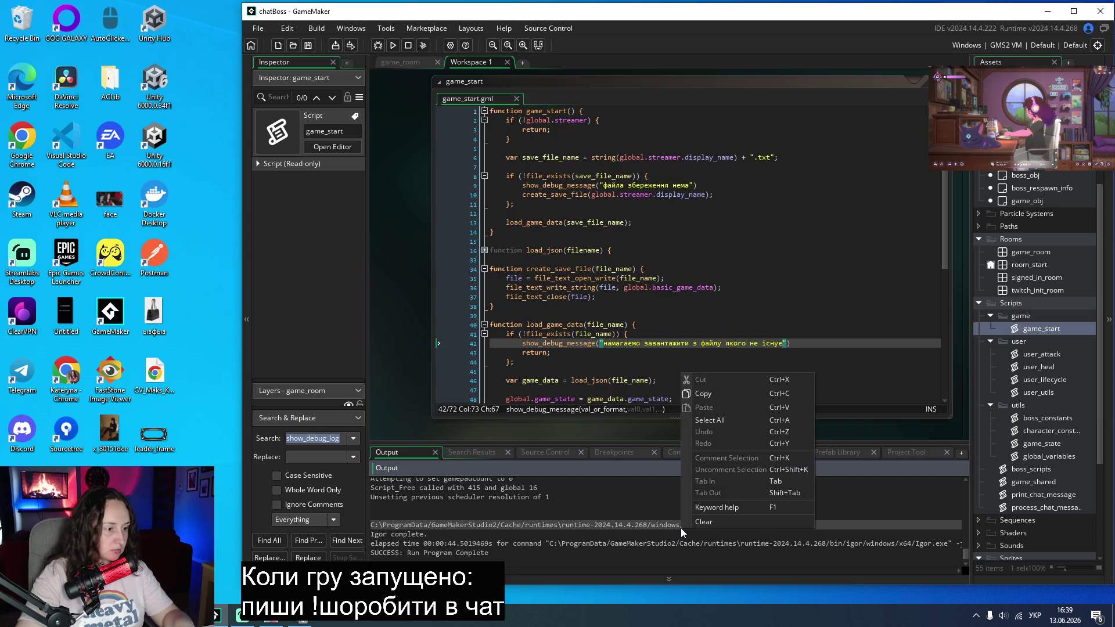
click(716, 525)
click(392, 45)
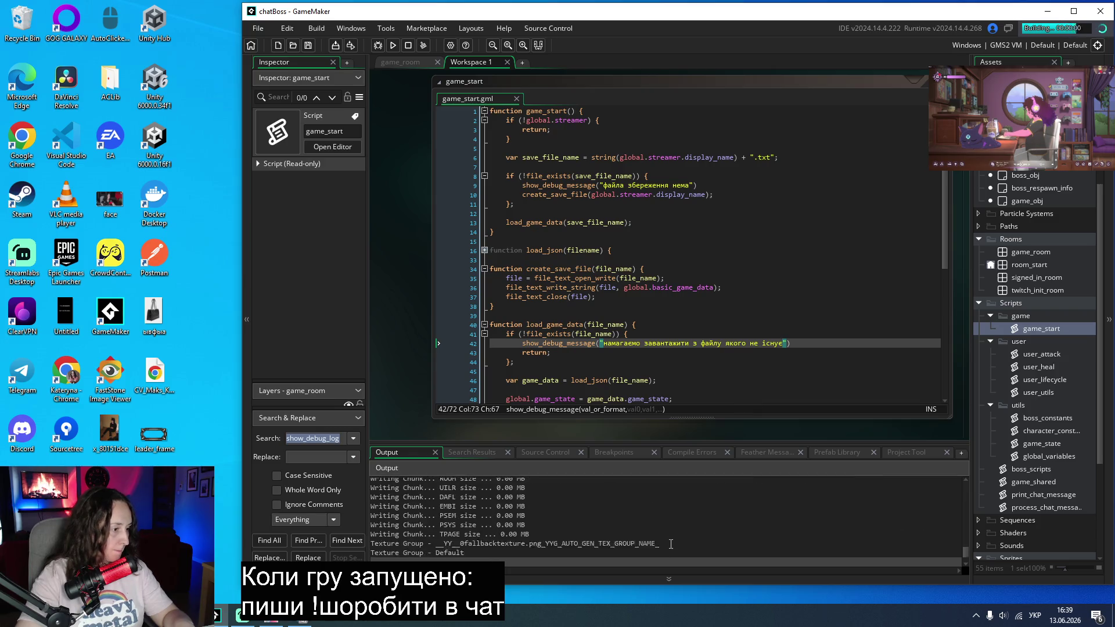
Step: Log in, check the boss fight opens at 100/100 health, then close the game window
click(578, 365)
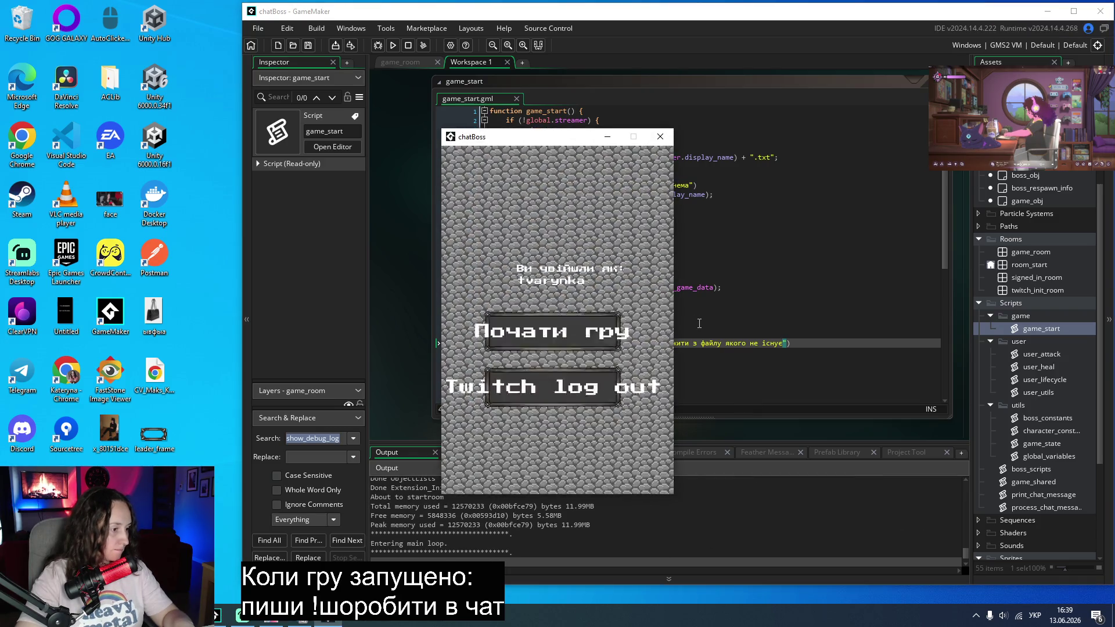
click(573, 336)
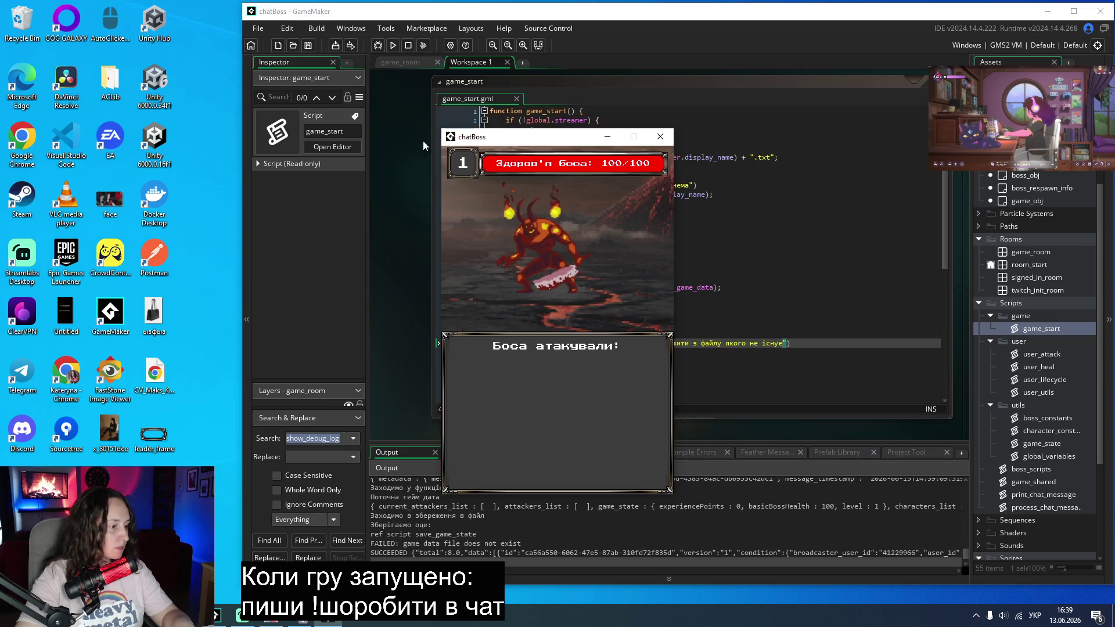
drag(525, 139, 99, 96)
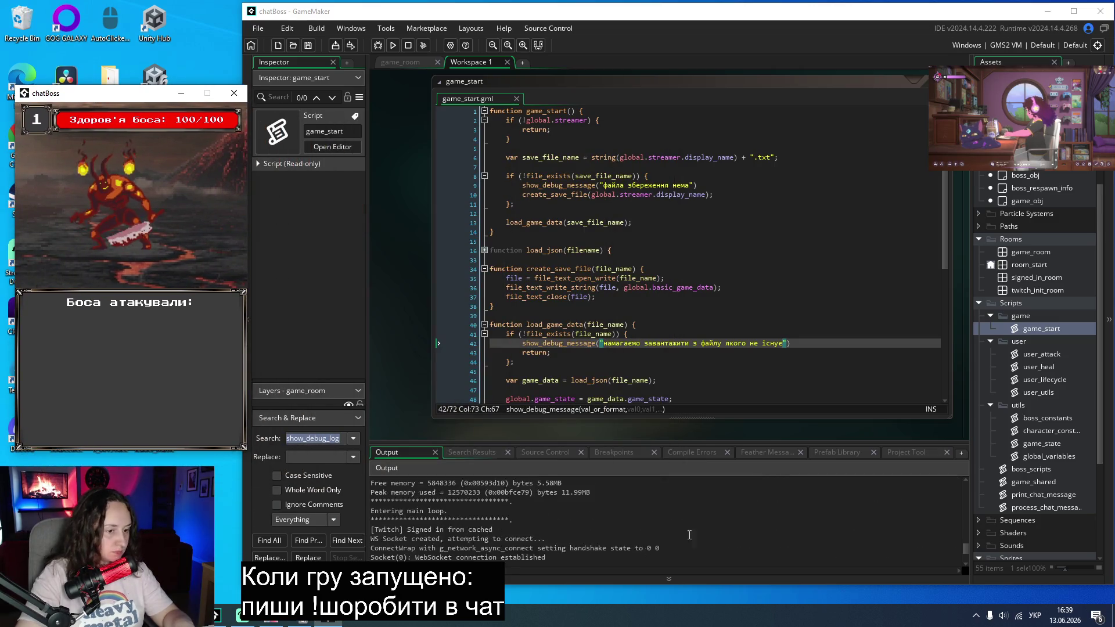
key(F5)
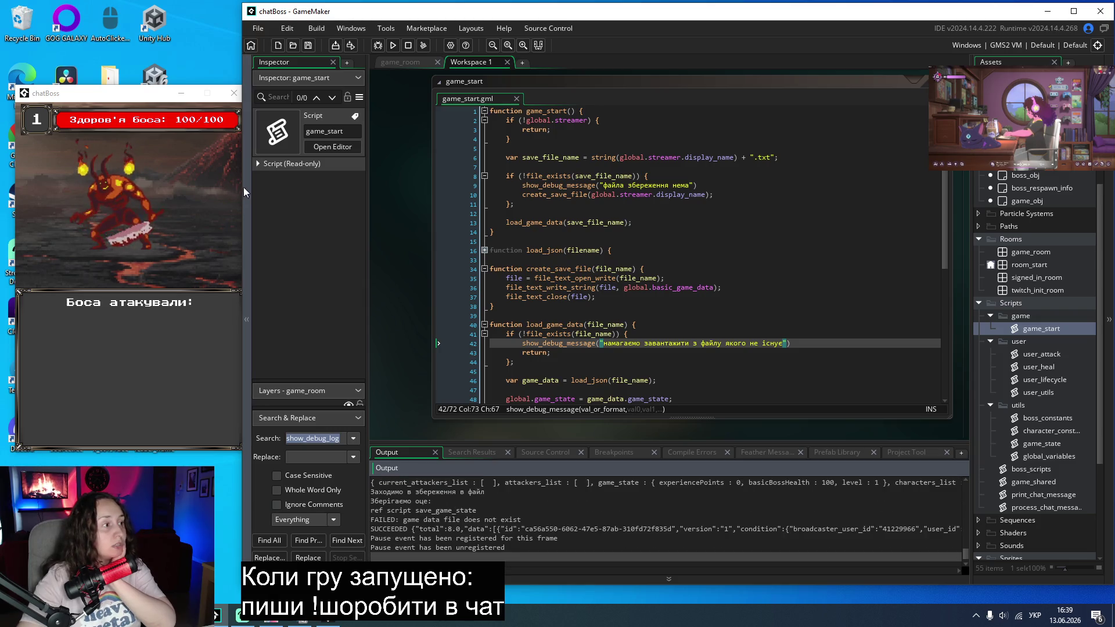
click(138, 97)
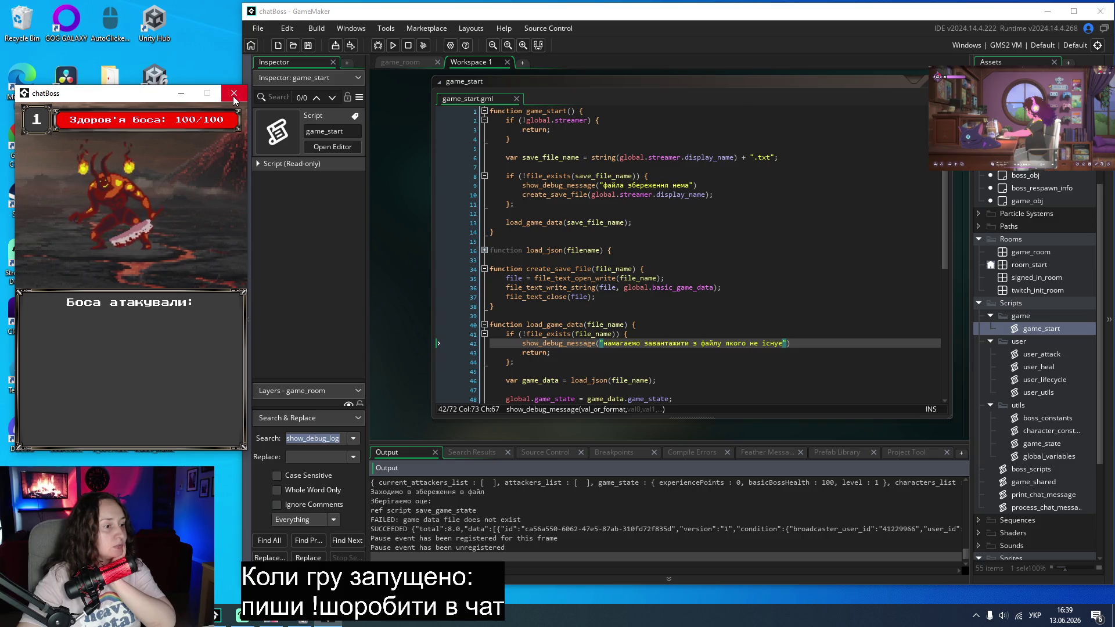
click(234, 94)
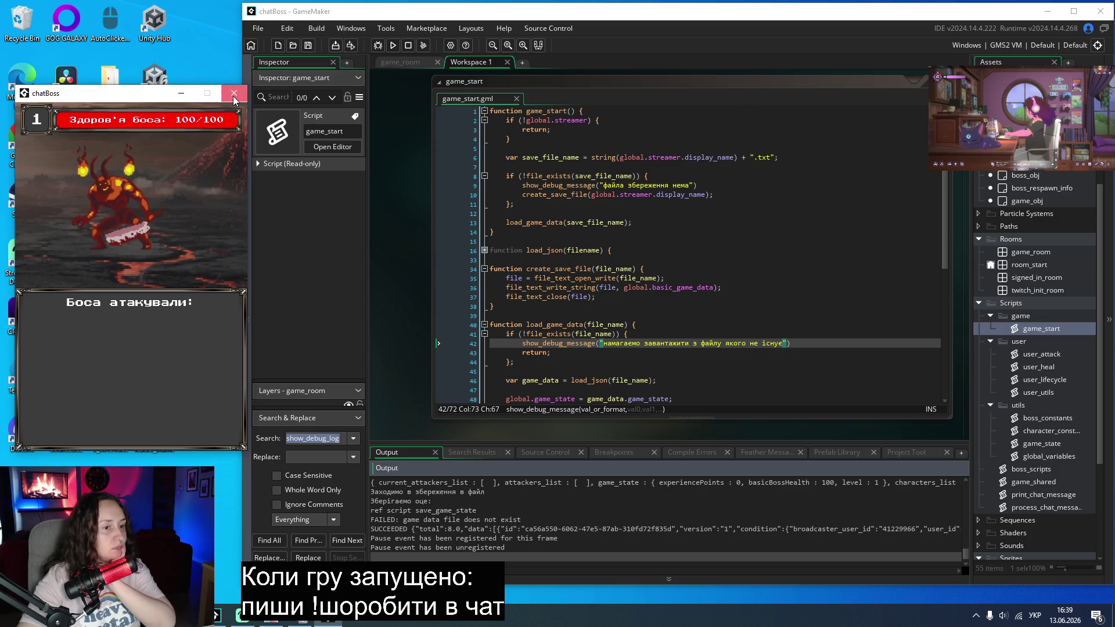
Step: Comment out save_game_state() on line 11 of game_obj's Step event with //
double_click(1021, 254)
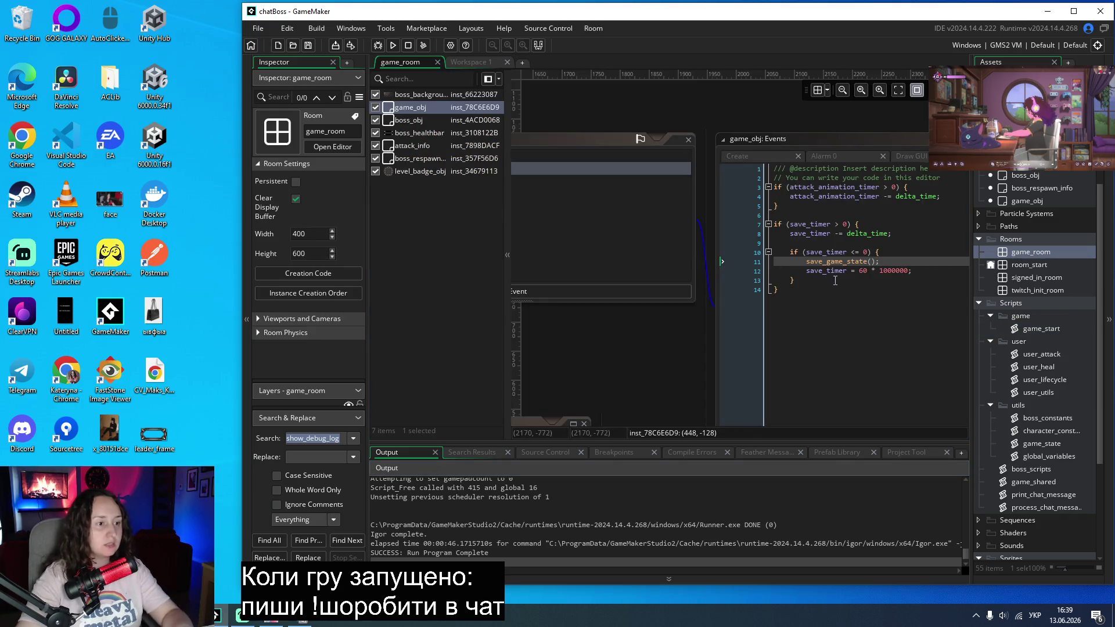
click(807, 261)
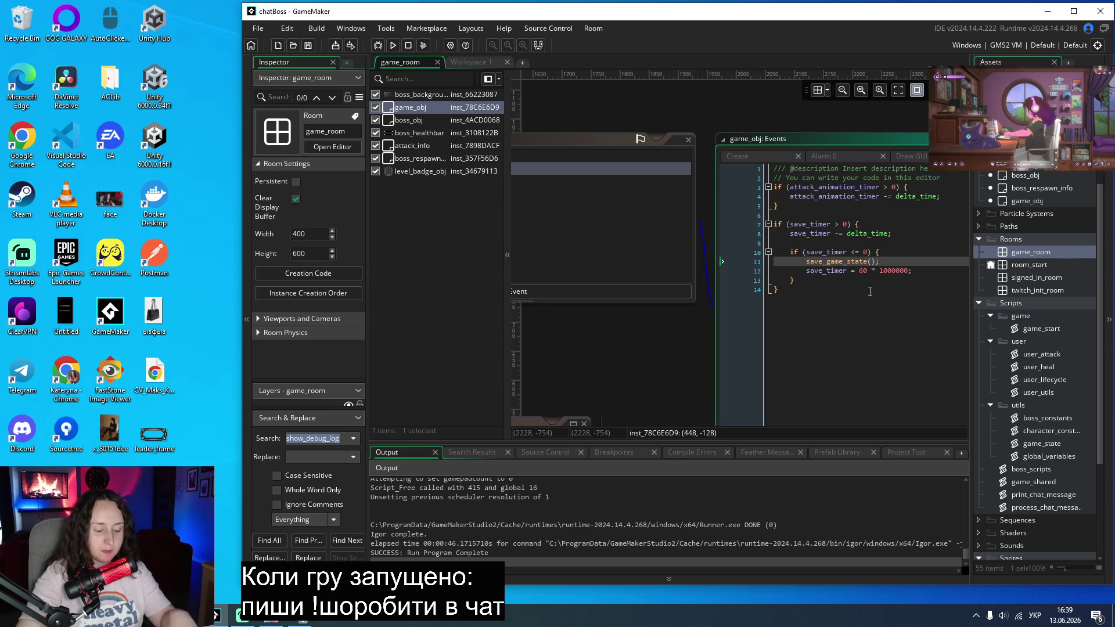
key(BackSpace)
key(BackSpace)
key(super+space)
text(//)
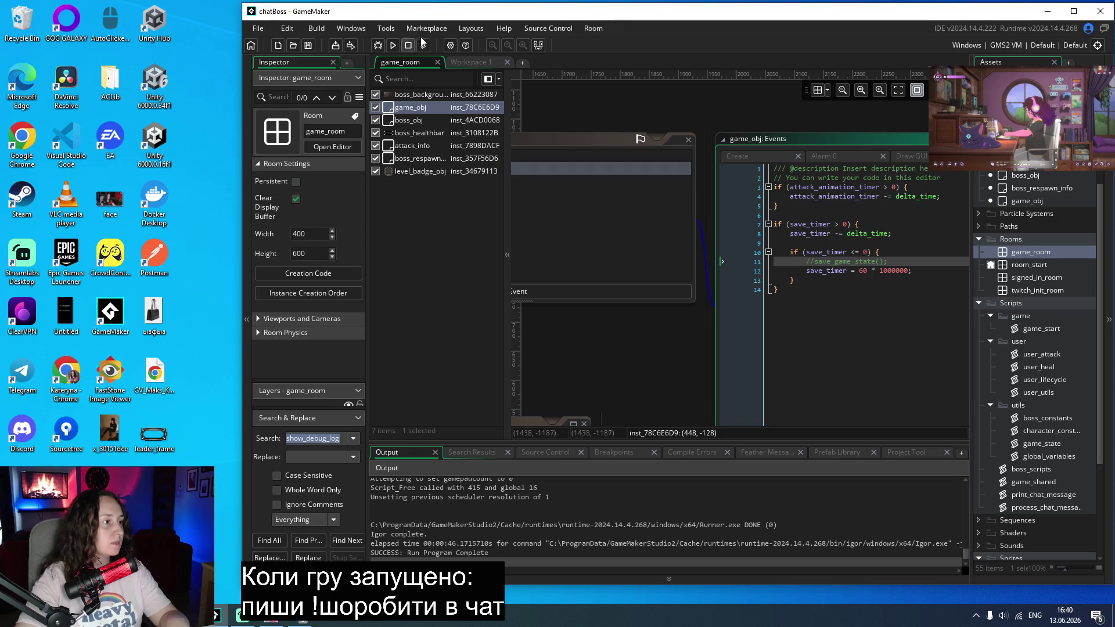
Step: Test-run the game into the boss fight, close it, and reopen the game_start script
click(395, 45)
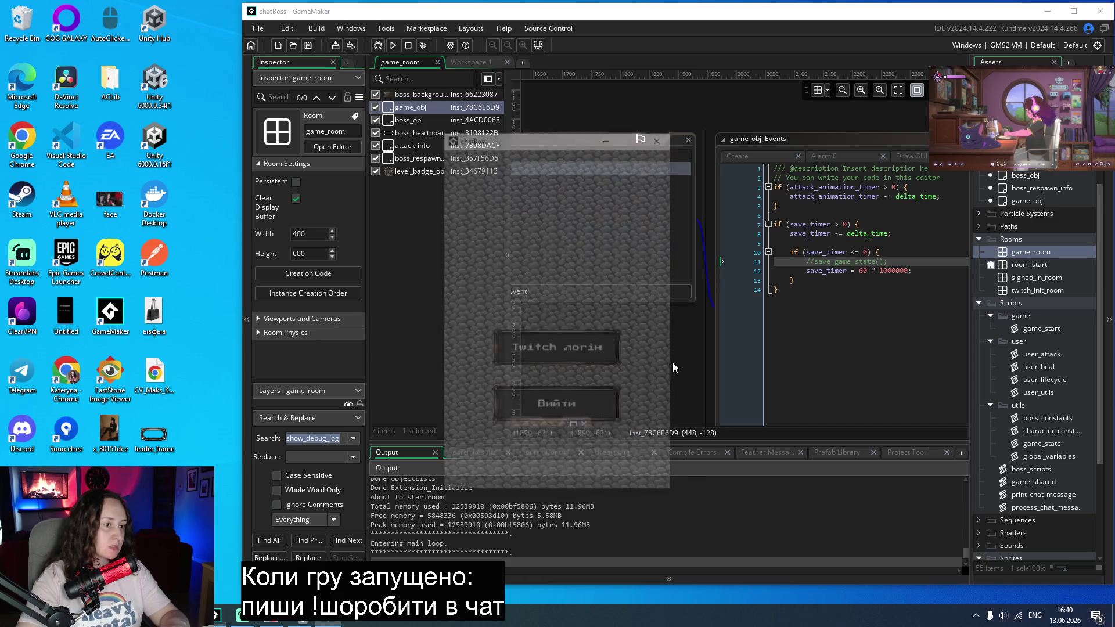
click(553, 331)
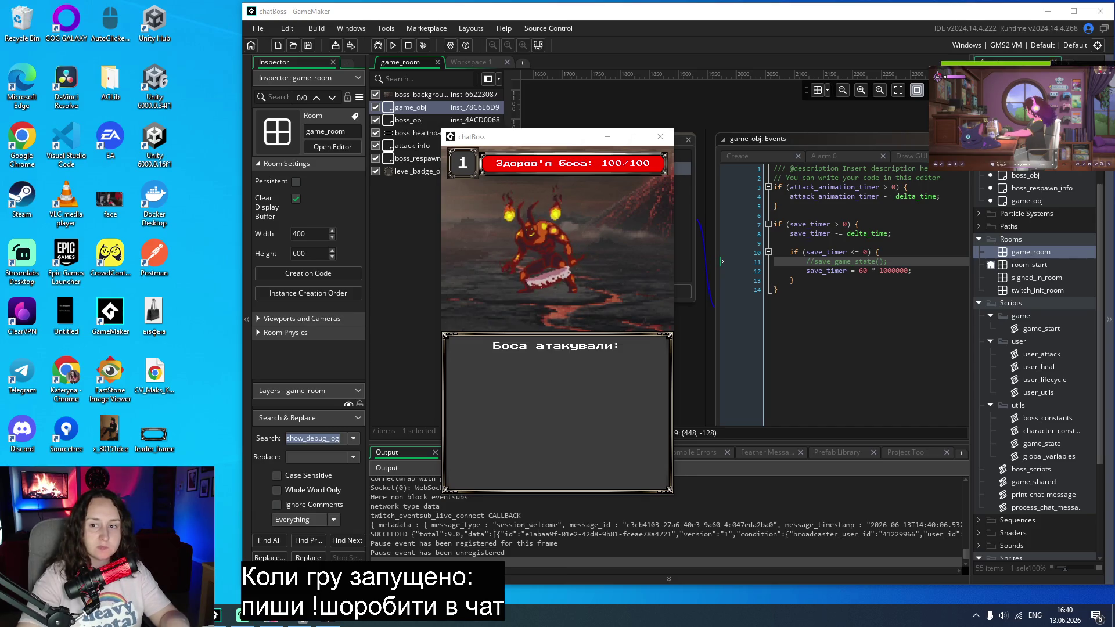
scroll(522, 552, up, 3)
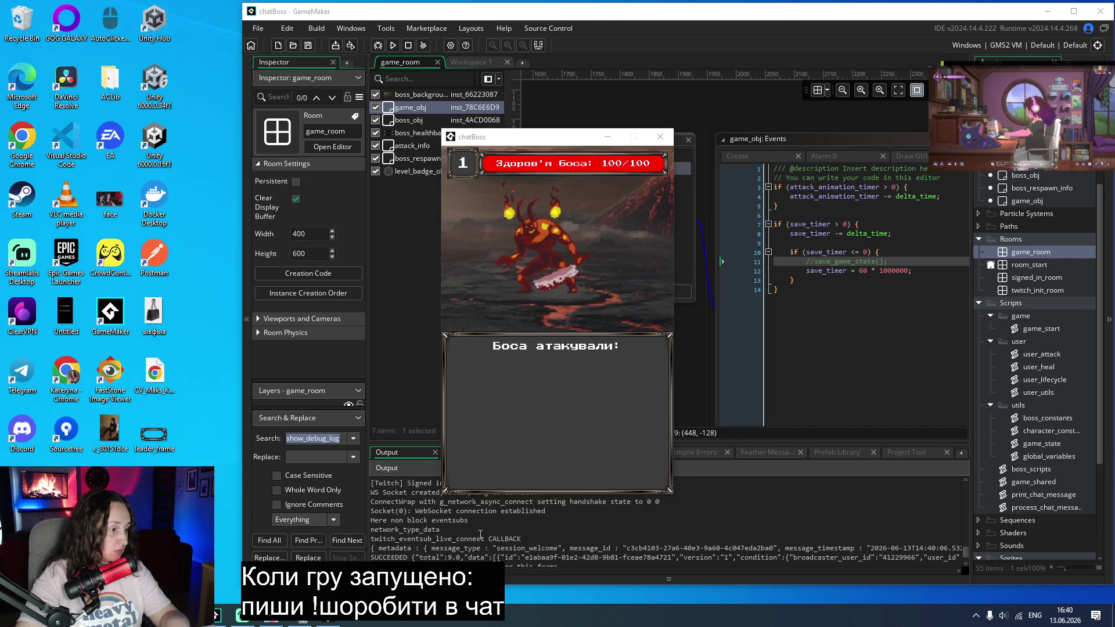
scroll(522, 552, down, 5)
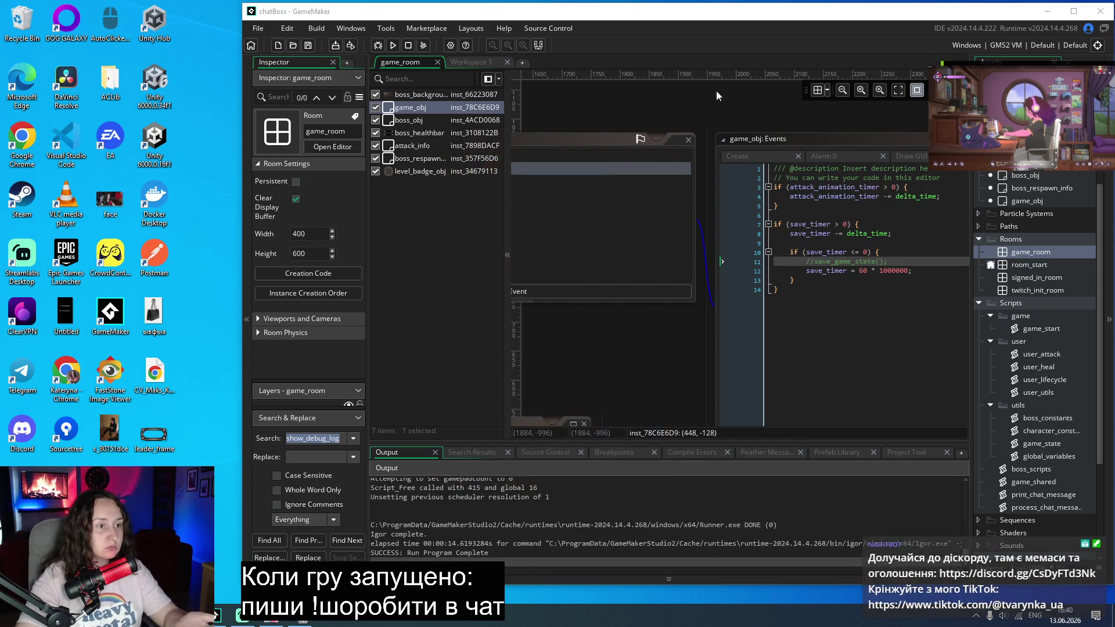
click(1074, 12)
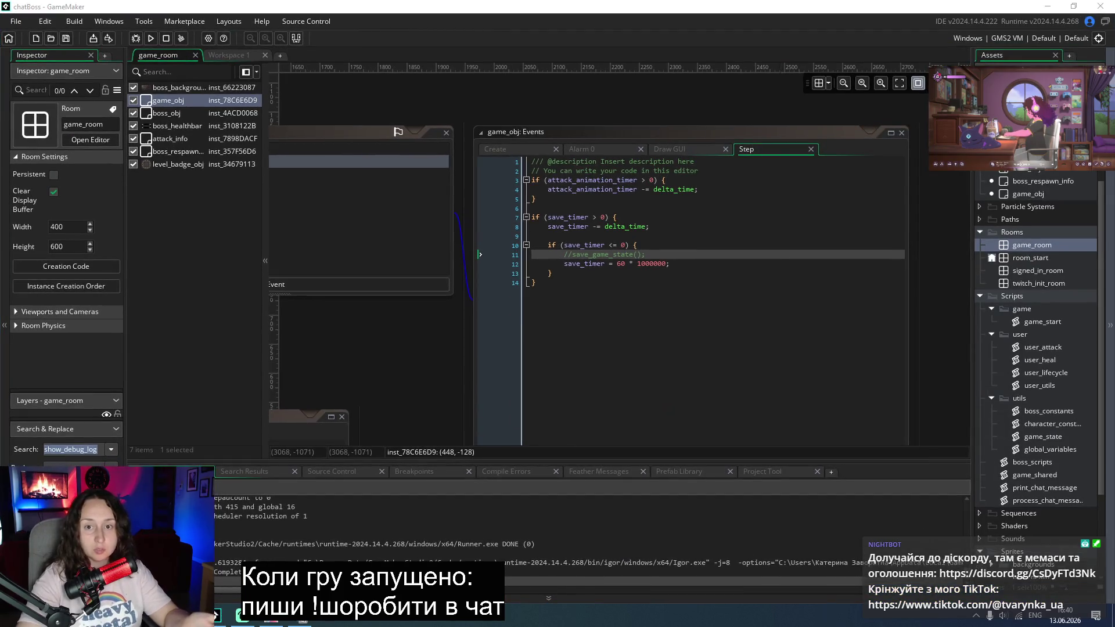
click(758, 345)
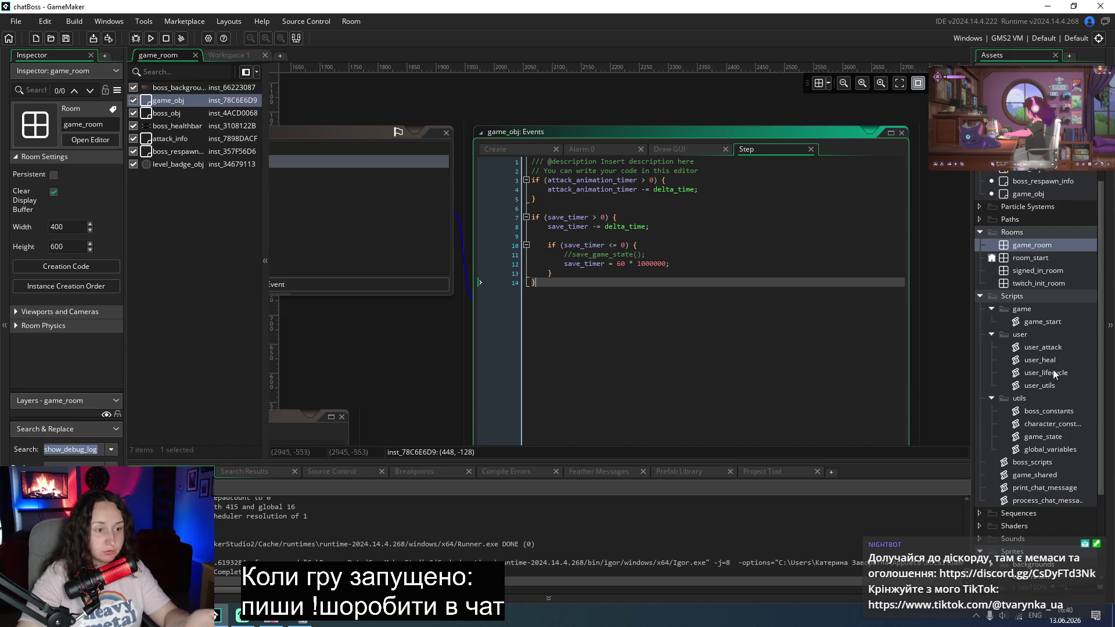
double_click(1034, 323)
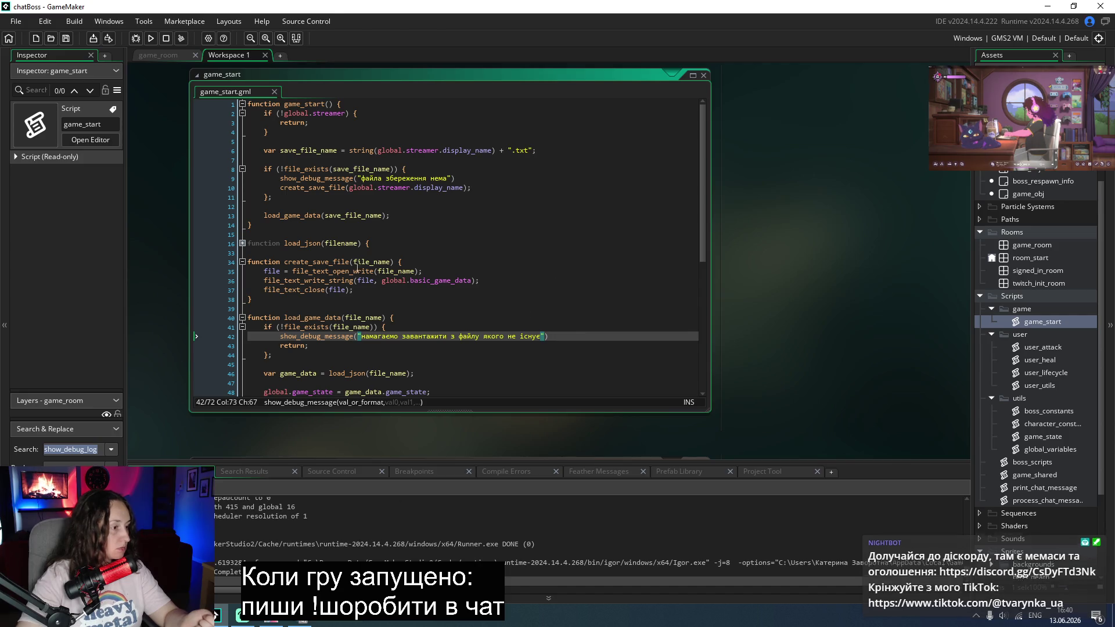
Step: Paste the copied show_debug_message call as a new line 2 right after game_start's opening brace
click(418, 263)
key(Return)
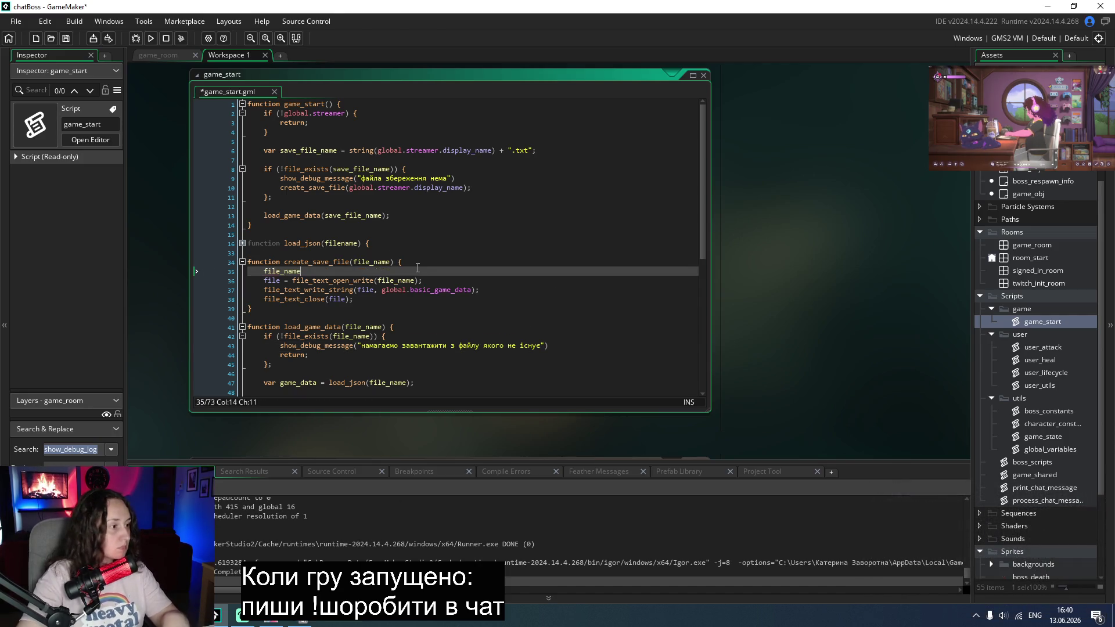
drag(561, 346, 279, 353)
key(ctrl+c)
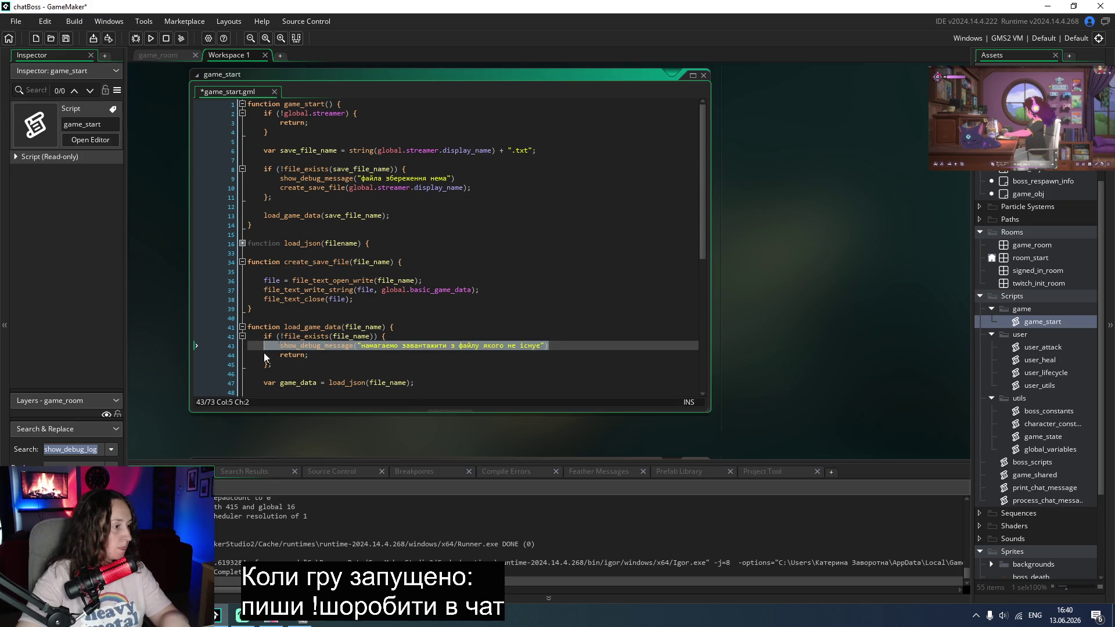
click(405, 329)
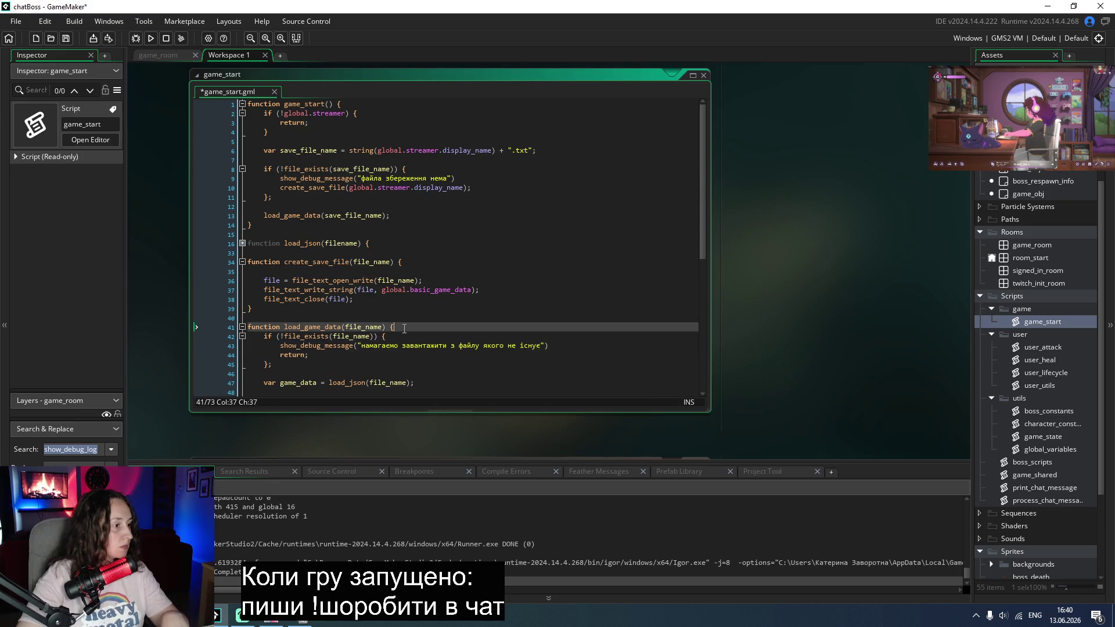
click(460, 470)
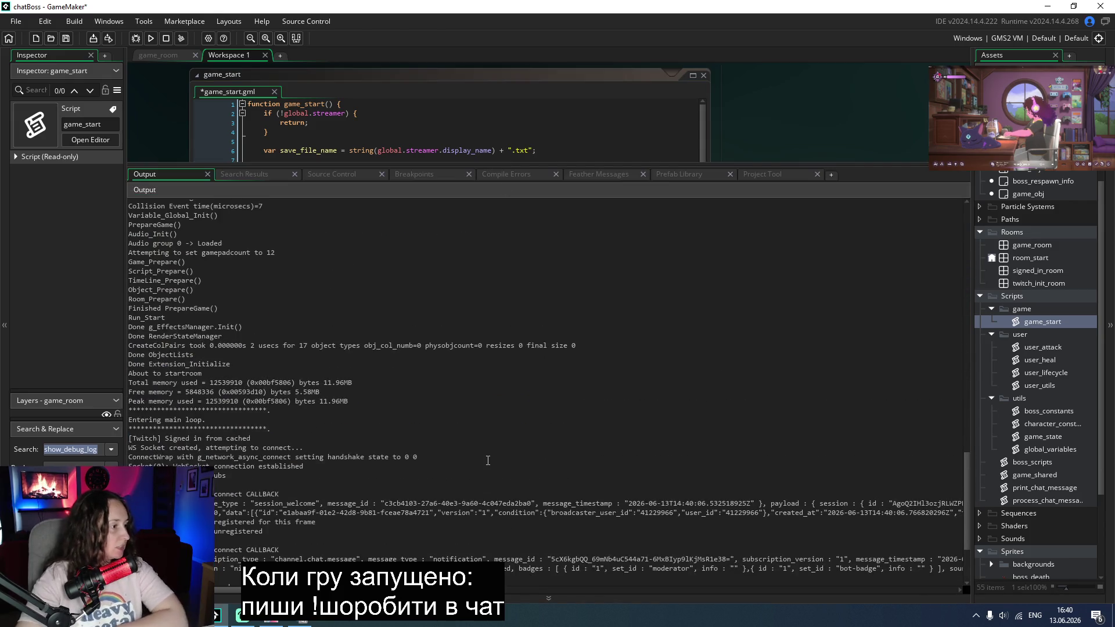
scroll(488, 461, up, 10)
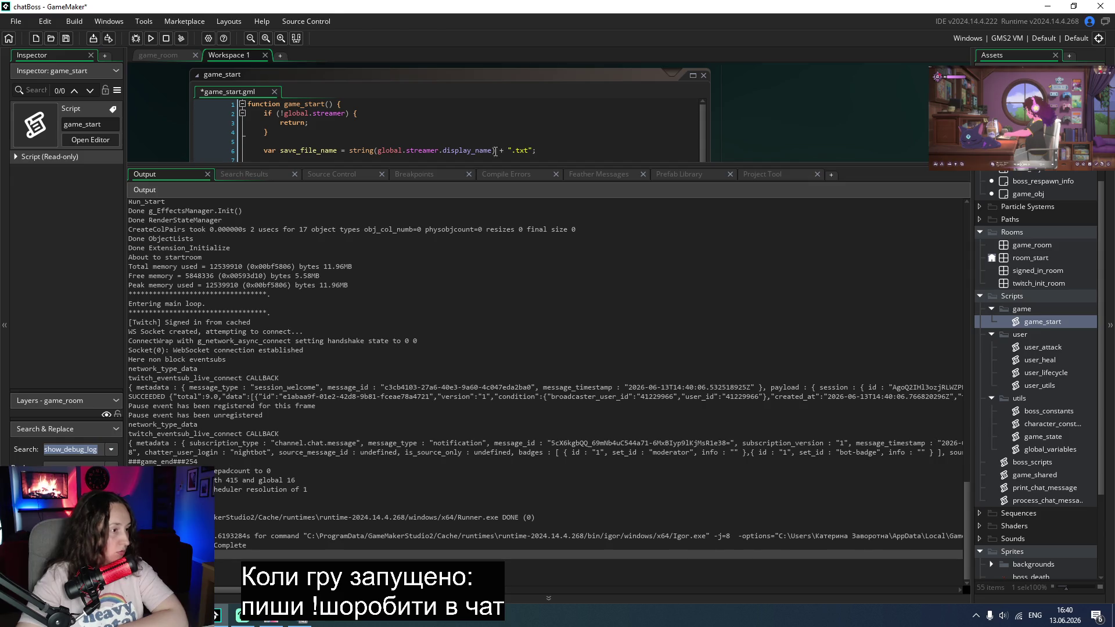
mouse_move(500, 166)
mouse_down()
mouse_move(500, 456)
mouse_move(499, 410)
mouse_up()
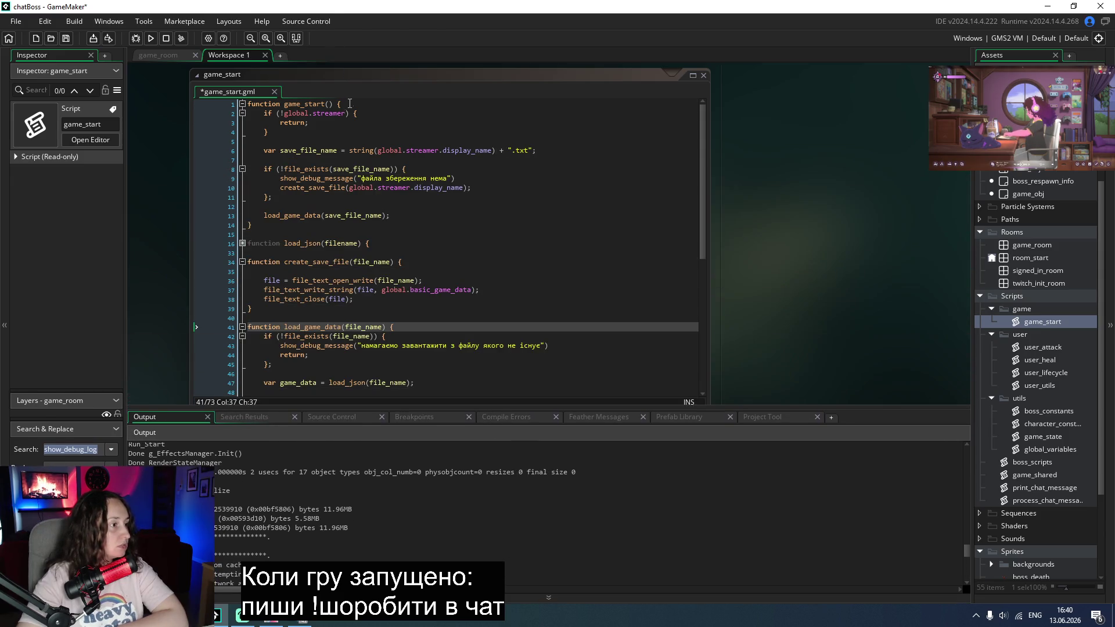
click(352, 104)
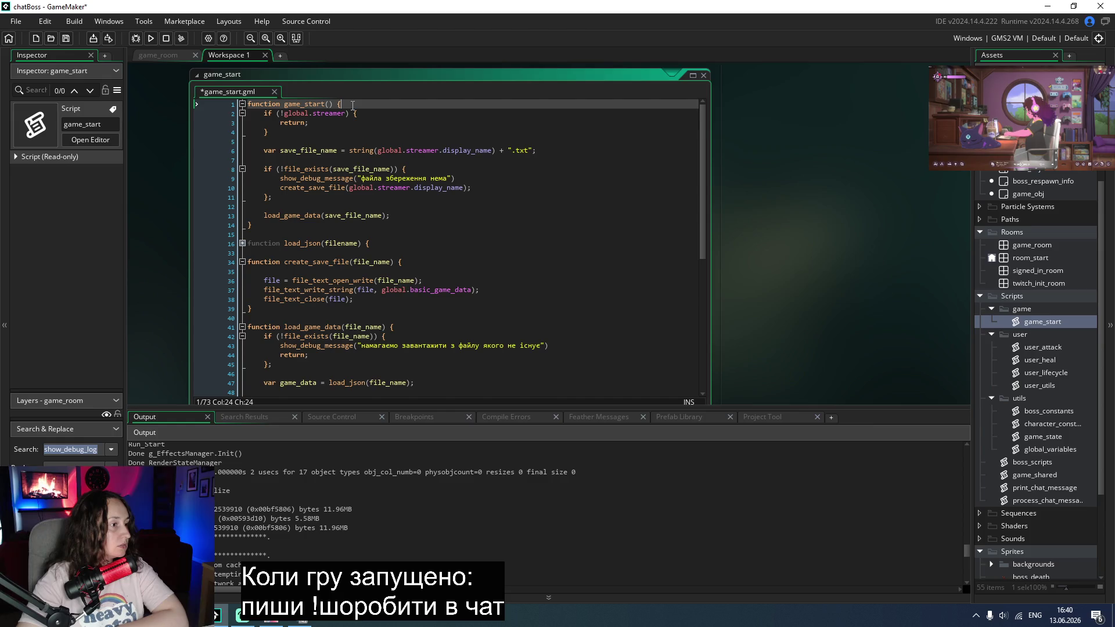
key(Return)
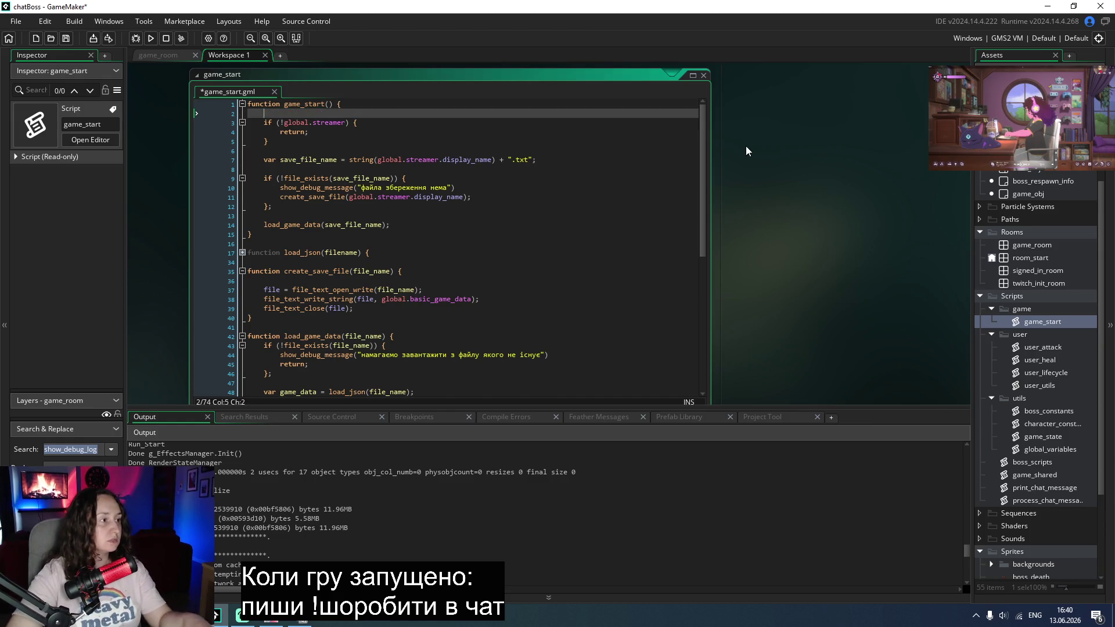
key(ctrl+v)
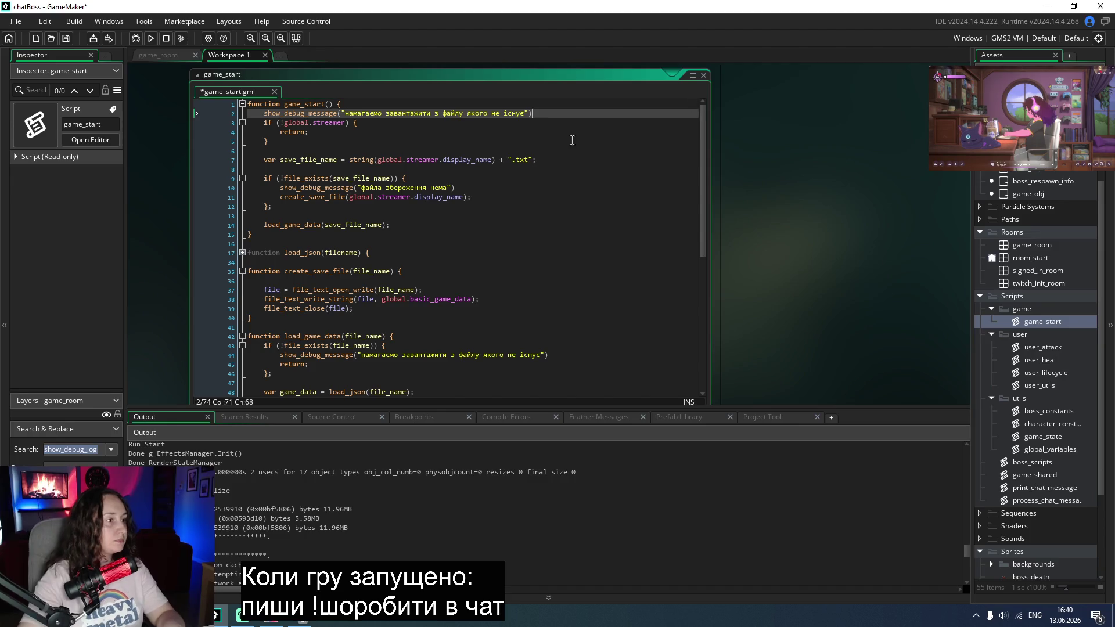
Step: Set line 2's message to 'починаємо гру', log 'немає стрімера' in the if (!global.streamer) block, and run
drag(526, 114, 346, 114)
text(g_message("починаємо г)
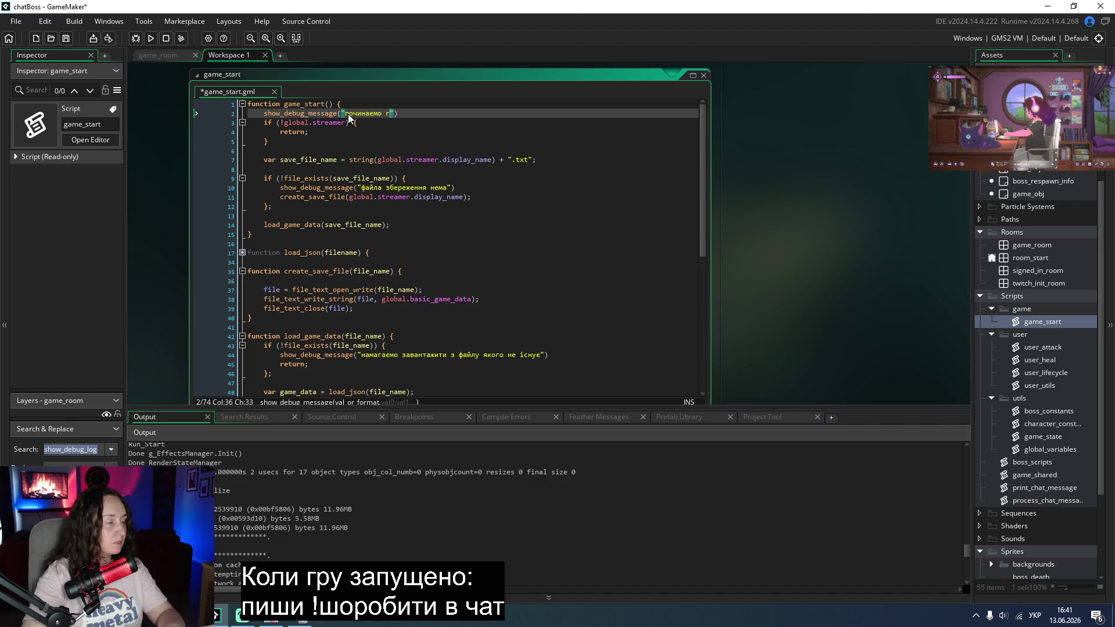
text(ру)
click(366, 123)
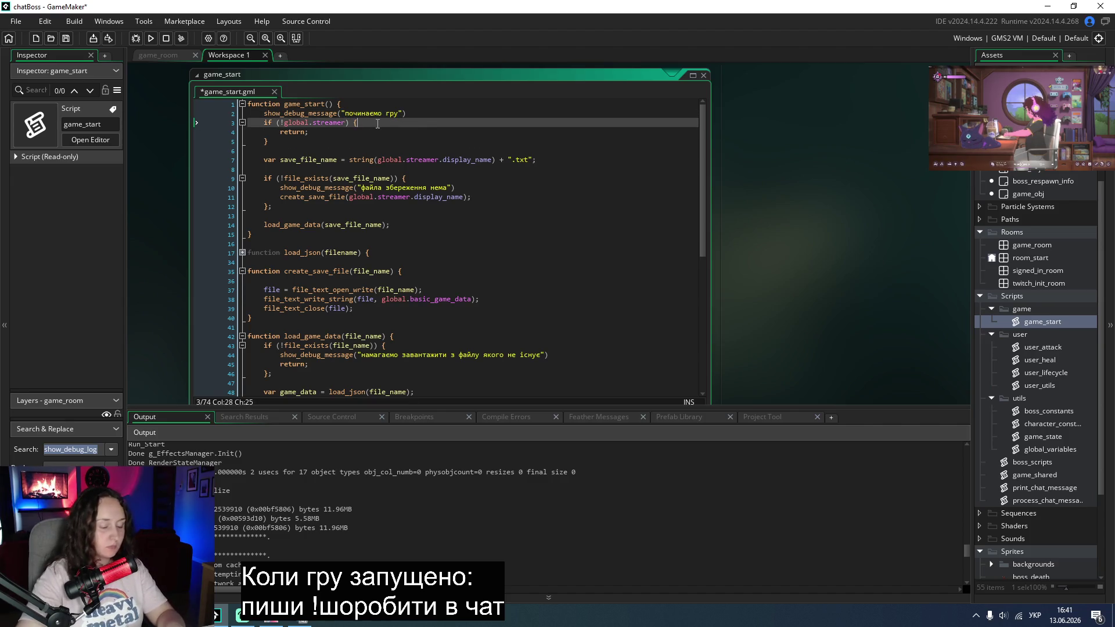
key(Return)
key(ctrl+v)
drag(542, 133, 374, 133)
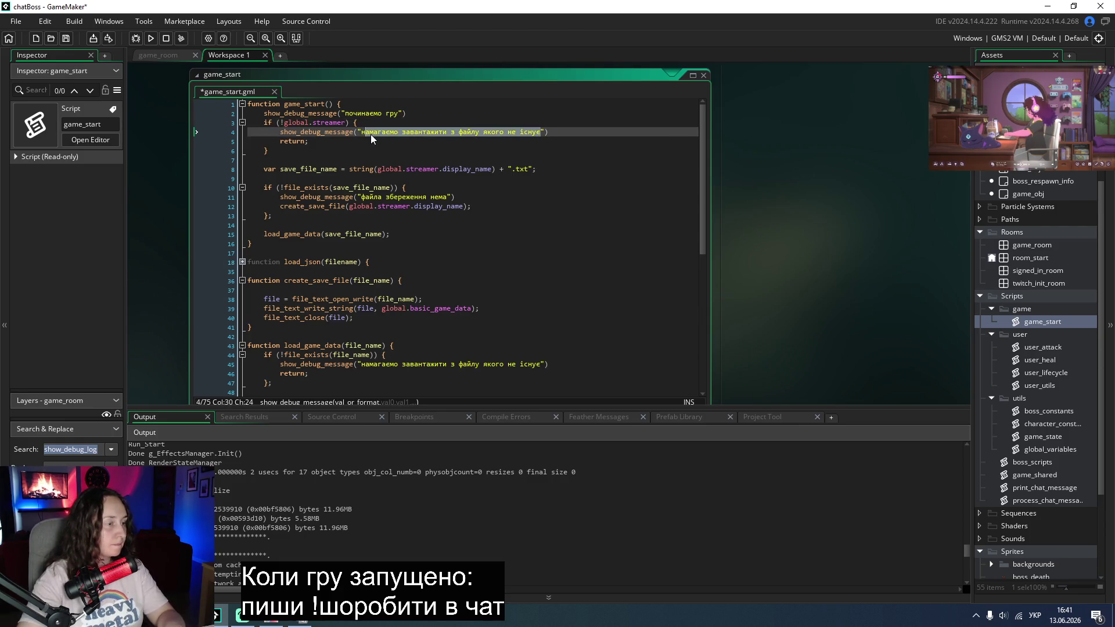
text(немає стрімера)
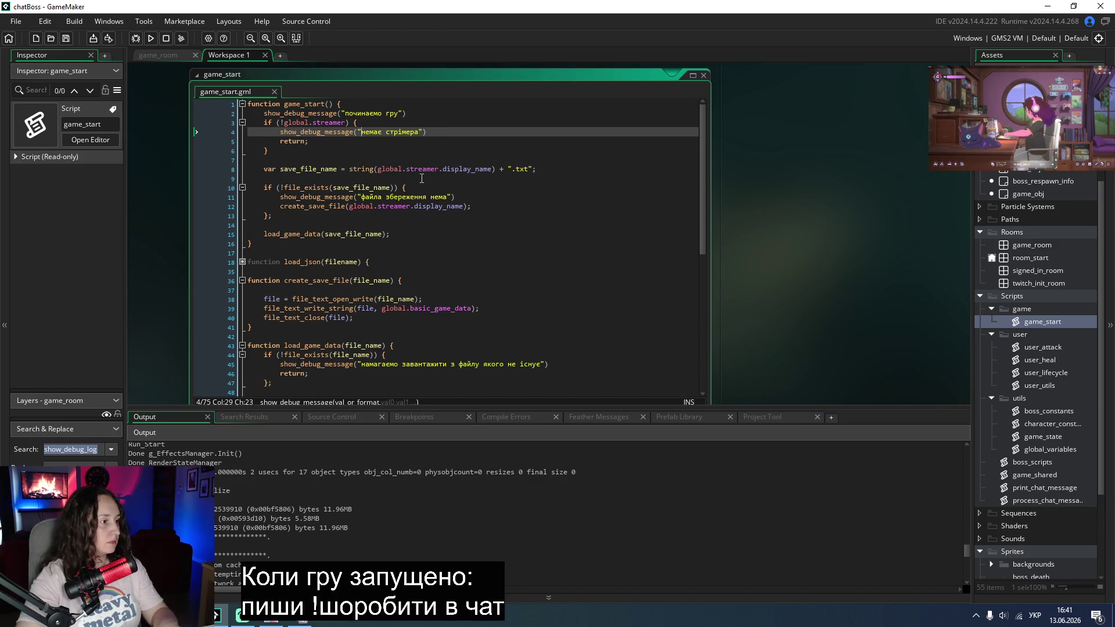
click(151, 38)
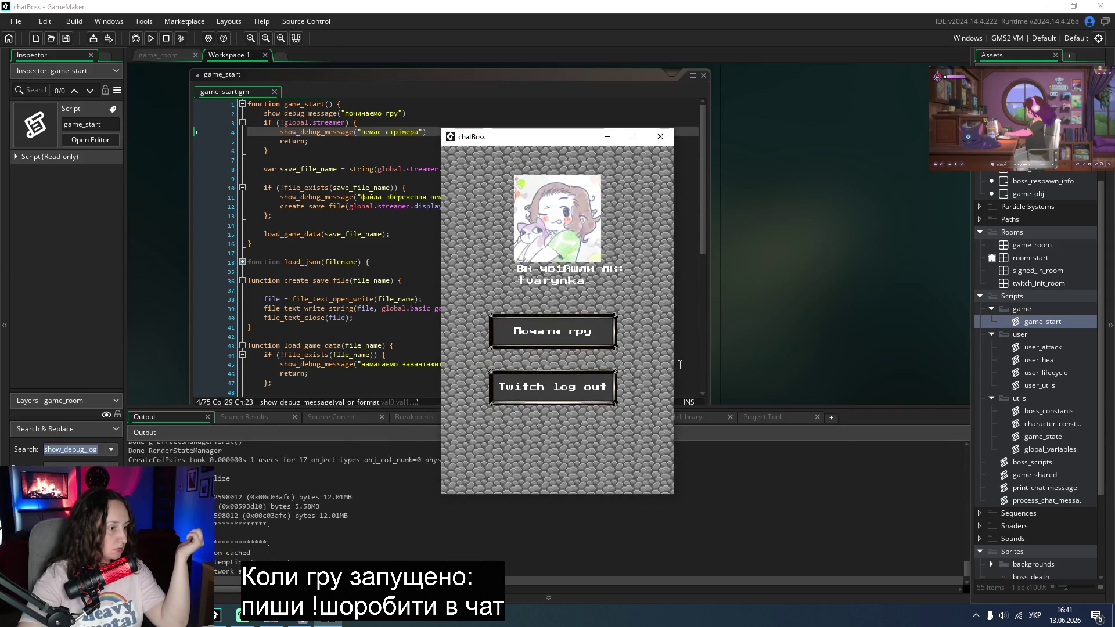
Step: Start the boss fight in the test run, review the Twitch welcome messages in Output, and return to game_start
click(603, 345)
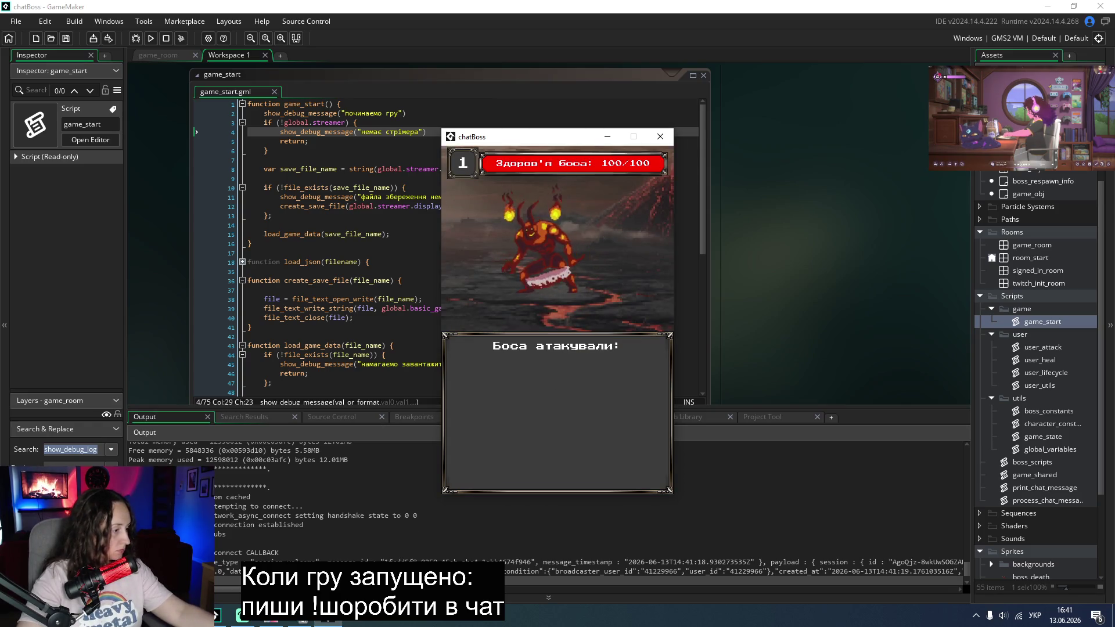
scroll(291, 553, down, 1)
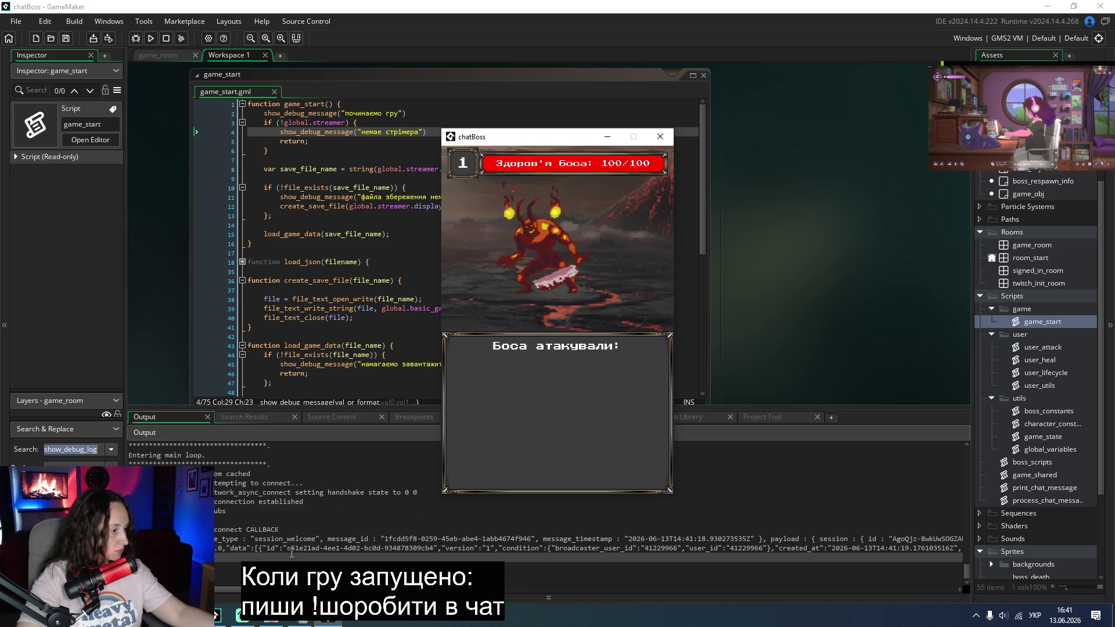
scroll(292, 553, up, 1)
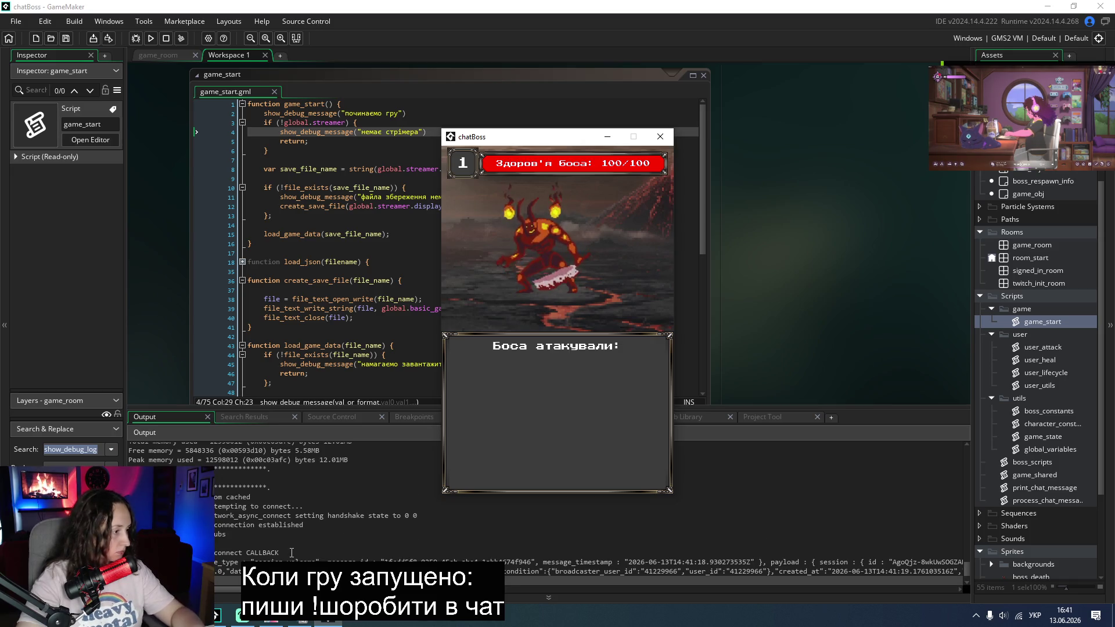
scroll(292, 553, down, 1)
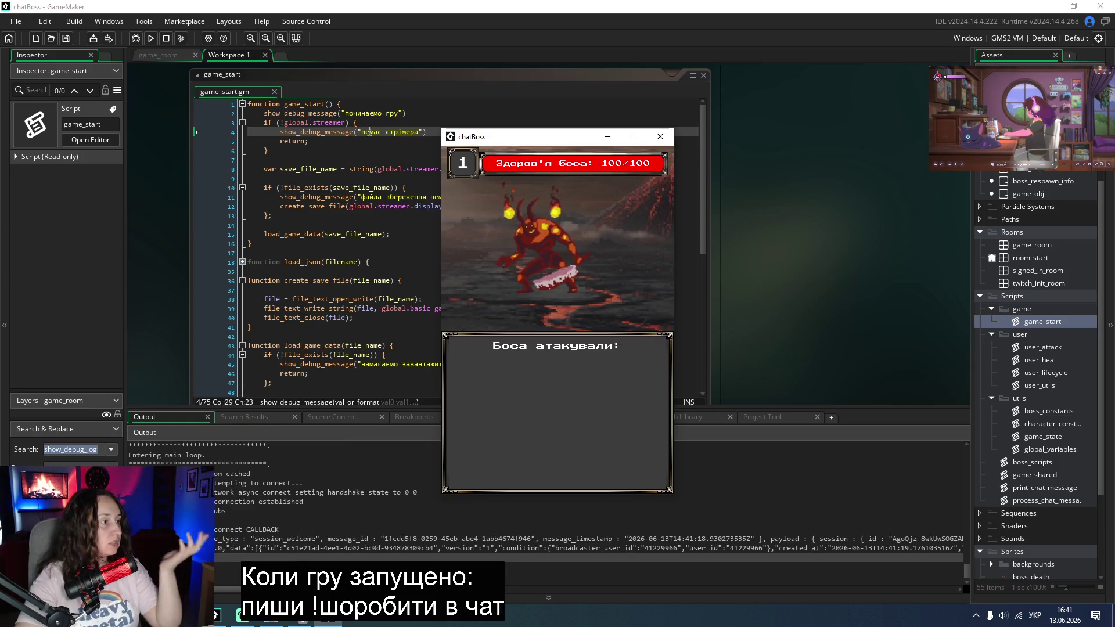
click(323, 105)
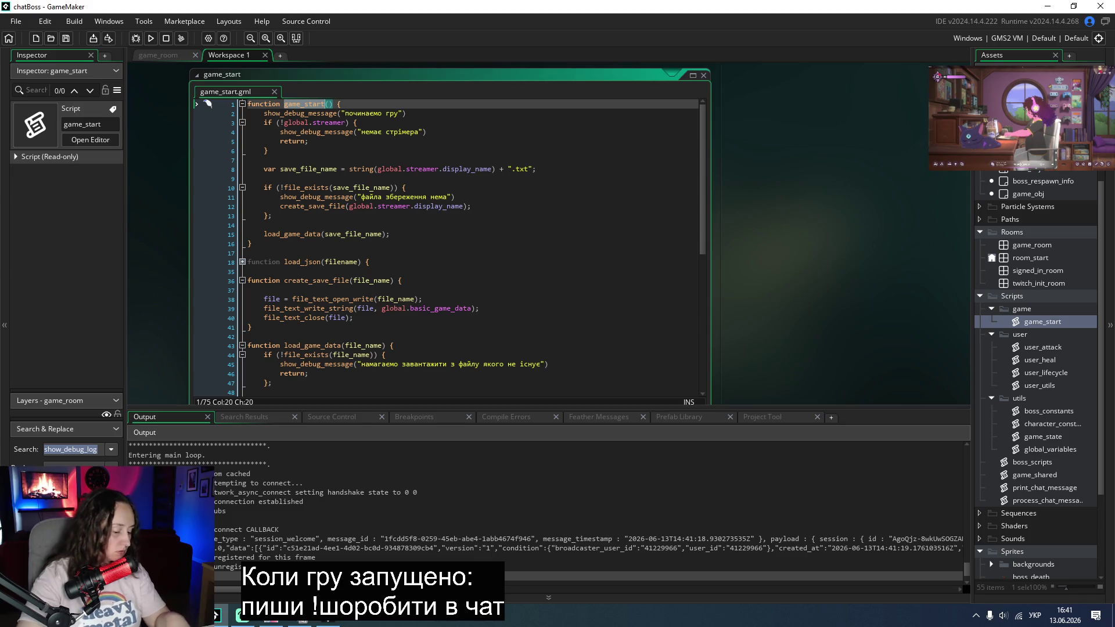
Step: Search the project for game_start and confirm its only result is the line 1 definition
click(94, 450)
text(game_start)
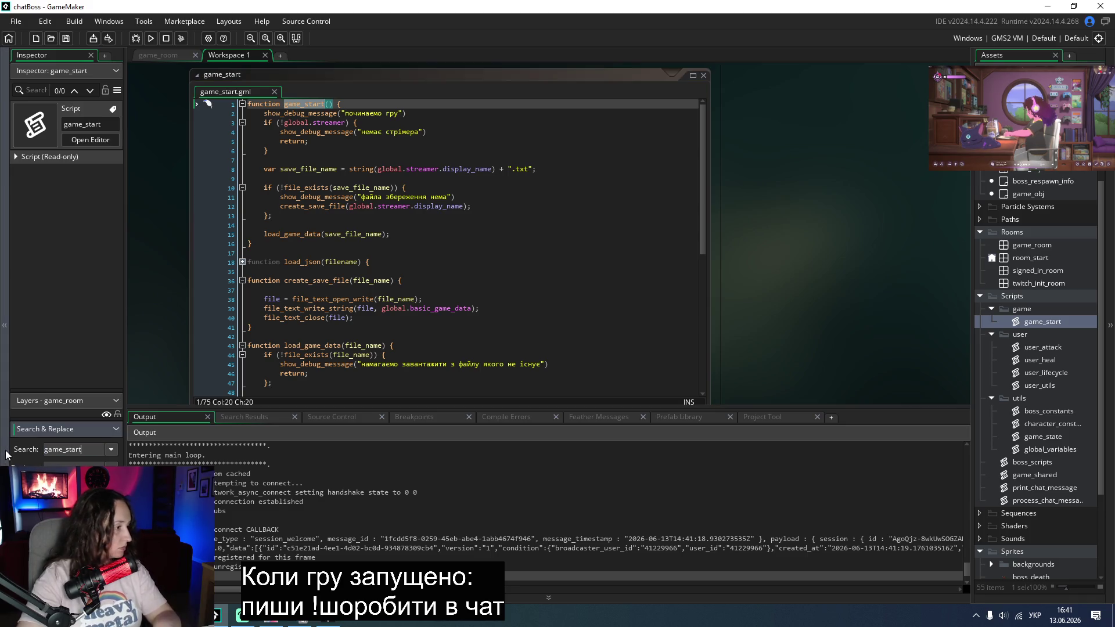
key(Return)
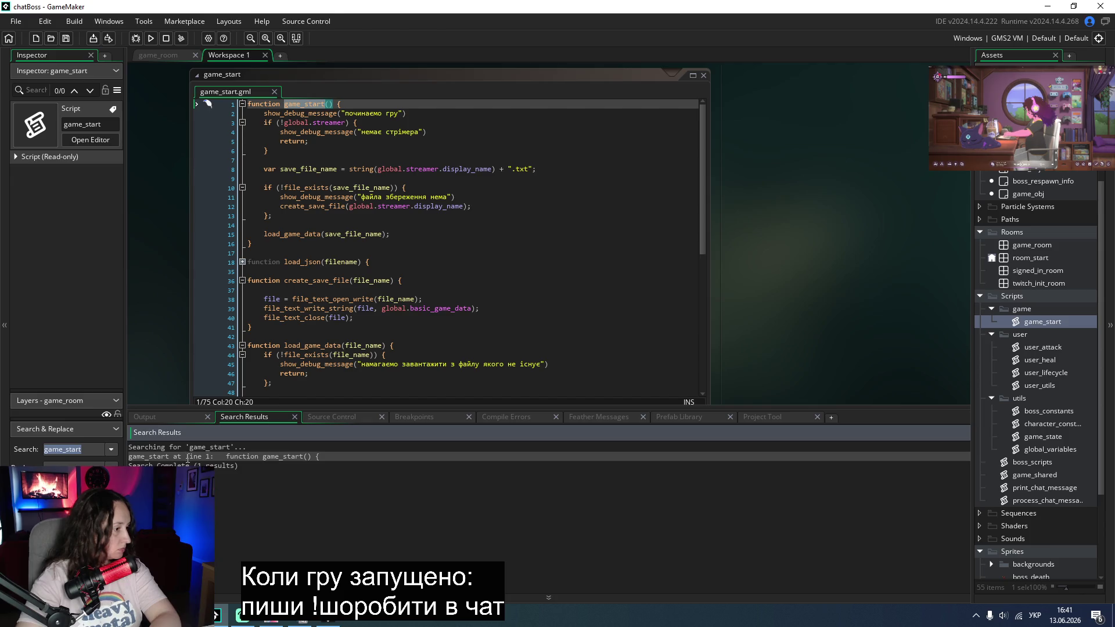
click(232, 466)
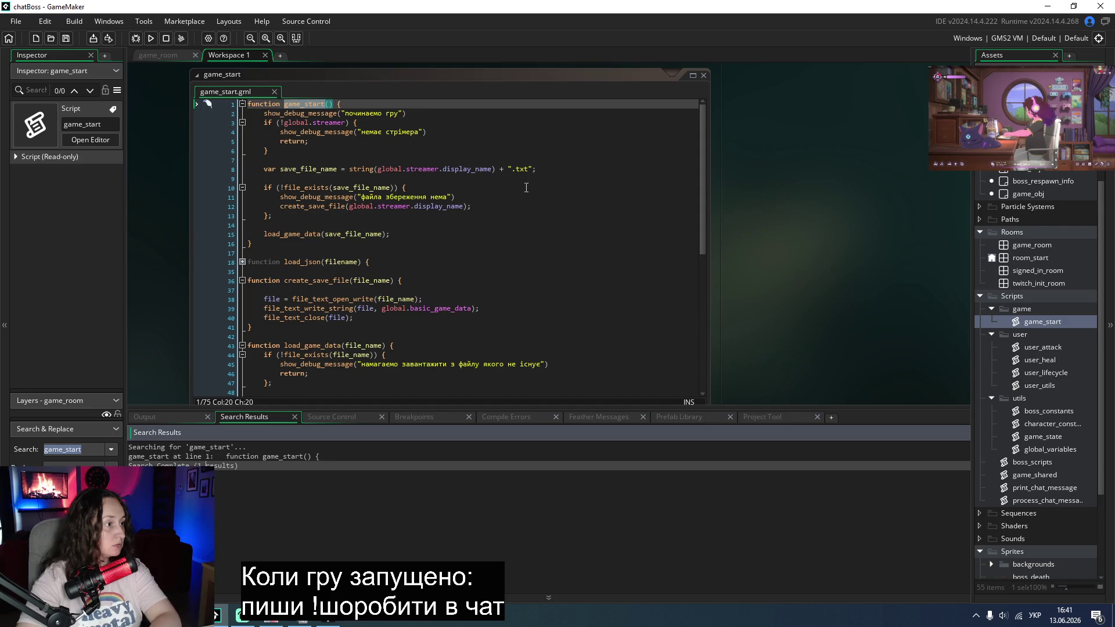
click(594, 207)
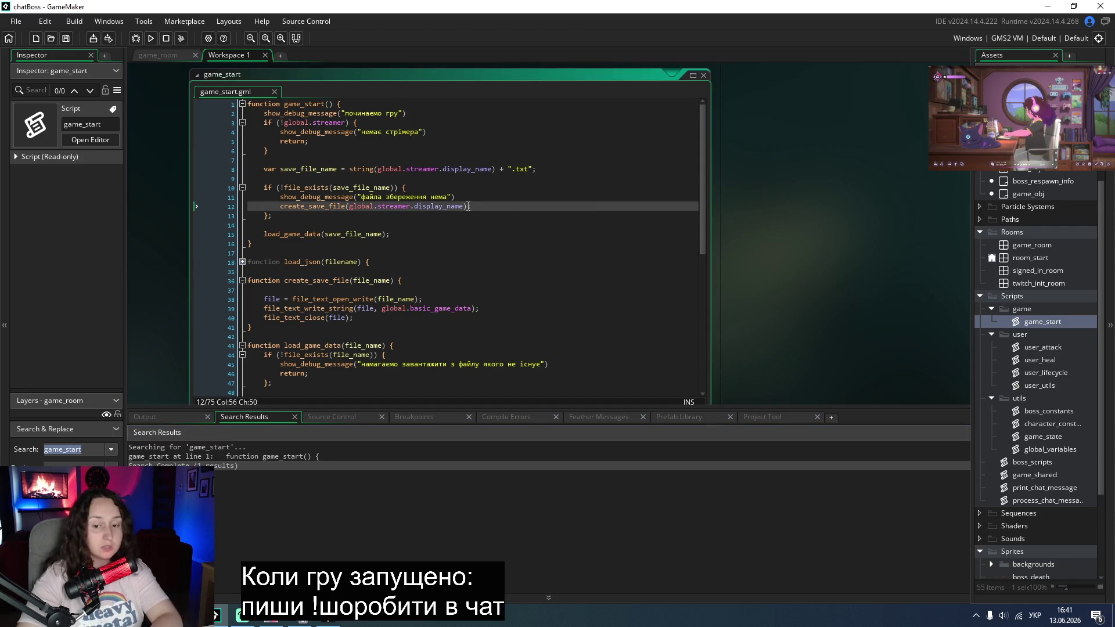
click(333, 104)
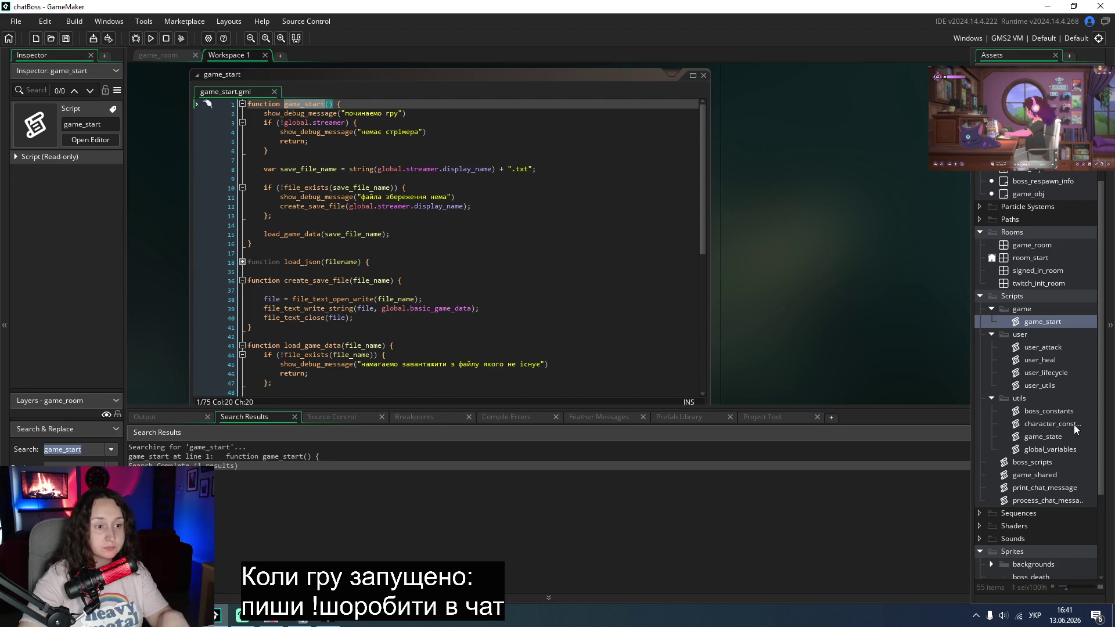
Step: Add game_start(); after save_timer = 10 in game_obj's Create event and run the game
double_click(1026, 246)
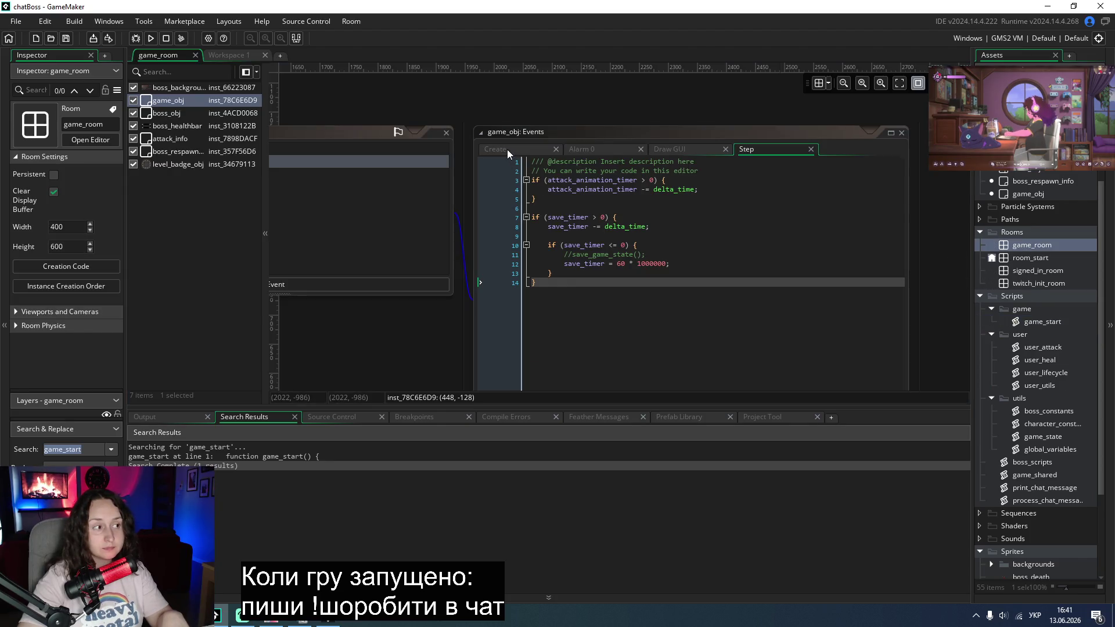
click(507, 149)
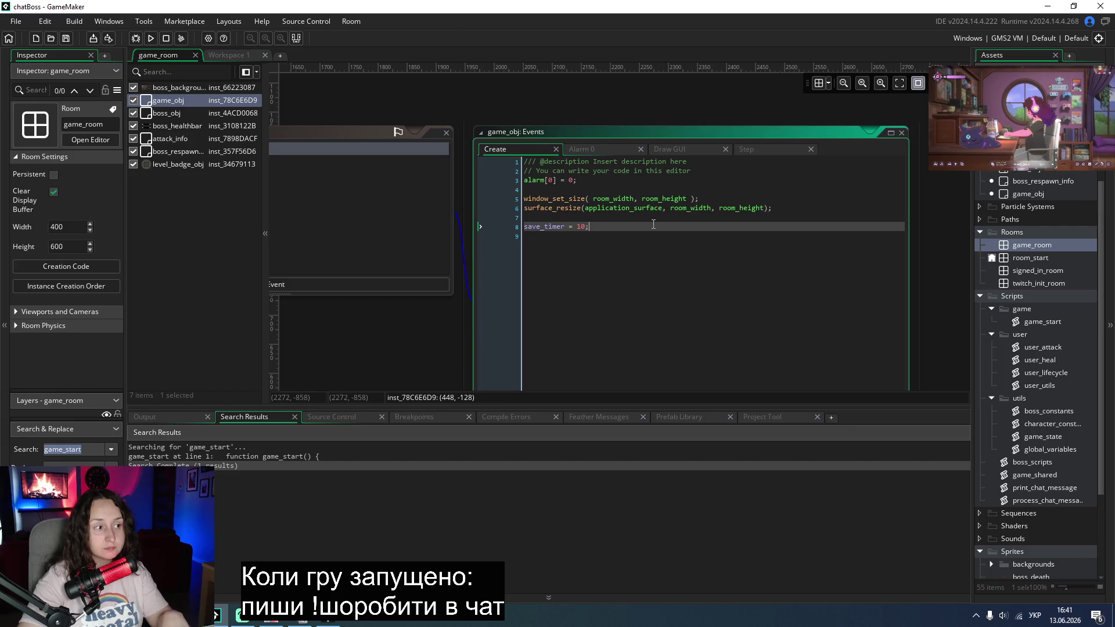
key(Return)
text(game_start()ж)
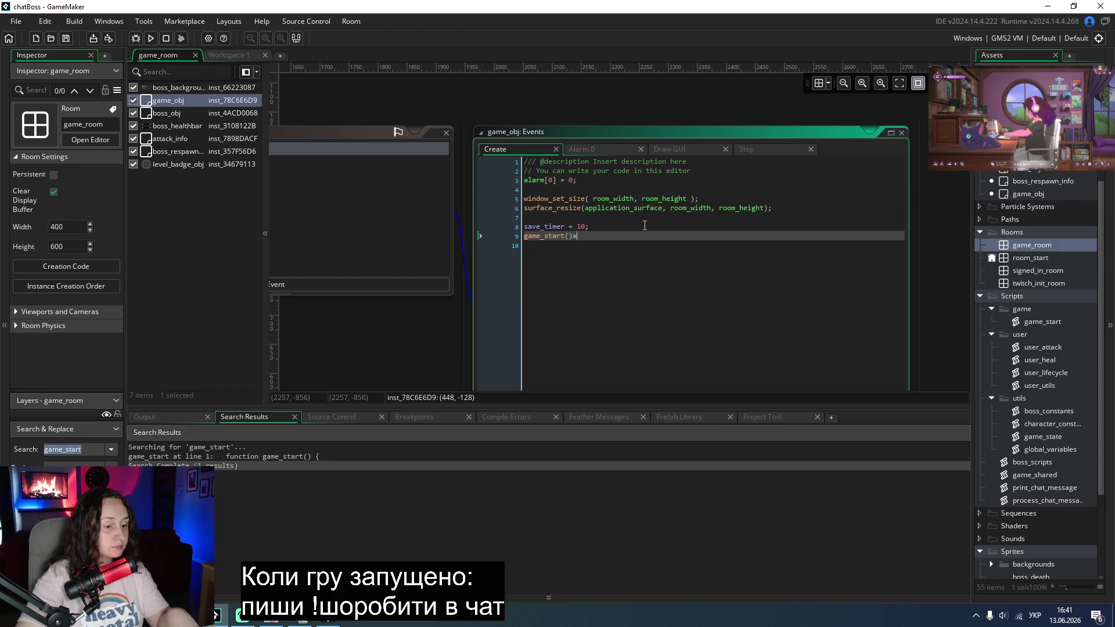
key(alt+shift)
text(;)
click(150, 39)
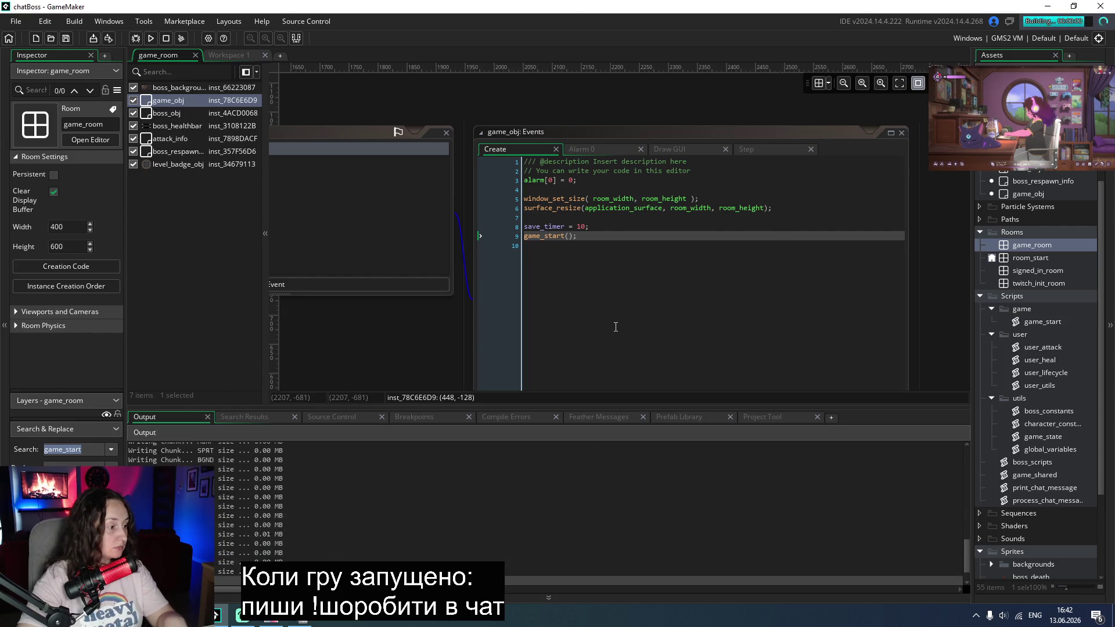
Step: Play the test build into the 100/100 boss fight, close the game, and reopen game_start
click(613, 340)
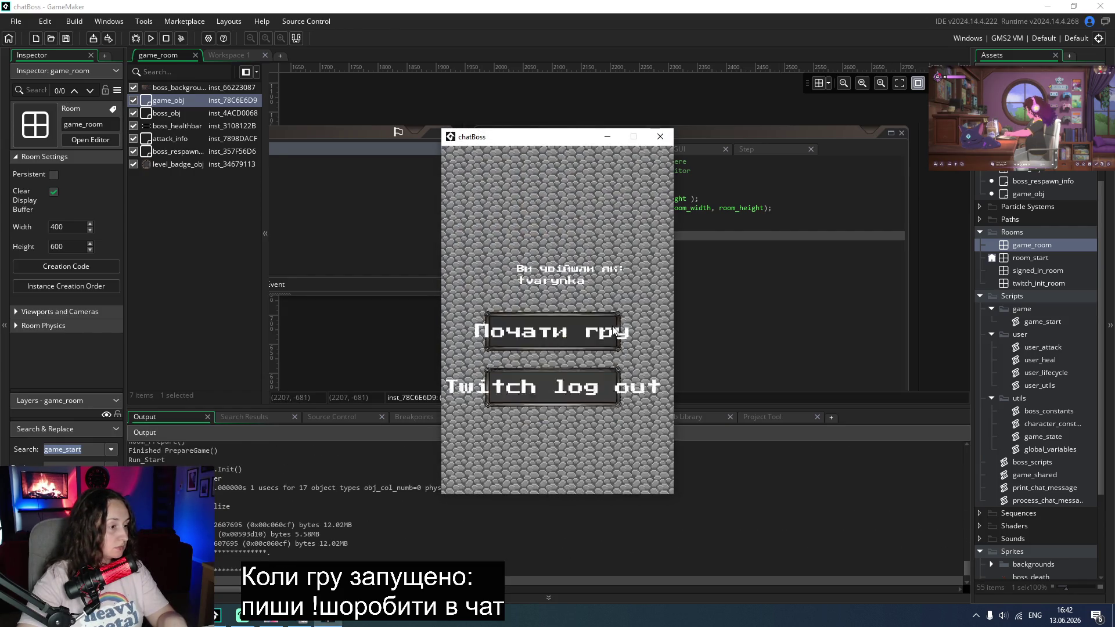
click(601, 334)
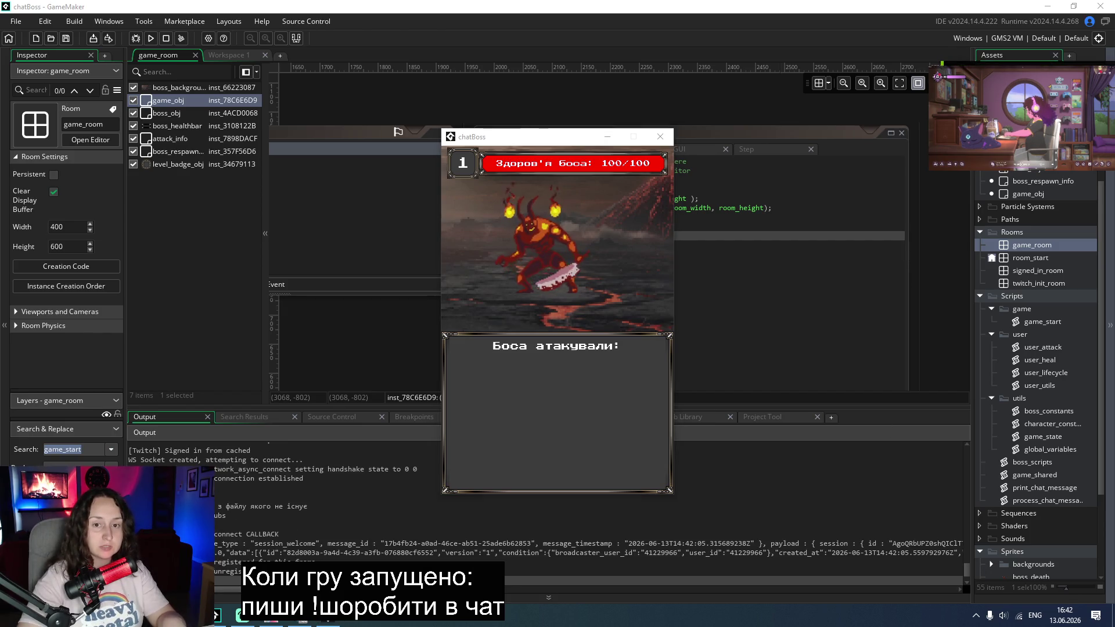
mouse_move(533, 143)
mouse_down()
mouse_move(246, 97)
mouse_move(178, 105)
mouse_up()
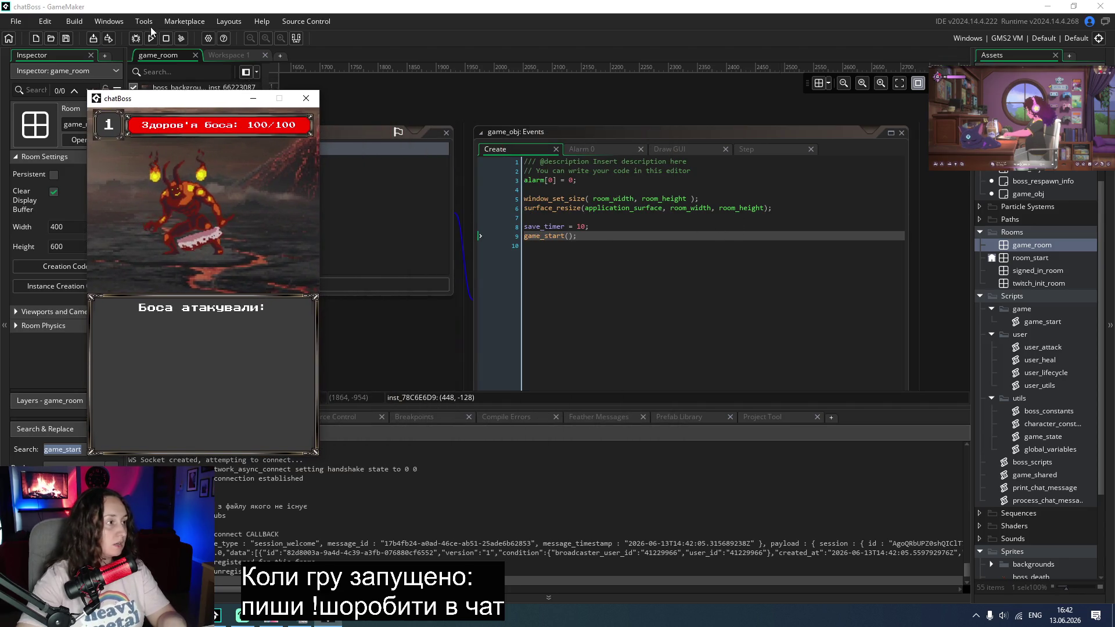
click(304, 99)
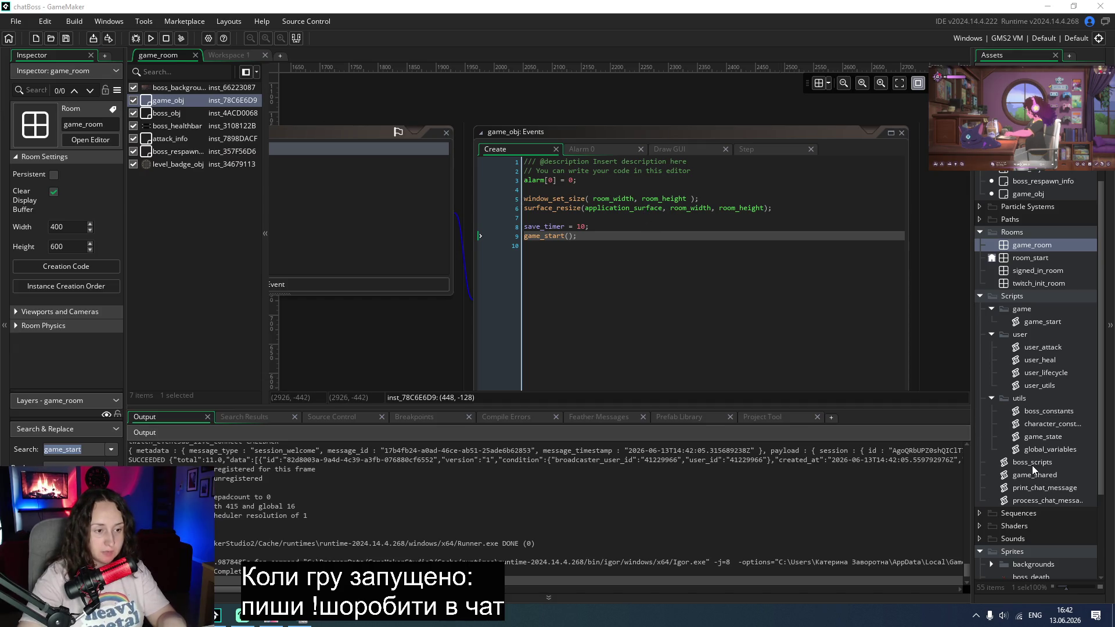
double_click(1043, 321)
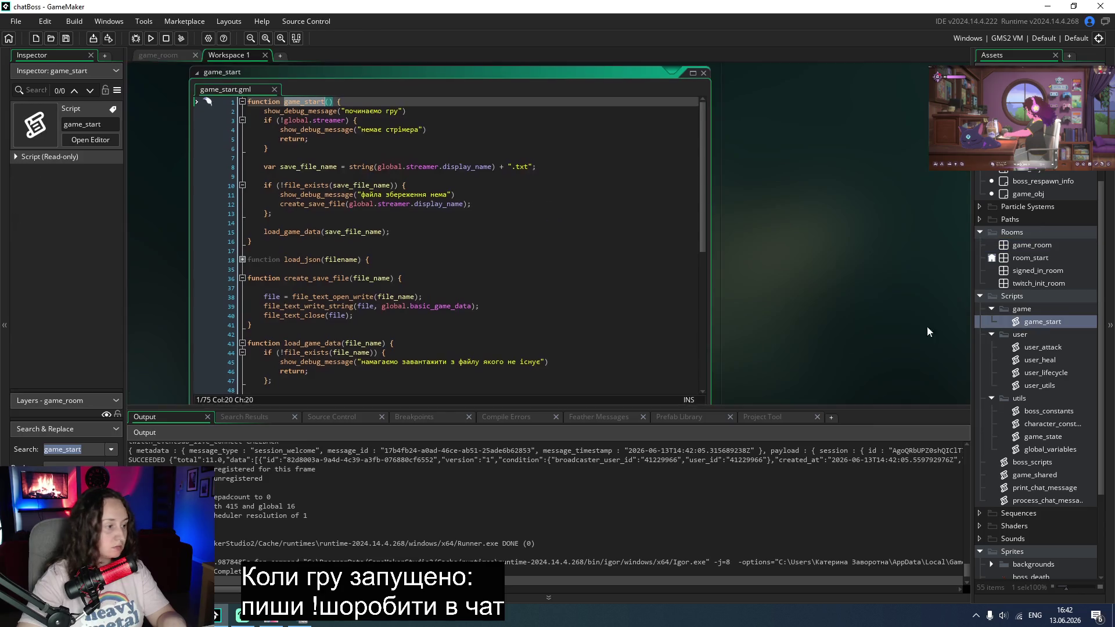
Step: Delete the починаємо гру, немає стрімера and missing-file debug lines and the empty line
drag(406, 108, 249, 108)
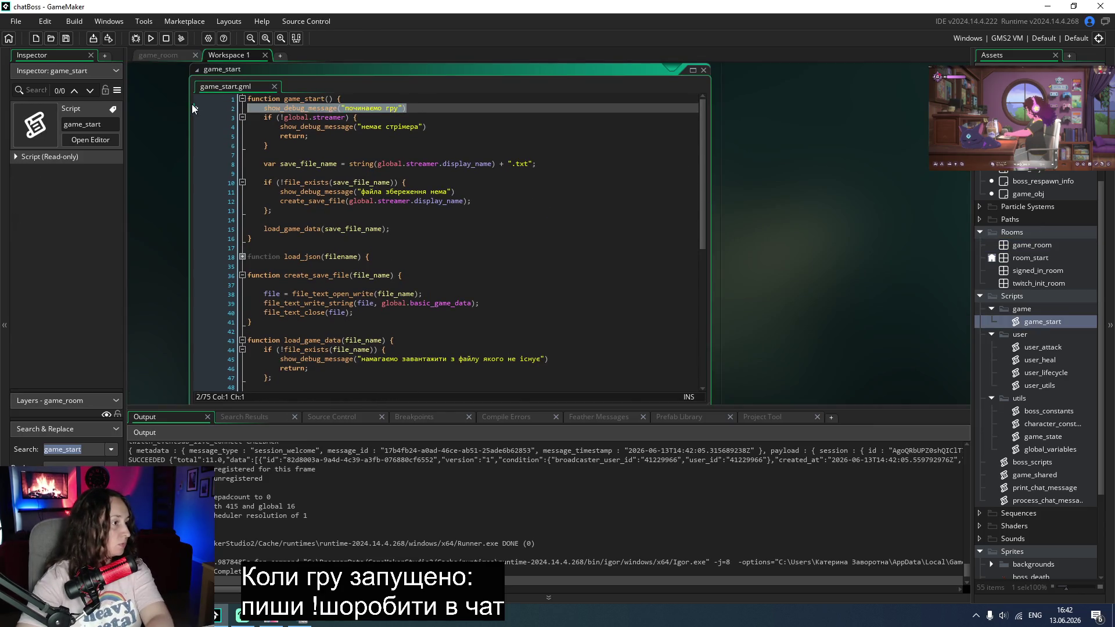
key(BackSpace)
key(BackSpace)
click(412, 117)
key(shift+Home)
key(shift+Home)
key(BackSpace)
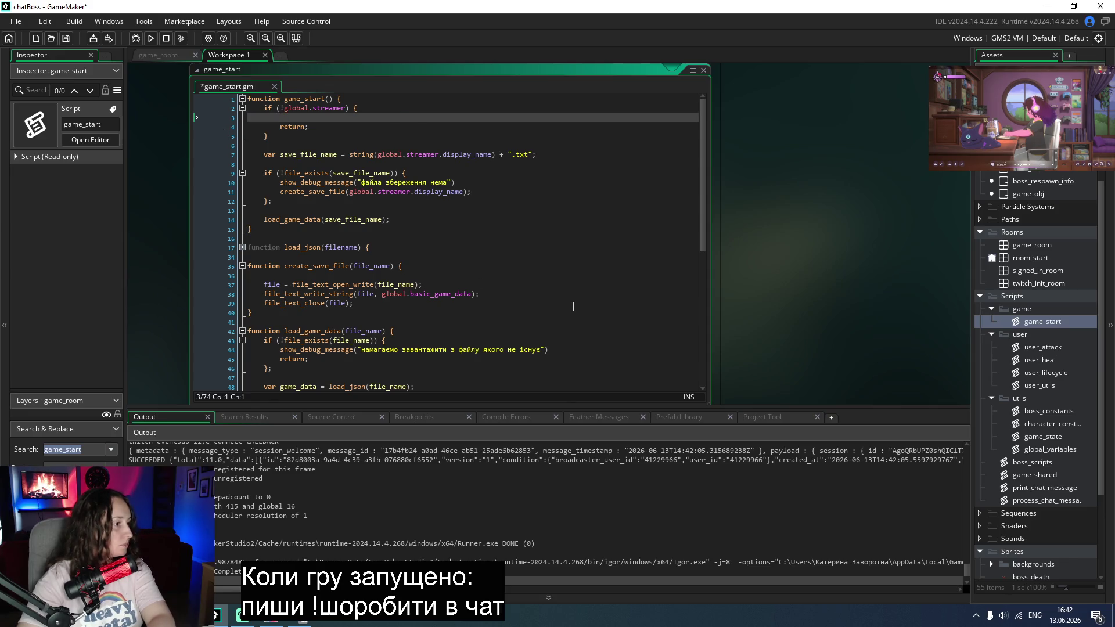
key(Delete)
click(222, 341)
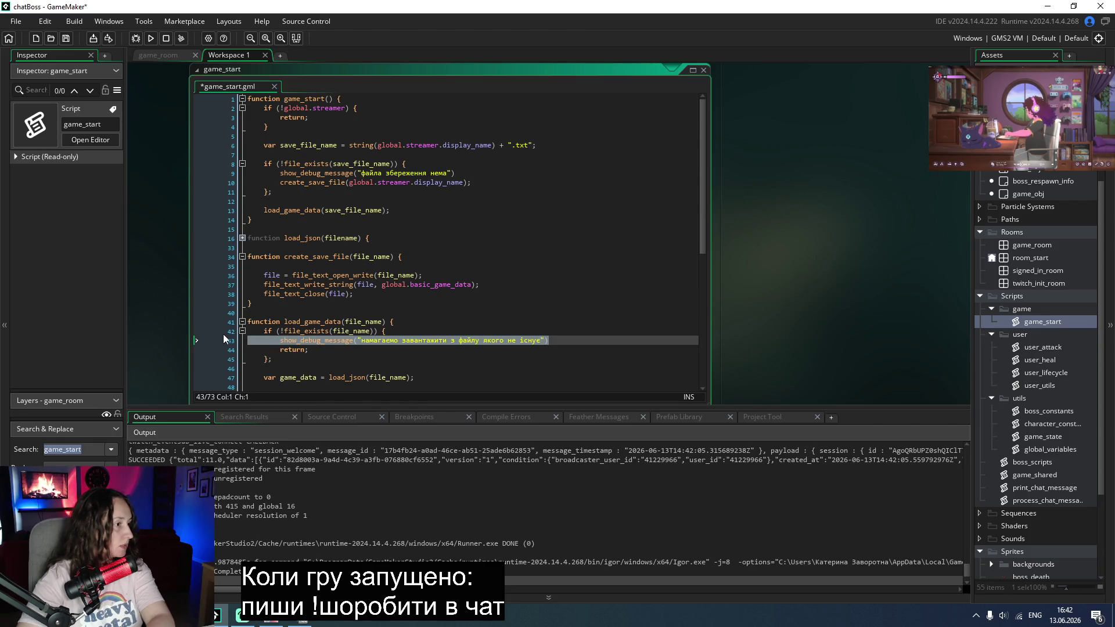
key(BackSpace)
key(BackSpace)
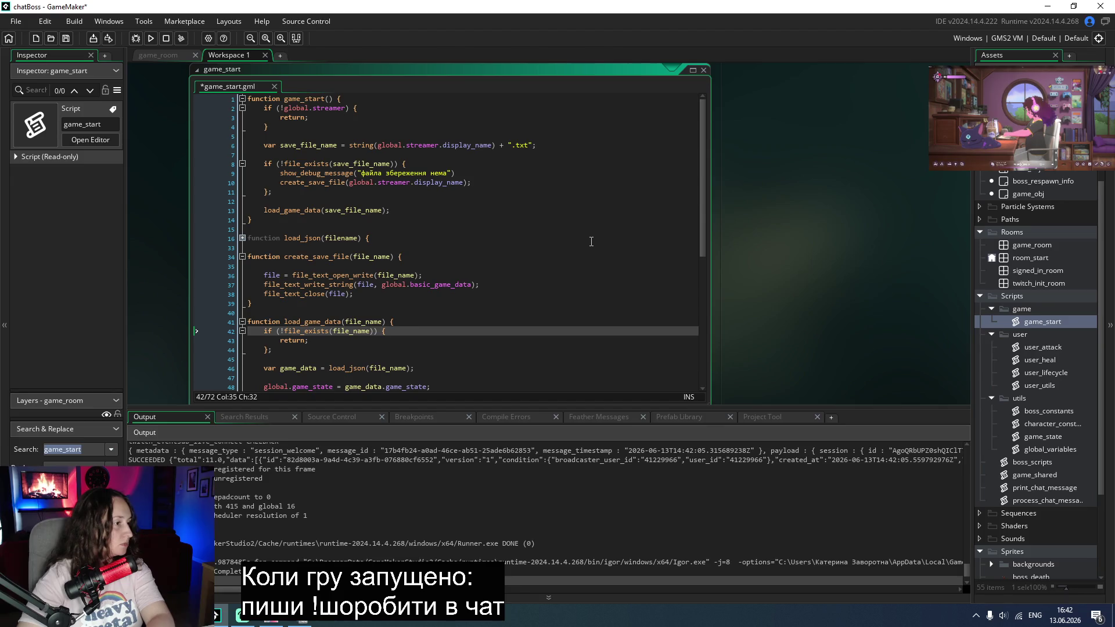
Step: Move load_game_data(save_file_name) into an else branch of the file check and save
scroll(591, 241, down, 3)
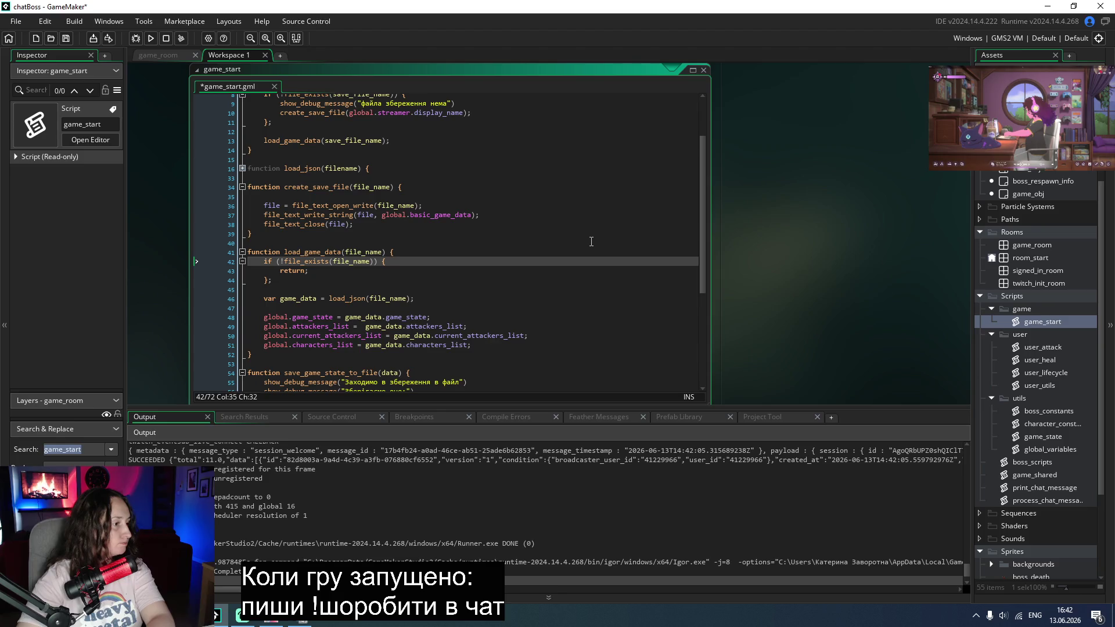
scroll(592, 242, up, 1)
click(302, 146)
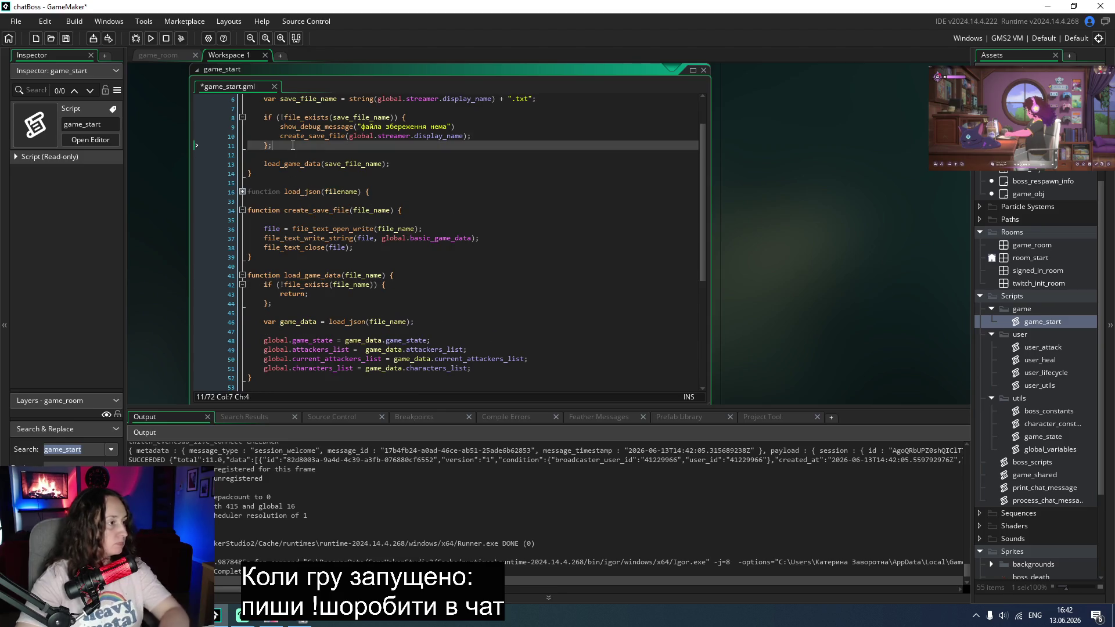
key(BackSpace)
text(else {)
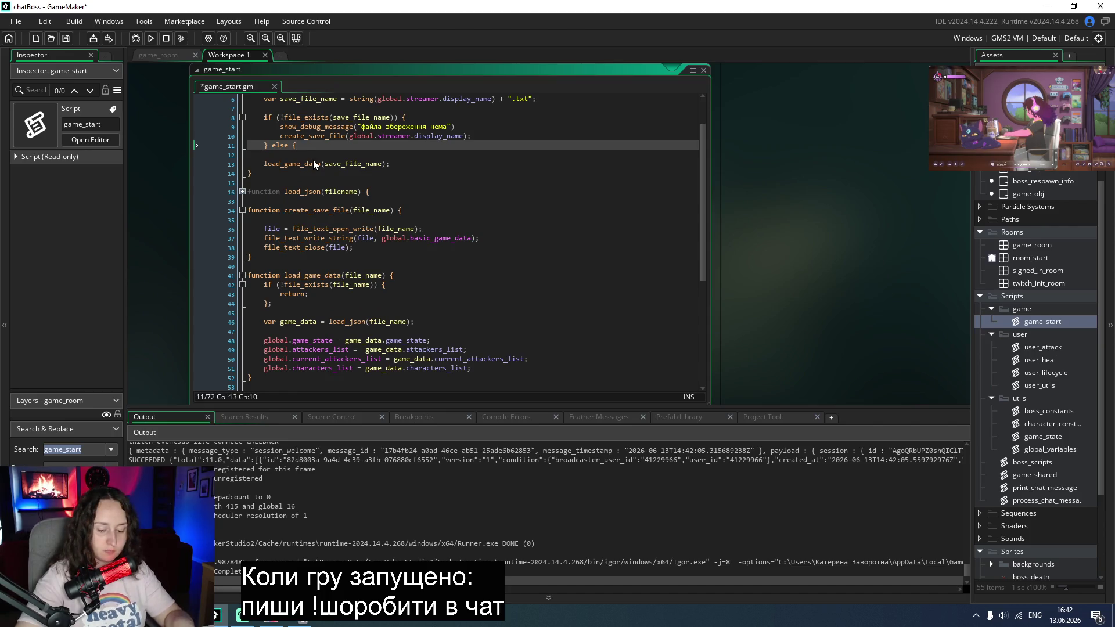
click(433, 165)
key(Return)
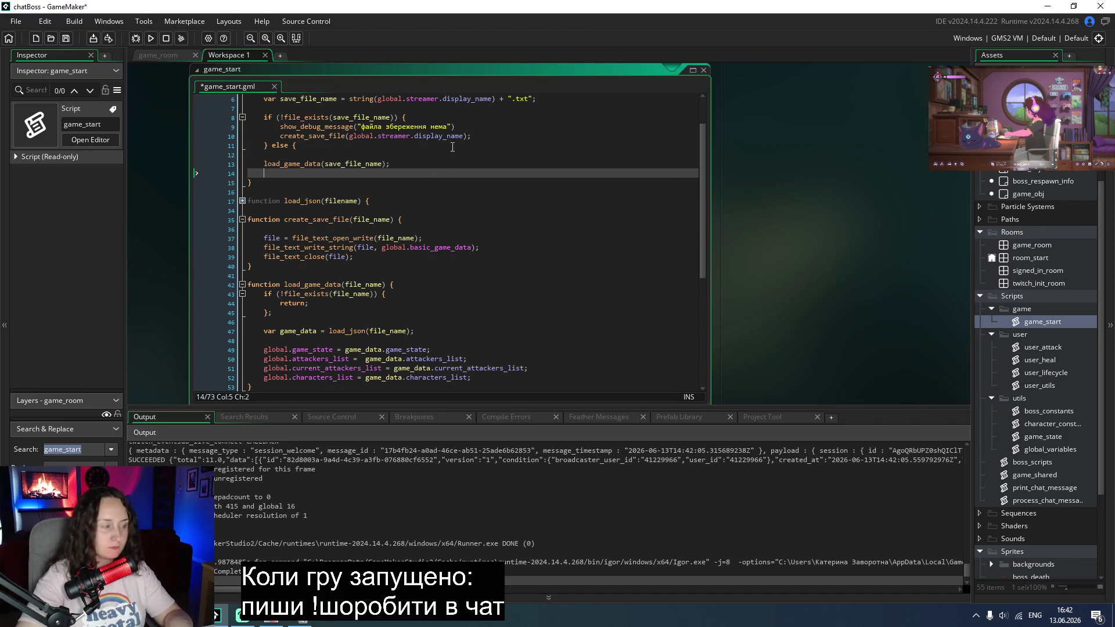
text(})
click(264, 164)
key(Tab)
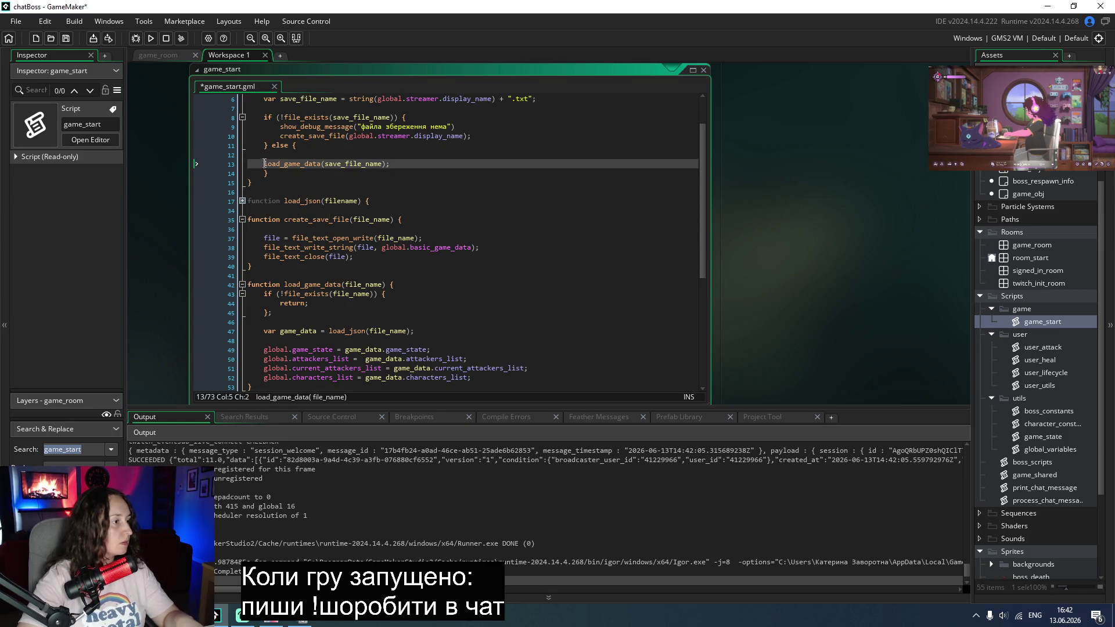
key(Up)
key(BackSpace)
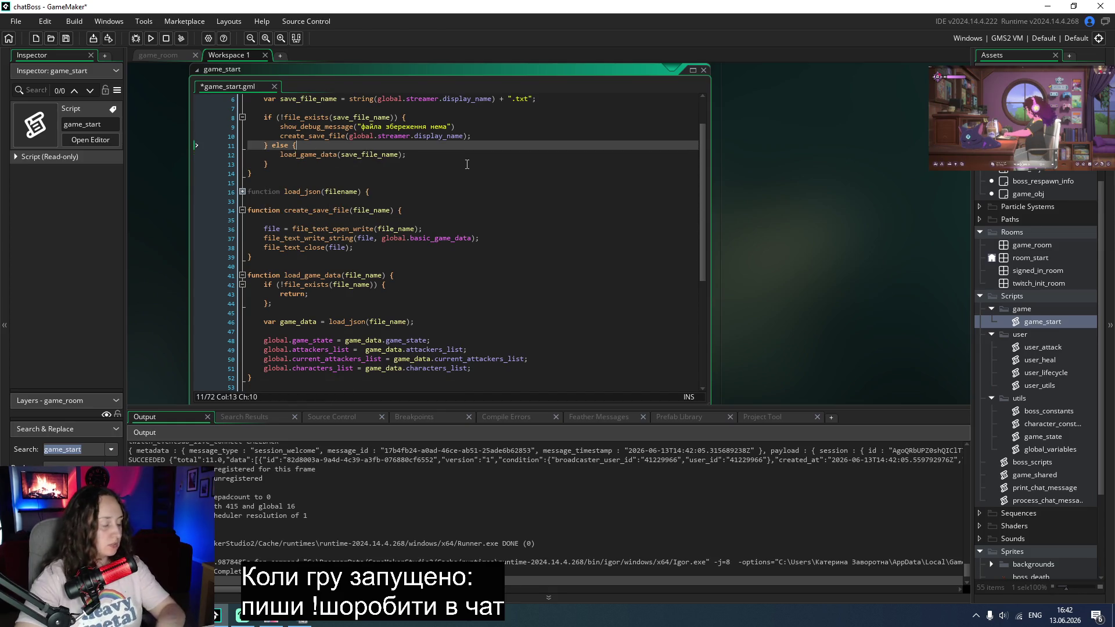
key(ctrl+s)
Step: Scroll to load_game_data and place the cursor after the characters_list assignment
scroll(560, 271, down, 3)
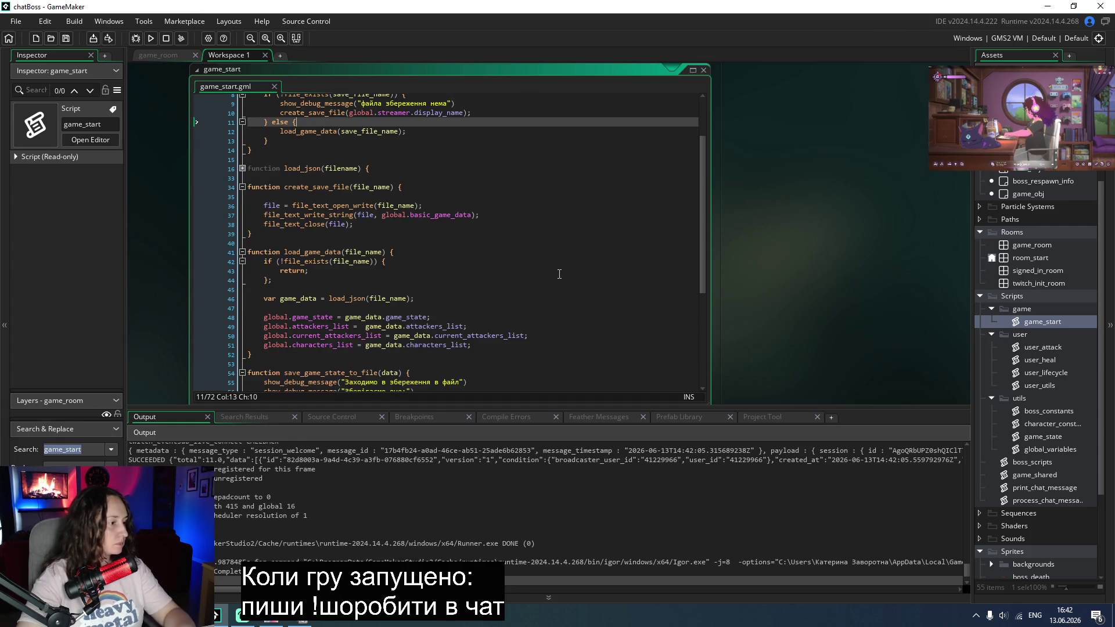
scroll(559, 271, down, 3)
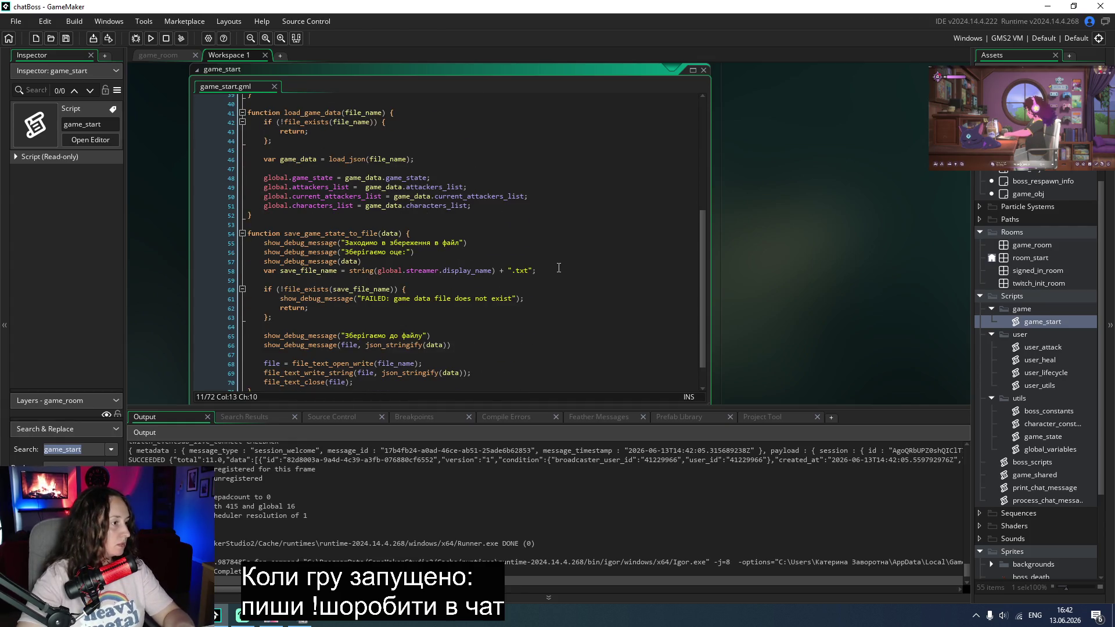
click(488, 206)
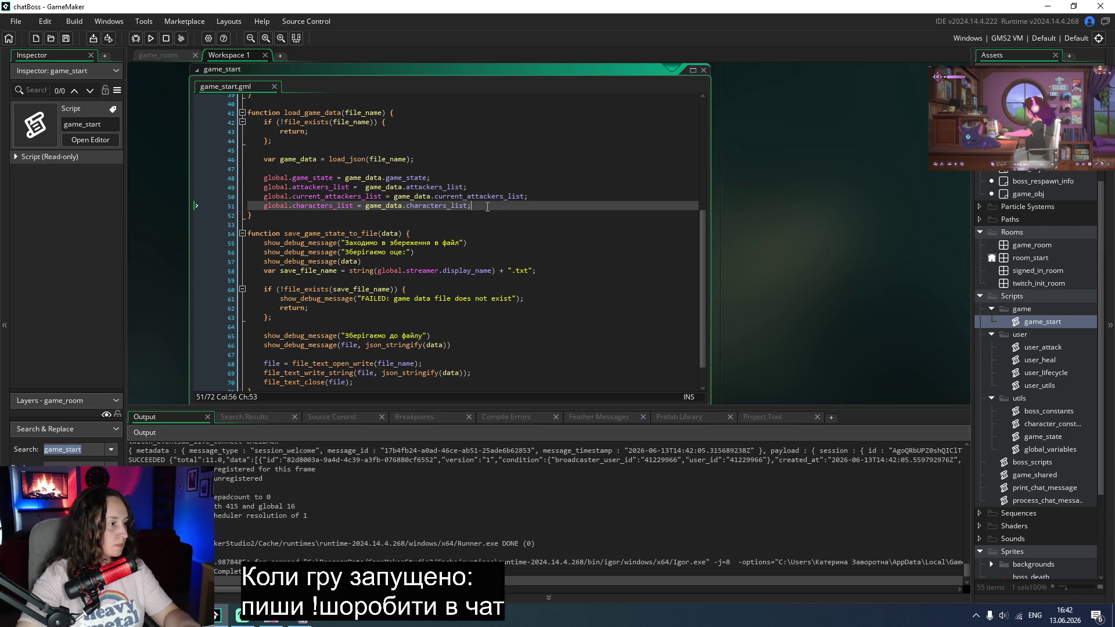
Step: Begin a new load_game_data line assigning boss_obj.boss_health from game_data
key(Return)
text(boss)
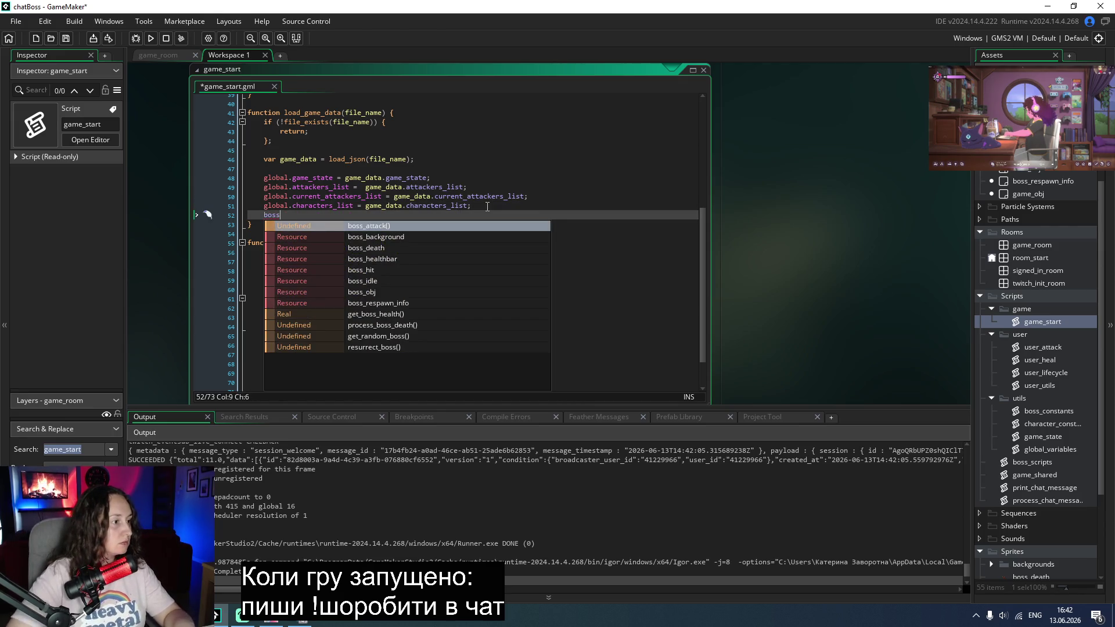
key(Down)
key(Down)
key(Down)
key(Return)
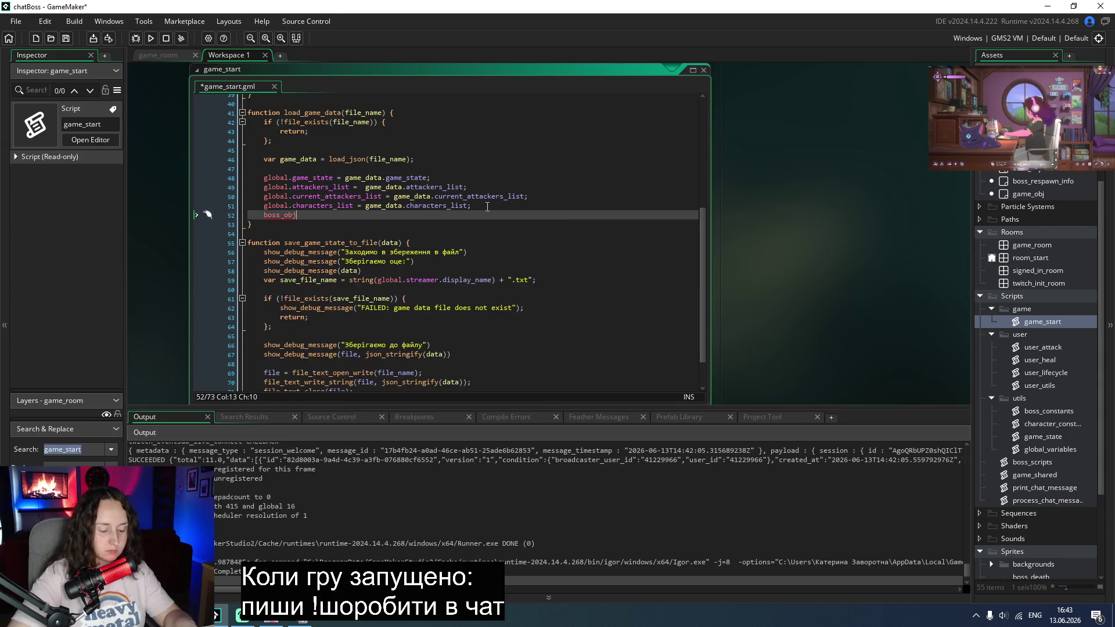
text(.)
key(Down)
key(Return)
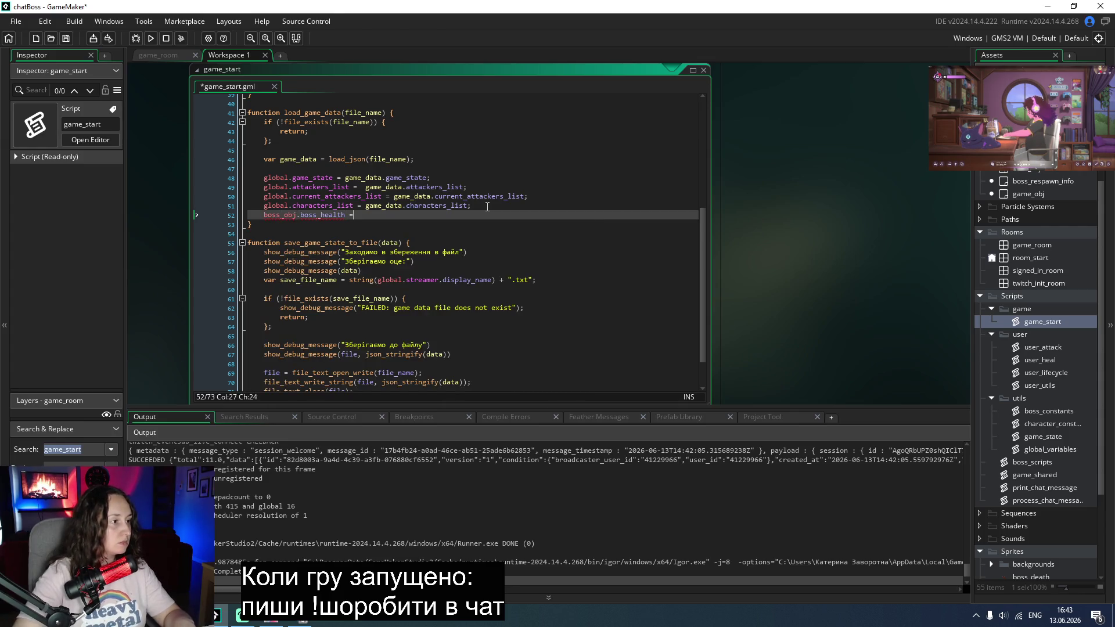
text( game_)
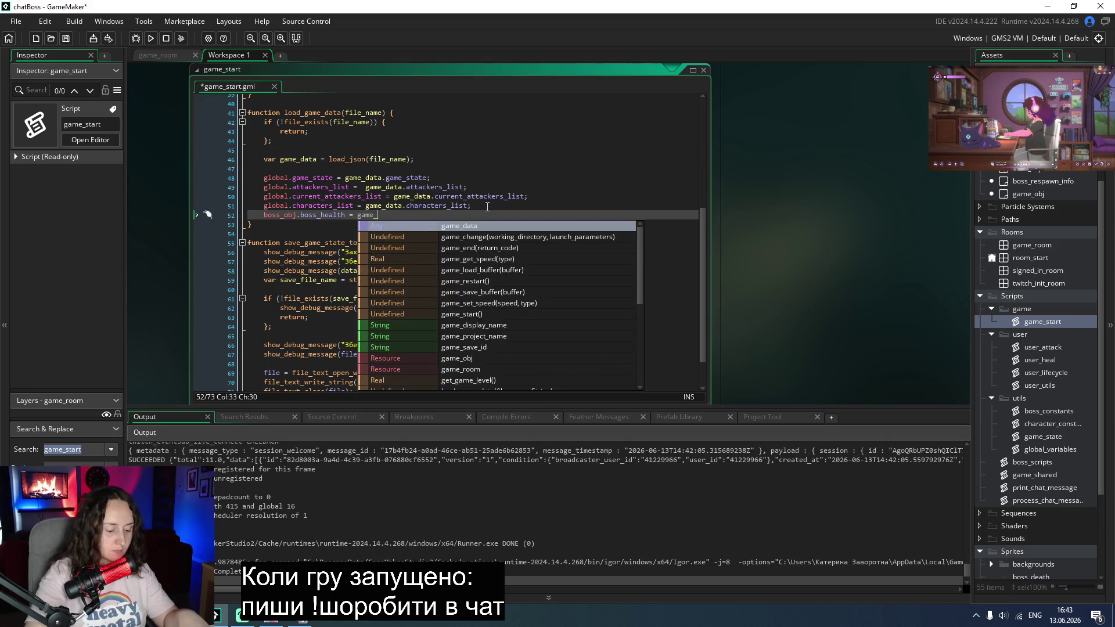
text(data.)
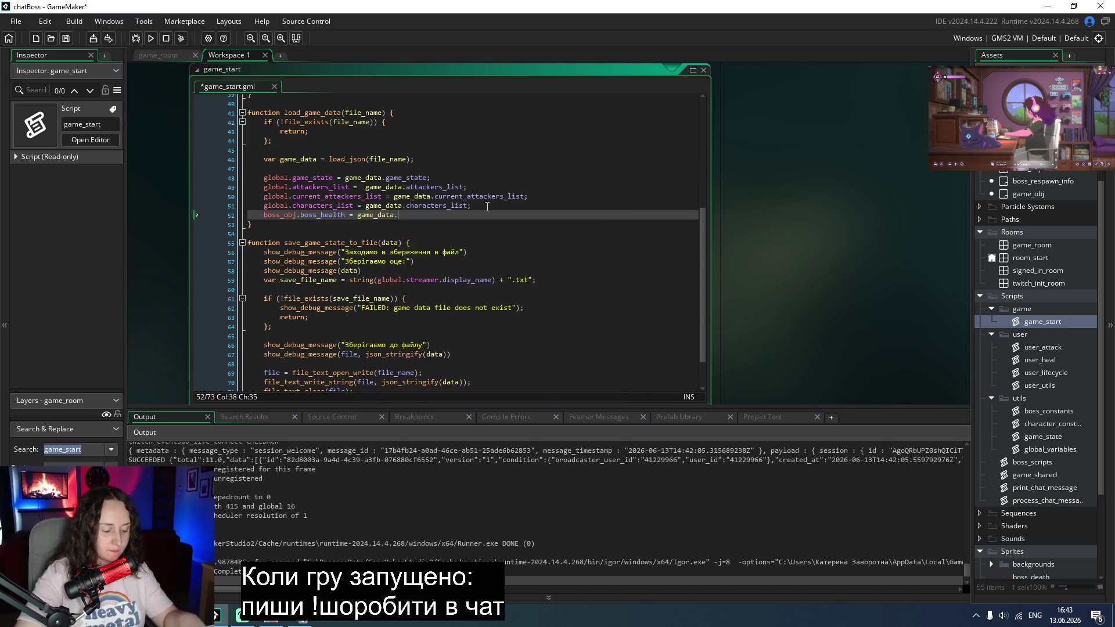
text(curre)
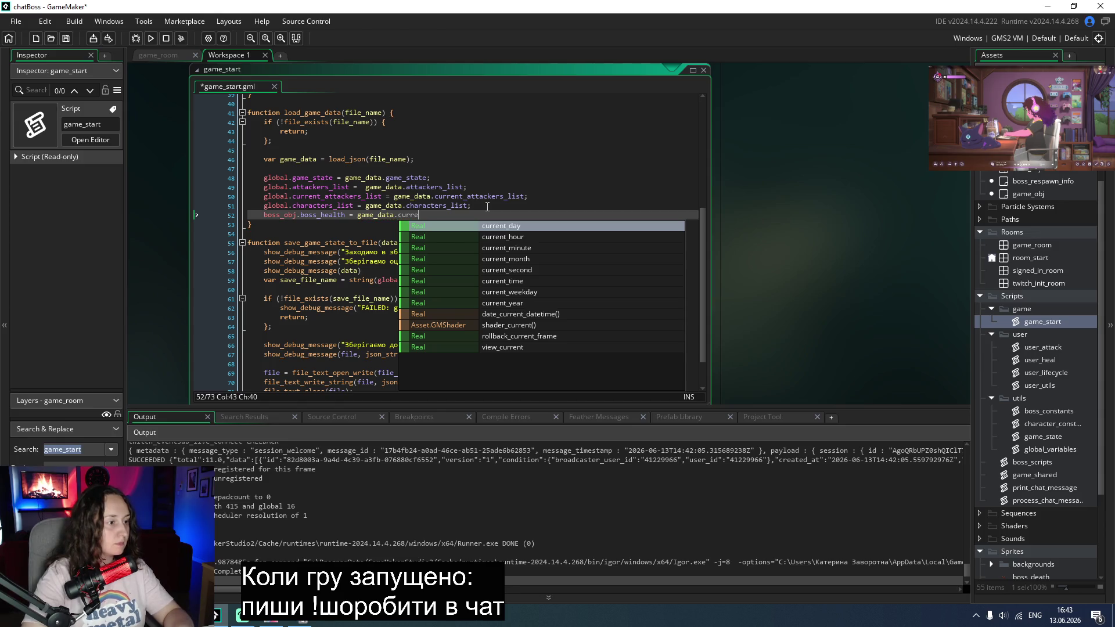
Step: Check the currentBossHealth name in game_state, finish the line, save, and run the game
double_click(1043, 436)
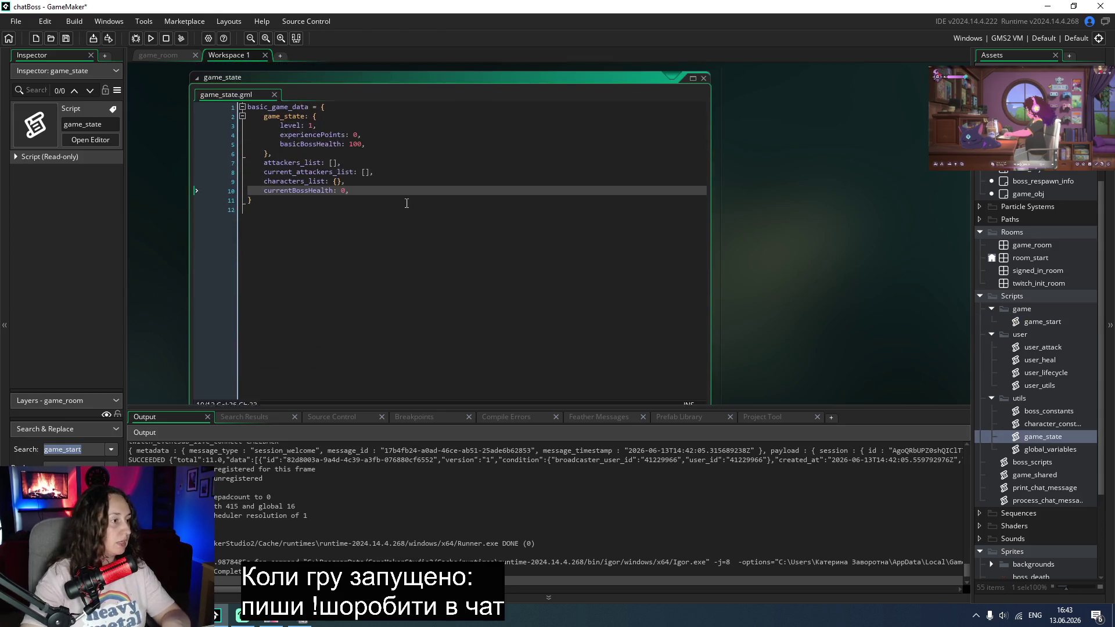
double_click(301, 184)
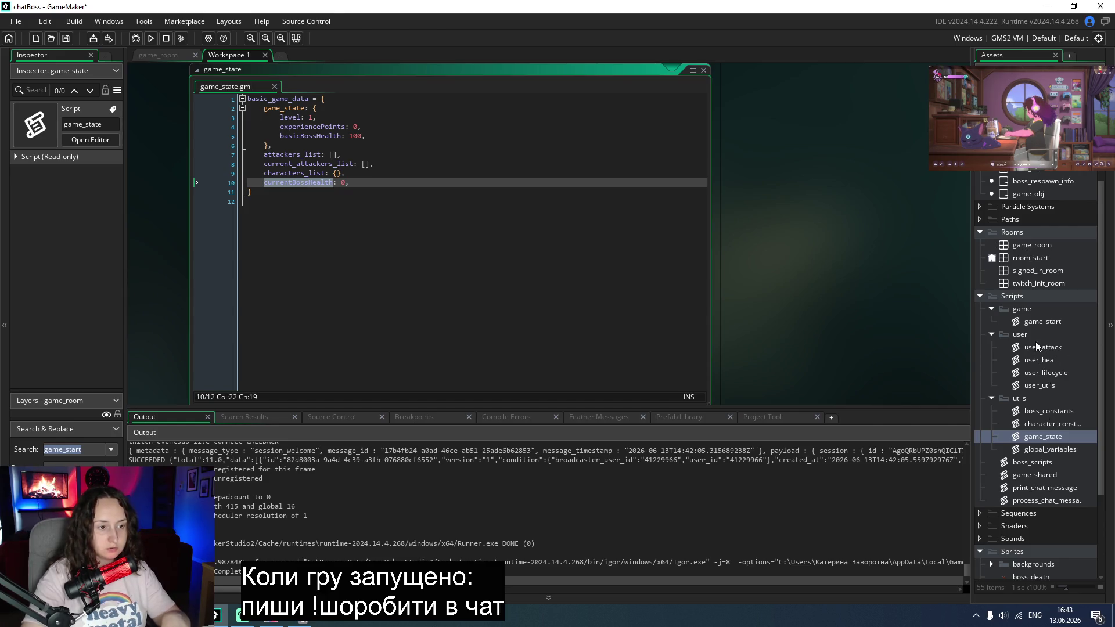
double_click(1041, 323)
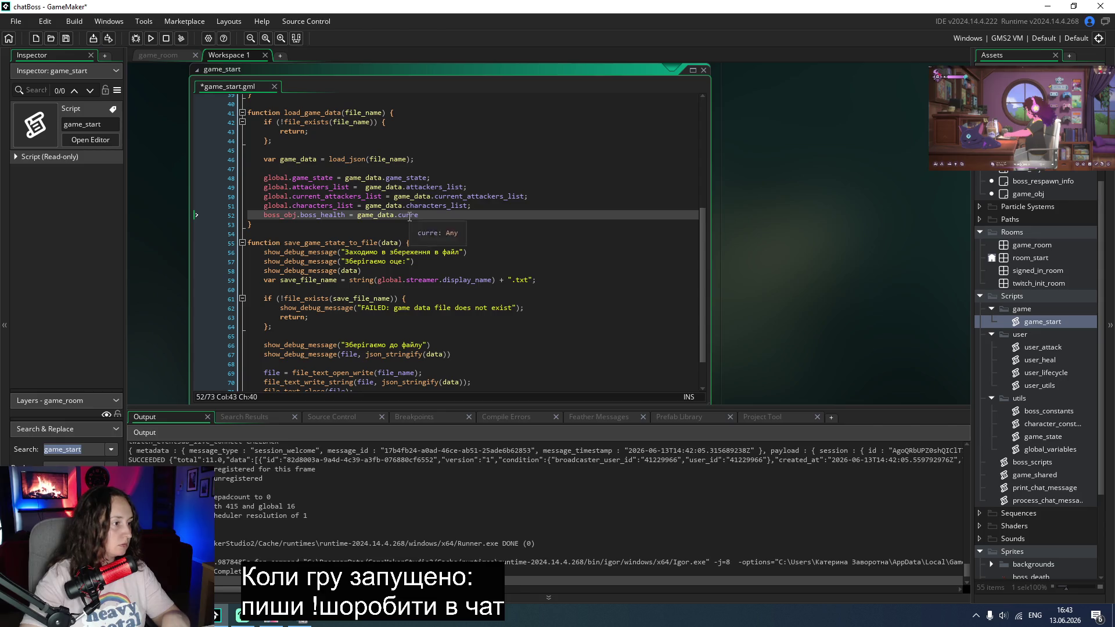
text(ntBossHealth;)
key(ctrl+s)
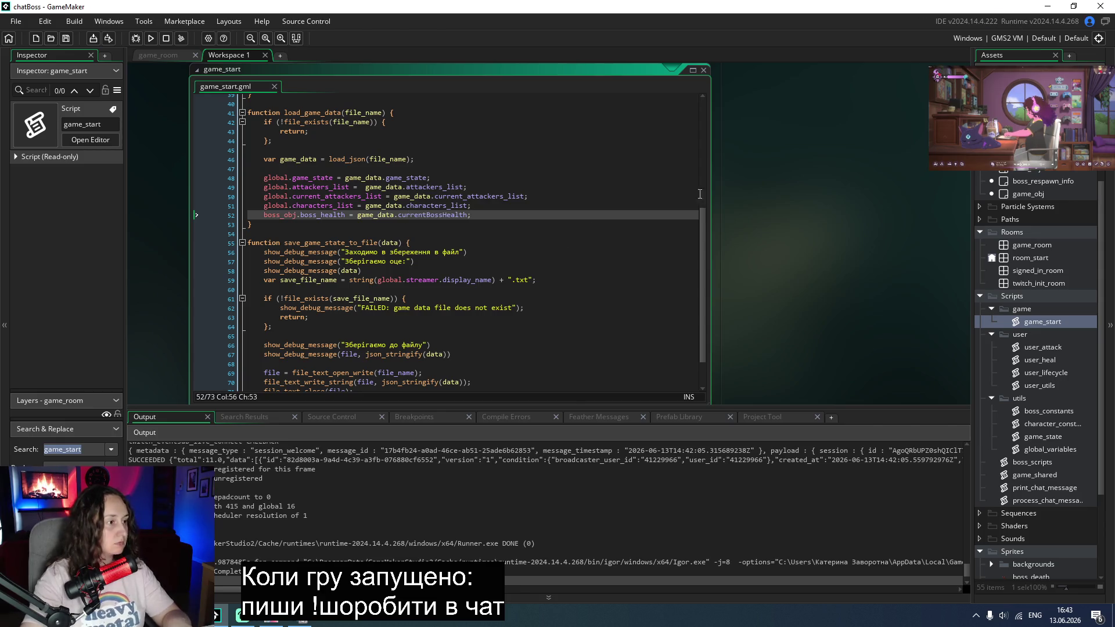
scroll(639, 210, down, 2)
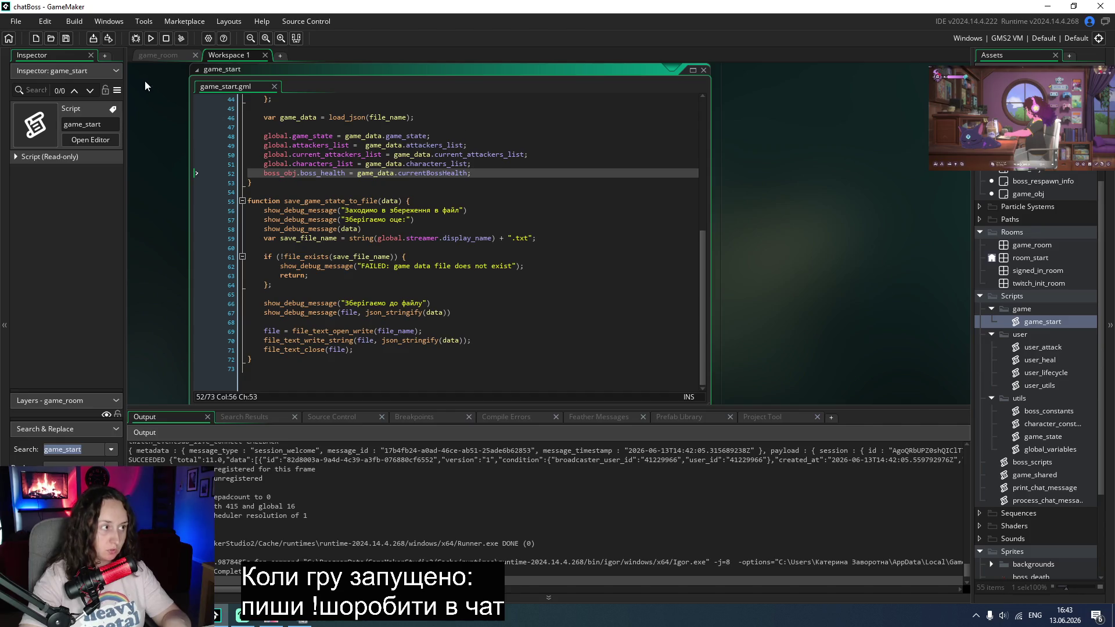
click(151, 38)
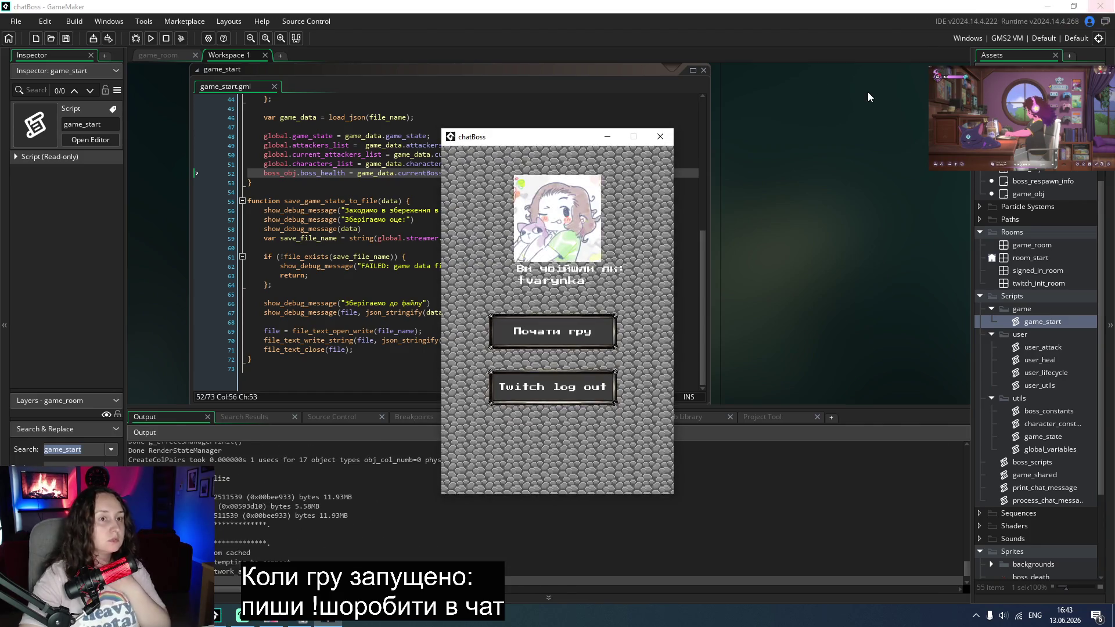
Step: Start the 100/100 boss fight, move the game aside, and view the Notepad save file
click(575, 332)
mouse_move(519, 134)
mouse_down()
mouse_move(73, 89)
mouse_move(84, 88)
mouse_up()
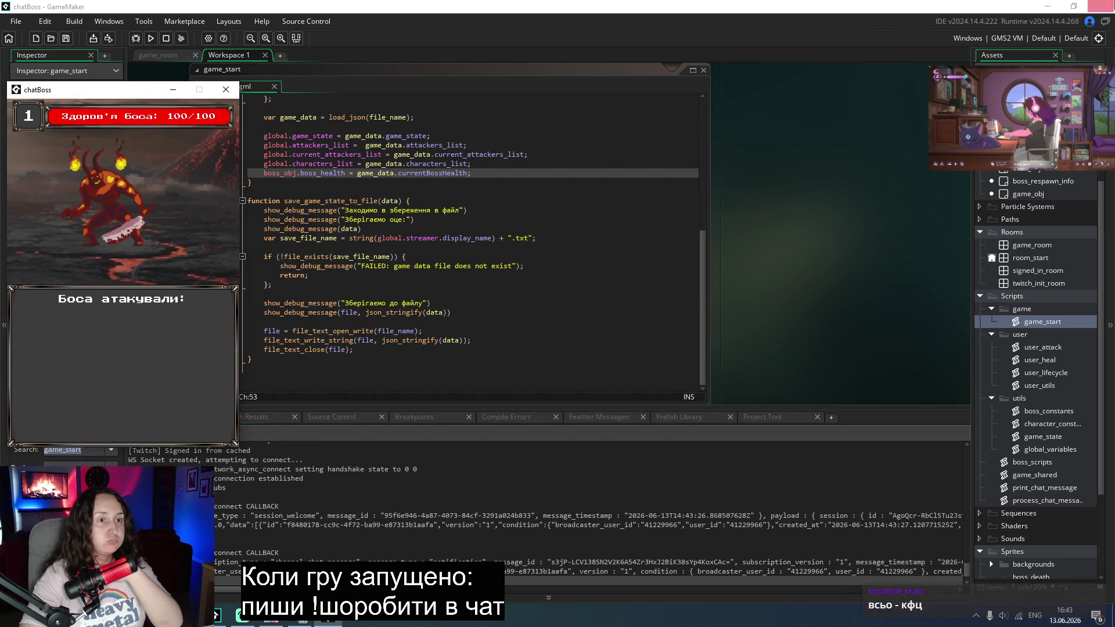
key(super+Down)
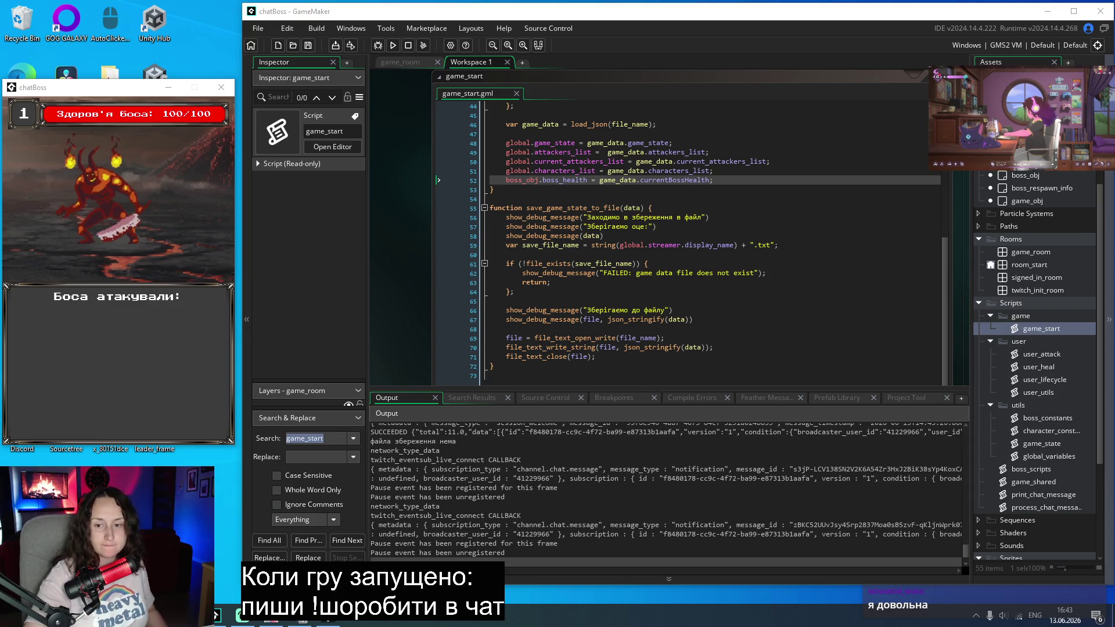
key(alt+Tab)
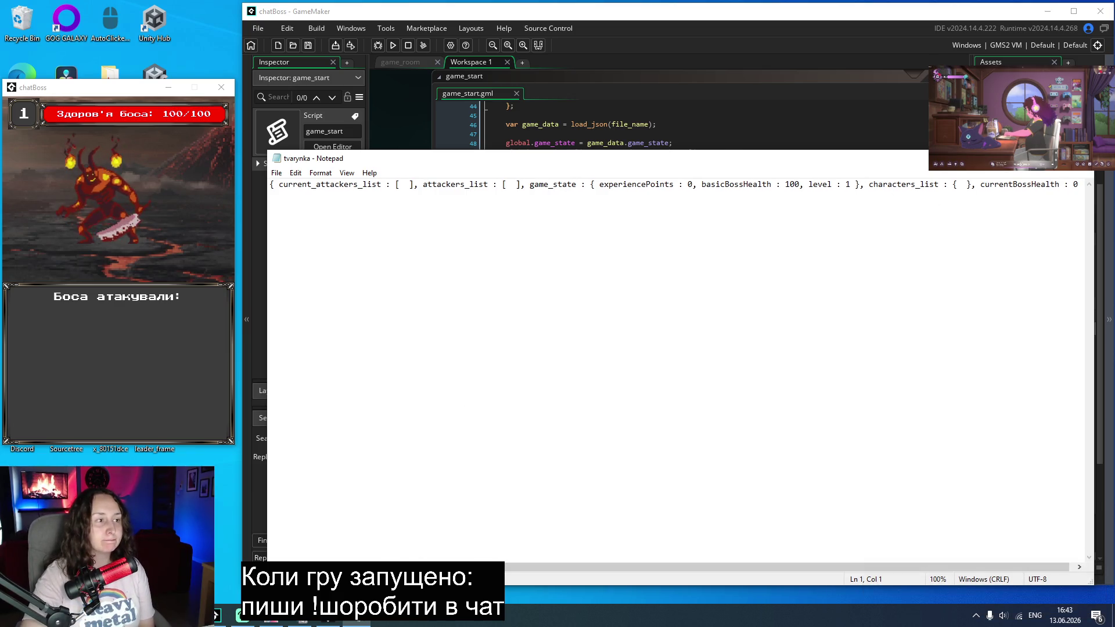
Step: Return to GameMaker and scroll the Output log from WebSocket lines to the latest chat callbacks
key(alt+Tab)
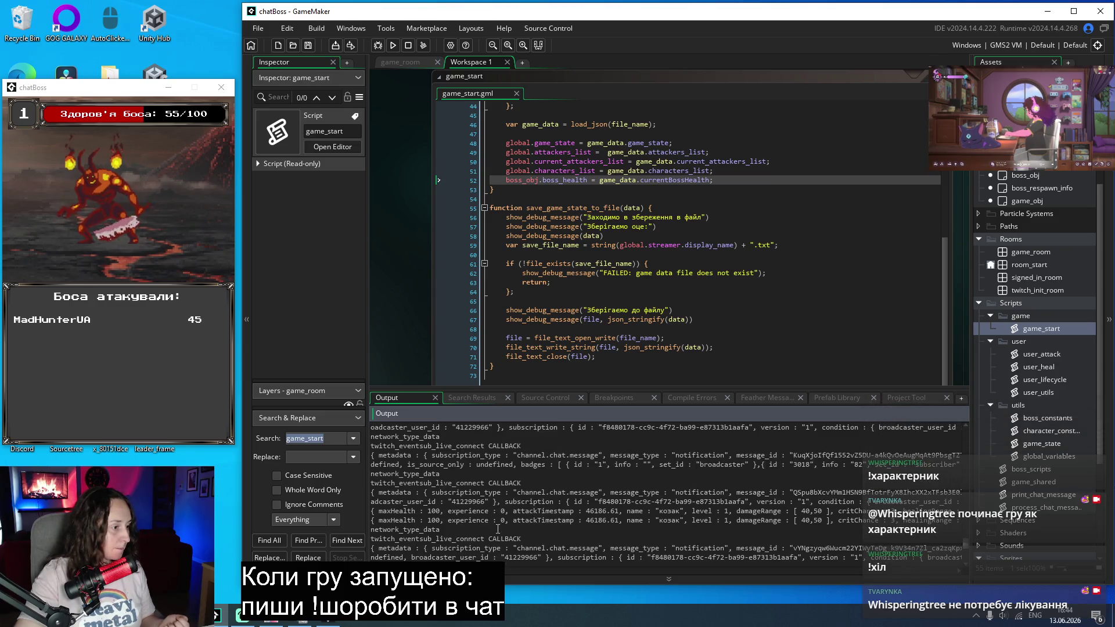
scroll(497, 528, up, 5)
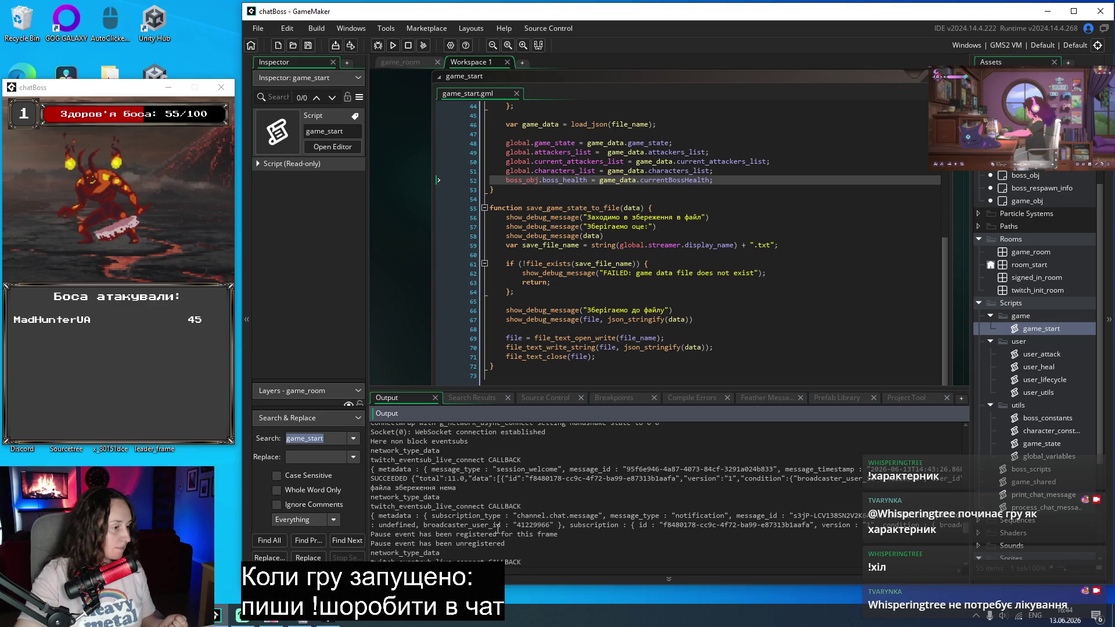
scroll(498, 528, down, 5)
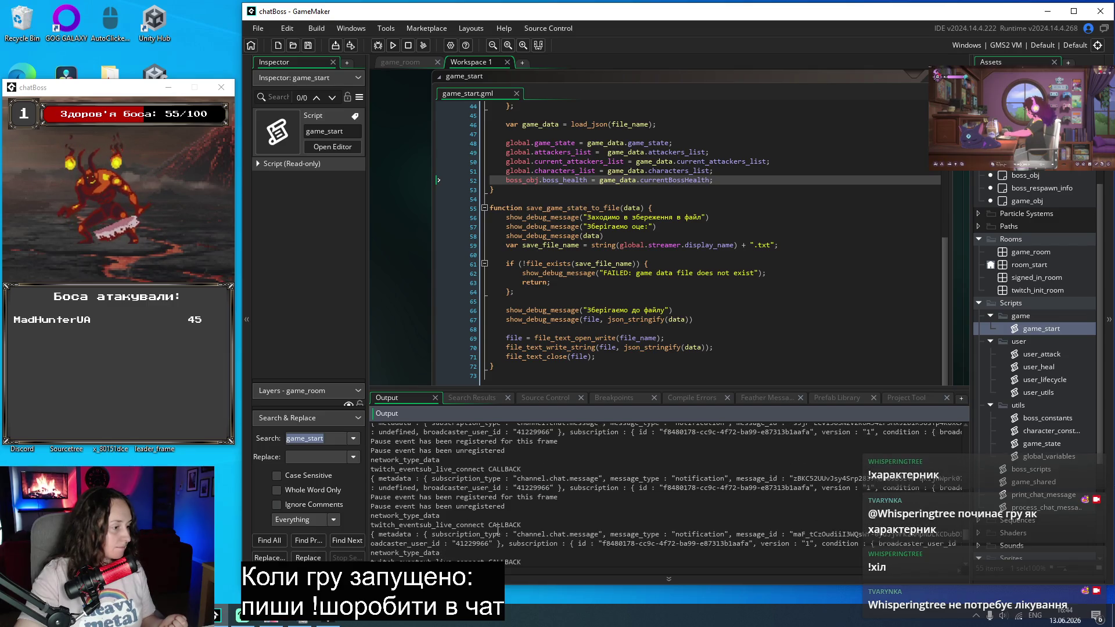
scroll(498, 530, down, 3)
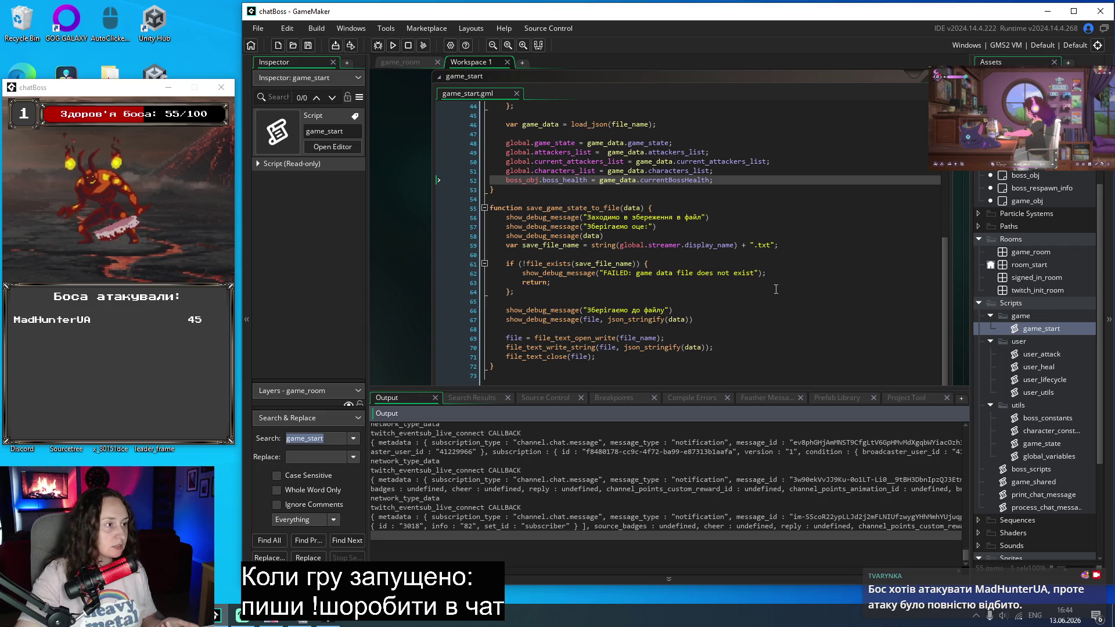
click(399, 64)
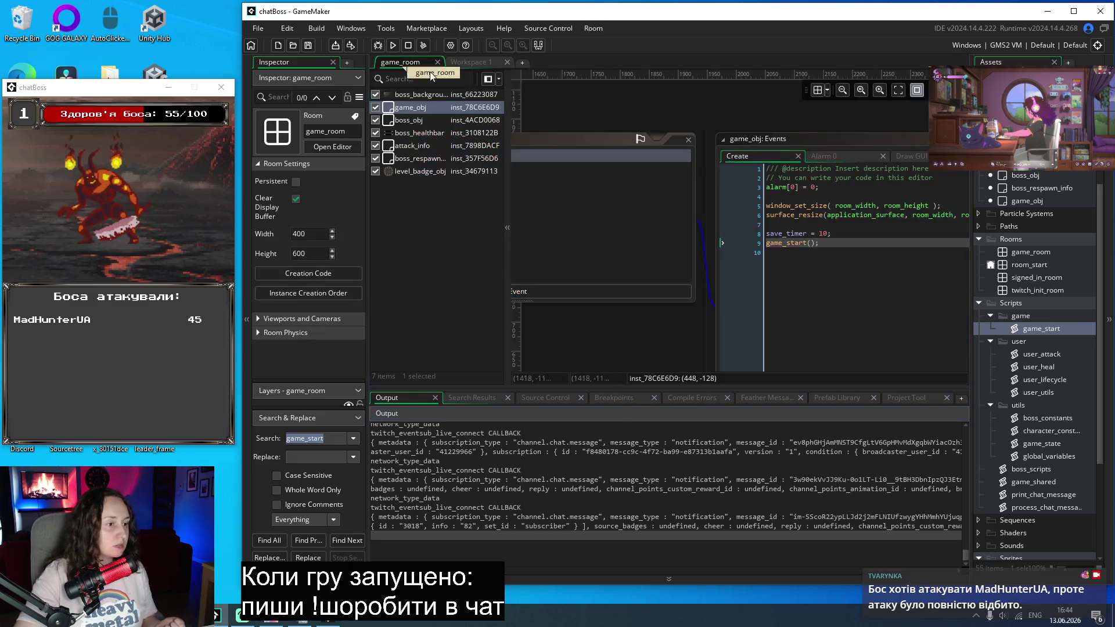
Step: In game_obj's Step event, reset save_timer to 10 * 1000000, uncomment save_game_state(), and run
click(832, 157)
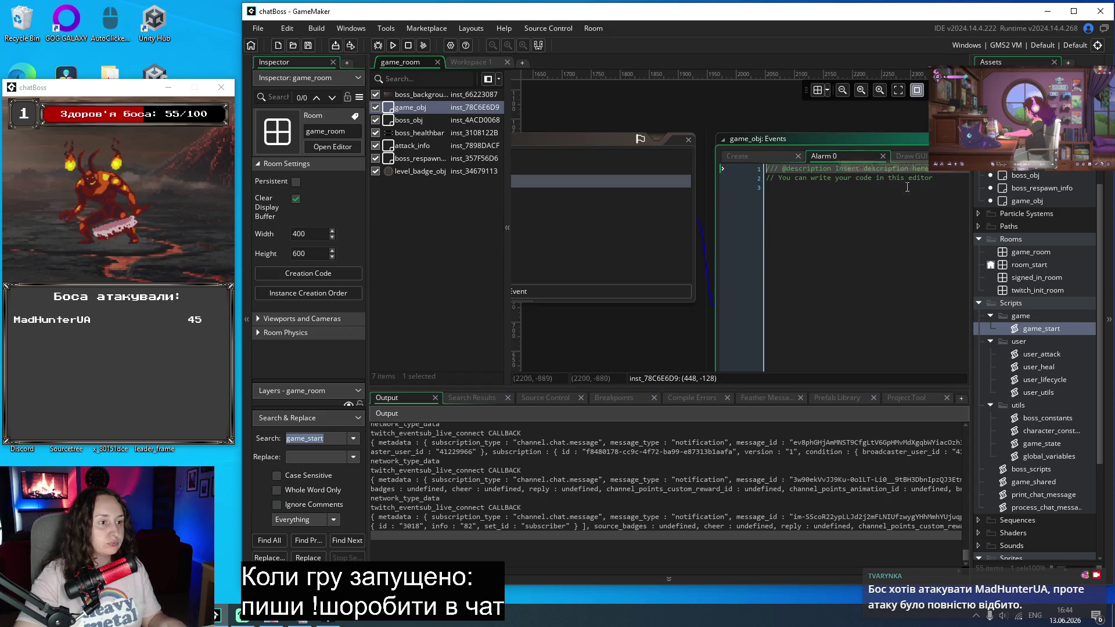
scroll(918, 155, right, 3)
click(845, 157)
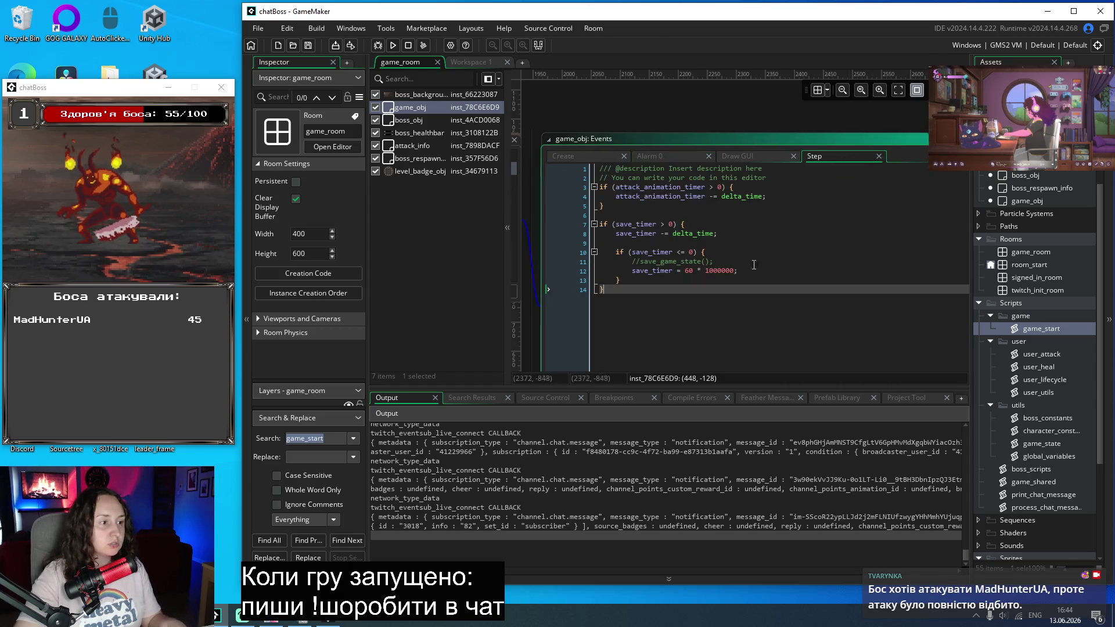
text(0)
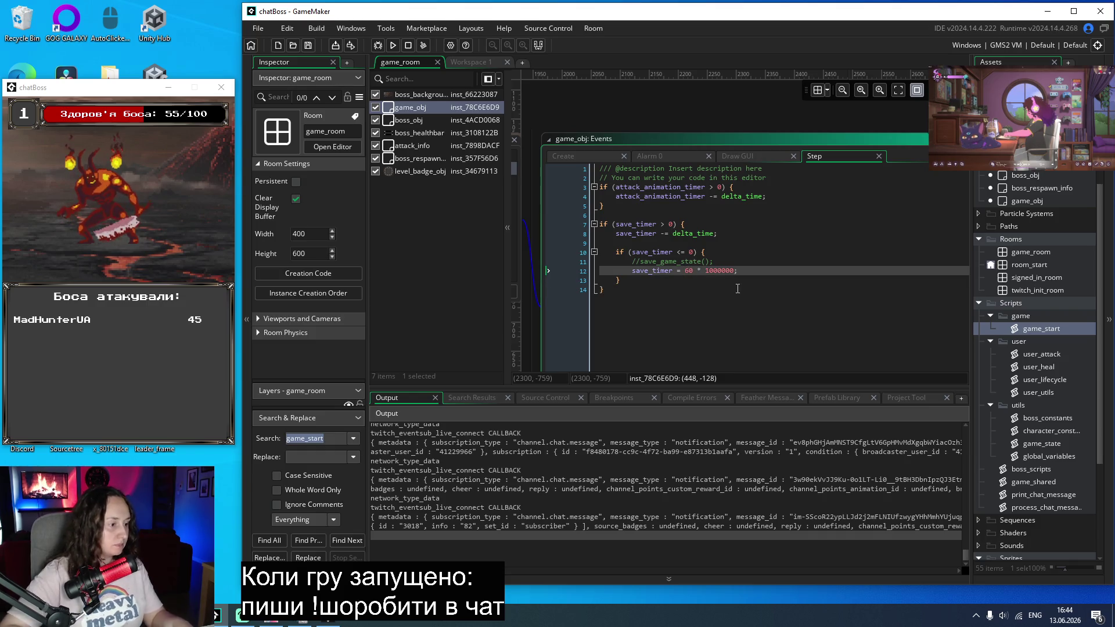
text(1)
key(ctrl+s)
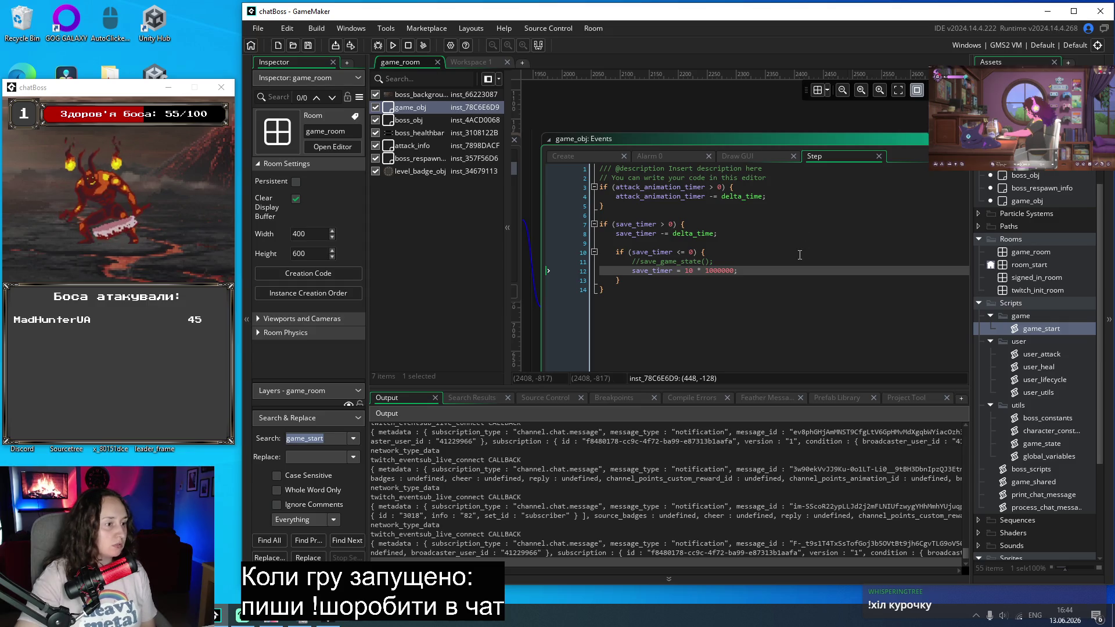
click(639, 261)
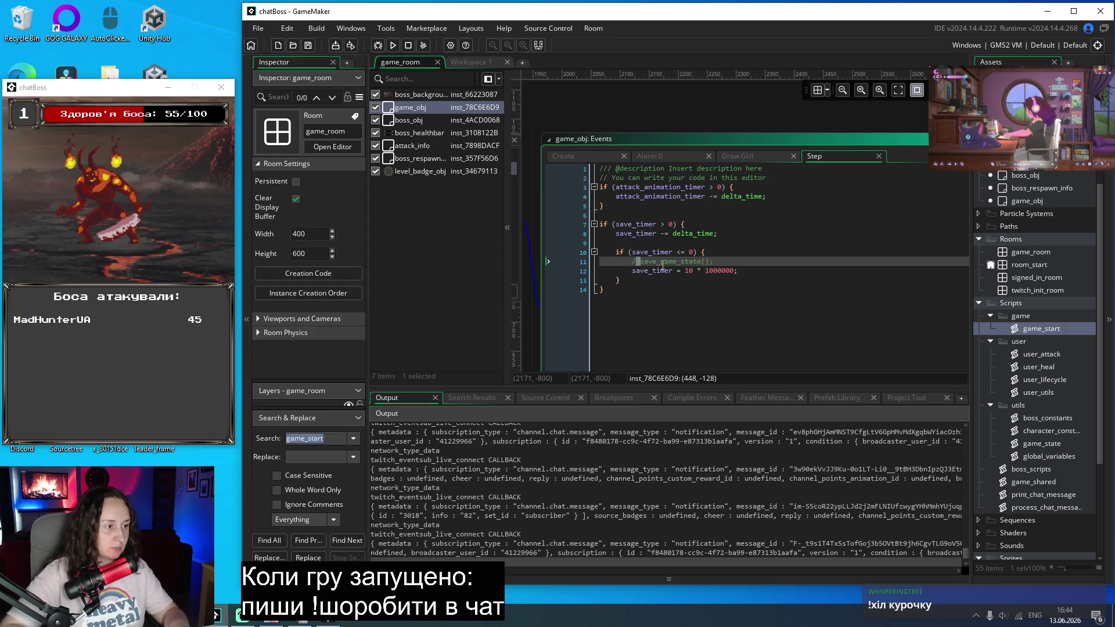
key(Delete)
key(Delete)
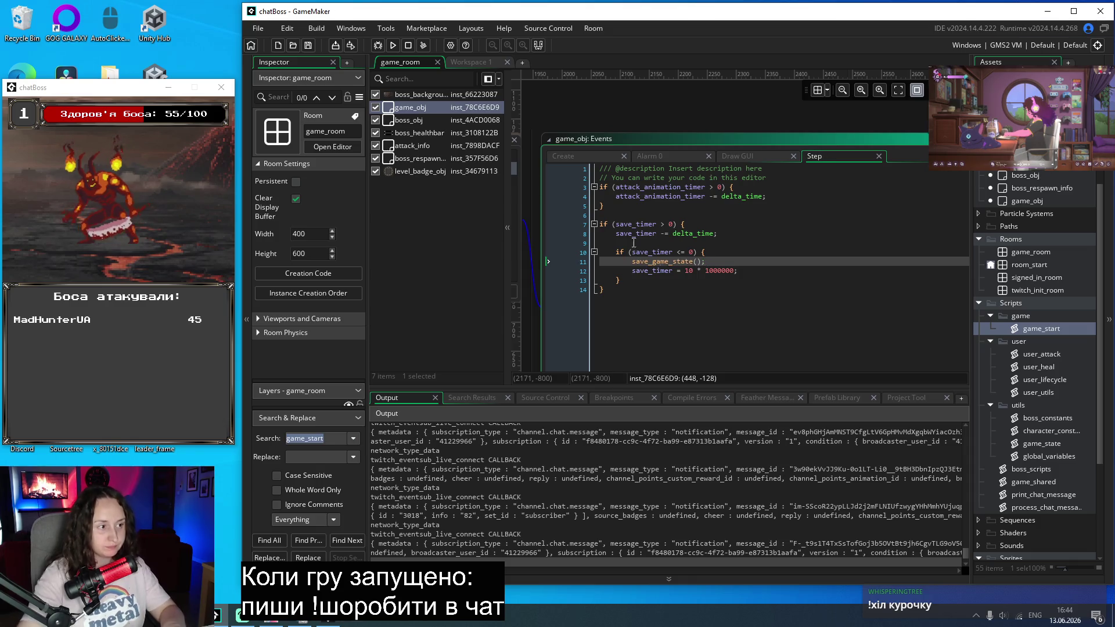
click(393, 45)
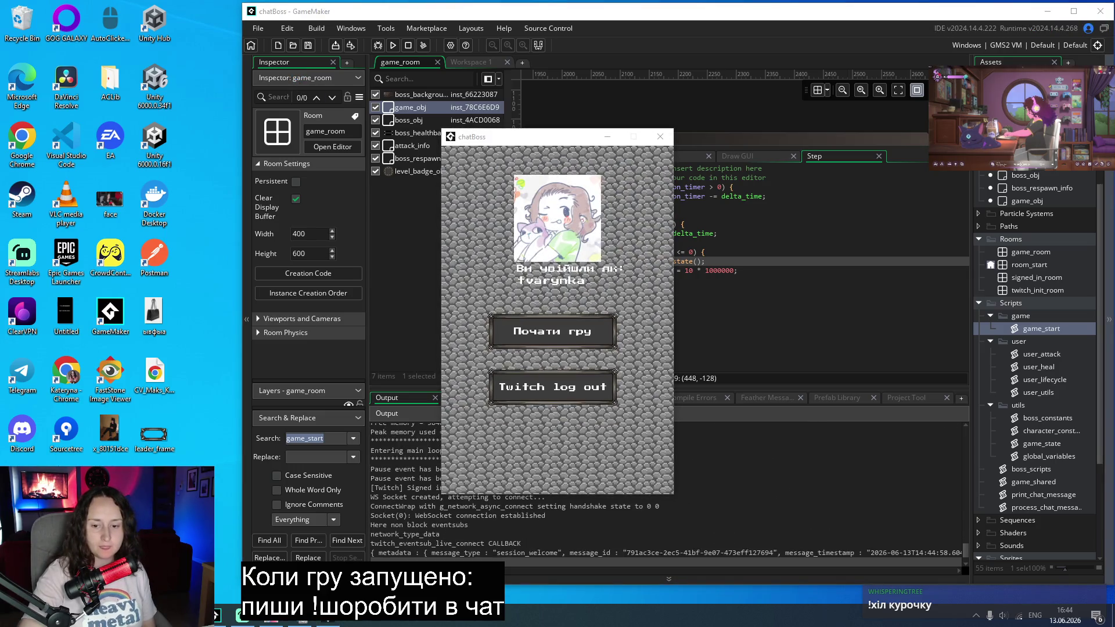
Step: Start the boss fight, move the game window left, and view the Notepad save showing currentBossHealth : 0
click(553, 331)
drag(548, 139, 120, 81)
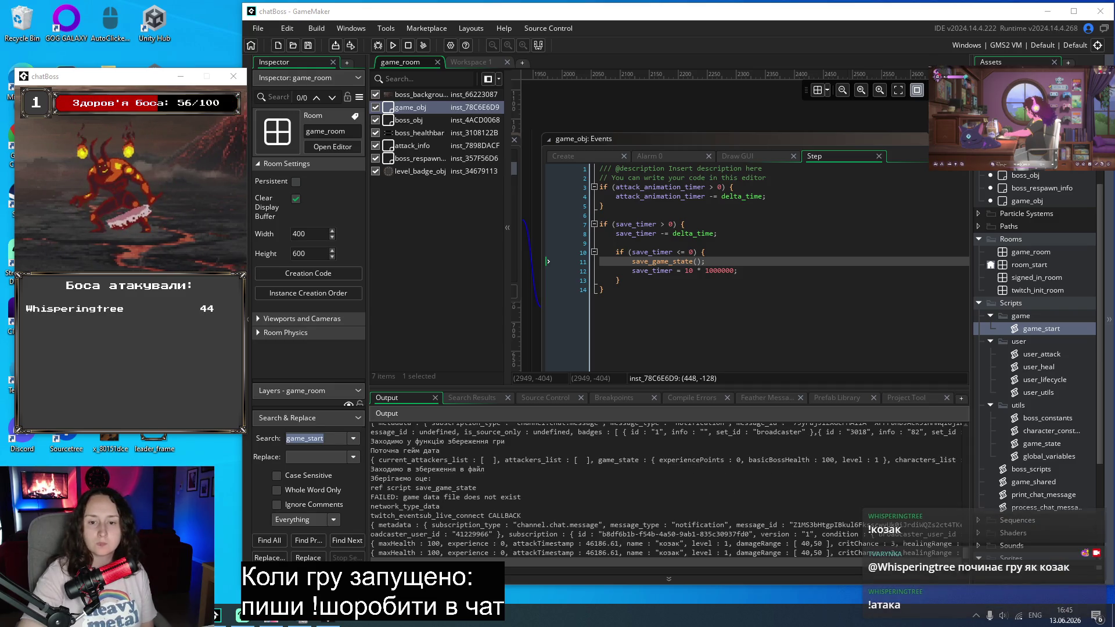
key(alt+Tab)
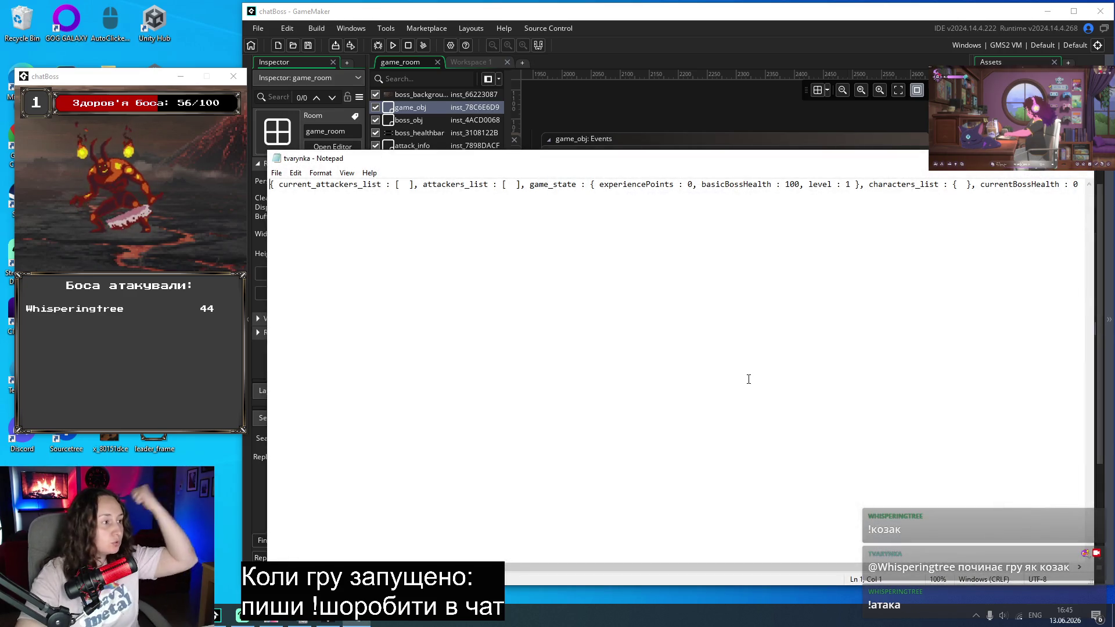
Step: Leave Notepad, inspect the logged game data line in Output, and open the game_shared script
key(alt+Tab)
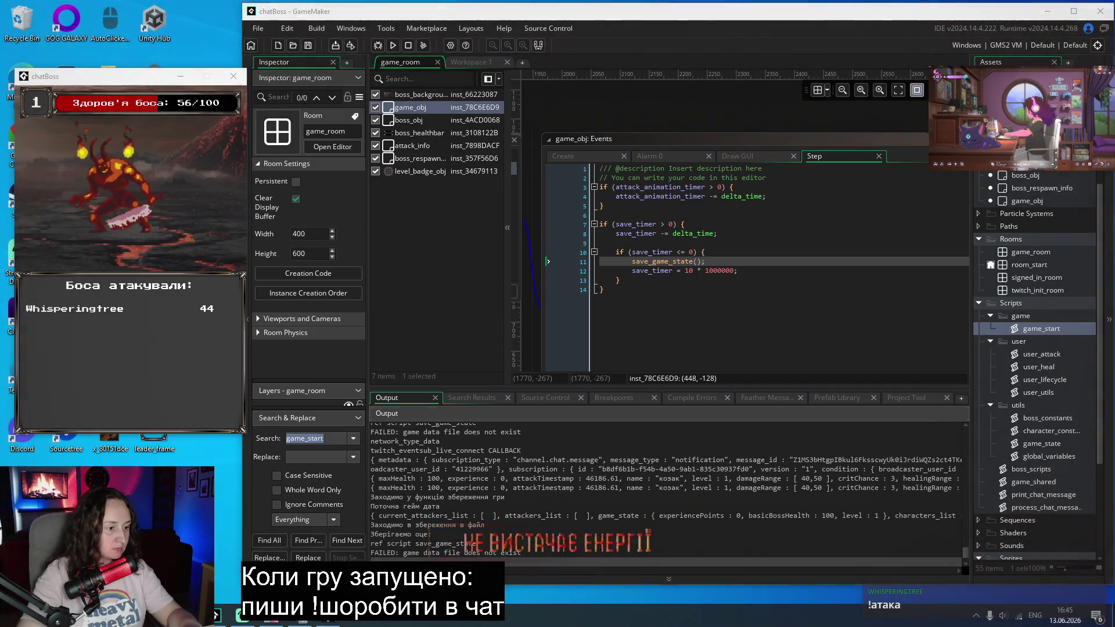
scroll(552, 562, right, 3)
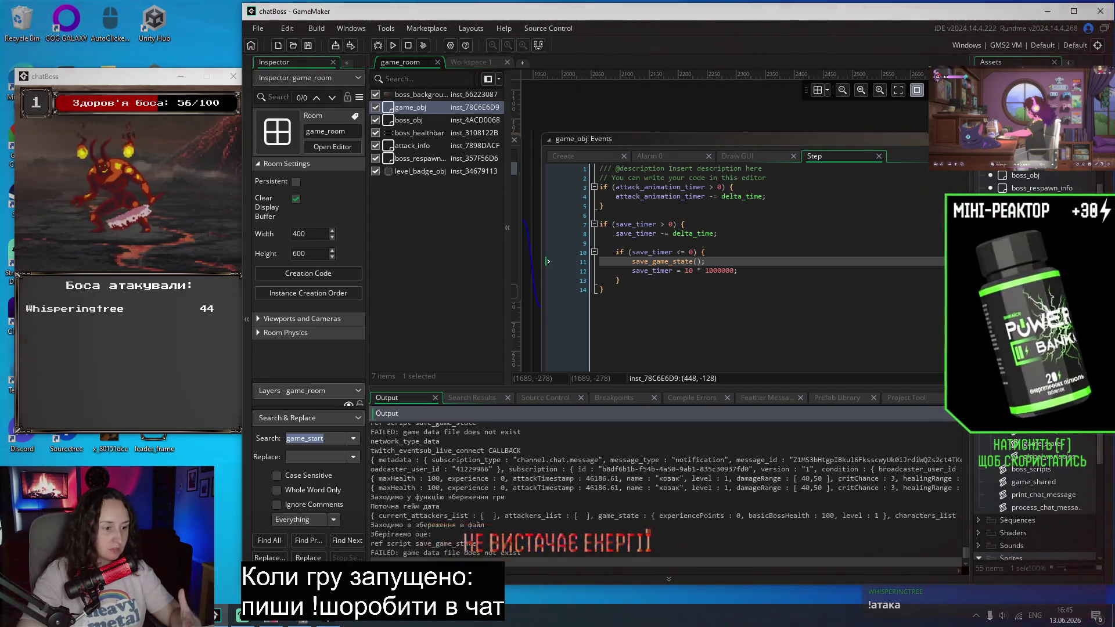
drag(408, 516, 446, 516)
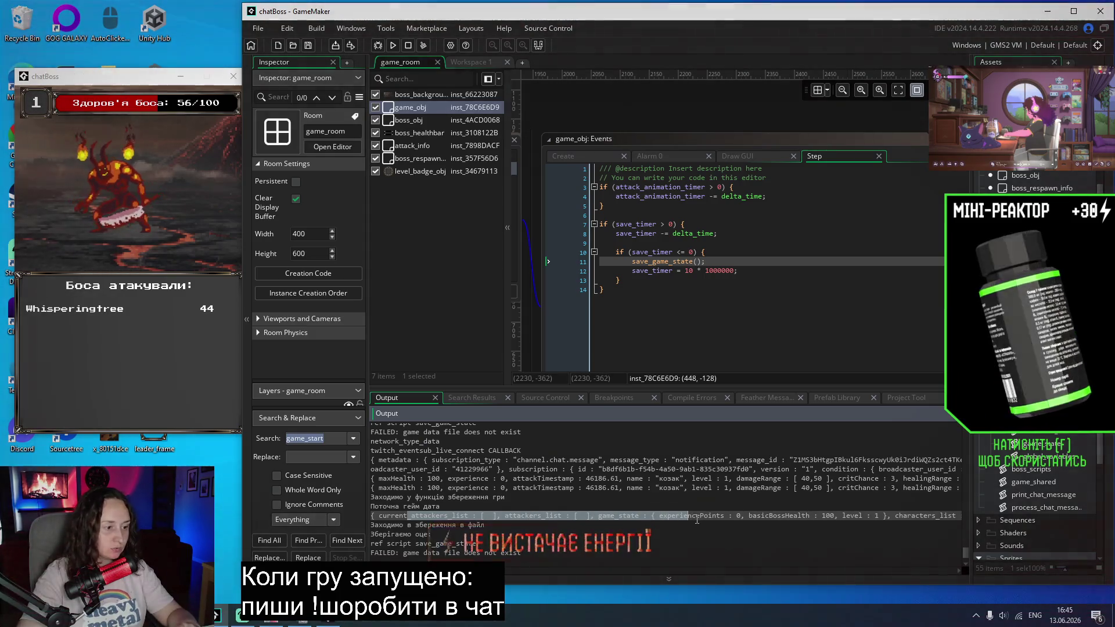
click(778, 508)
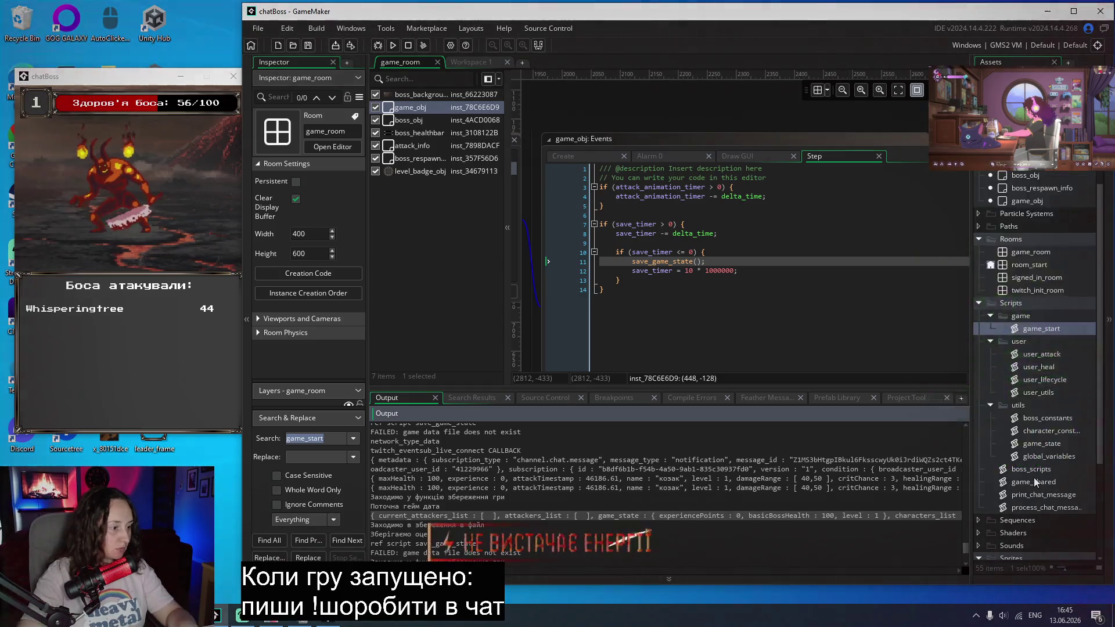
click(1035, 482)
Step: In game_shared's save_game_state, add a Ukrainian // comment saying current game data is always wrong, then save
double_click(1035, 482)
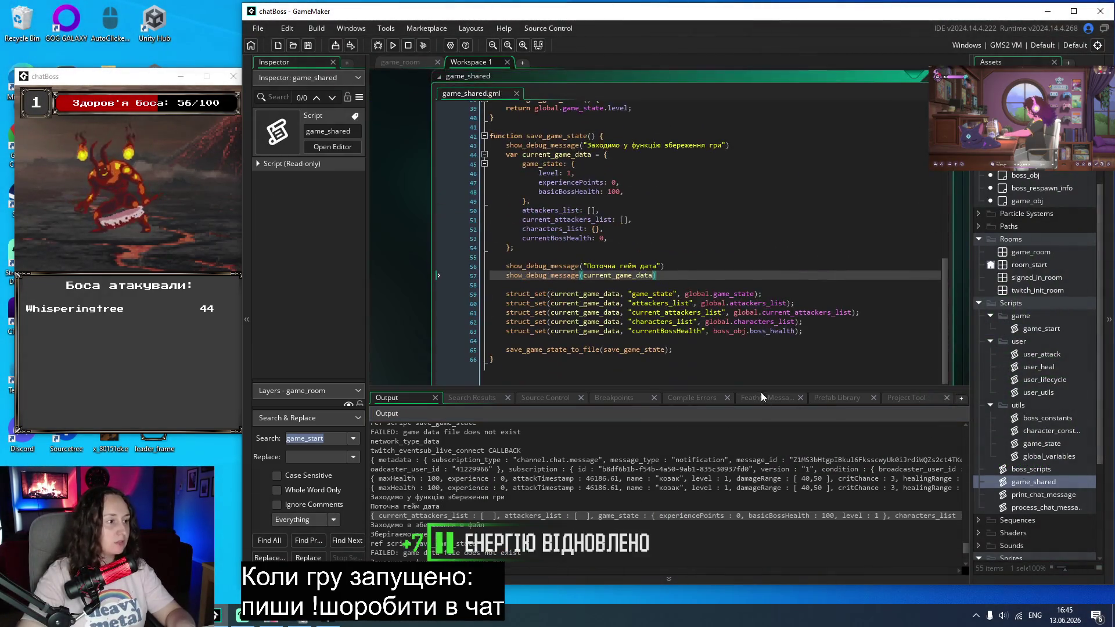
click(808, 232)
scroll(808, 232, up, 1)
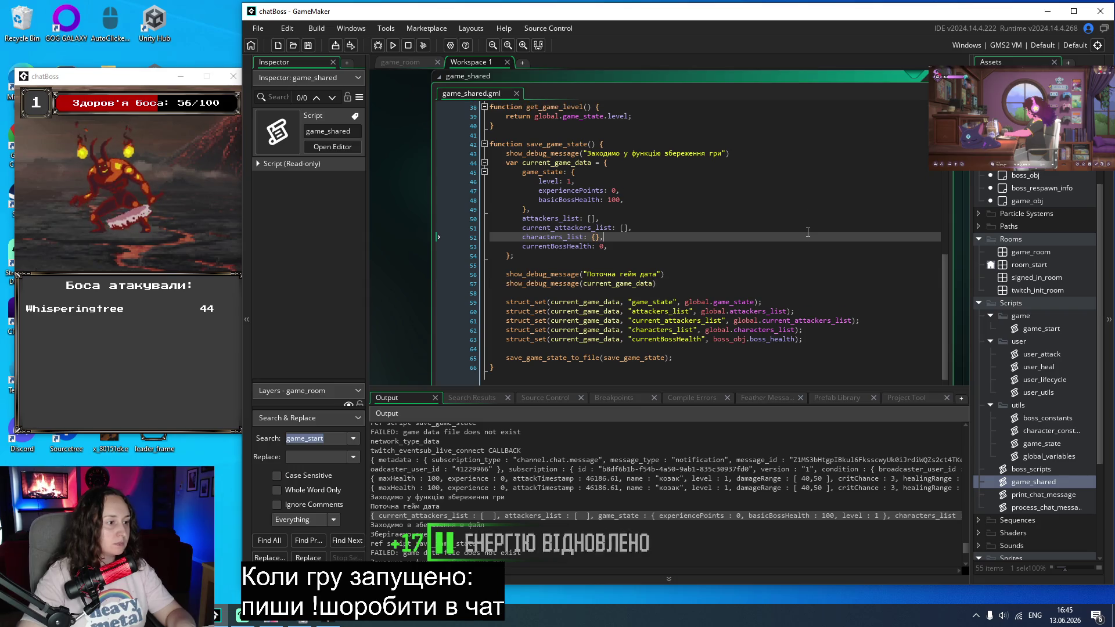
click(699, 157)
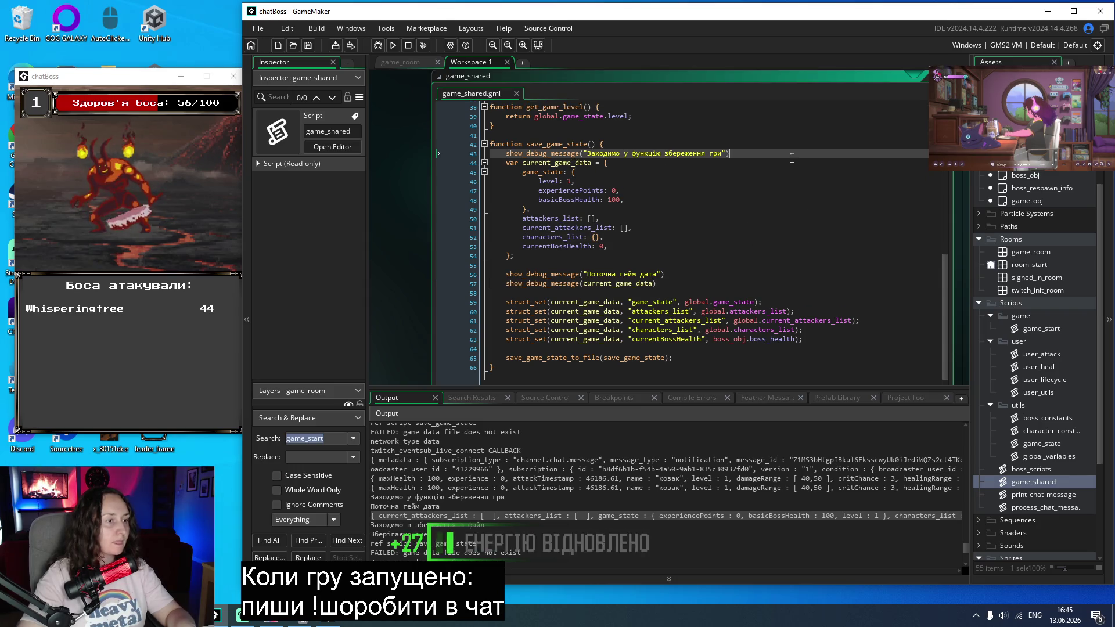
key(Return)
text(//)
key(alt+shift)
text(поточна гейм дата весь ча)
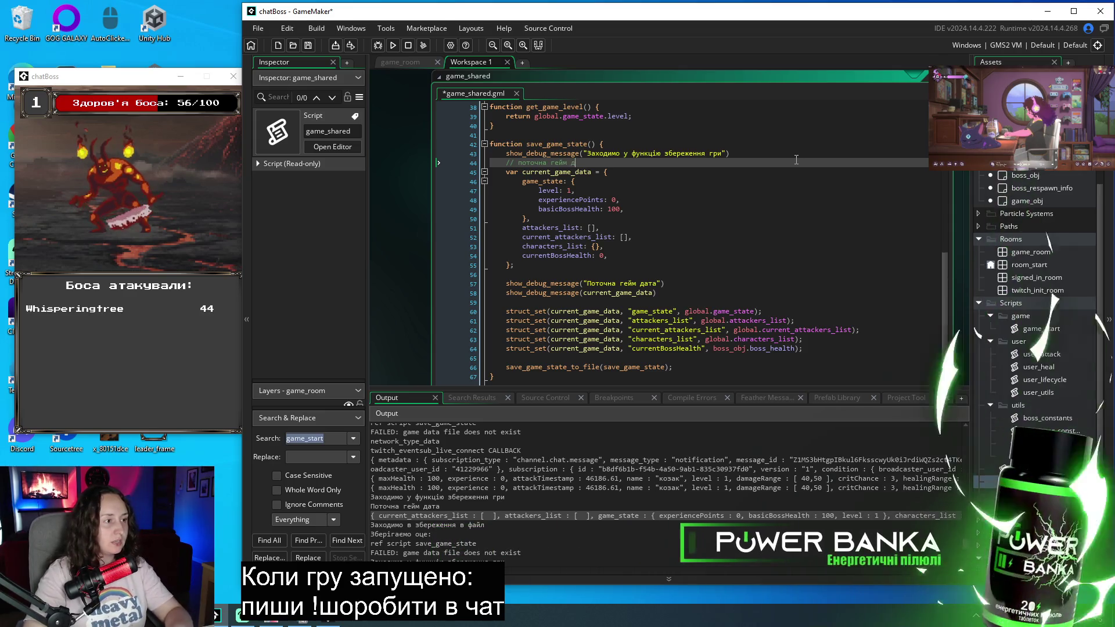
text(с не)
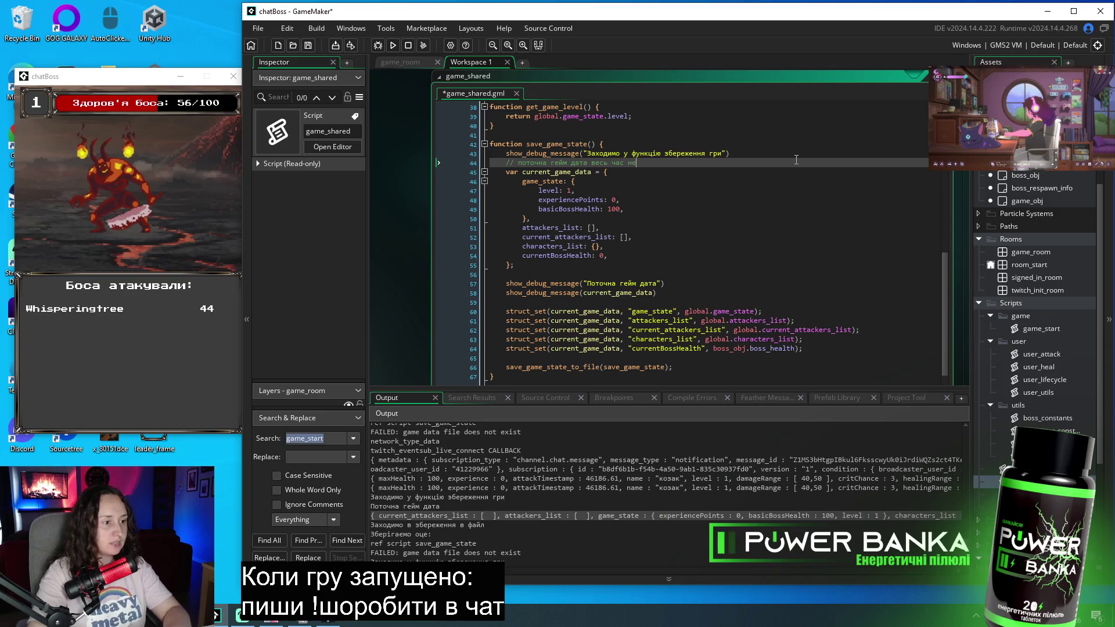
text(правильна і тому)
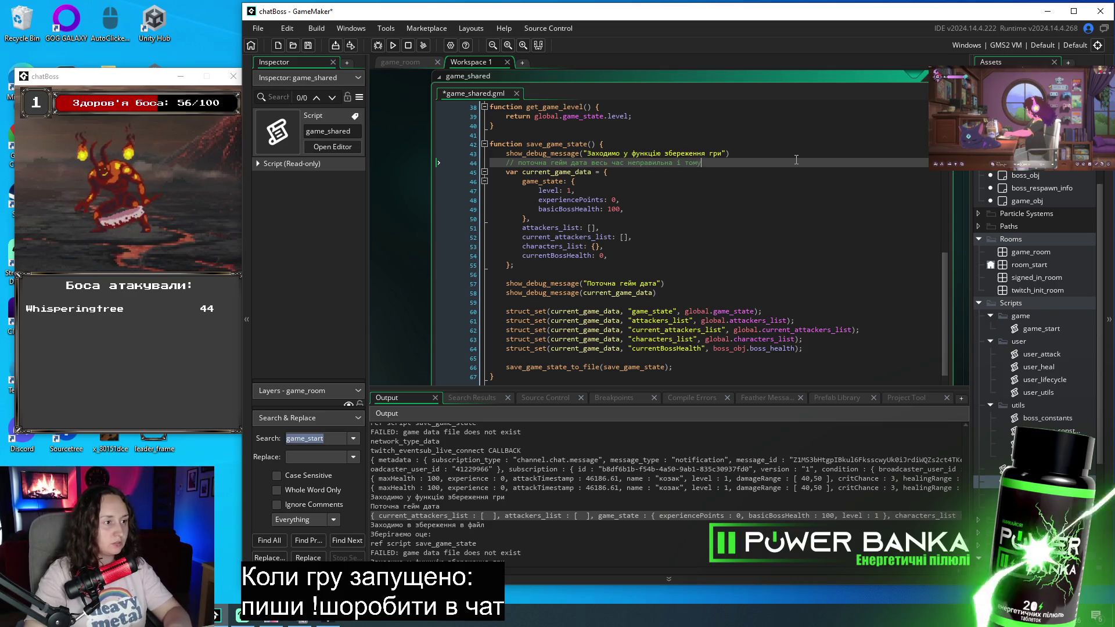
text( нічо не зберігається)
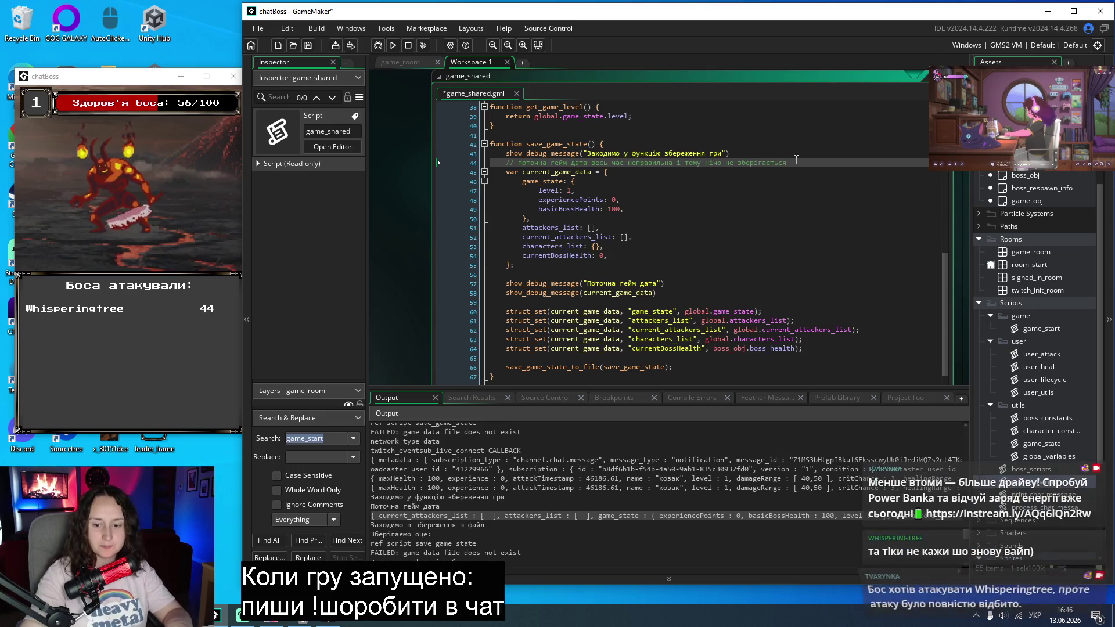
key(ctrl+s)
Step: Select the empty default lists and currentBossHealth entries in save_game_state
key(Down)
key(Down)
key(Down)
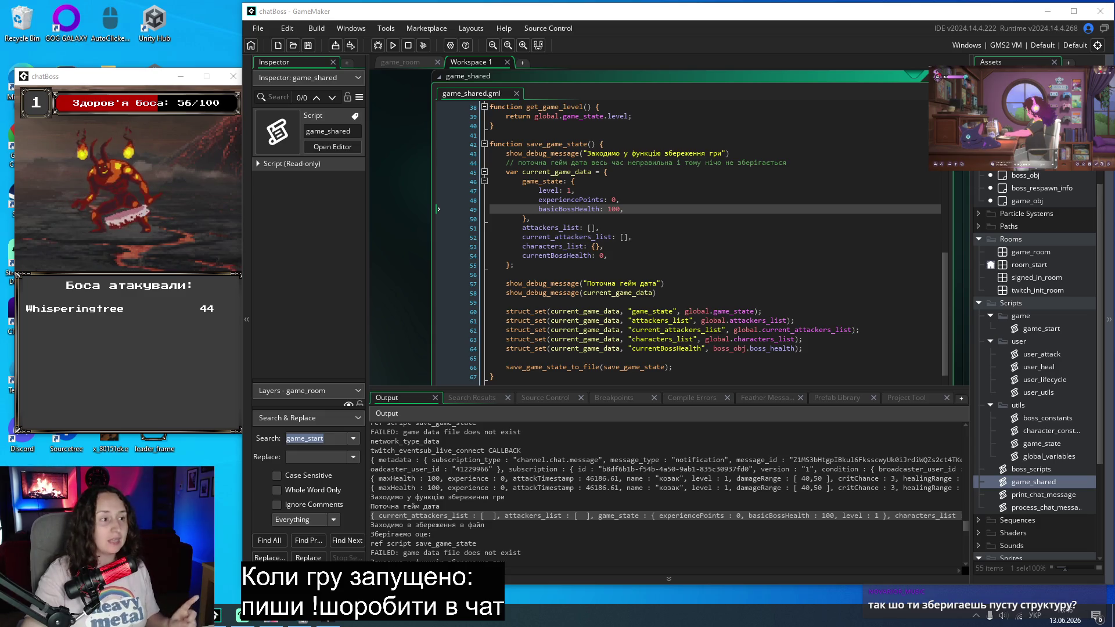
drag(525, 220, 727, 282)
click(727, 281)
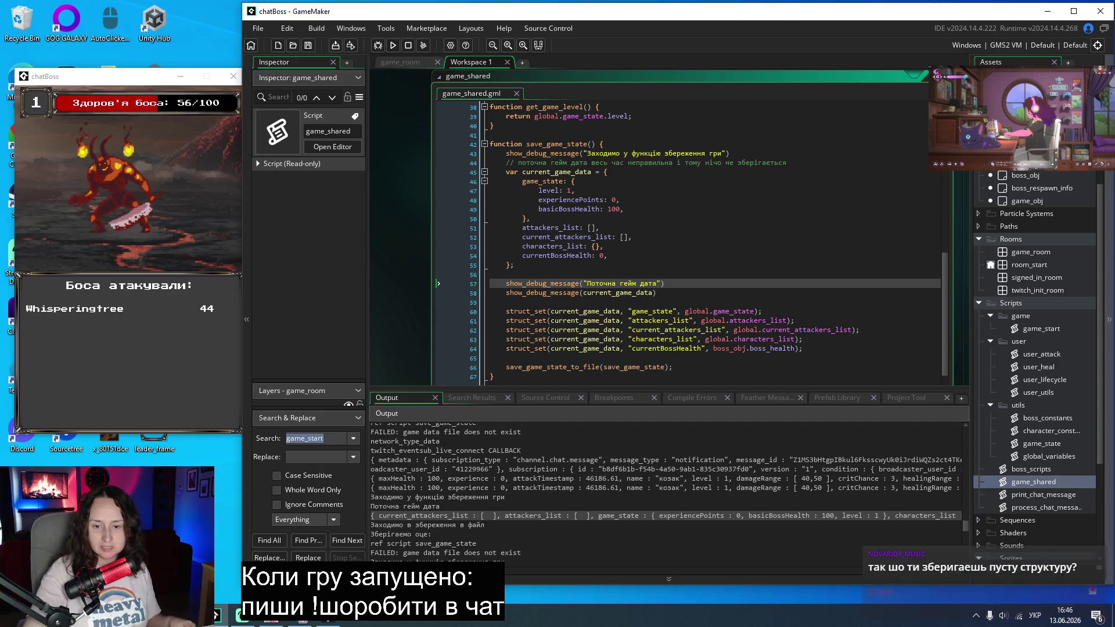